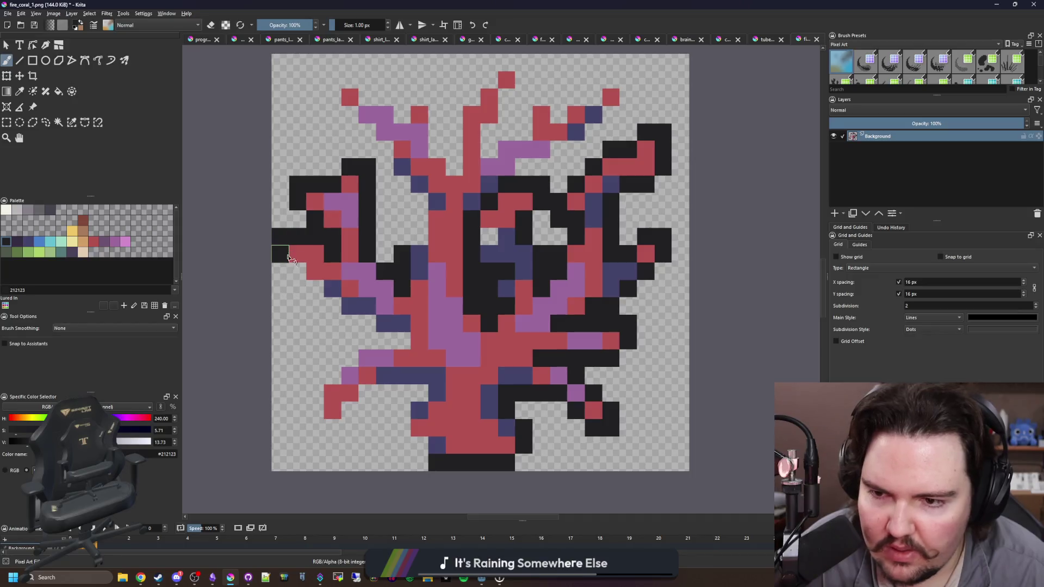
Paint dark #212123 outline pixels along the lower and upper-left coral branches and tips.
{"action": "mouse_move", "coordinate": [324, 294]}
{"action": "left_mouse_down"}
{"action": "mouse_move", "coordinate": [402, 343]}
{"action": "mouse_move", "coordinate": [347, 360]}
{"action": "mouse_move", "coordinate": [315, 394]}
{"action": "mouse_move", "coordinate": [334, 429]}
{"action": "mouse_move", "coordinate": [417, 396]}
{"action": "mouse_move", "coordinate": [409, 436]}
{"action": "left_mouse_up"}
{"action": "scroll", "coordinate": [425, 431], "scroll_direction": "up", "scroll_amount": 1}
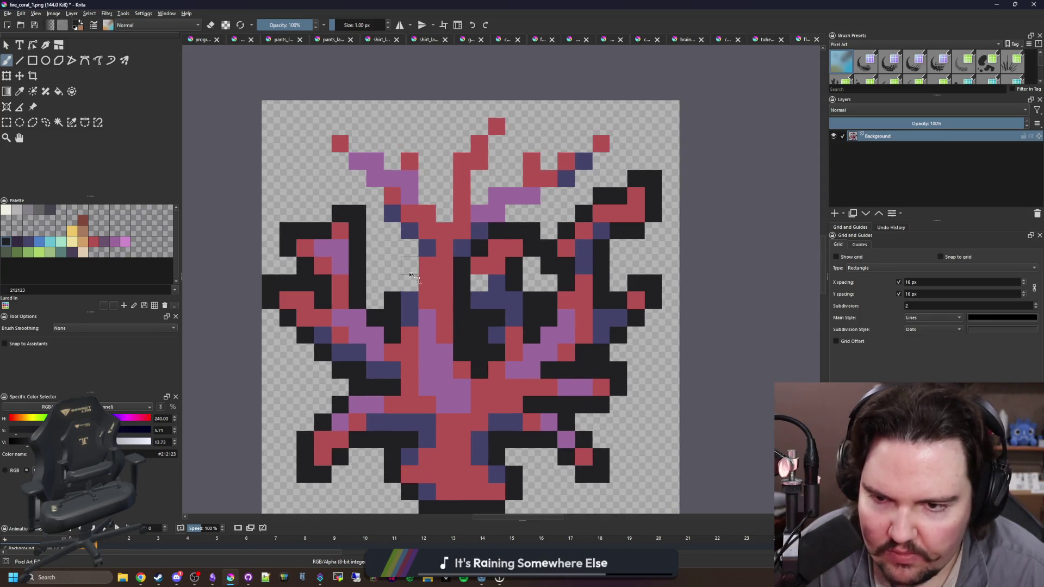
{"action": "left_click_drag", "start_coordinate": [410, 291], "coordinate": [410, 252]}
{"action": "left_click", "coordinate": [375, 213]}
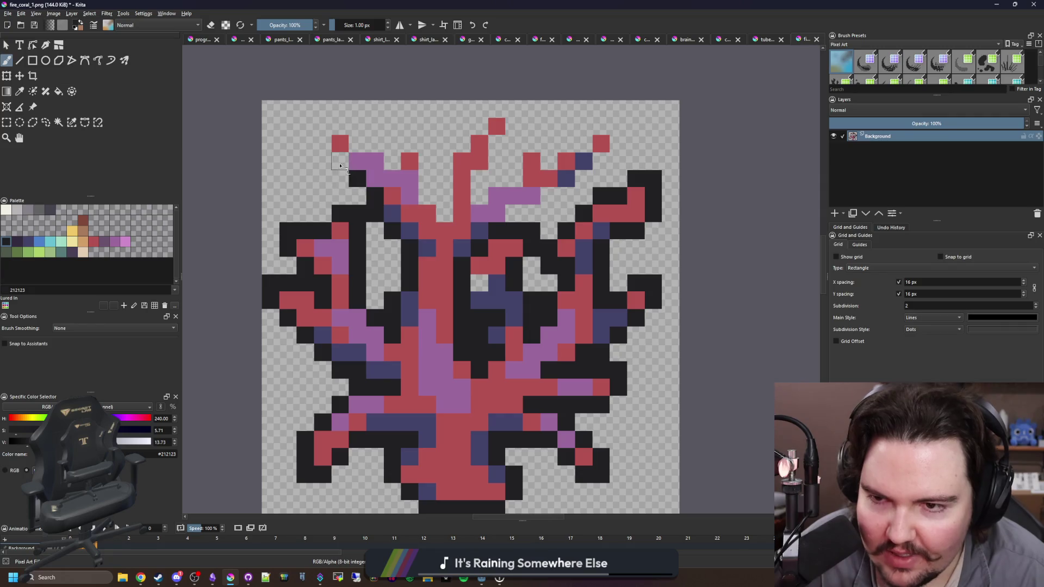
{"action": "left_click_drag", "start_coordinate": [339, 165], "coordinate": [321, 137]}
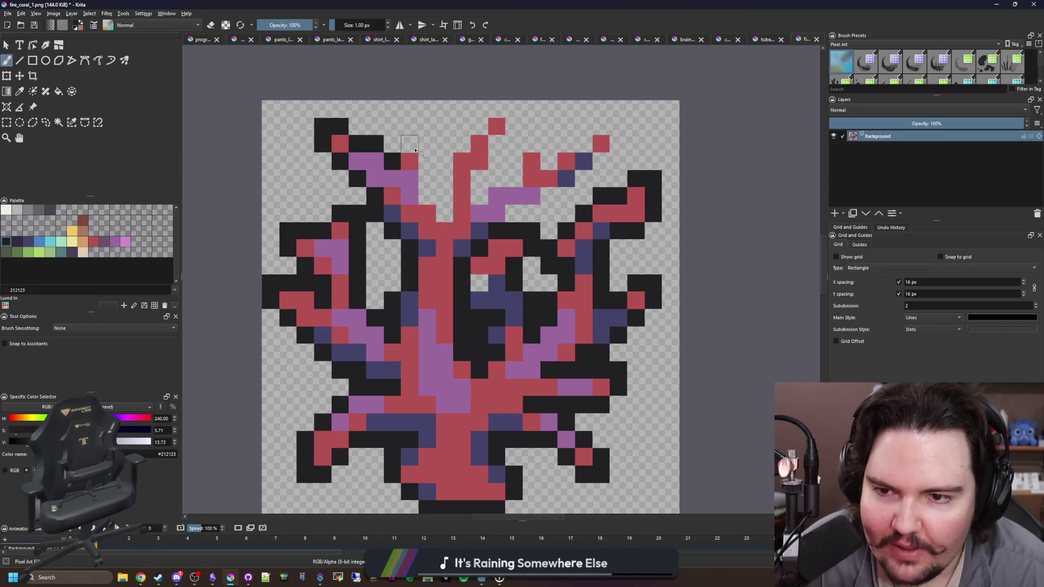
{"action": "mouse_move", "coordinate": [415, 150]}
{"action": "left_mouse_down"}
{"action": "mouse_move", "coordinate": [429, 190]}
{"action": "mouse_move", "coordinate": [443, 163]}
{"action": "left_mouse_up"}
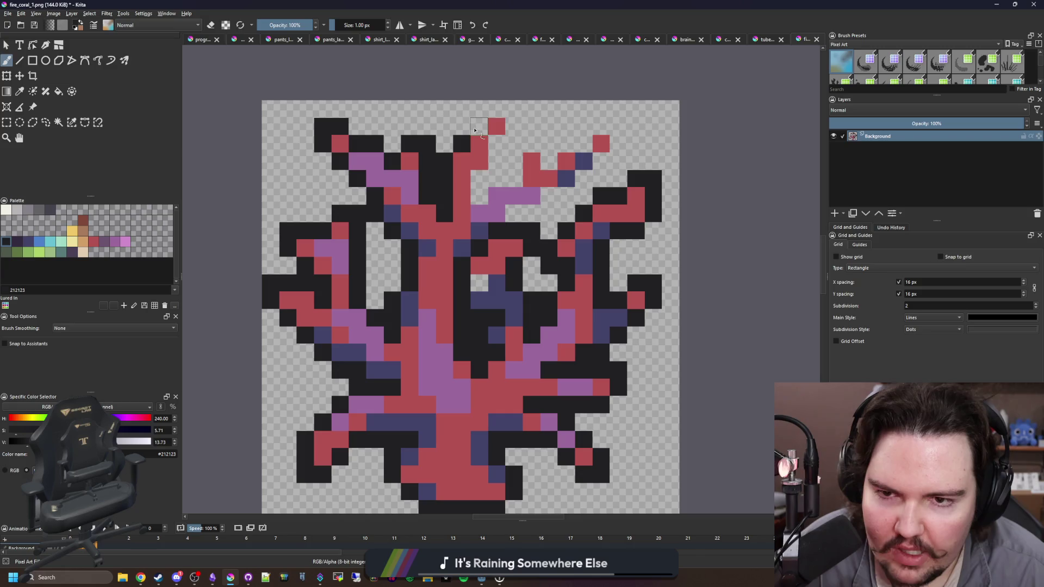
Outline the top and right-side coral branches in dark pixels, then zoom out to check.
{"action": "mouse_move", "coordinate": [474, 130]}
{"action": "left_mouse_down"}
{"action": "mouse_move", "coordinate": [509, 114]}
{"action": "mouse_move", "coordinate": [483, 187]}
{"action": "mouse_move", "coordinate": [530, 152]}
{"action": "mouse_move", "coordinate": [612, 131]}
{"action": "left_mouse_up"}
{"action": "left_click_drag", "start_coordinate": [567, 193], "coordinate": [510, 214]}
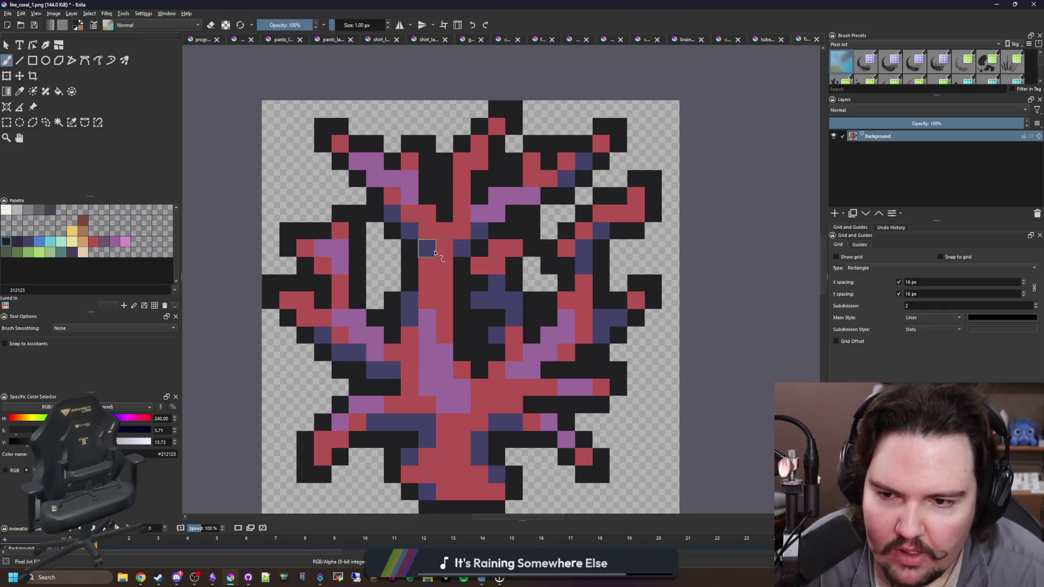
{"action": "key", "text": "minus"}
{"action": "scroll", "coordinate": [498, 159], "scroll_direction": "down", "scroll_amount": 7}
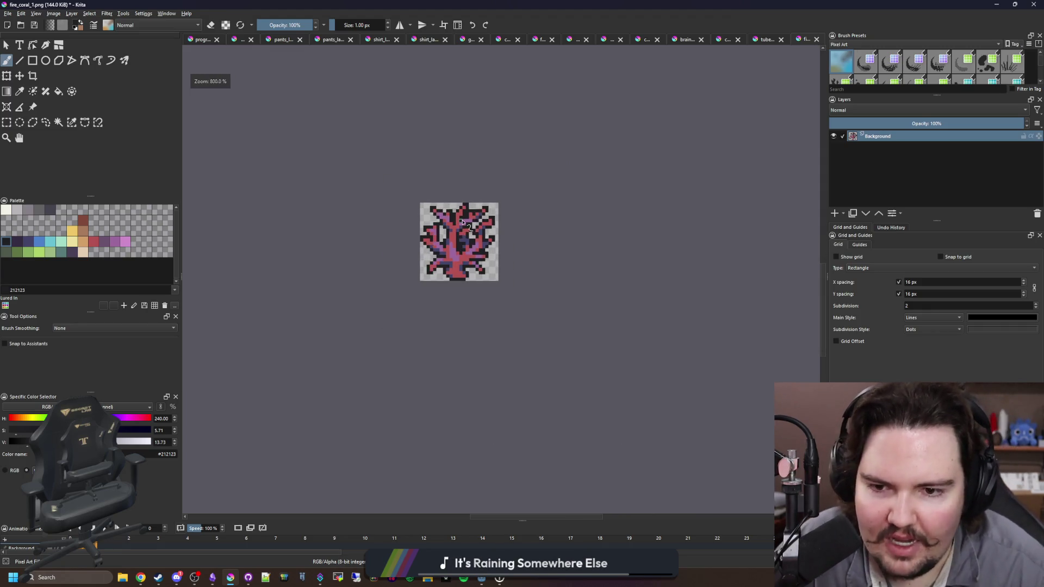
{"action": "scroll", "coordinate": [485, 196], "scroll_direction": "up", "scroll_amount": 5}
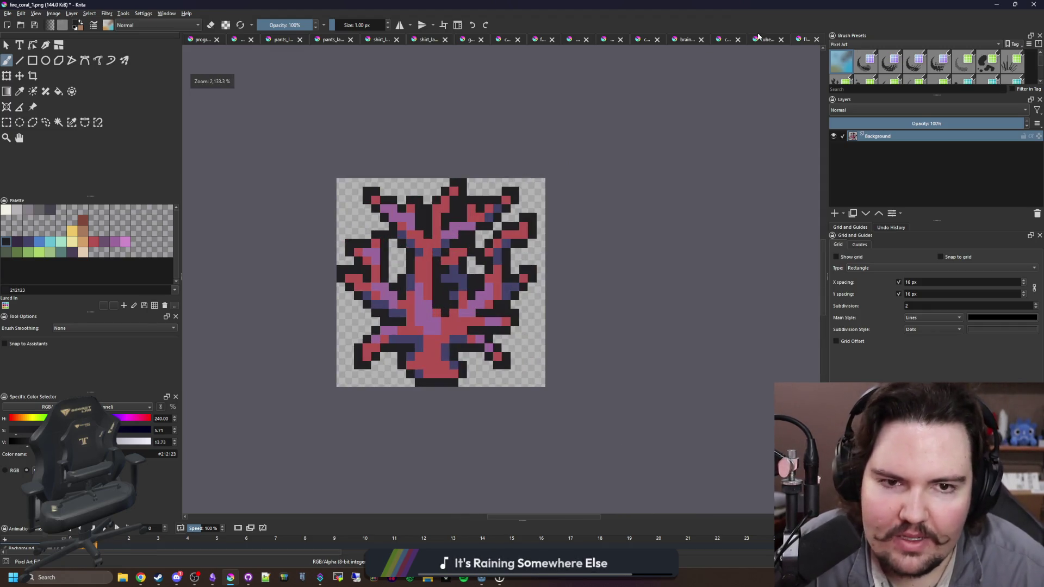
Reopen fire_coral_1.png from the Sprites folder, choosing the main file over the autosave.
{"action": "left_click", "coordinate": [7, 14]}
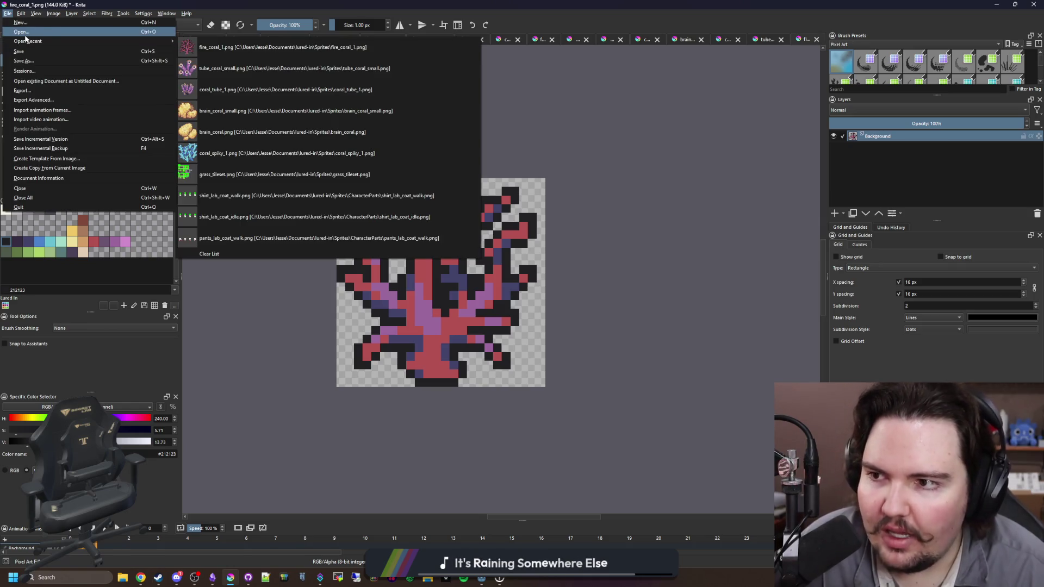
{"action": "left_click", "coordinate": [22, 32]}
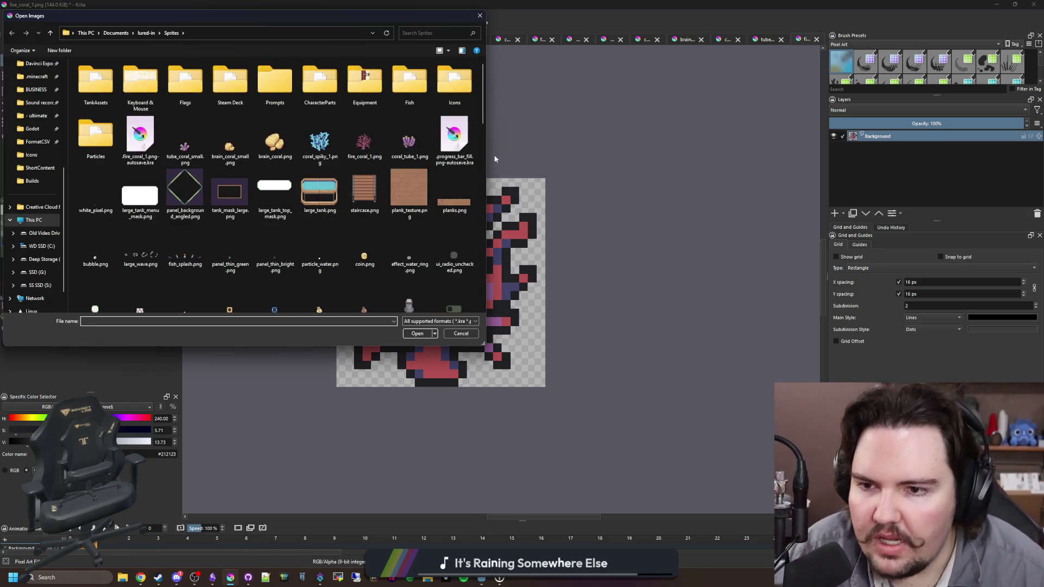
{"action": "double_click", "coordinate": [358, 140]}
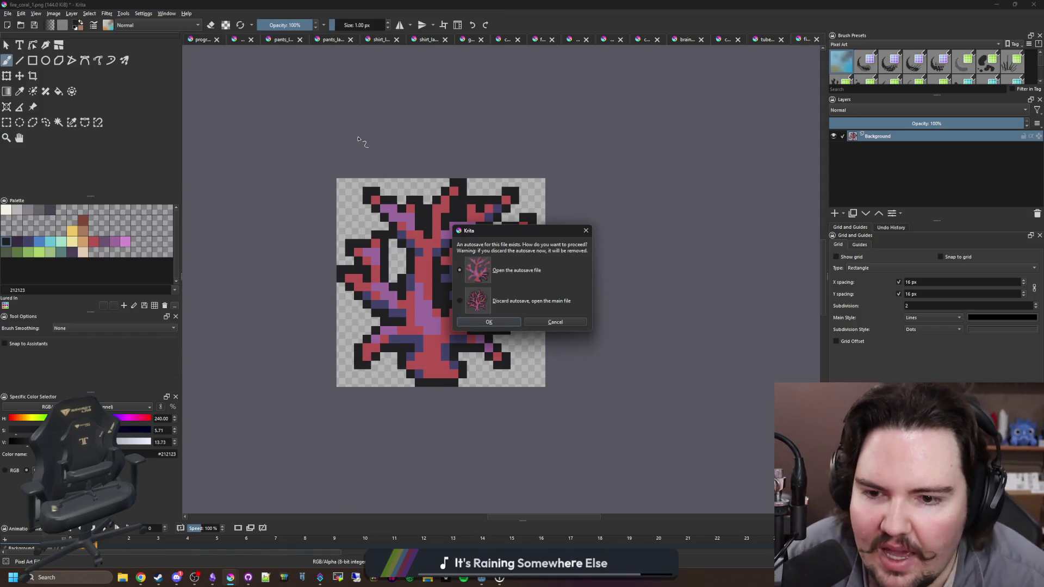
{"action": "left_click", "coordinate": [487, 321]}
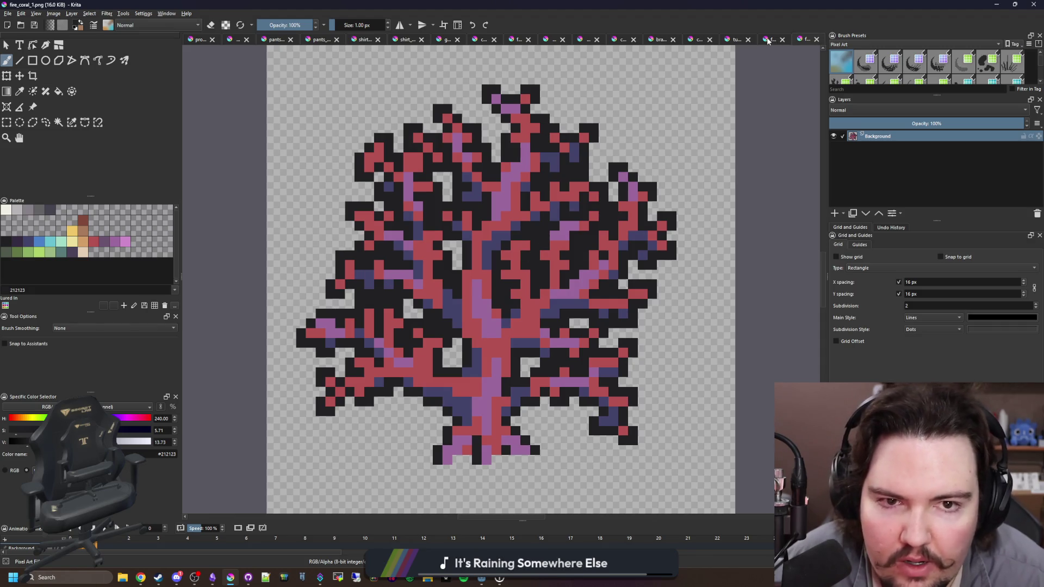
Zoom in, sample the coral's purple and paint two trunk-base cells purple.
{"action": "scroll", "coordinate": [423, 380], "scroll_direction": "up", "scroll_amount": 3}
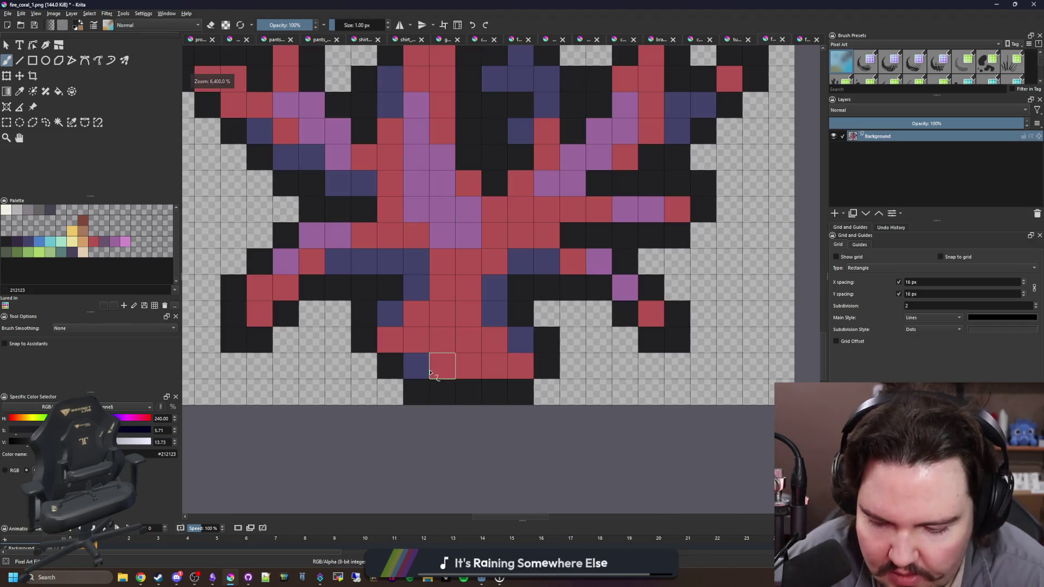
{"action": "key", "text": "p"}
{"action": "left_click", "coordinate": [448, 231]}
{"action": "key", "text": "b"}
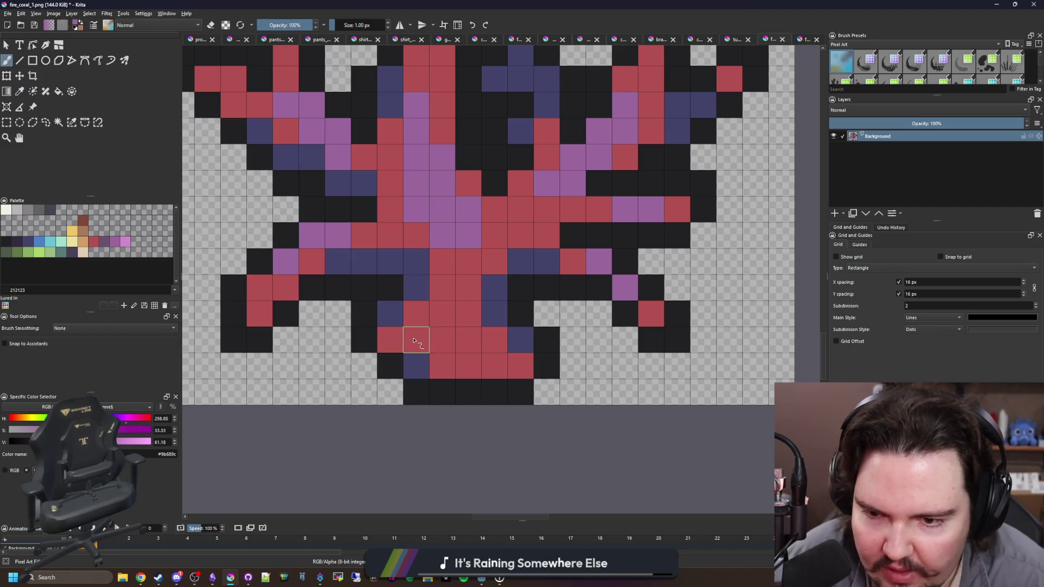
{"action": "left_click_drag", "start_coordinate": [415, 342], "coordinate": [415, 370]}
Fill the bottom trunk cell with the dark outline colour and paint another trunk-base cell purple.
{"action": "key", "text": "p"}
{"action": "left_click", "coordinate": [457, 392]}
{"action": "key", "text": "b"}
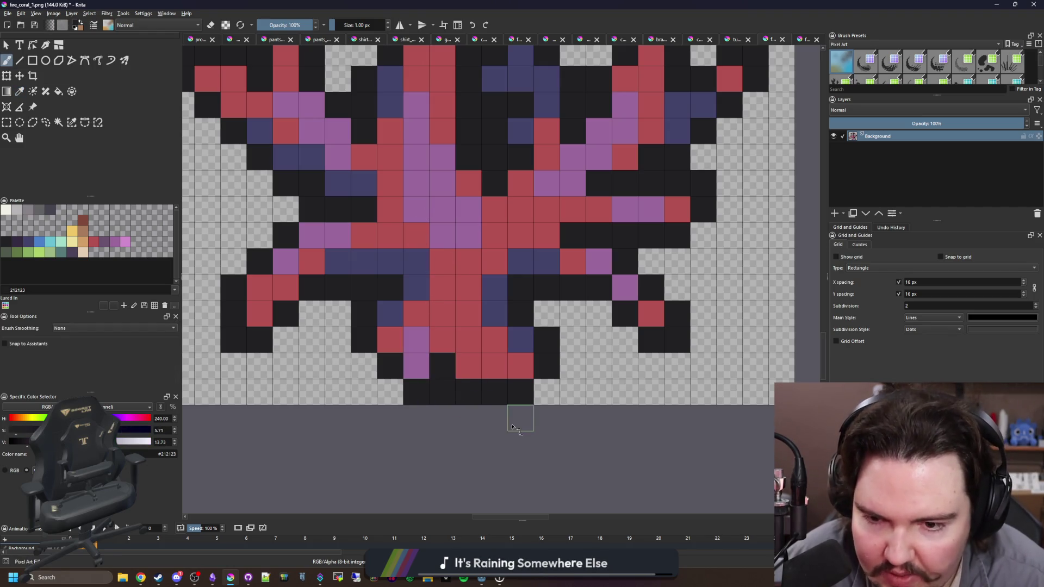
{"action": "key", "text": "e"}
{"action": "scroll", "coordinate": [467, 402], "scroll_direction": "down", "scroll_amount": 3}
{"action": "scroll", "coordinate": [471, 412], "scroll_direction": "up", "scroll_amount": 5}
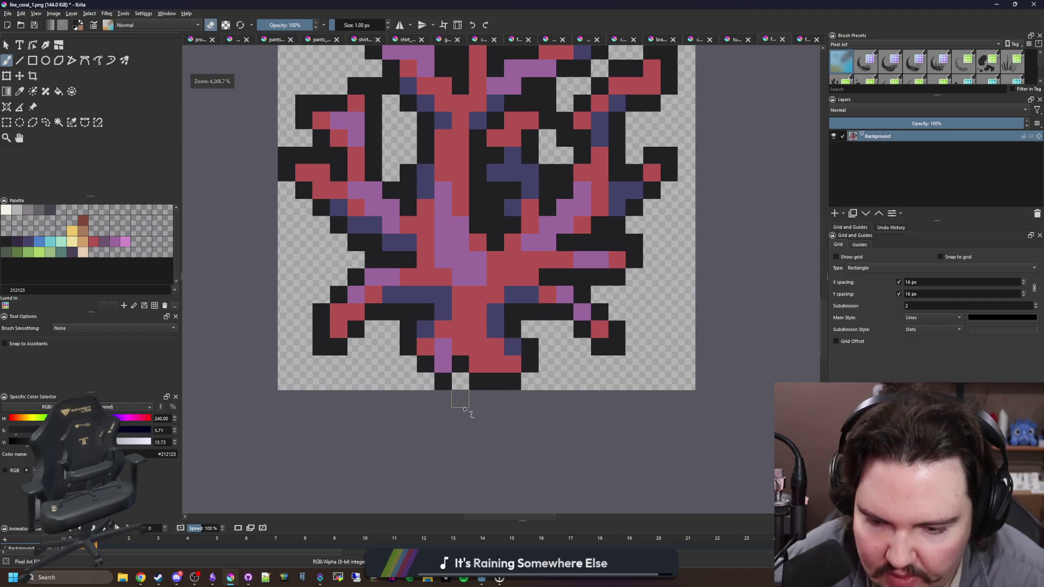
{"action": "key", "text": "e"}
{"action": "left_click", "coordinate": [427, 380]}
{"action": "left_click", "coordinate": [442, 348], "text": "ctrl"}
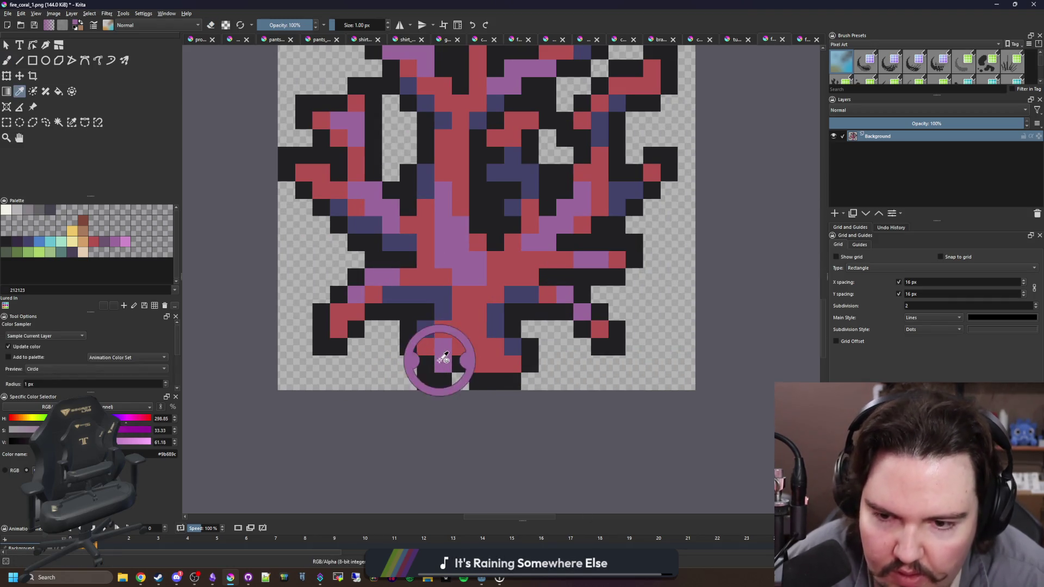
{"action": "left_click", "coordinate": [443, 363]}
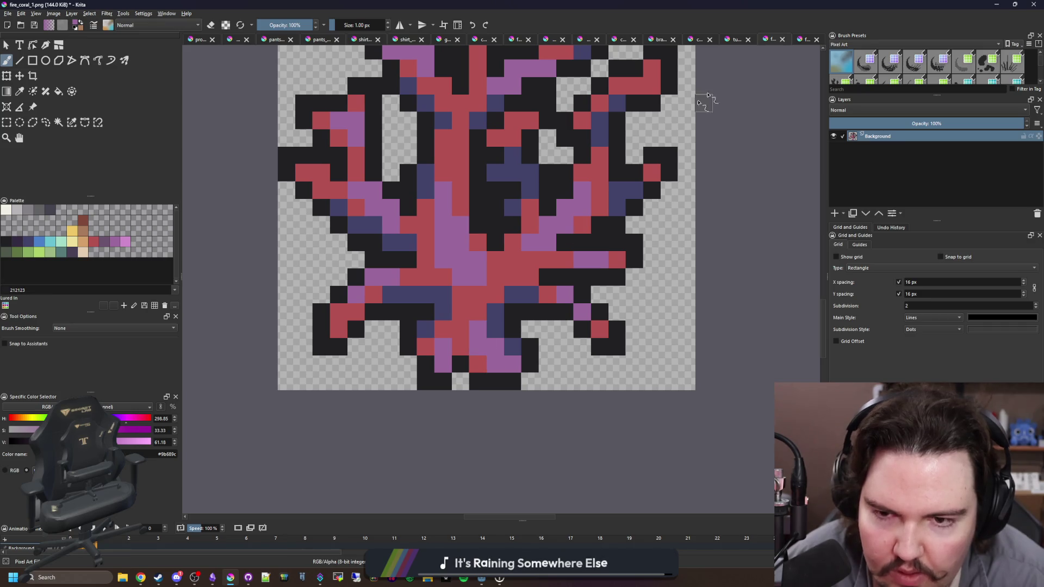
Zoom out and switch between the original fire_coral_1 and the edited coral documents.
{"action": "key", "text": "minus"}
{"action": "key", "text": "minus"}
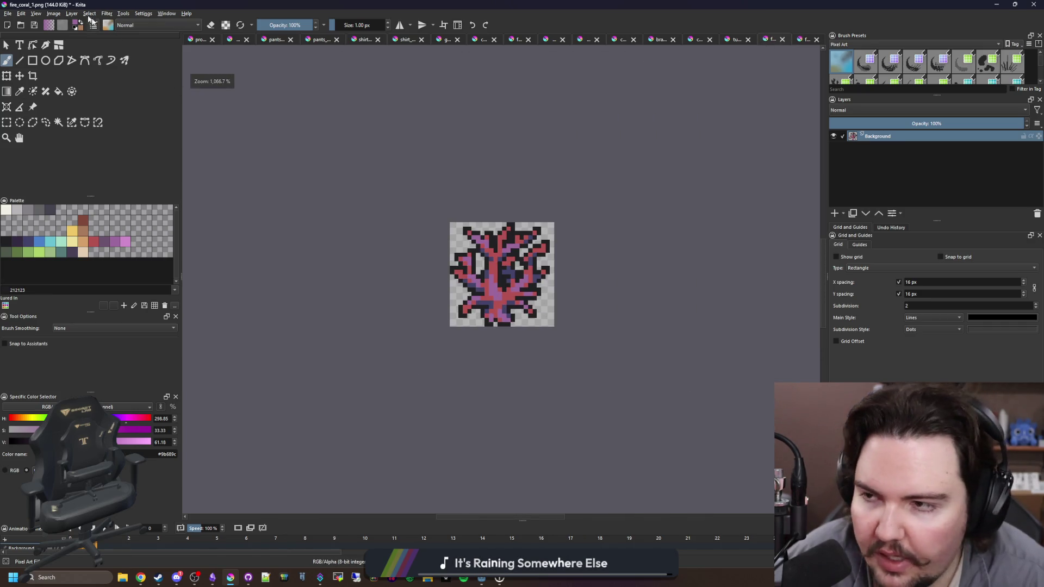
{"action": "left_click", "coordinate": [8, 13]}
{"action": "left_click", "coordinate": [807, 40]}
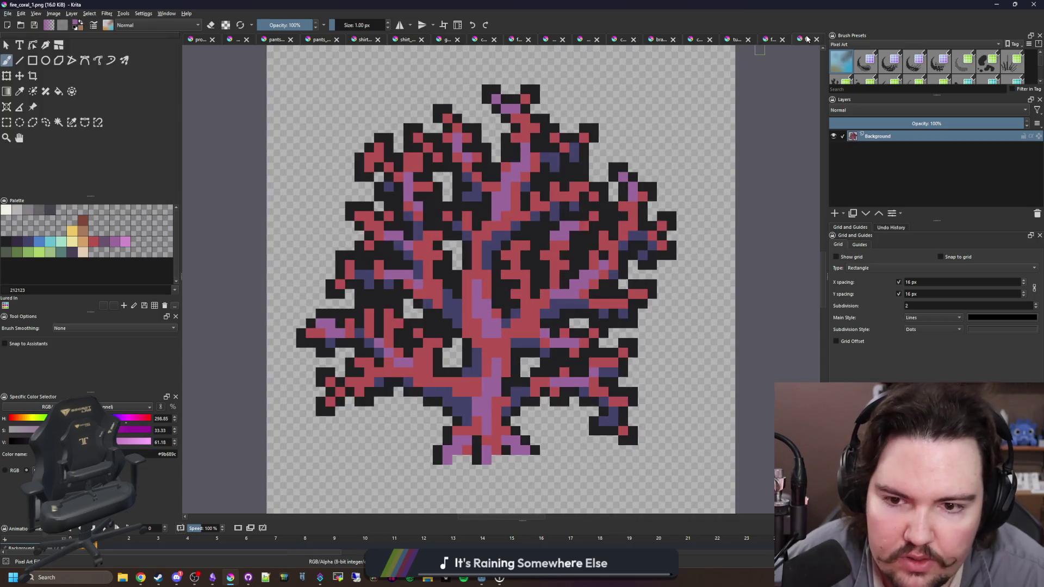
{"action": "left_click", "coordinate": [763, 43]}
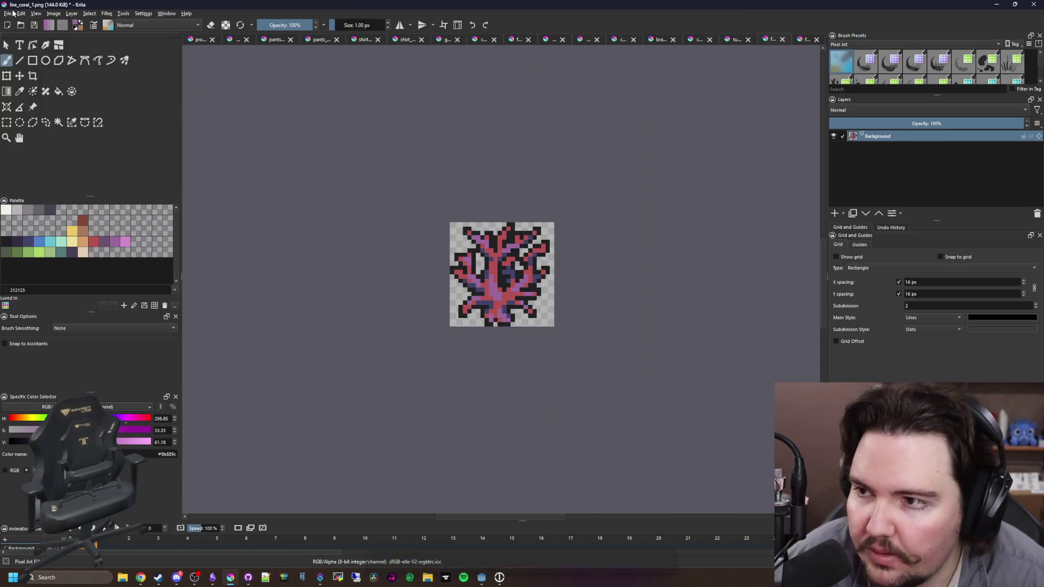
Save the edited coral as fire_coral_small.png in Sprites, accepting the PNG export options.
{"action": "left_click", "coordinate": [8, 13]}
{"action": "key", "text": "Escape"}
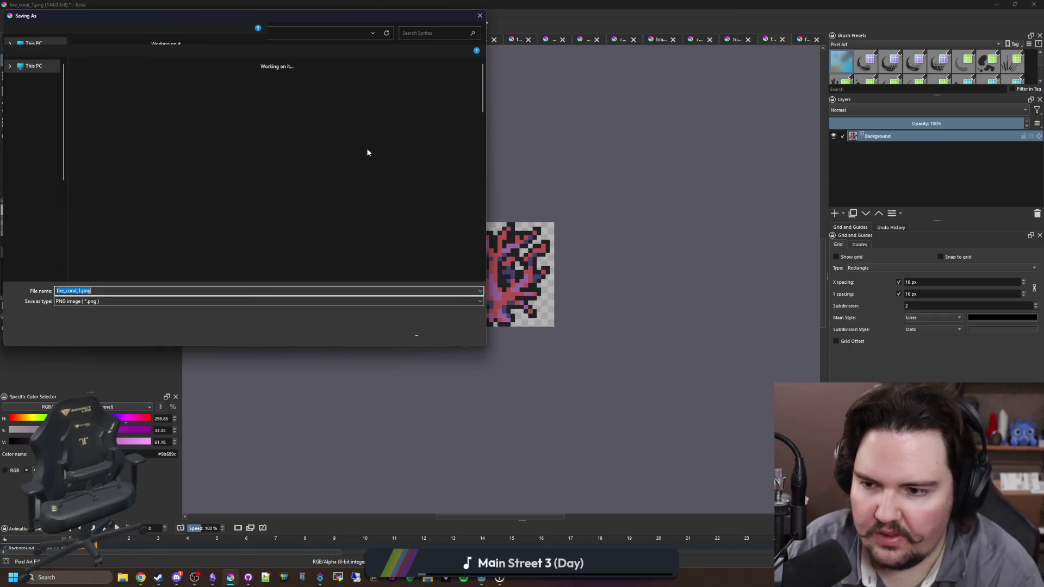
{"action": "type", "text": "fire_coral_small"}
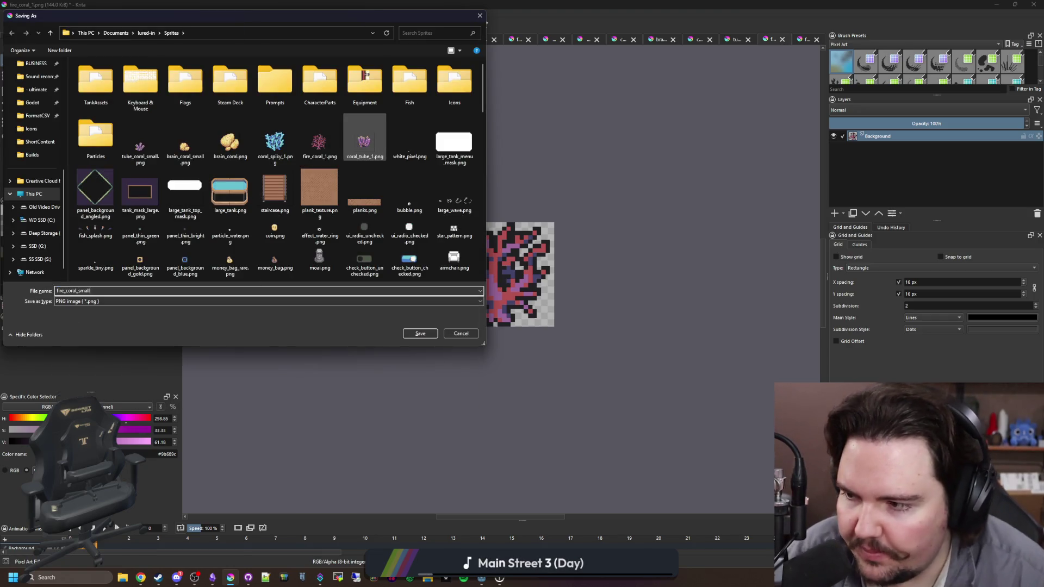
{"action": "left_click", "coordinate": [413, 336]}
{"action": "left_click", "coordinate": [560, 361]}
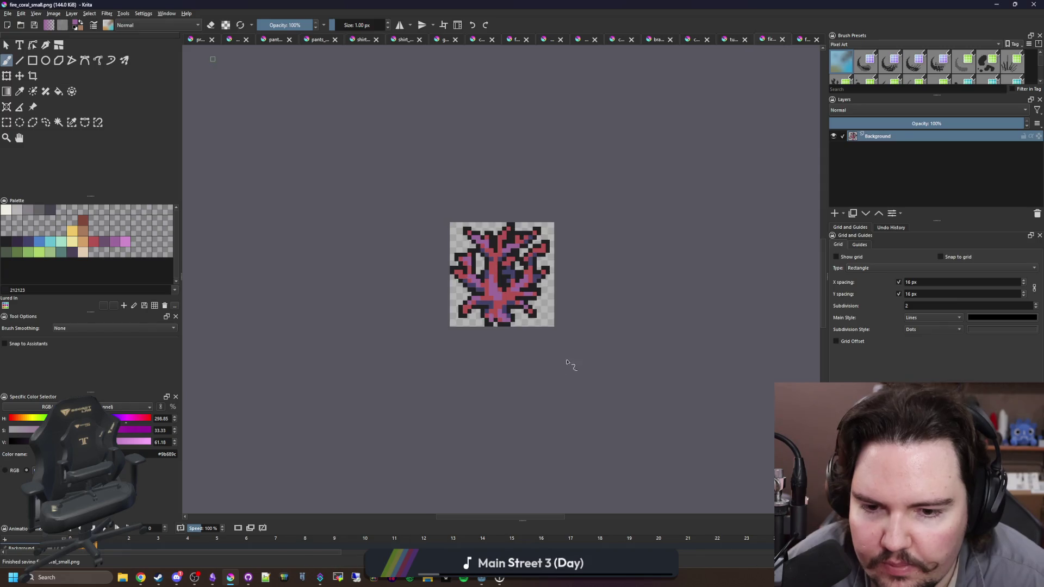
{"action": "scroll", "coordinate": [560, 259], "scroll_direction": "up", "scroll_amount": 2}
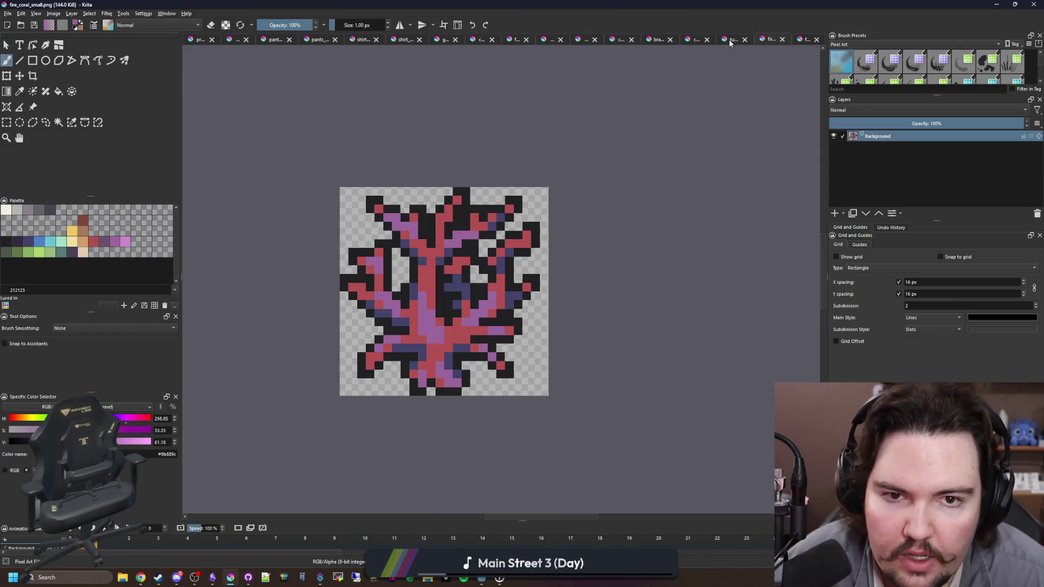
Open coral_spiky_1.png from the Sprites folder.
{"action": "left_click", "coordinate": [7, 13]}
{"action": "left_click", "coordinate": [21, 32]}
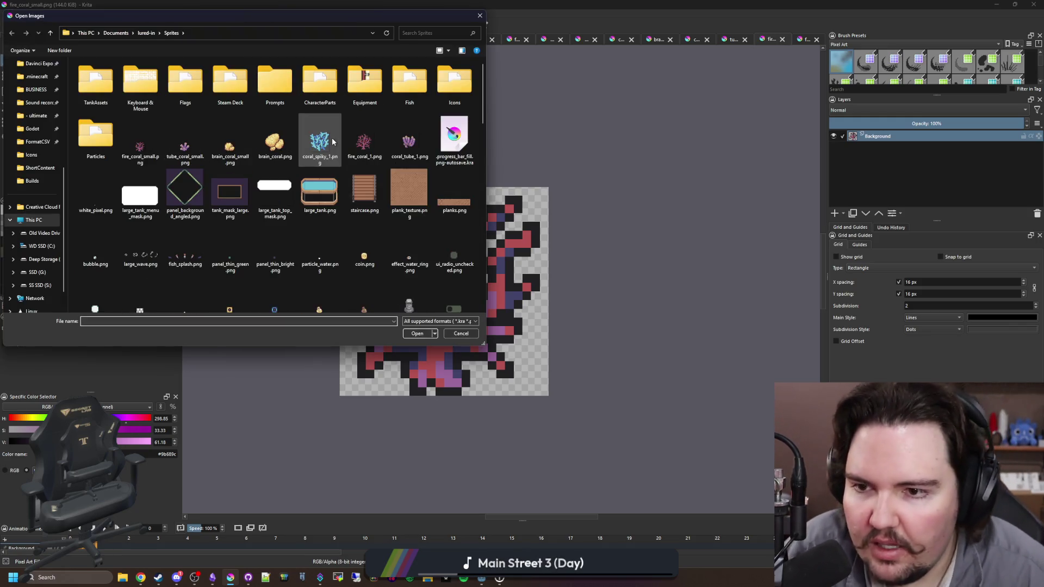
{"action": "double_click", "coordinate": [332, 142]}
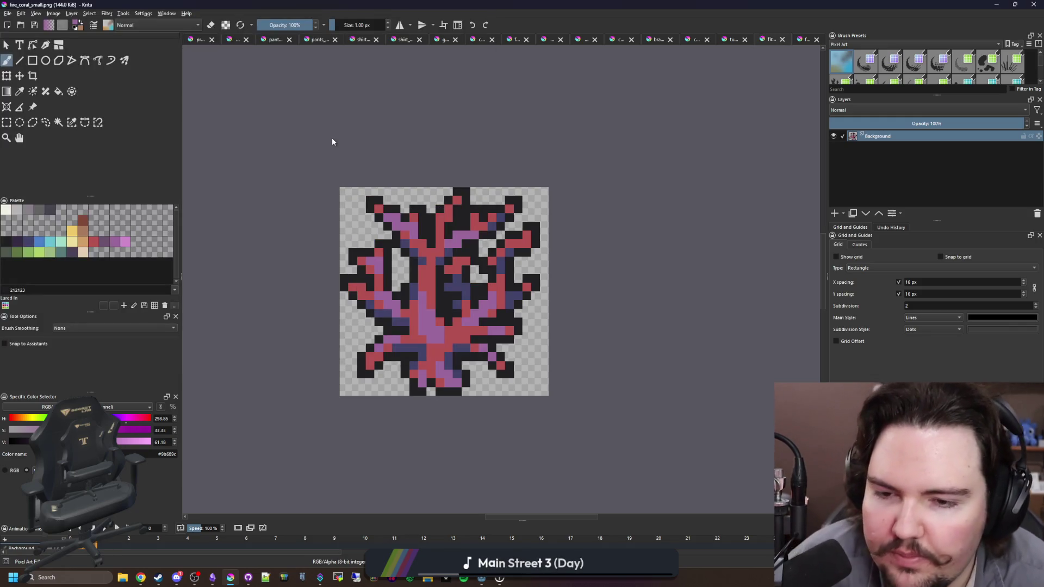
{"action": "scroll", "coordinate": [487, 270], "scroll_direction": "down", "scroll_amount": 1}
{"action": "scroll", "coordinate": [486, 270], "scroll_direction": "up", "scroll_amount": 1}
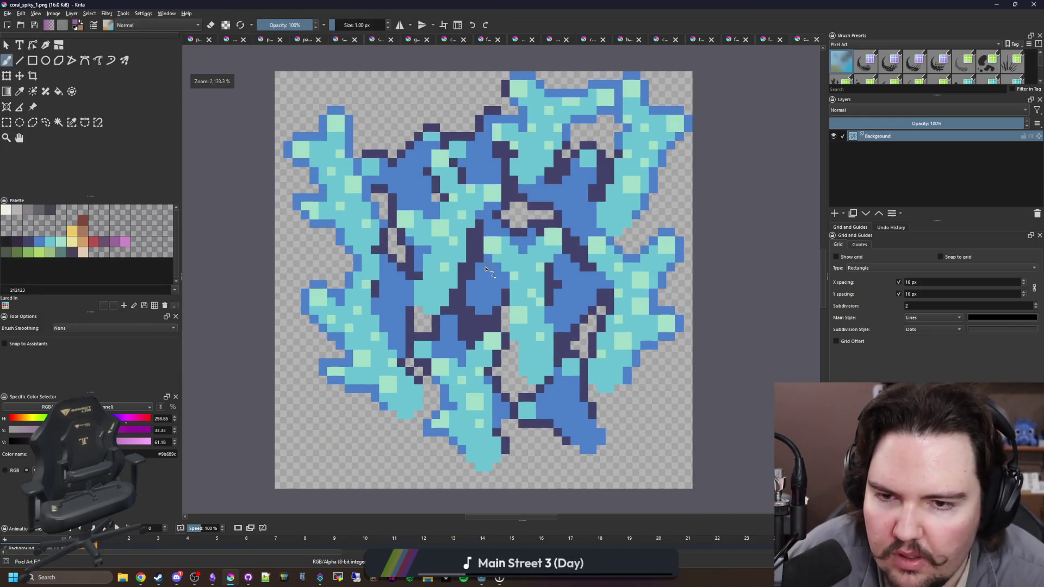
Resize the canvas to 24×24 px via Image > Resize Canvas.
{"action": "left_click", "coordinate": [7, 13]}
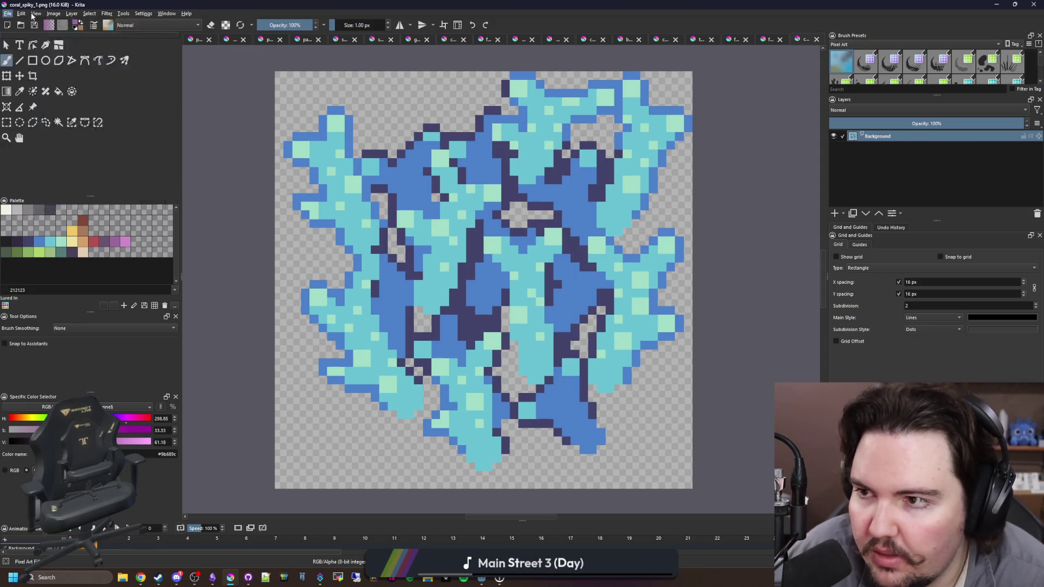
{"action": "left_click", "coordinate": [53, 13]}
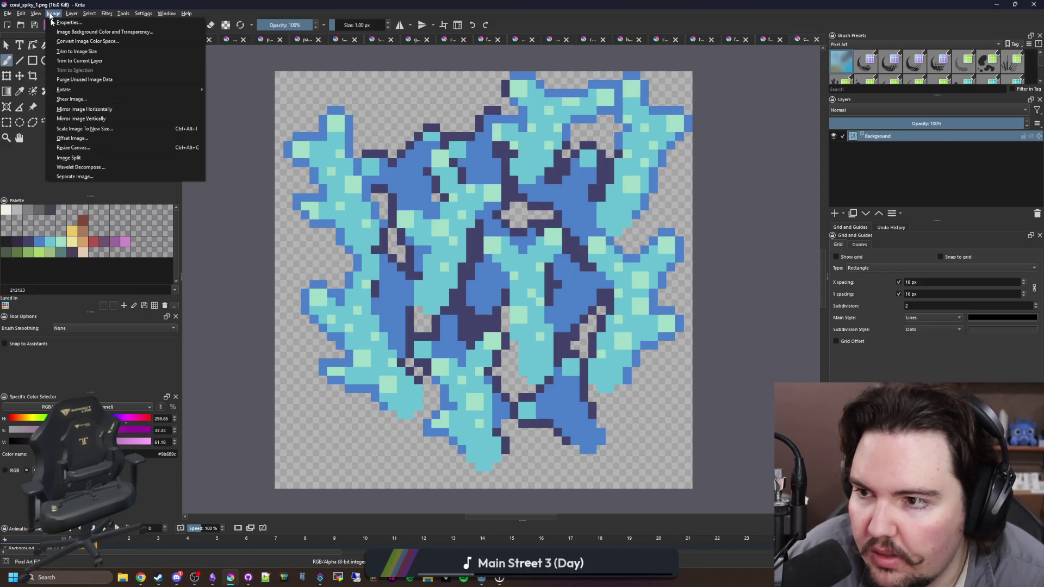
{"action": "left_click", "coordinate": [73, 148]}
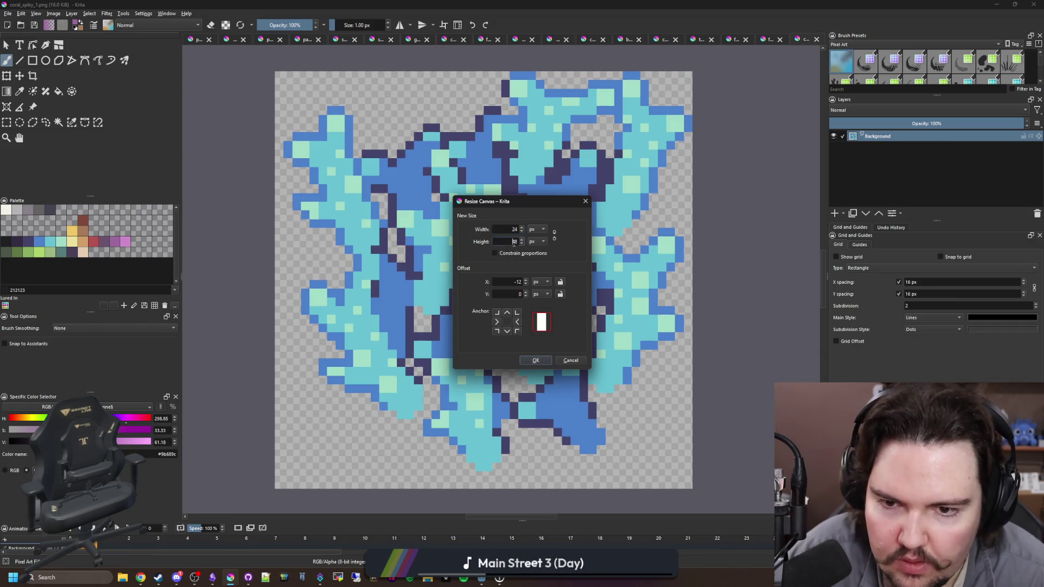
{"action": "left_click", "coordinate": [535, 361]}
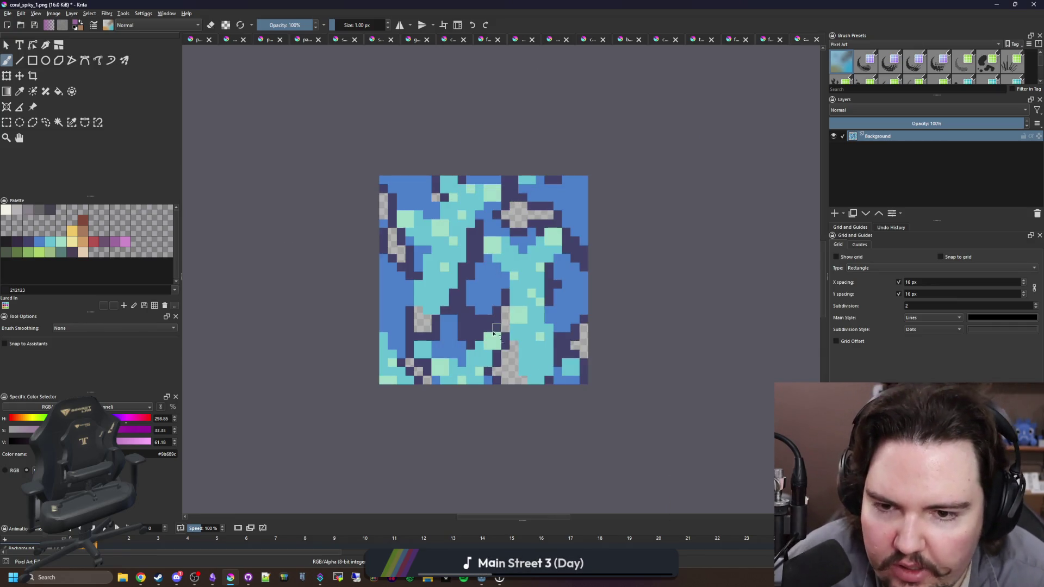
{"action": "scroll", "coordinate": [515, 296], "scroll_direction": "up", "scroll_amount": 2}
{"action": "scroll", "coordinate": [515, 296], "scroll_direction": "down", "scroll_amount": 1}
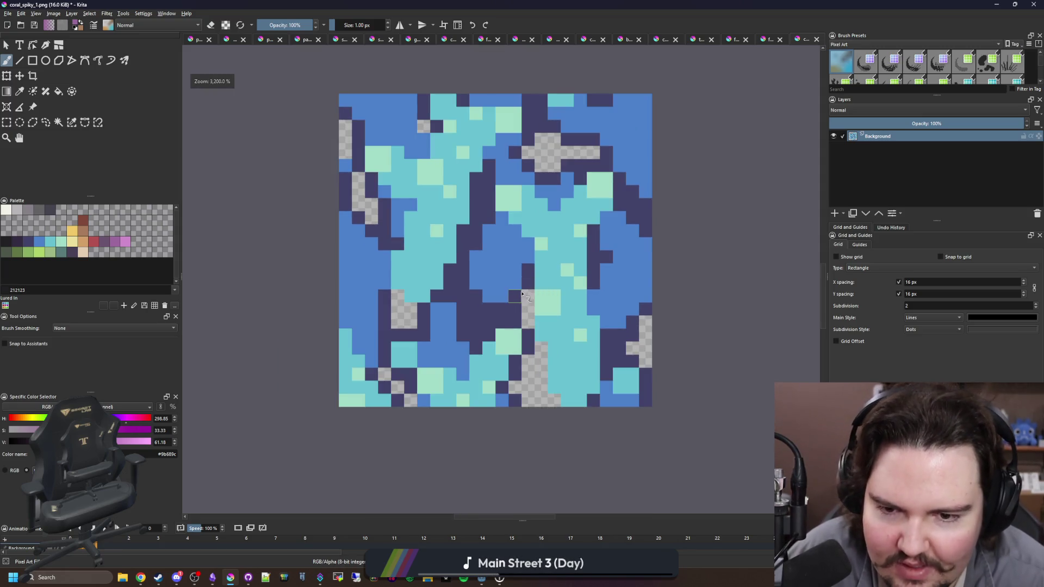
Sample the cyan, clear the whole layer to transparency, and set the brush to 3 px.
{"action": "left_click", "coordinate": [424, 262], "text": "ctrl"}
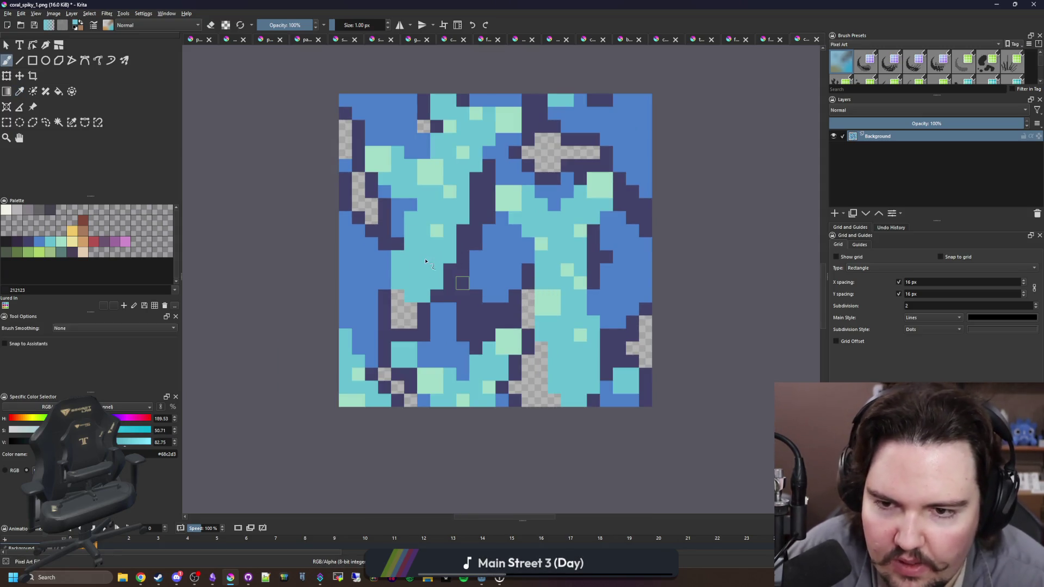
{"action": "key", "text": "bracketright"}
{"action": "key", "text": "bracketright"}
{"action": "key", "text": "bracketright"}
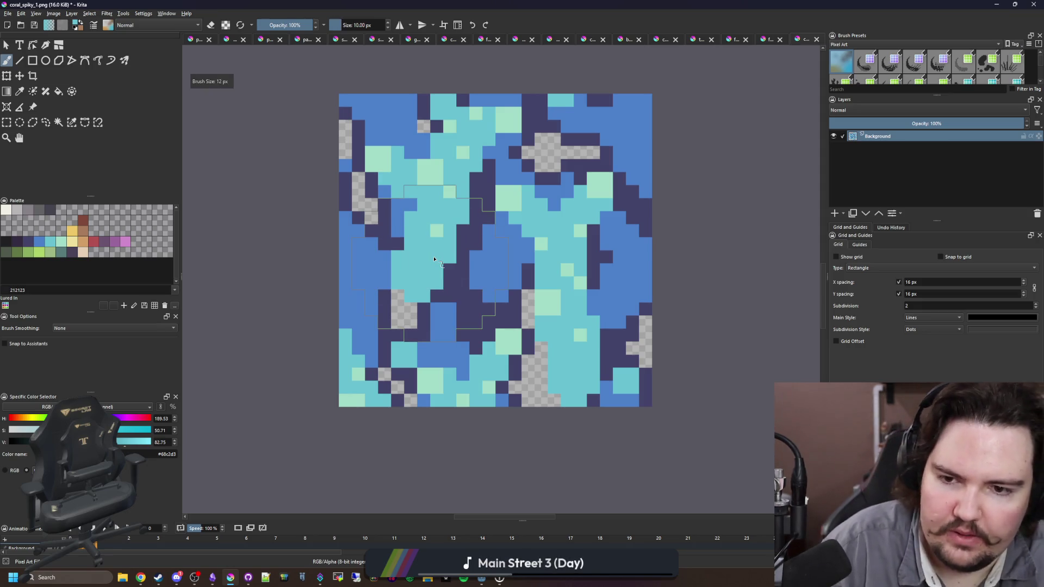
{"action": "key", "text": "Delete"}
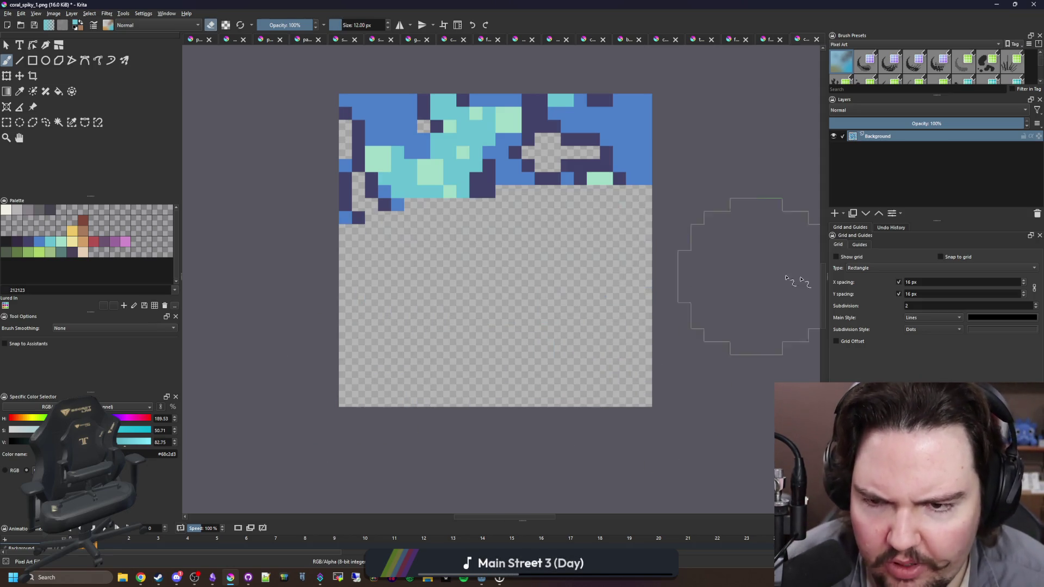
{"action": "scroll", "coordinate": [517, 294], "scroll_direction": "up", "scroll_amount": 1}
{"action": "key", "text": "bracketleft"}
{"action": "key", "text": "bracketleft"}
{"action": "key", "text": "bracketleft"}
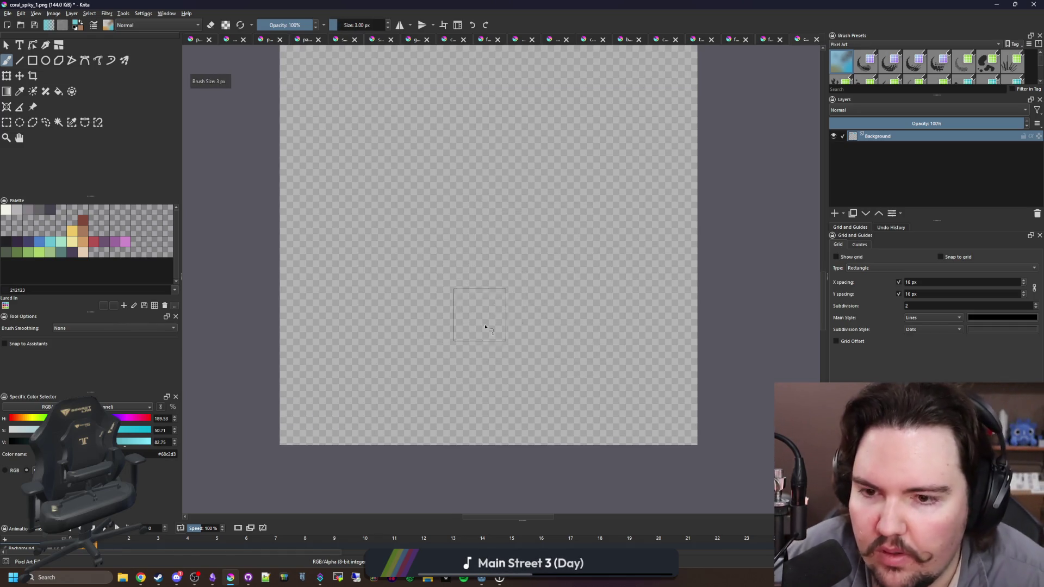
Paint stepped cyan branches at lower left, upper right and lower right.
{"action": "scroll", "coordinate": [478, 312], "scroll_direction": "down", "scroll_amount": 1}
{"action": "left_click_drag", "start_coordinate": [480, 333], "coordinate": [429, 254]}
{"action": "left_click_drag", "start_coordinate": [517, 250], "coordinate": [559, 162]}
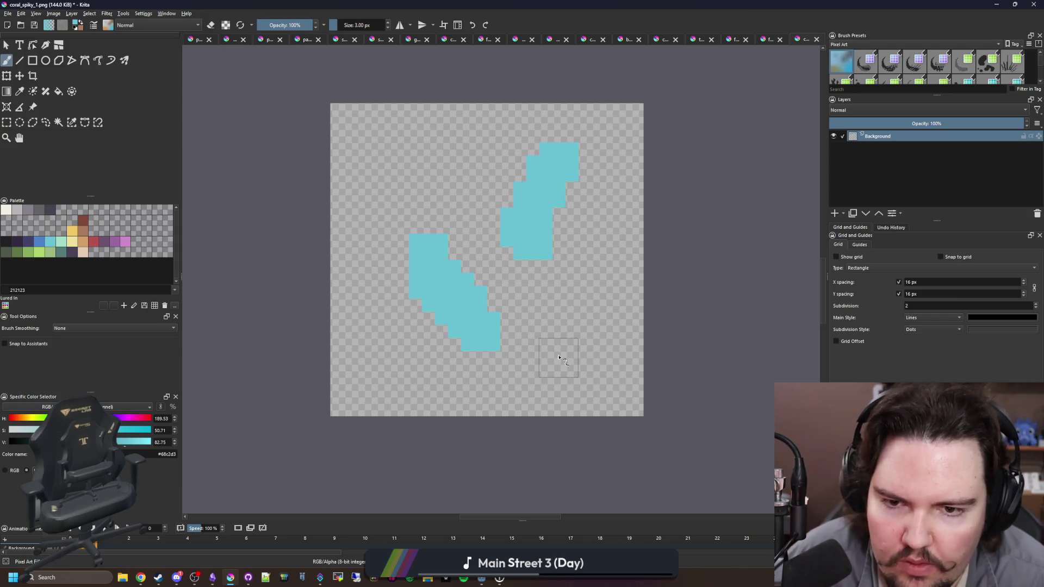
{"action": "left_click_drag", "start_coordinate": [558, 357], "coordinate": [594, 307]}
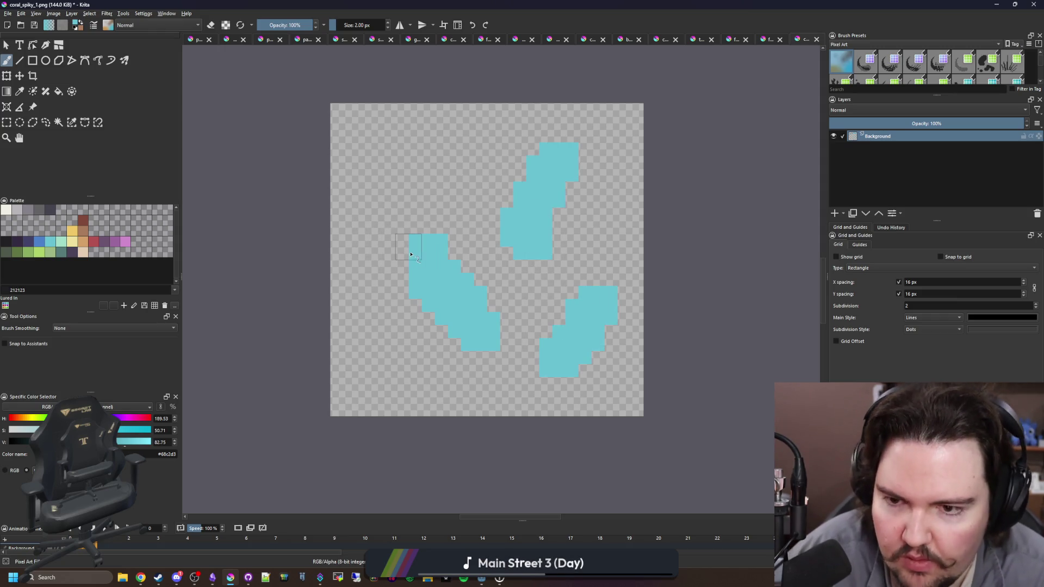
{"action": "left_click", "coordinate": [387, 245]}
{"action": "mouse_move", "coordinate": [369, 234]}
{"action": "left_mouse_down"}
{"action": "mouse_move", "coordinate": [429, 234]}
{"action": "mouse_move", "coordinate": [435, 207]}
{"action": "left_mouse_up"}
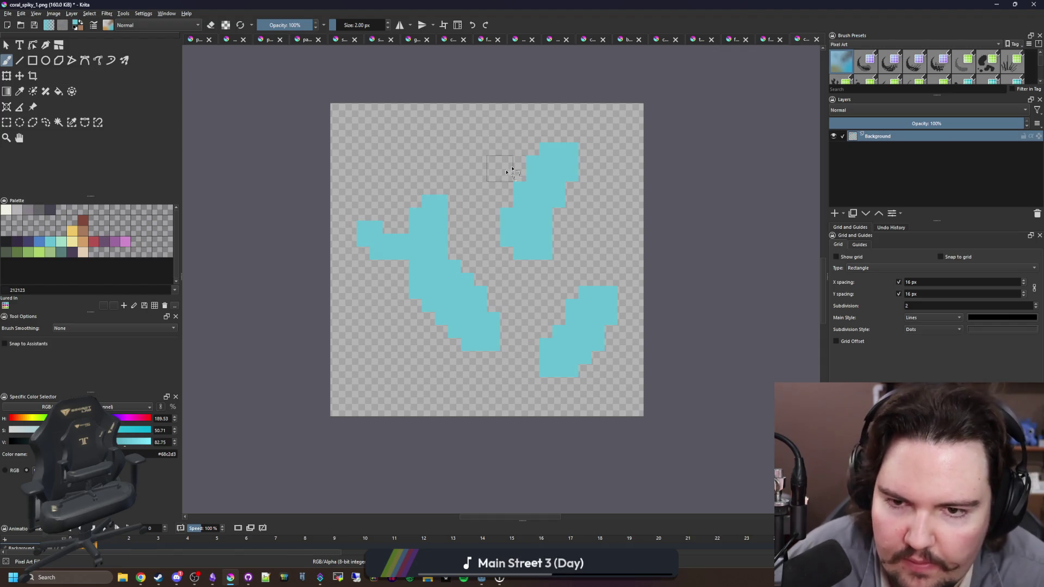
{"action": "left_click_drag", "start_coordinate": [558, 159], "coordinate": [607, 144]}
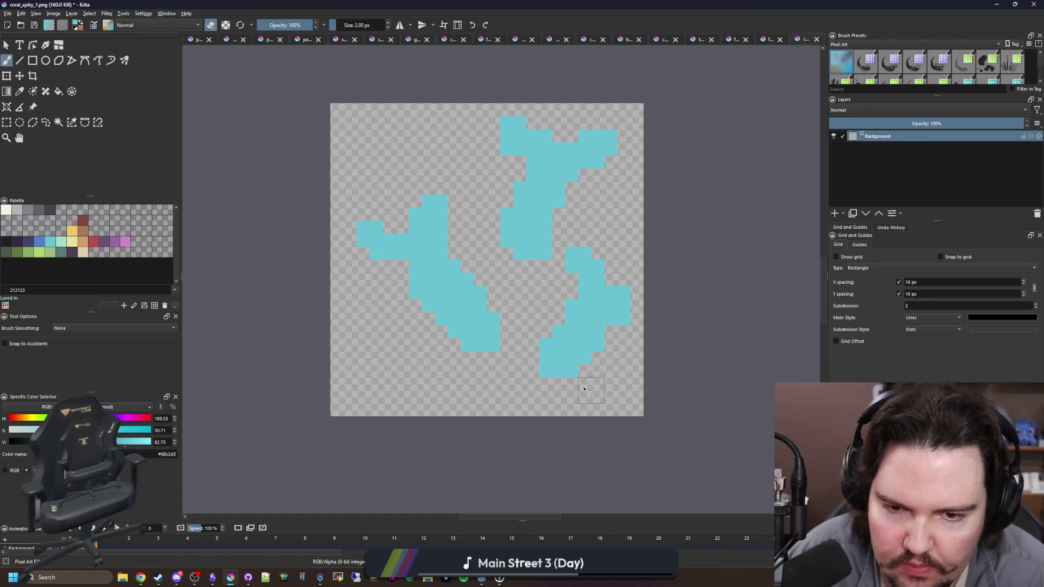
Paint dark purple #43436a branches through the middle and diagonally on the right.
{"action": "key", "text": "plus"}
{"action": "left_click", "coordinate": [31, 244]}
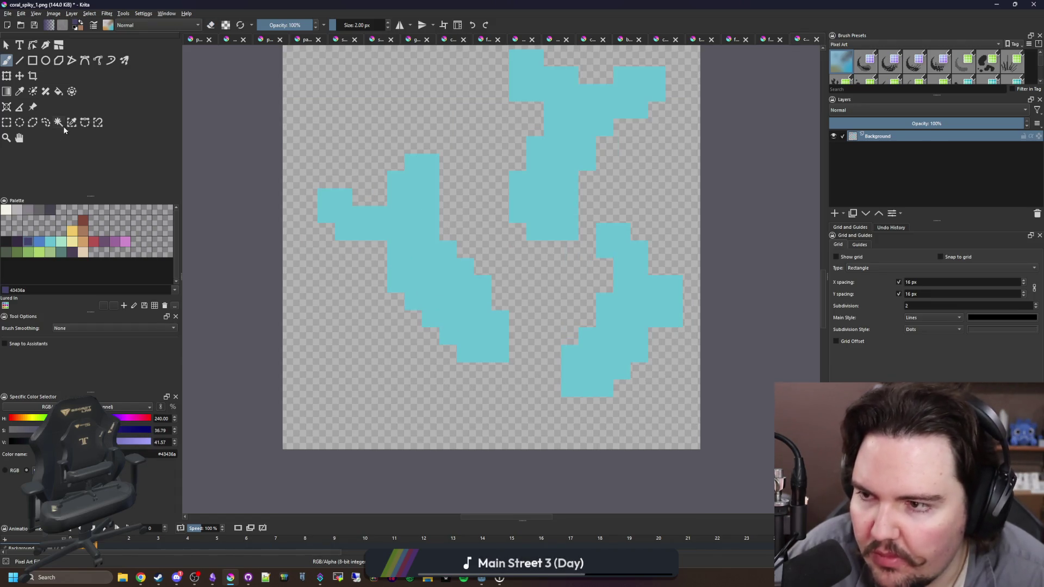
{"action": "mouse_move", "coordinate": [492, 278]}
{"action": "left_mouse_down"}
{"action": "mouse_move", "coordinate": [468, 141]}
{"action": "mouse_move", "coordinate": [401, 133]}
{"action": "mouse_move", "coordinate": [482, 94]}
{"action": "left_mouse_up"}
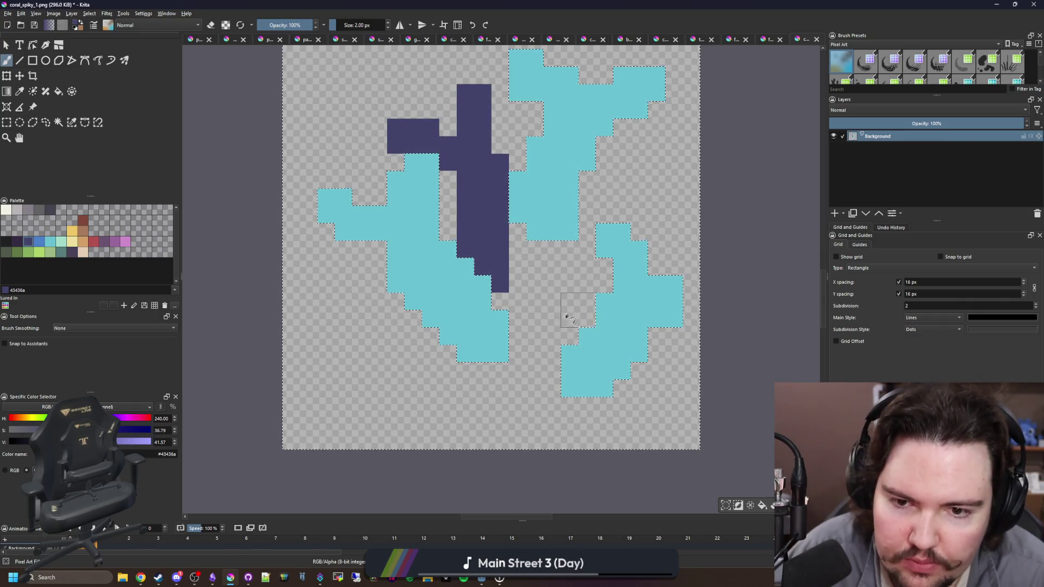
{"action": "left_click_drag", "start_coordinate": [564, 302], "coordinate": [630, 163]}
{"action": "left_click_drag", "start_coordinate": [642, 209], "coordinate": [665, 207]}
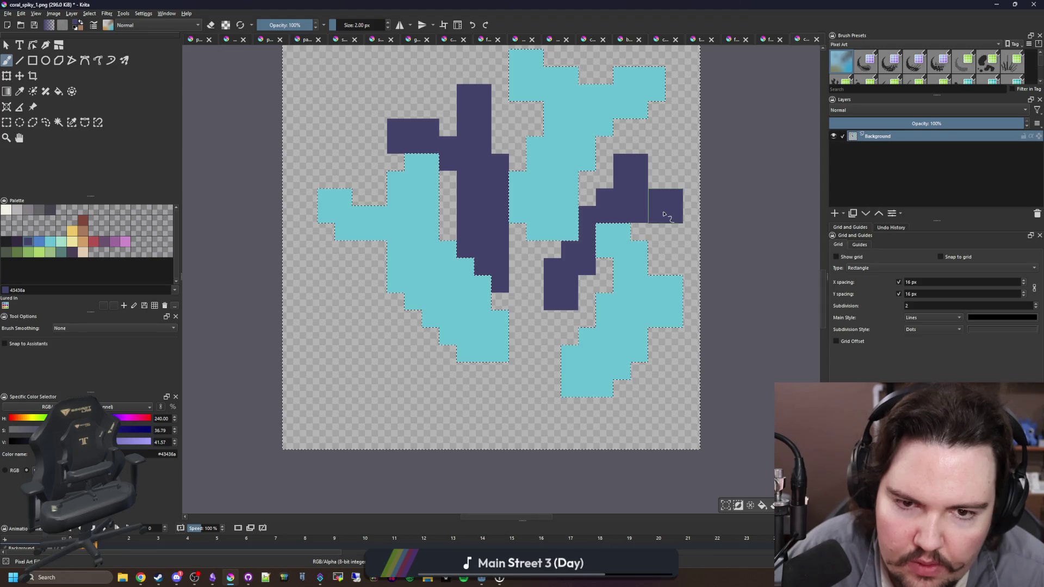
{"action": "left_click", "coordinate": [598, 275]}
{"action": "scroll", "coordinate": [413, 359], "scroll_direction": "down", "scroll_amount": 3}
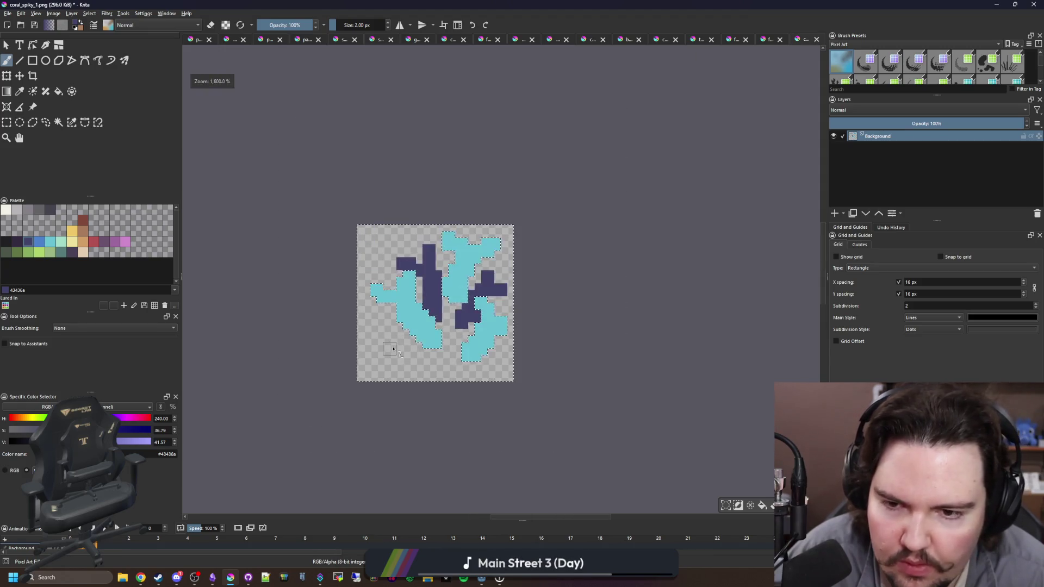
{"action": "scroll", "coordinate": [435, 369], "scroll_direction": "up", "scroll_amount": 3}
Add a thick lower-left dark purple branch, erase a stray pixel, and set the brush to 1 px.
{"action": "mouse_move", "coordinate": [437, 369]}
{"action": "left_mouse_down"}
{"action": "mouse_move", "coordinate": [348, 299]}
{"action": "mouse_move", "coordinate": [335, 305]}
{"action": "left_mouse_up"}
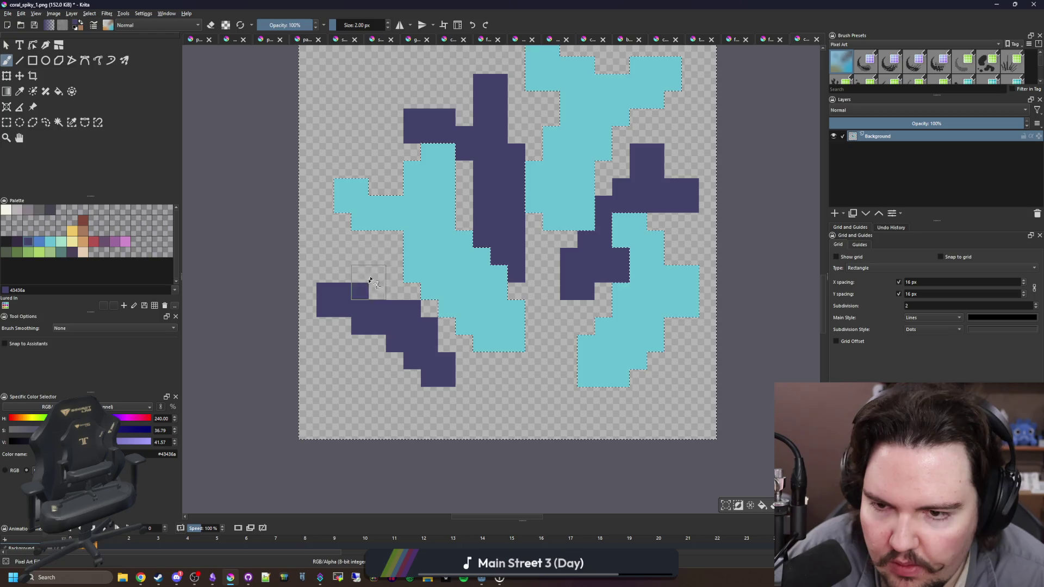
{"action": "mouse_move", "coordinate": [375, 245]}
{"action": "left_mouse_down"}
{"action": "mouse_move", "coordinate": [385, 299]}
{"action": "mouse_move", "coordinate": [419, 336]}
{"action": "mouse_move", "coordinate": [392, 344]}
{"action": "left_mouse_up"}
{"action": "left_click", "coordinate": [394, 344]}
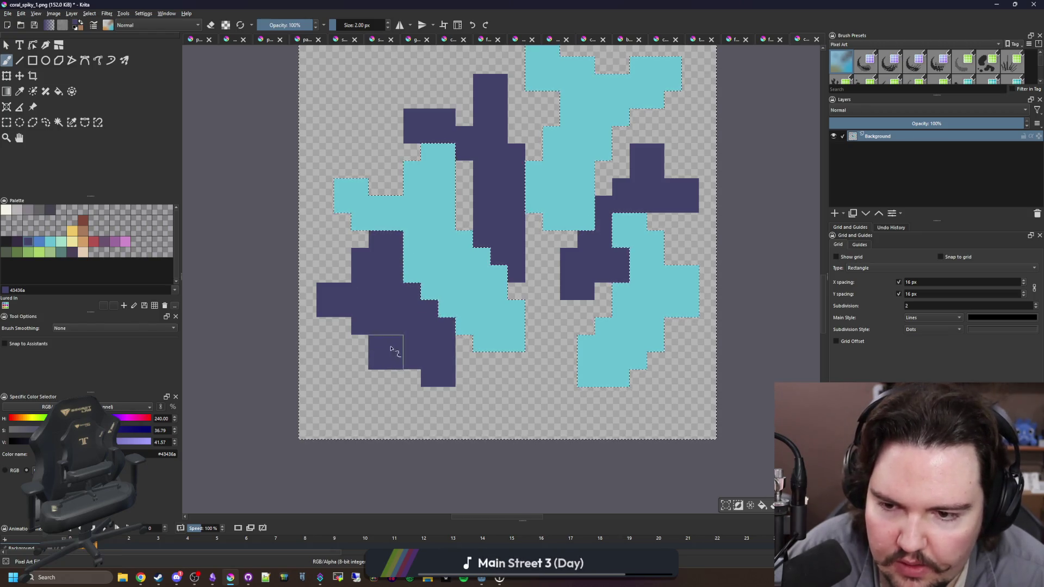
{"action": "key", "text": "e"}
{"action": "left_click", "coordinate": [369, 368]}
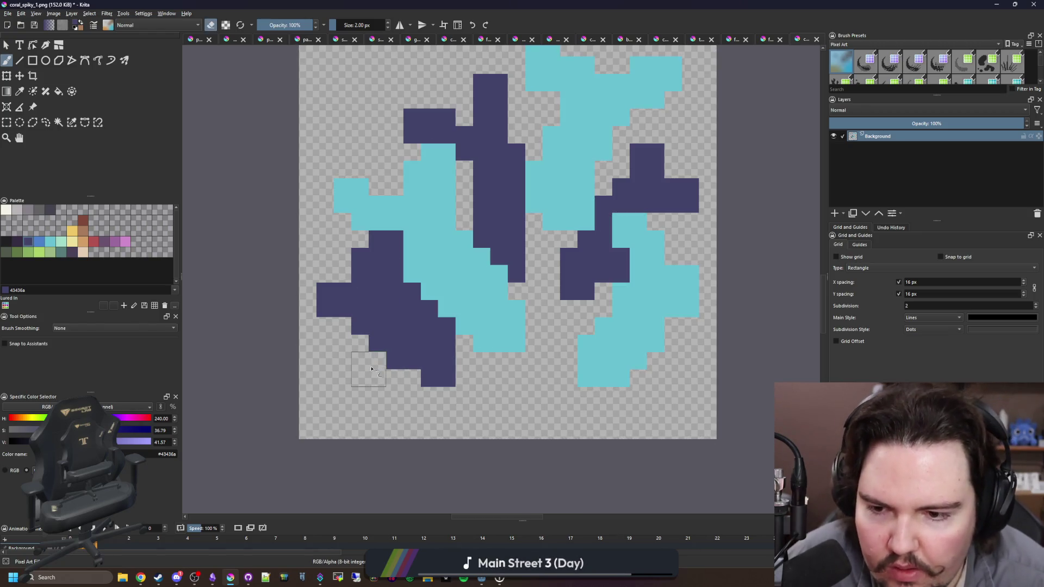
{"action": "scroll", "coordinate": [403, 353], "scroll_direction": "down", "scroll_amount": 3}
{"action": "scroll", "coordinate": [399, 348], "scroll_direction": "up", "scroll_amount": 3}
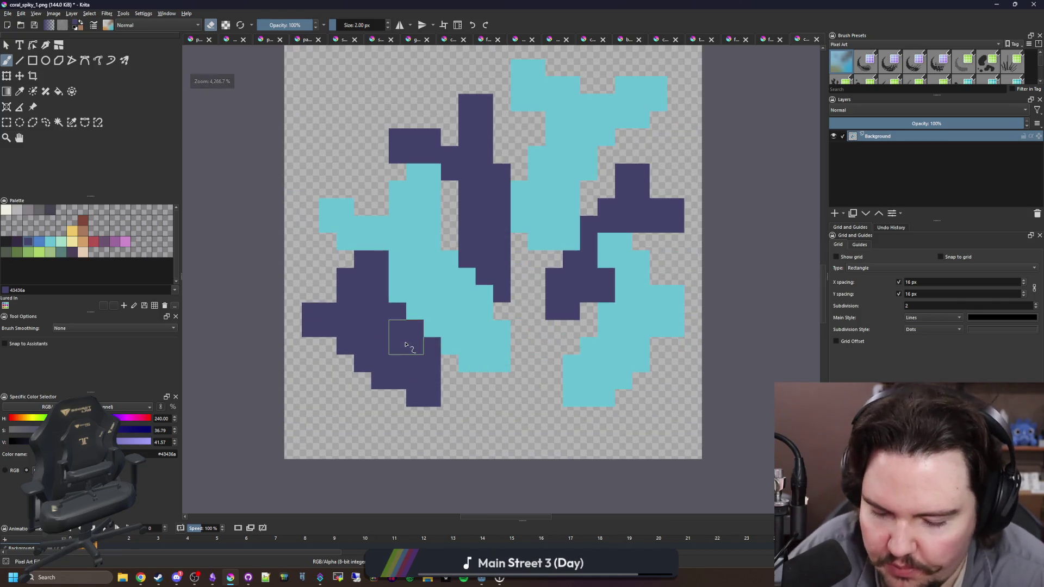
{"action": "key", "text": "bracketleft"}
Recolour every dark purple branch blue with a fill covering all matching colour.
{"action": "left_click", "coordinate": [43, 243]}
{"action": "key", "text": "f"}
{"action": "left_click", "coordinate": [361, 349]}
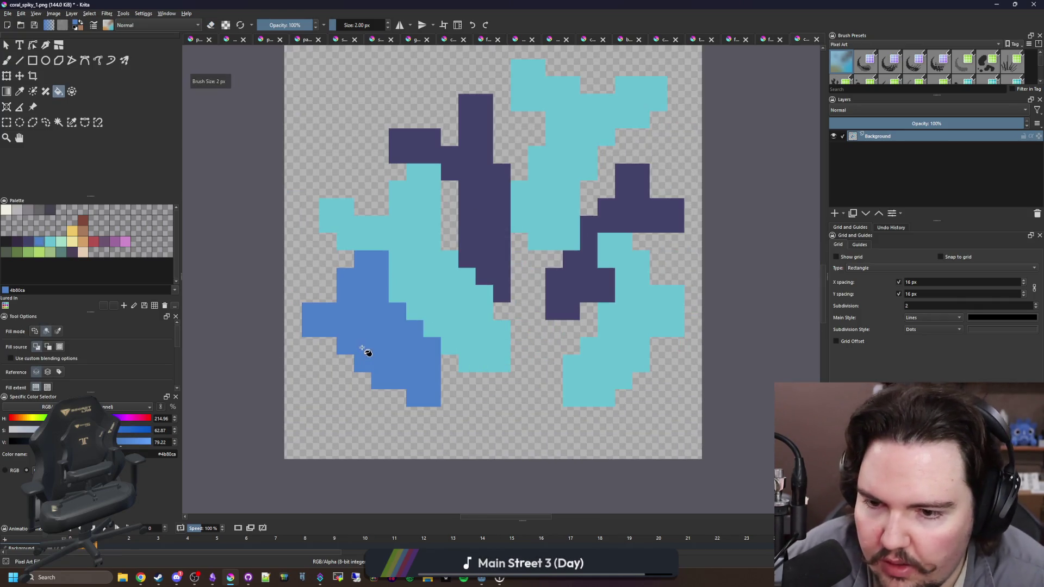
{"action": "key", "text": "ctrl+z"}
{"action": "left_click", "coordinate": [58, 332]}
{"action": "left_click", "coordinate": [384, 349]}
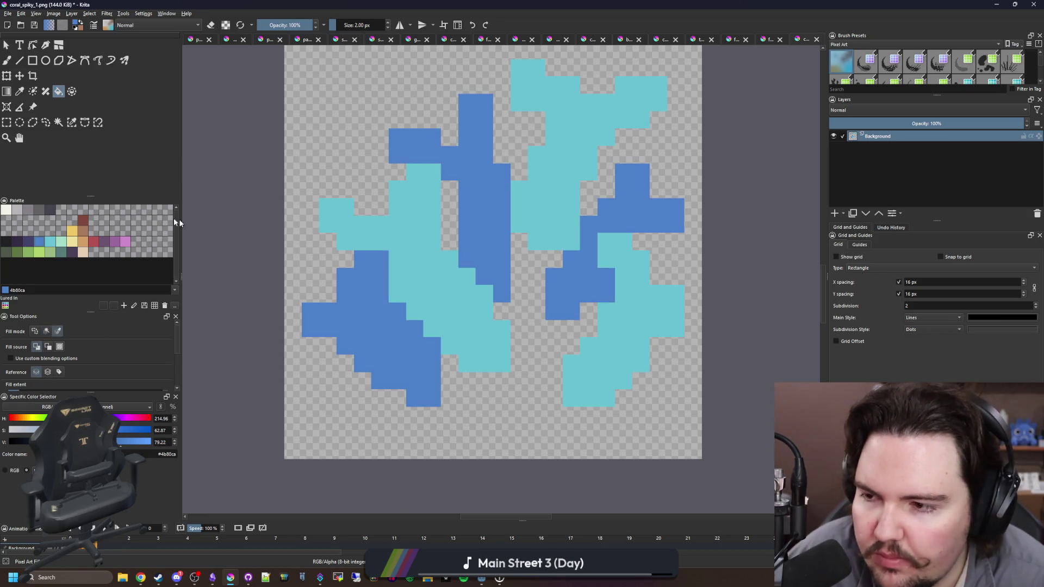
Paint mint highlight blocks on the left, top-left, top-right and right-middle branches.
{"action": "left_click", "coordinate": [61, 241]}
{"action": "key", "text": "b"}
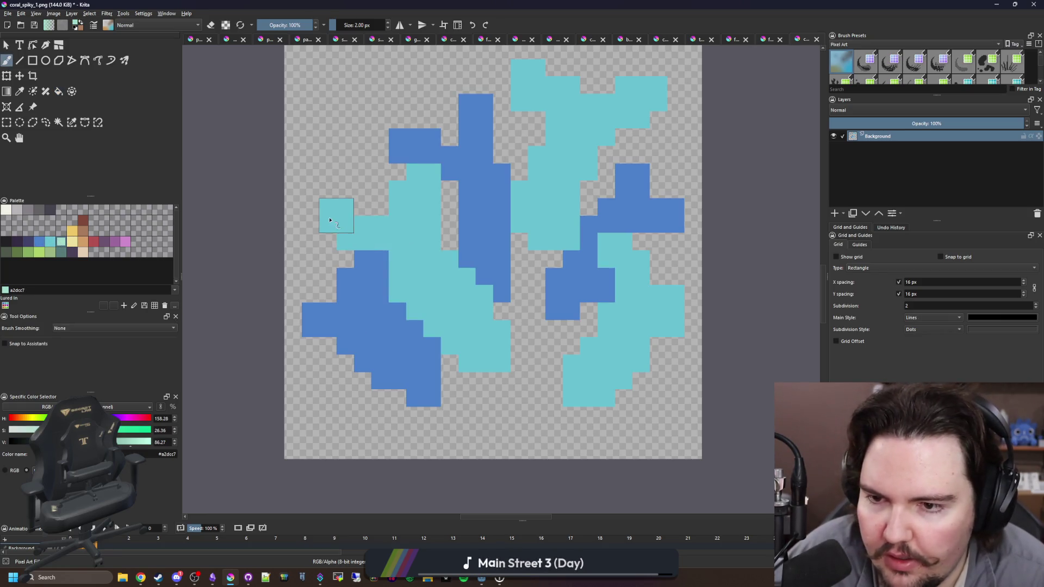
{"action": "left_click", "coordinate": [336, 216]}
{"action": "left_click", "coordinate": [424, 181]}
{"action": "left_click", "coordinate": [528, 77]}
{"action": "left_click", "coordinate": [649, 94]}
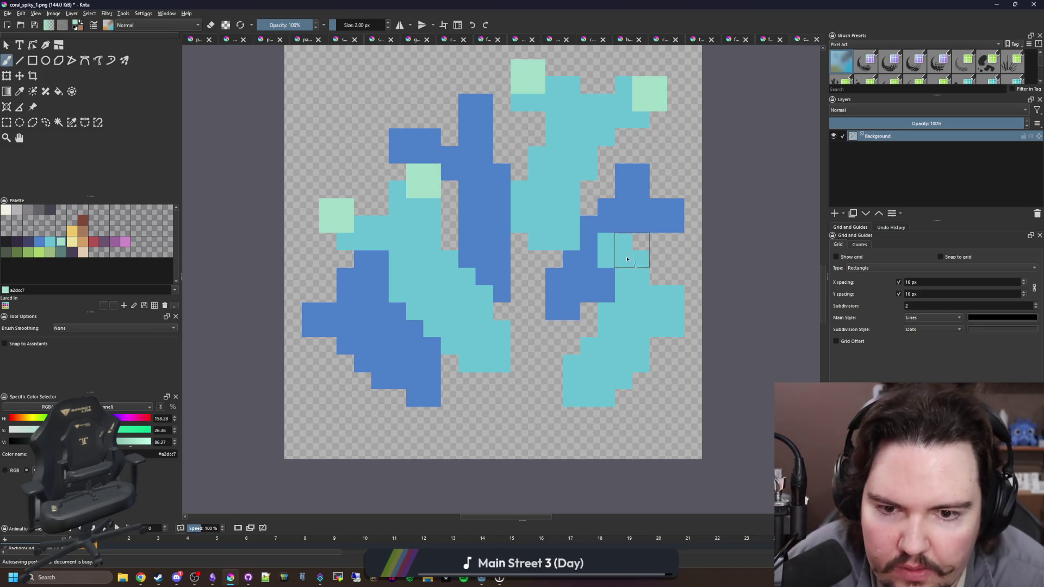
{"action": "left_click", "coordinate": [615, 250]}
{"action": "scroll", "coordinate": [550, 330], "scroll_direction": "up", "scroll_amount": 1}
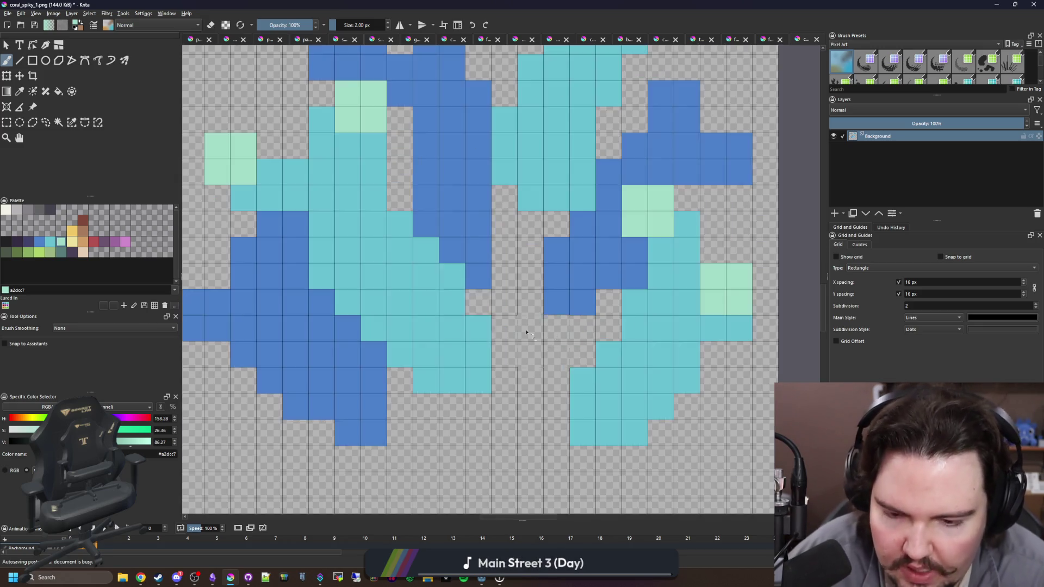
Add smaller mint highlight pixels and 2×2 blocks across the coral using 1–2 px brushes.
{"action": "key", "text": "bracketleft"}
{"action": "left_click_drag", "start_coordinate": [401, 286], "coordinate": [397, 346]}
{"action": "left_click", "coordinate": [385, 302]}
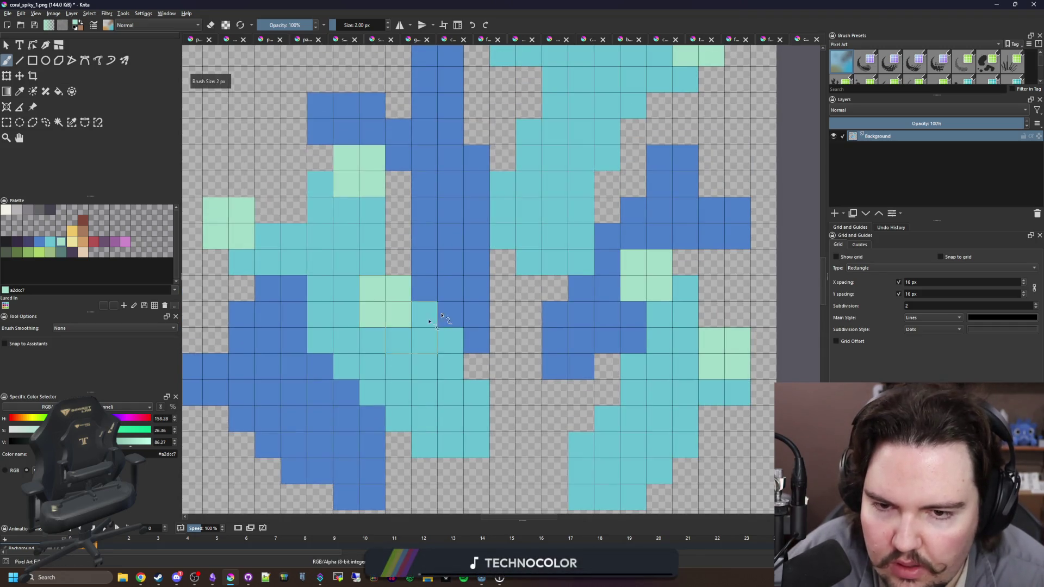
{"action": "scroll", "coordinate": [528, 258], "scroll_direction": "down", "scroll_amount": 1}
{"action": "key", "text": "bracketright"}
{"action": "left_click", "coordinate": [554, 182]}
{"action": "left_click", "coordinate": [610, 363]}
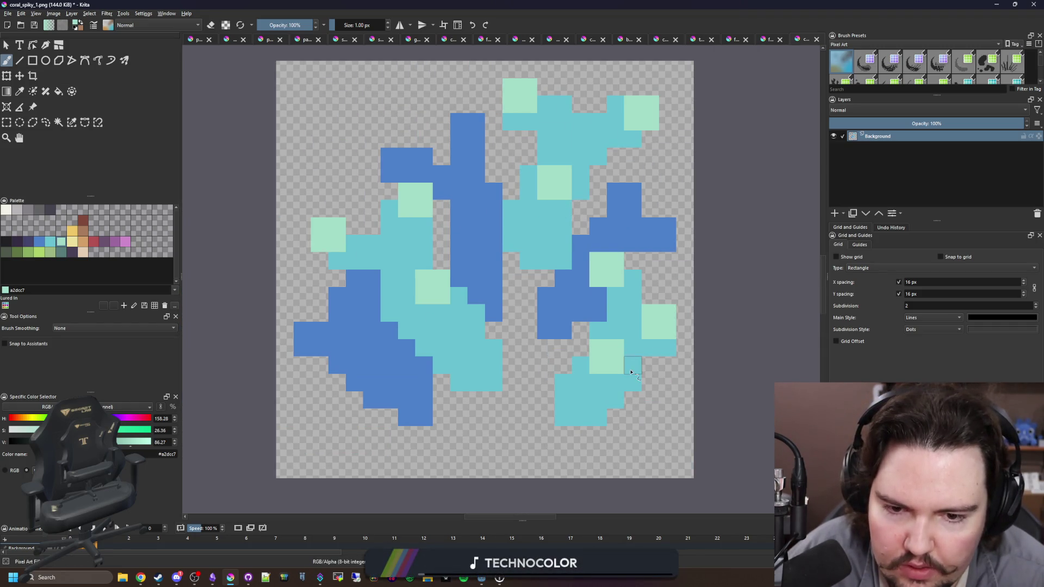
{"action": "key", "text": "bracketleft"}
{"action": "left_click", "coordinate": [598, 400]}
{"action": "left_click", "coordinate": [459, 313]}
{"action": "left_click", "coordinate": [389, 261]}
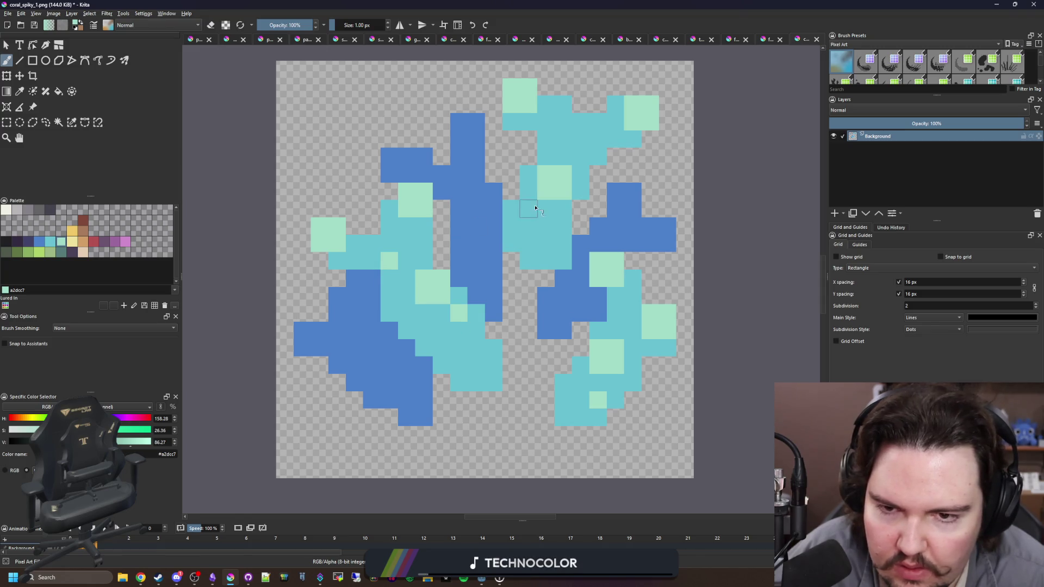
{"action": "left_click", "coordinate": [563, 226]}
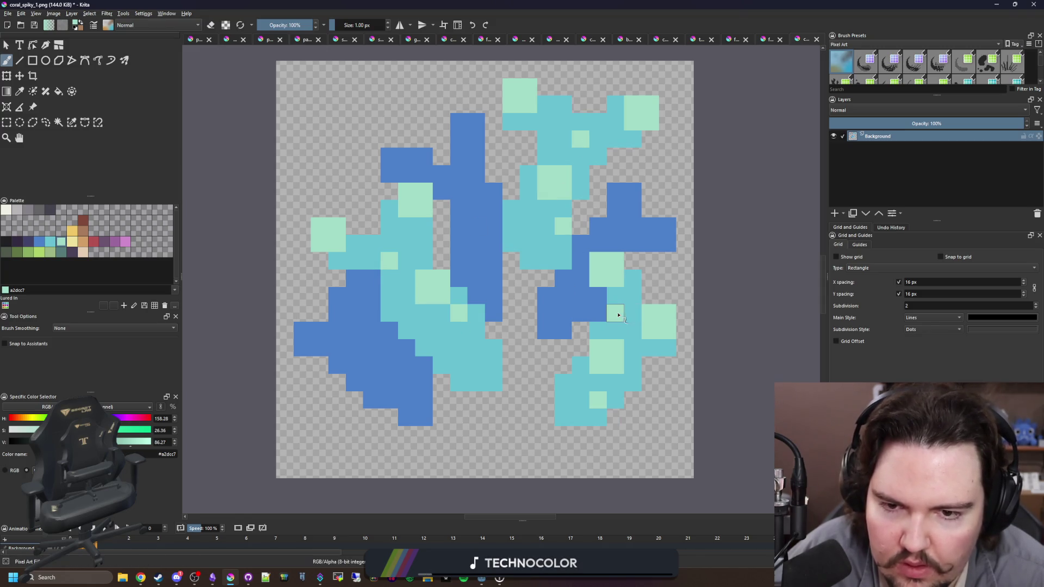
Repaint a left blue block and the right blue branch tips in teal.
{"action": "left_click", "coordinate": [38, 246]}
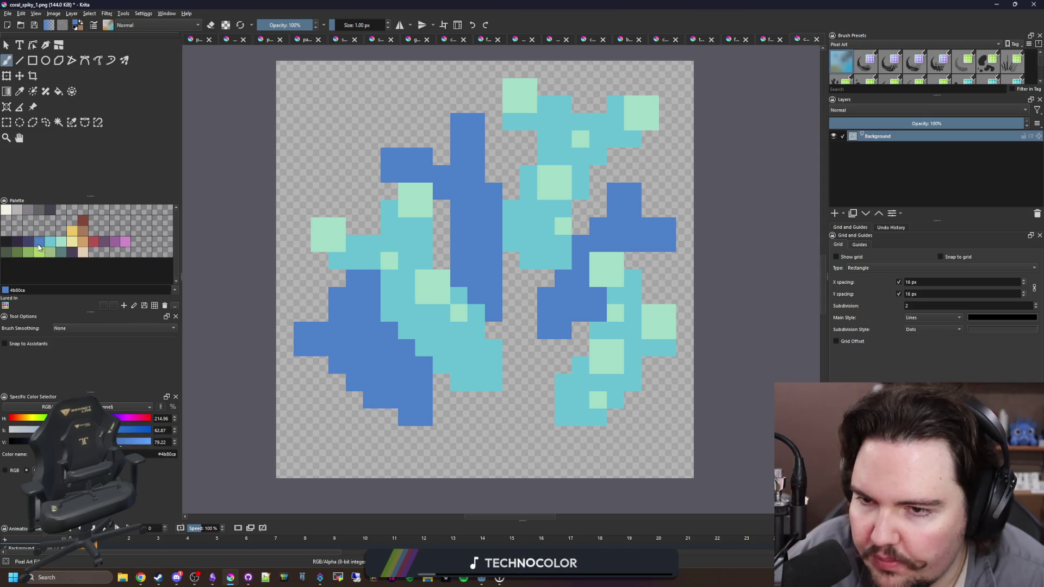
{"action": "left_click", "coordinate": [48, 242]}
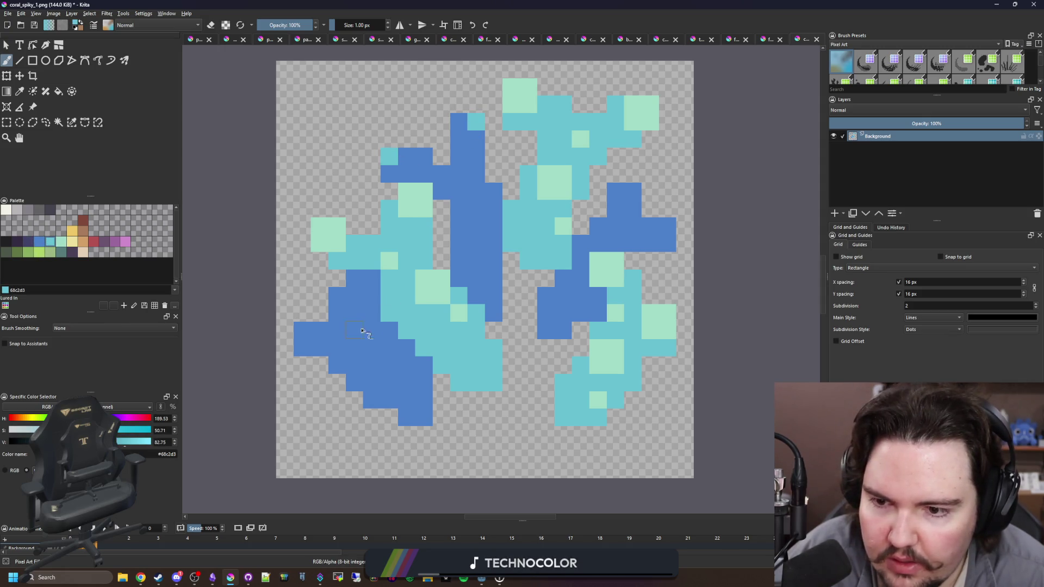
{"action": "mouse_move", "coordinate": [303, 330]}
{"action": "left_mouse_down"}
{"action": "mouse_move", "coordinate": [305, 348]}
{"action": "mouse_move", "coordinate": [318, 337]}
{"action": "left_mouse_up"}
{"action": "left_click_drag", "start_coordinate": [674, 245], "coordinate": [624, 201]}
{"action": "scroll", "coordinate": [363, 231], "scroll_direction": "down", "scroll_amount": 1}
{"action": "scroll", "coordinate": [427, 233], "scroll_direction": "up", "scroll_amount": 1}
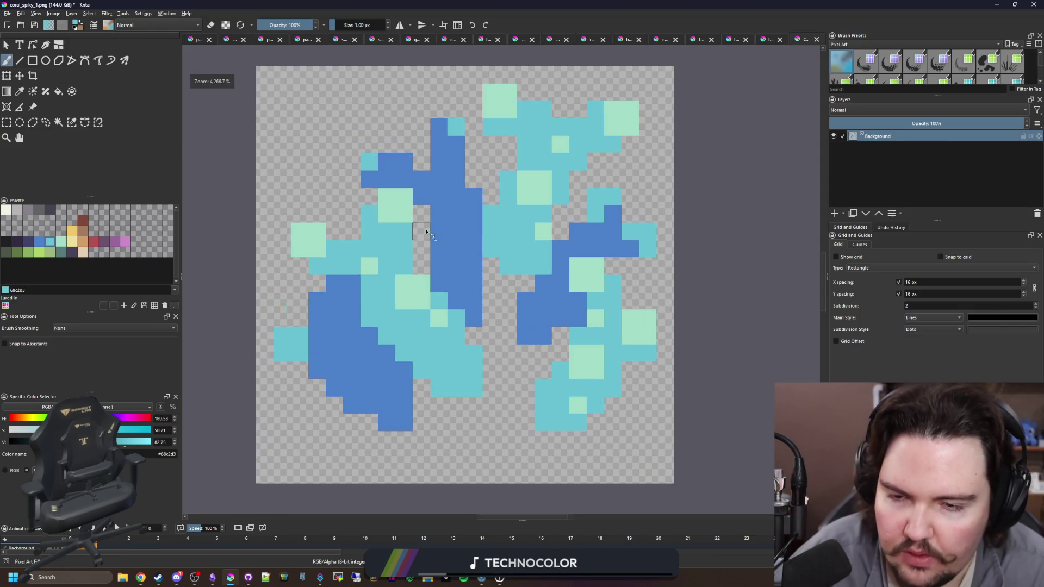
Outline the blue shape's bottom, left edge, top-left and tall column in navy #43436a.
{"action": "left_click", "coordinate": [28, 242]}
{"action": "left_click", "coordinate": [377, 179]}
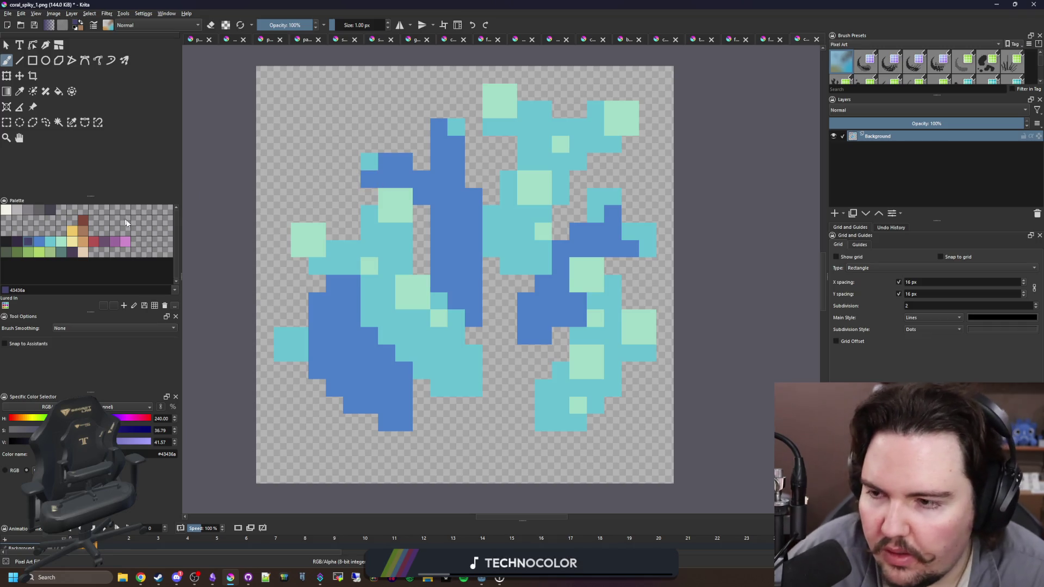
{"action": "left_click_drag", "start_coordinate": [398, 437], "coordinate": [355, 422]}
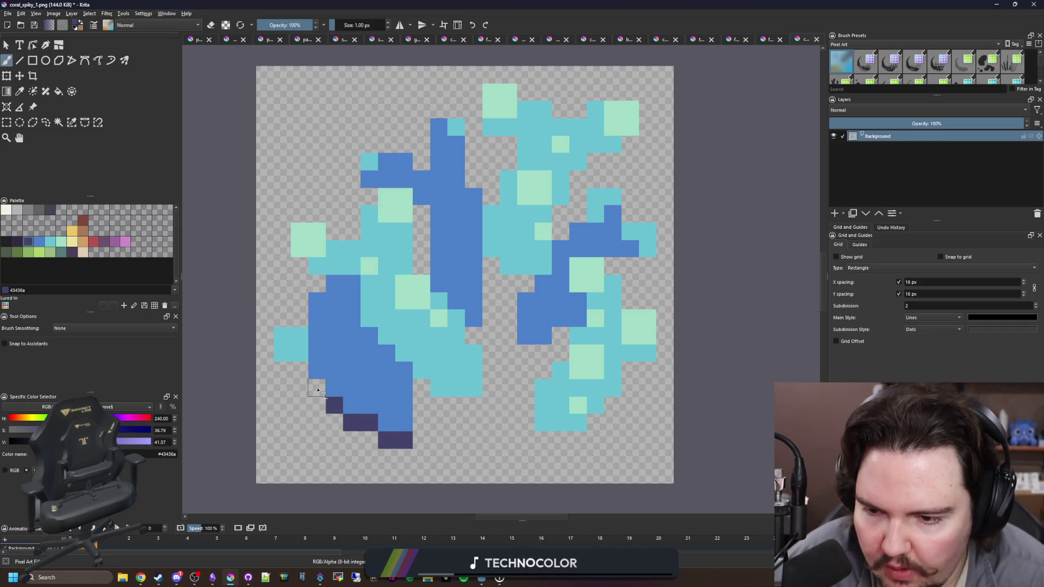
{"action": "mouse_move", "coordinate": [318, 390]}
{"action": "left_mouse_down"}
{"action": "mouse_move", "coordinate": [282, 372]}
{"action": "mouse_move", "coordinate": [265, 340]}
{"action": "mouse_move", "coordinate": [299, 321]}
{"action": "left_mouse_up"}
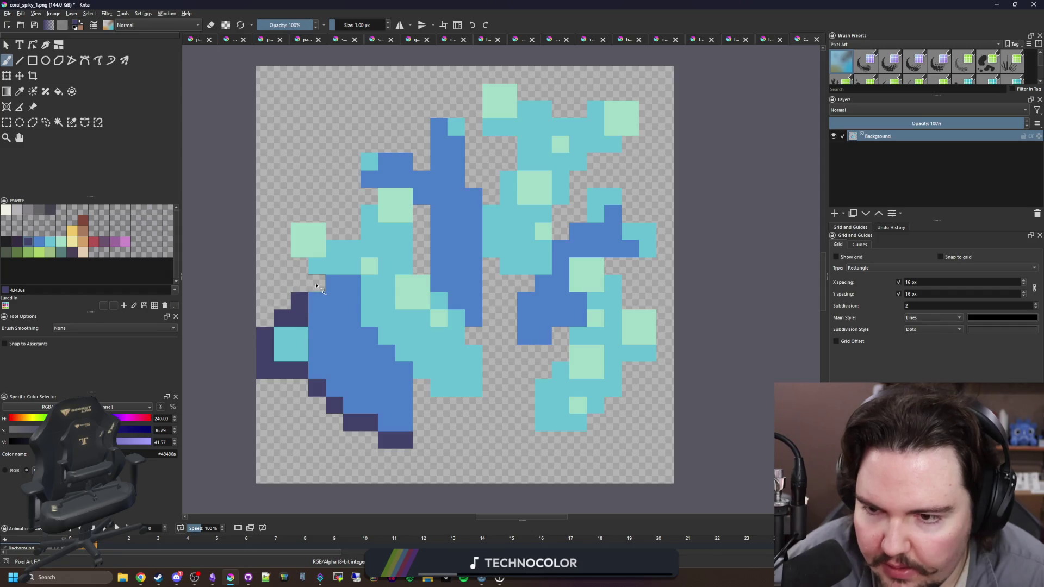
{"action": "mouse_move", "coordinate": [317, 286]}
{"action": "left_mouse_down"}
{"action": "mouse_move", "coordinate": [283, 249]}
{"action": "mouse_move", "coordinate": [301, 215]}
{"action": "mouse_move", "coordinate": [344, 233]}
{"action": "left_mouse_up"}
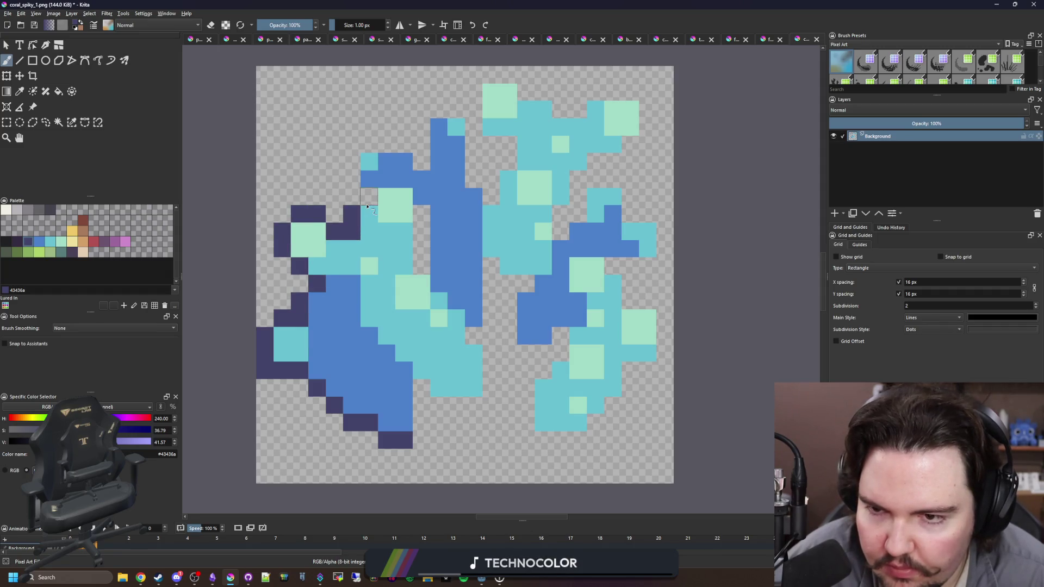
{"action": "mouse_move", "coordinate": [351, 171]}
{"action": "left_mouse_down"}
{"action": "mouse_move", "coordinate": [439, 109]}
{"action": "mouse_move", "coordinate": [473, 128]}
{"action": "mouse_move", "coordinate": [475, 188]}
{"action": "left_mouse_up"}
{"action": "left_click_drag", "start_coordinate": [421, 217], "coordinate": [421, 270]}
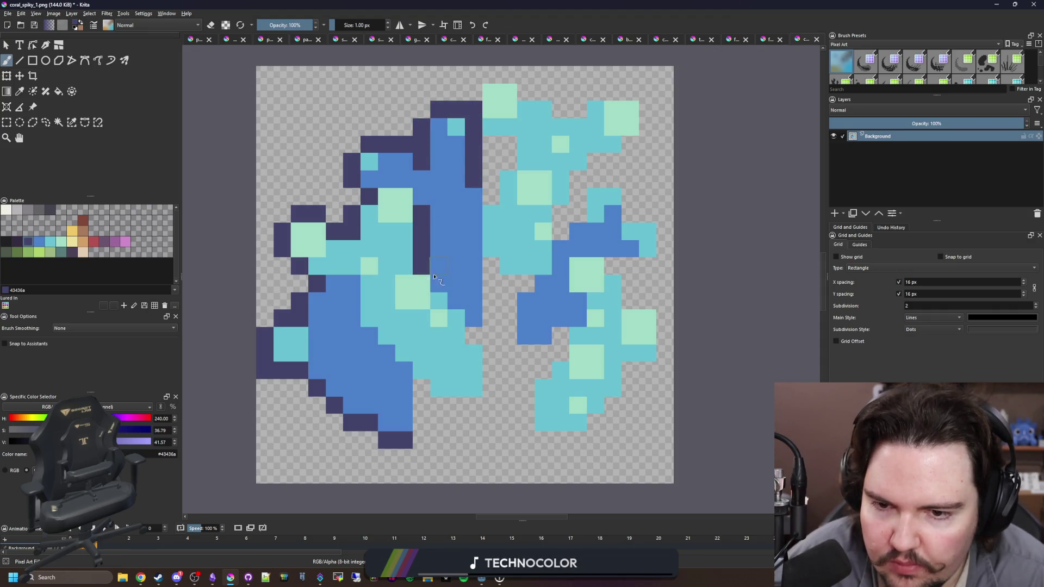
Add navy along the column's right edge and gap cells, then erase stray bottom navy cells.
{"action": "scroll", "coordinate": [437, 280], "scroll_direction": "up", "scroll_amount": 1}
{"action": "left_click_drag", "start_coordinate": [487, 247], "coordinate": [462, 360]}
{"action": "left_click", "coordinate": [359, 367]}
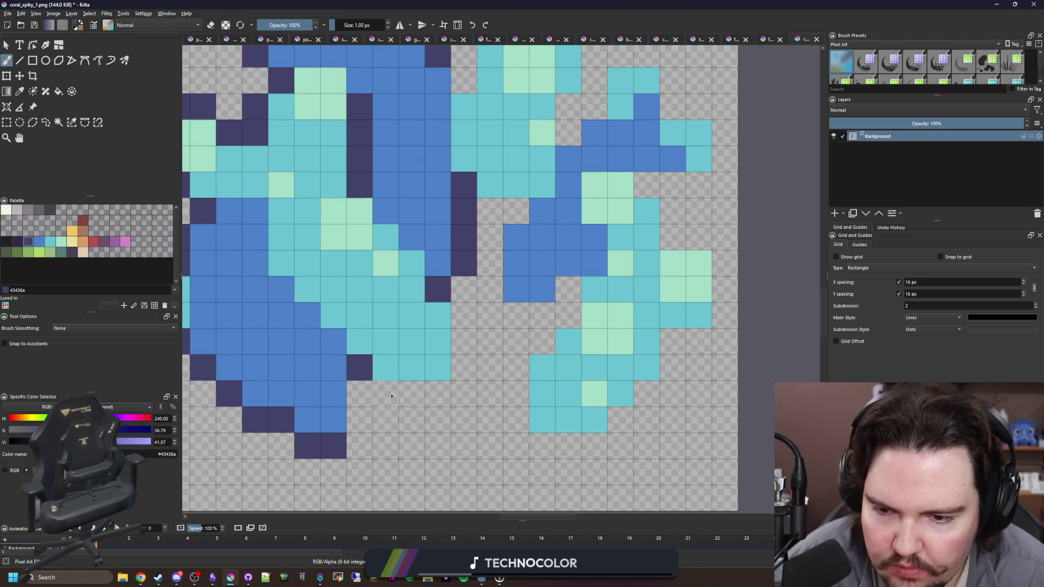
{"action": "left_click", "coordinate": [359, 393]}
{"action": "key", "text": "e"}
{"action": "mouse_move", "coordinate": [340, 447]}
{"action": "left_mouse_down"}
{"action": "mouse_move", "coordinate": [305, 446]}
{"action": "mouse_move", "coordinate": [282, 431]}
{"action": "left_mouse_up"}
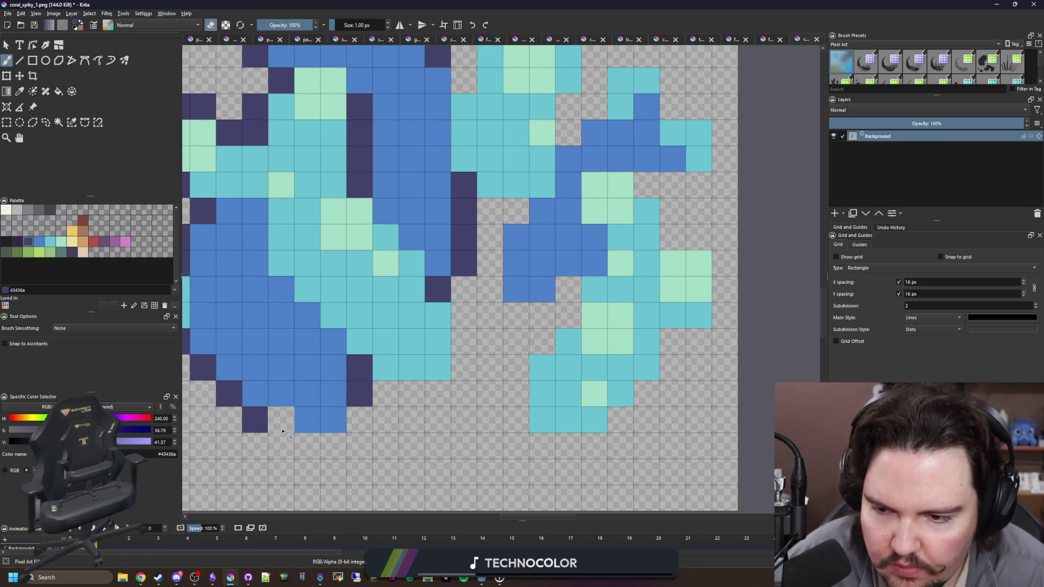
{"action": "left_click", "coordinate": [252, 430]}
Outline the right branch and top-right of the coral in navy, filling the gap between branches.
{"action": "key", "text": "e"}
{"action": "mouse_move", "coordinate": [629, 424]}
{"action": "left_mouse_down"}
{"action": "mouse_move", "coordinate": [677, 348]}
{"action": "mouse_move", "coordinate": [718, 326]}
{"action": "mouse_move", "coordinate": [706, 250]}
{"action": "mouse_move", "coordinate": [647, 185]}
{"action": "left_mouse_up"}
{"action": "mouse_move", "coordinate": [567, 288]}
{"action": "left_mouse_down"}
{"action": "mouse_move", "coordinate": [542, 343]}
{"action": "mouse_move", "coordinate": [525, 315]}
{"action": "mouse_move", "coordinate": [531, 361]}
{"action": "mouse_move", "coordinate": [501, 275]}
{"action": "mouse_move", "coordinate": [475, 338]}
{"action": "mouse_move", "coordinate": [607, 178]}
{"action": "left_mouse_up"}
{"action": "mouse_move", "coordinate": [637, 216]}
{"action": "left_mouse_down"}
{"action": "mouse_move", "coordinate": [690, 255]}
{"action": "mouse_move", "coordinate": [664, 304]}
{"action": "mouse_move", "coordinate": [638, 305]}
{"action": "left_mouse_up"}
{"action": "left_click", "coordinate": [546, 217]}
{"action": "mouse_move", "coordinate": [545, 217]}
{"action": "left_mouse_down"}
{"action": "mouse_move", "coordinate": [560, 175]}
{"action": "mouse_move", "coordinate": [571, 231]}
{"action": "mouse_move", "coordinate": [650, 178]}
{"action": "mouse_move", "coordinate": [676, 120]}
{"action": "mouse_move", "coordinate": [519, 120]}
{"action": "mouse_move", "coordinate": [468, 76]}
{"action": "mouse_move", "coordinate": [418, 98]}
{"action": "left_mouse_up"}
{"action": "mouse_move", "coordinate": [468, 180]}
{"action": "left_mouse_down"}
{"action": "mouse_move", "coordinate": [441, 179]}
{"action": "mouse_move", "coordinate": [467, 205]}
{"action": "mouse_move", "coordinate": [442, 259]}
{"action": "left_mouse_up"}
{"action": "scroll", "coordinate": [549, 268], "scroll_direction": "down", "scroll_amount": 2}
{"action": "scroll", "coordinate": [549, 267], "scroll_direction": "down", "scroll_amount": 5}
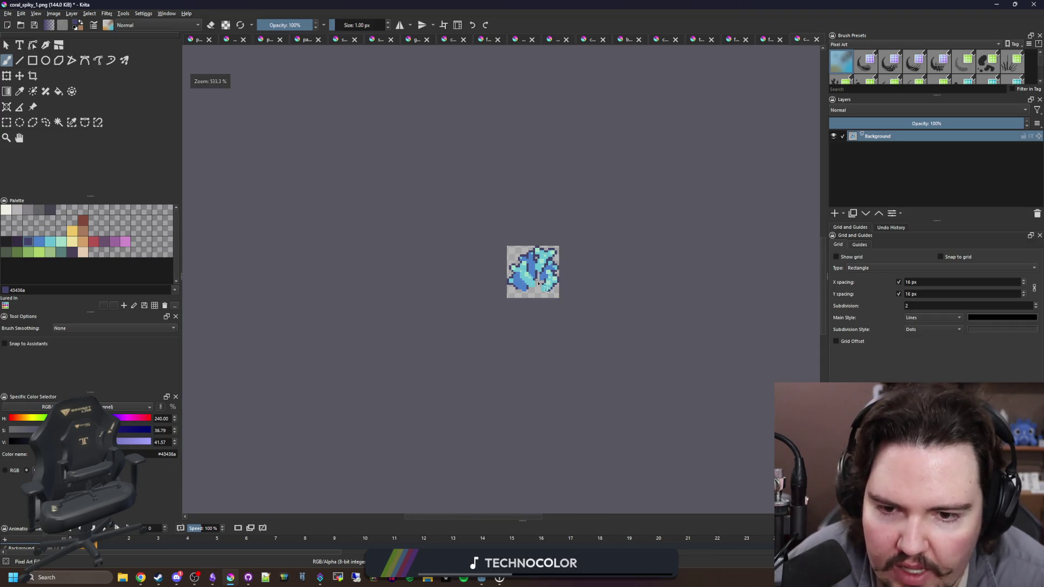
Sample the coral's medium blue and paint a blue stem up the central gap.
{"action": "scroll", "coordinate": [539, 283], "scroll_direction": "up", "scroll_amount": 5}
{"action": "scroll", "coordinate": [535, 277], "scroll_direction": "up", "scroll_amount": 1}
{"action": "scroll", "coordinate": [530, 269], "scroll_direction": "down", "scroll_amount": 1}
{"action": "scroll", "coordinate": [527, 260], "scroll_direction": "up", "scroll_amount": 1}
{"action": "key", "text": "p"}
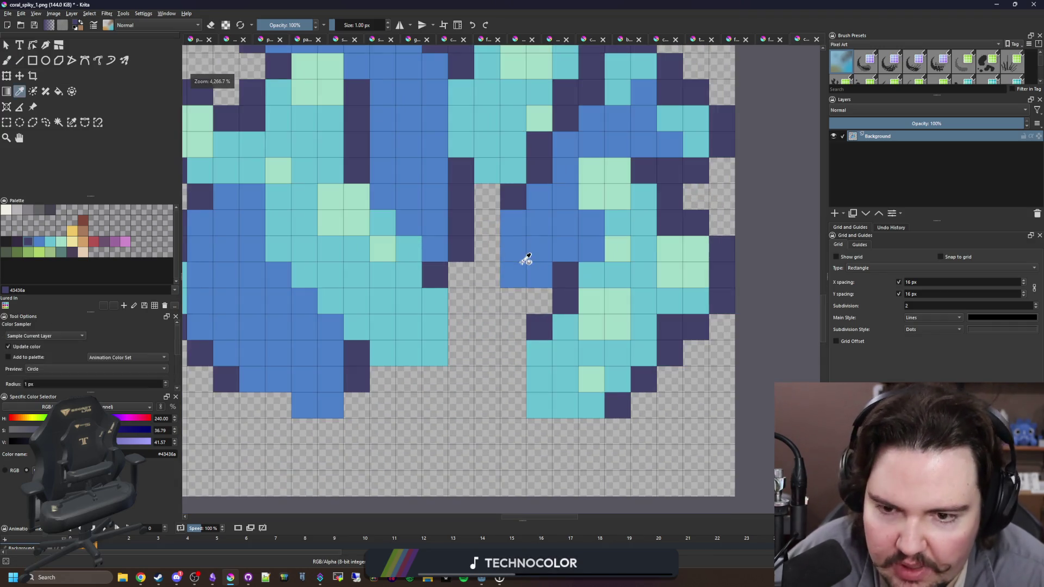
{"action": "left_click", "coordinate": [526, 260]}
{"action": "key", "text": "b"}
{"action": "mouse_move", "coordinate": [461, 432]}
{"action": "left_mouse_down"}
{"action": "mouse_move", "coordinate": [434, 378]}
{"action": "mouse_move", "coordinate": [480, 416]}
{"action": "mouse_move", "coordinate": [468, 354]}
{"action": "mouse_move", "coordinate": [477, 326]}
{"action": "mouse_move", "coordinate": [461, 300]}
{"action": "left_mouse_up"}
Sample the dark navy and edge the new stem with navy cells.
{"action": "key", "text": "p"}
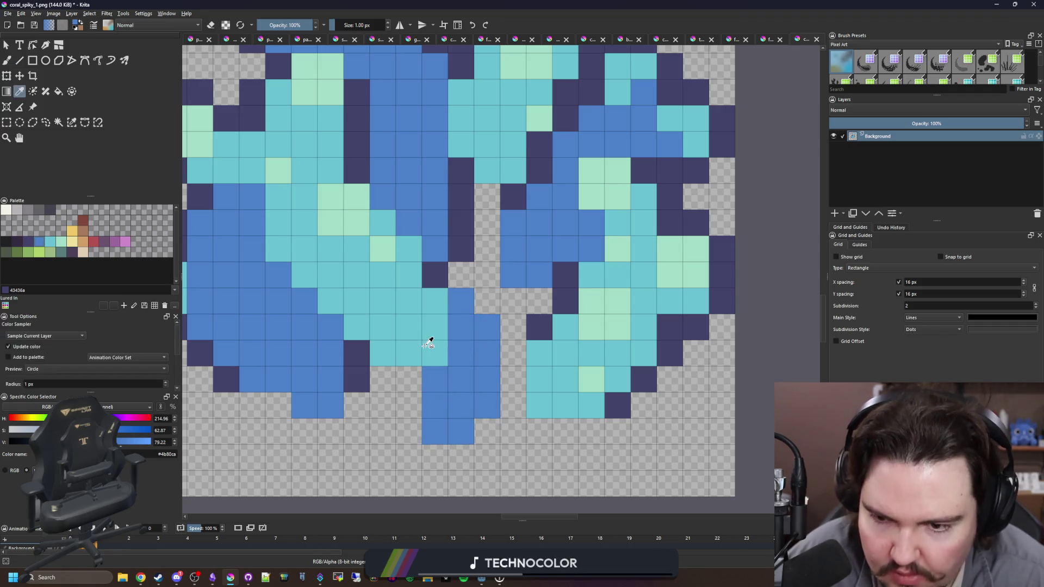
{"action": "left_click", "coordinate": [441, 275]}
{"action": "key", "text": "b"}
{"action": "left_click_drag", "start_coordinate": [409, 378], "coordinate": [413, 403]}
{"action": "left_click_drag", "start_coordinate": [517, 380], "coordinate": [460, 274]}
{"action": "scroll", "coordinate": [424, 367], "scroll_direction": "down", "scroll_amount": 5}
{"action": "scroll", "coordinate": [436, 368], "scroll_direction": "up", "scroll_amount": 5}
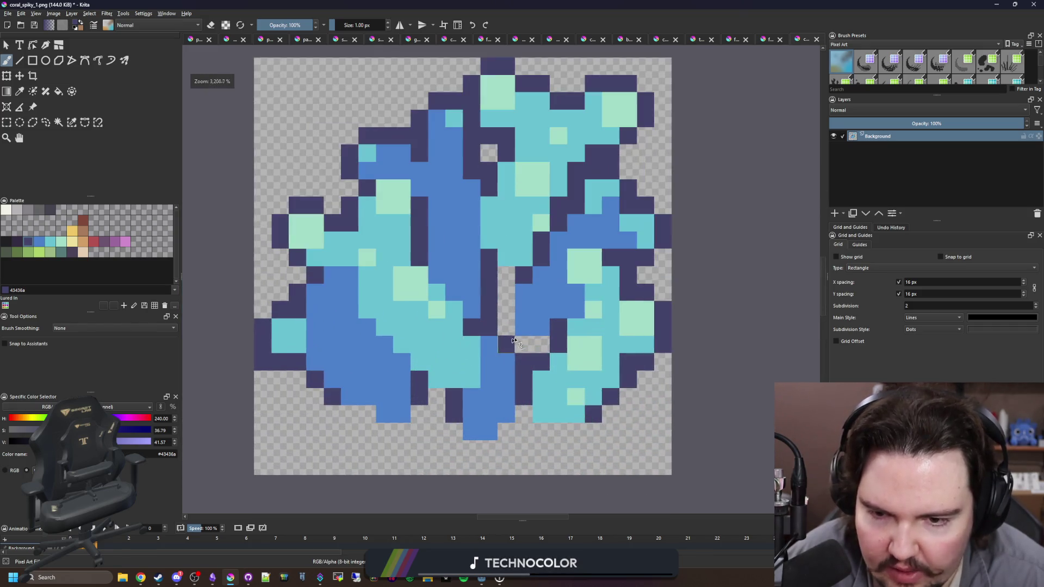
Erase the one stray navy cell beside the stem.
{"action": "key", "text": "e"}
{"action": "left_click", "coordinate": [520, 328]}
{"action": "scroll", "coordinate": [520, 330], "scroll_direction": "down", "scroll_amount": 6}
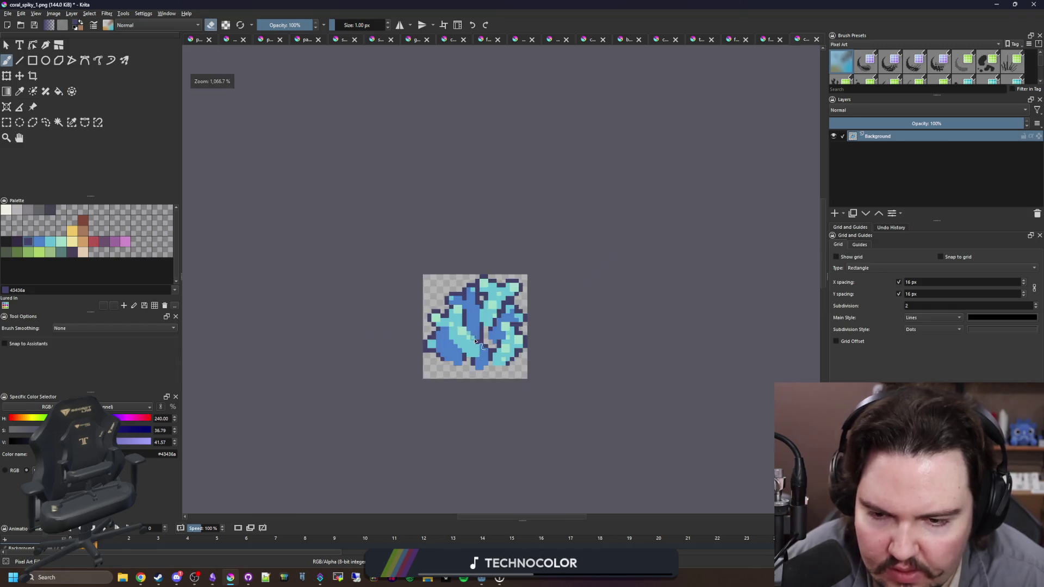
{"action": "scroll", "coordinate": [426, 305], "scroll_direction": "up", "scroll_amount": 4}
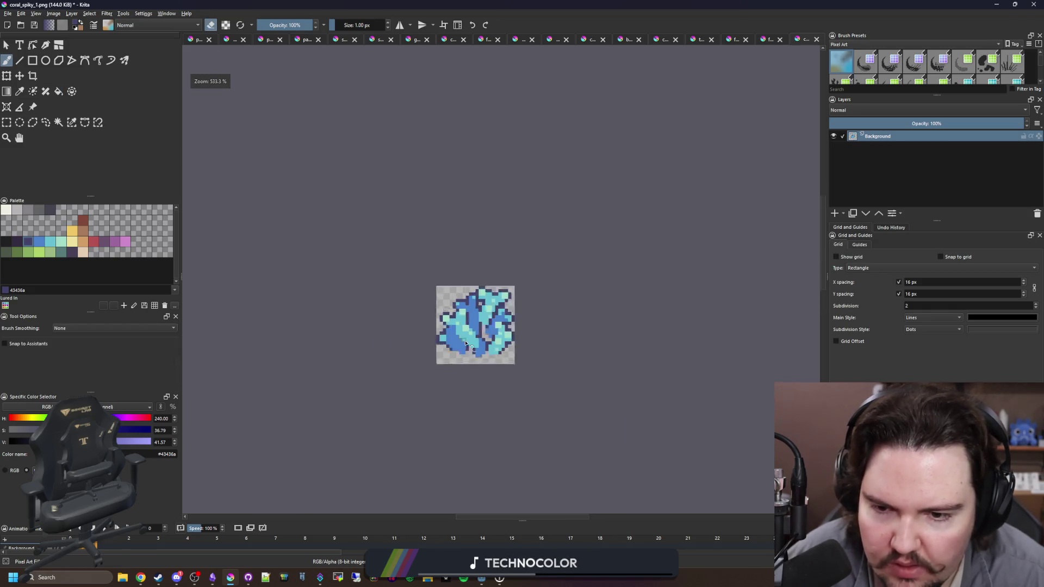
{"action": "left_click", "coordinate": [776, 38]}
{"action": "left_click", "coordinate": [797, 39]}
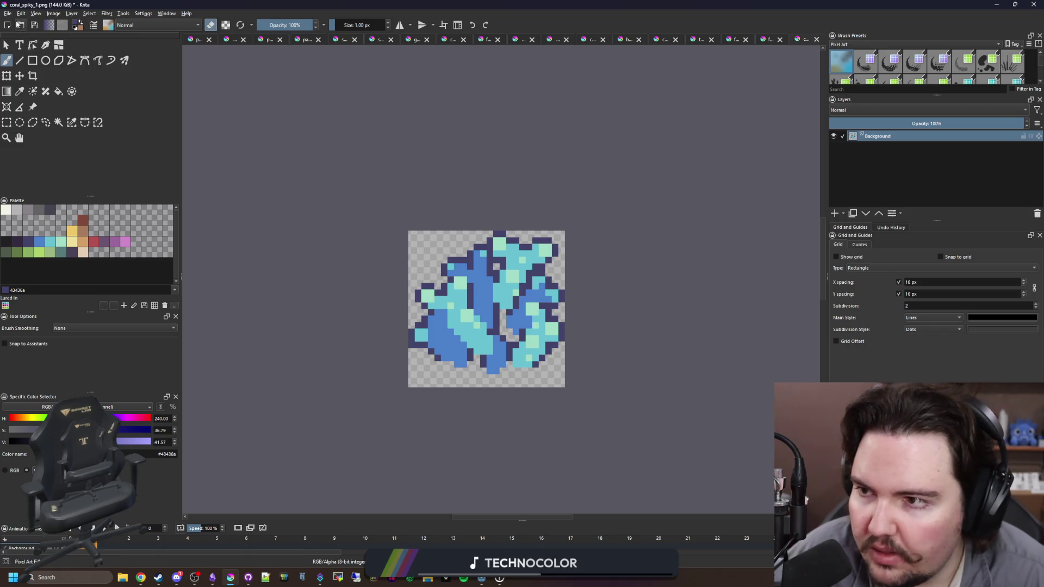
{"action": "left_click", "coordinate": [8, 13]}
Save the drawing as a new spiky_coral PNG in the Sprites folder with default PNG options.
{"action": "left_click", "coordinate": [28, 64]}
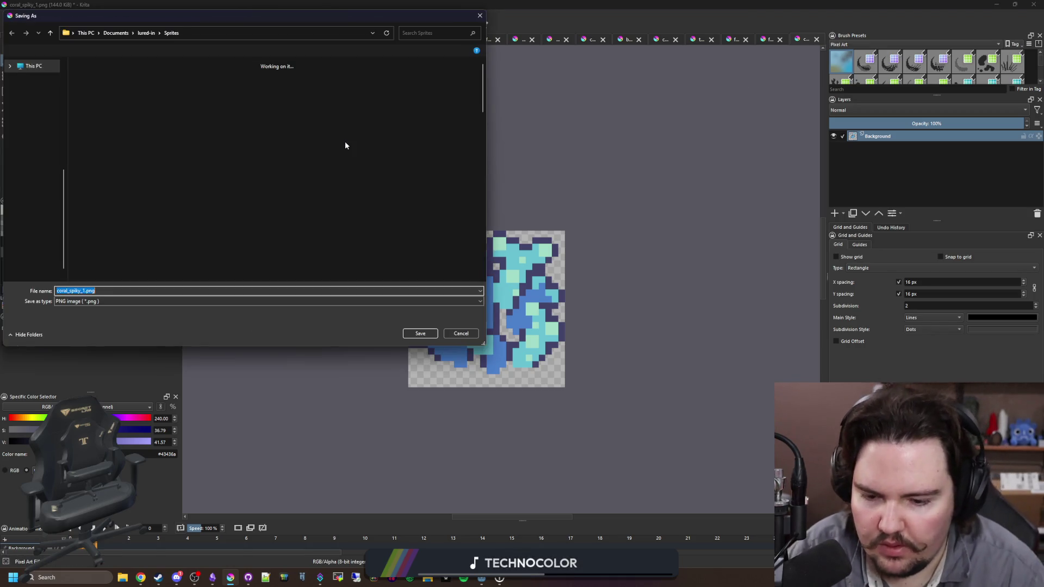
{"action": "type", "text": "coral_"}
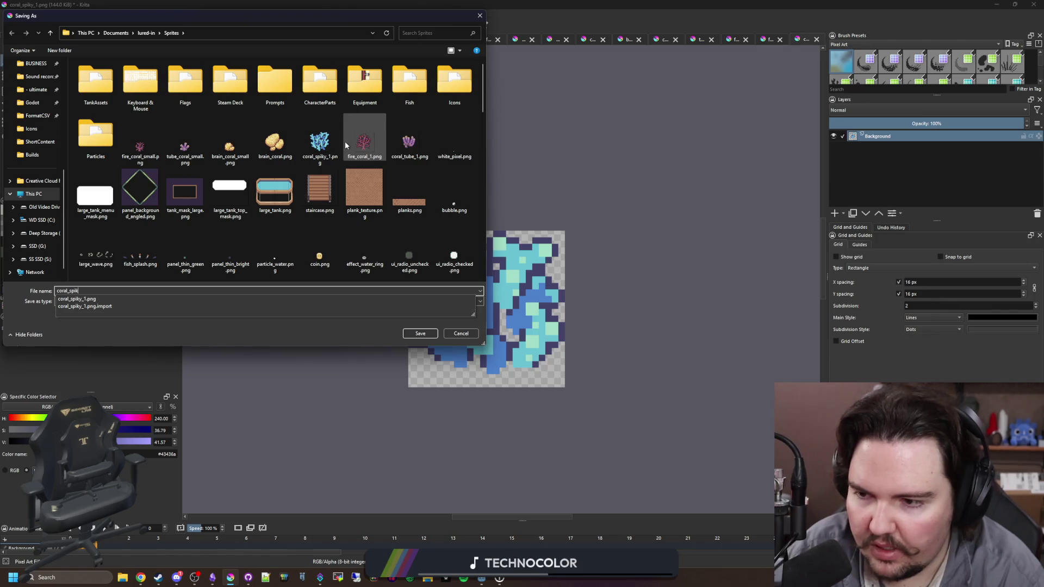
{"action": "key", "text": "ctrl+a"}
{"action": "type", "text": "spi"}
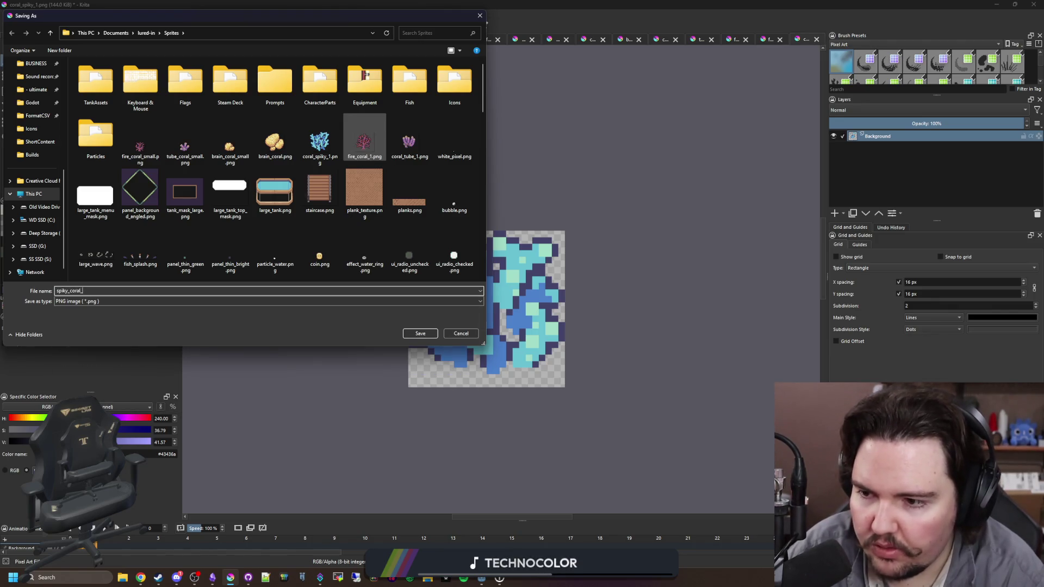
{"action": "key", "text": "Return"}
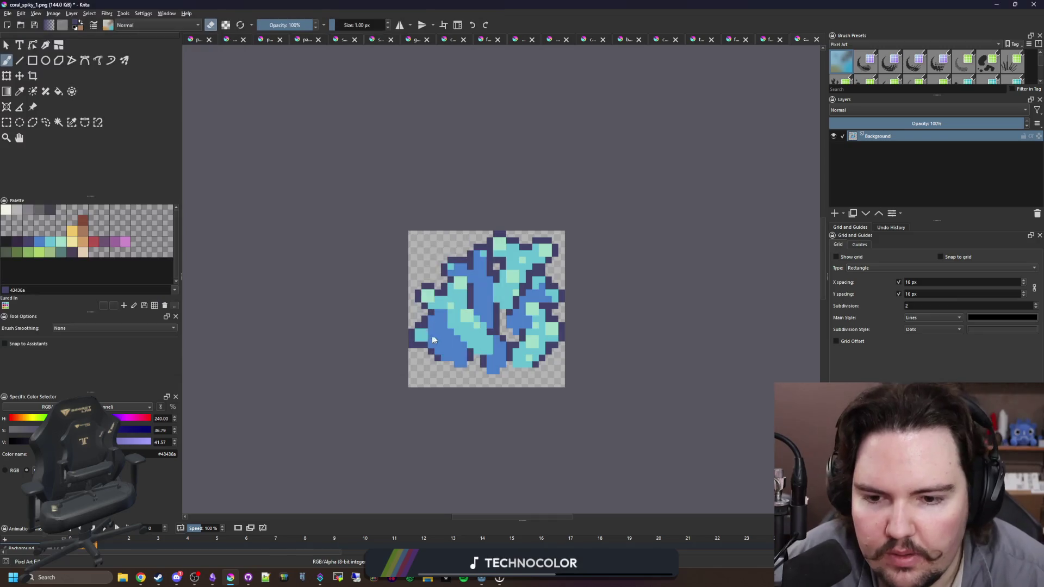
{"action": "key", "text": "Return"}
Stop the running game and show the reef scene in the 2D view.
{"action": "left_click", "coordinate": [558, 297]}
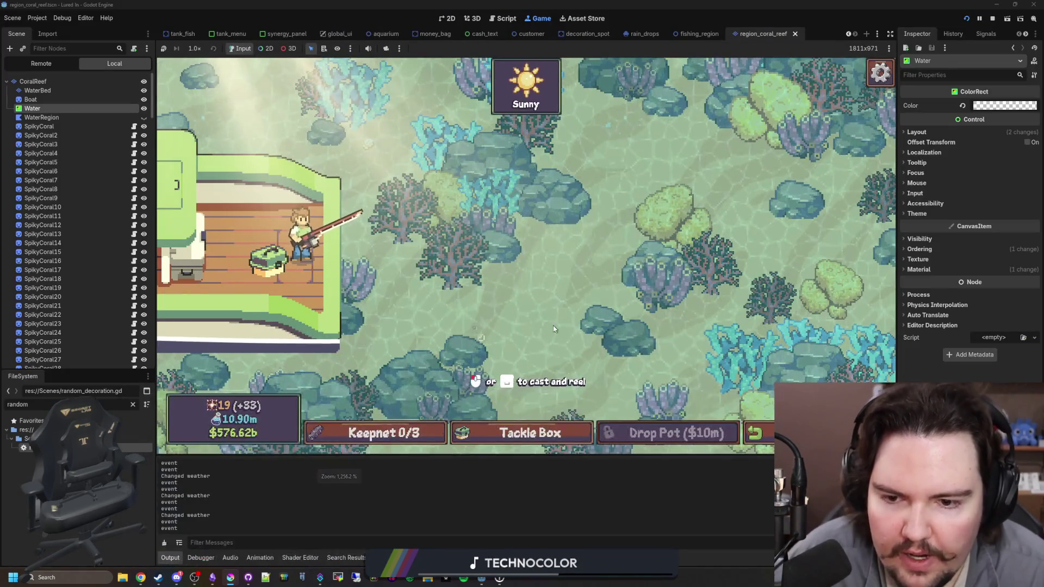
{"action": "key", "text": "F8"}
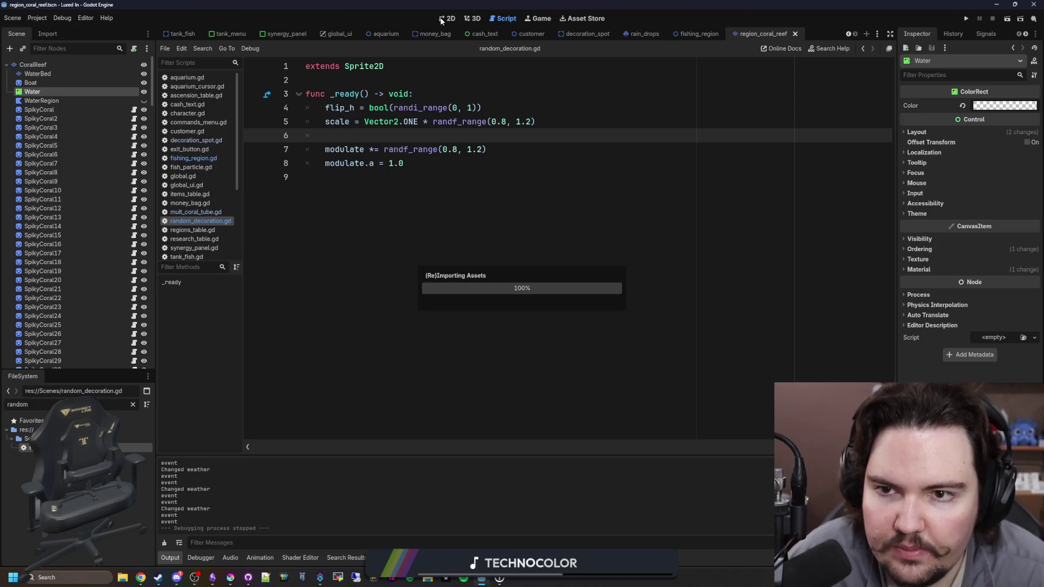
{"action": "left_click", "coordinate": [441, 20]}
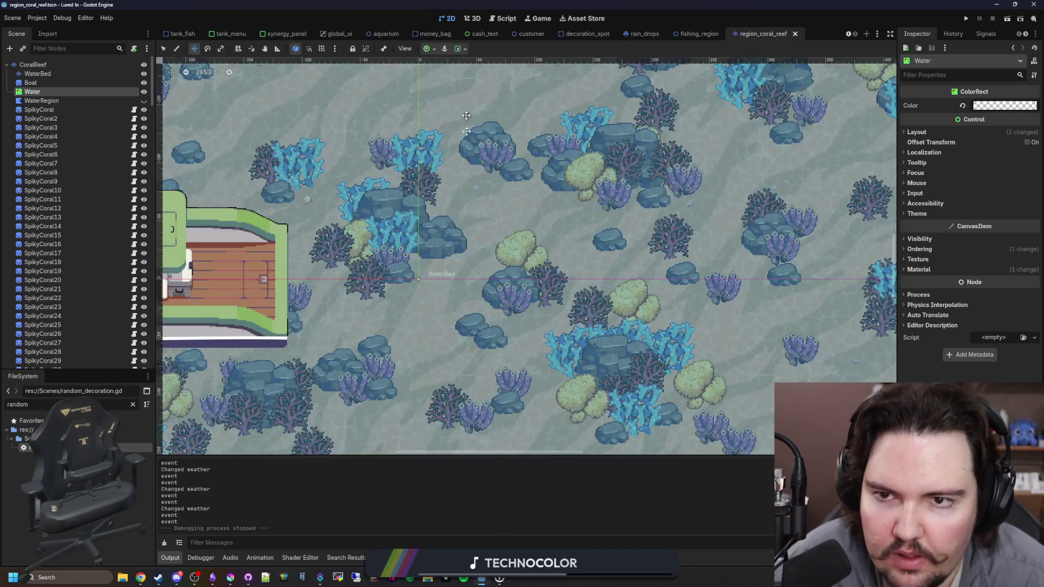
{"action": "scroll", "coordinate": [428, 235], "scroll_direction": "down", "scroll_amount": 4}
{"action": "scroll", "coordinate": [428, 235], "scroll_direction": "up", "scroll_amount": 5}
{"action": "scroll", "coordinate": [428, 235], "scroll_direction": "up", "scroll_amount": 1}
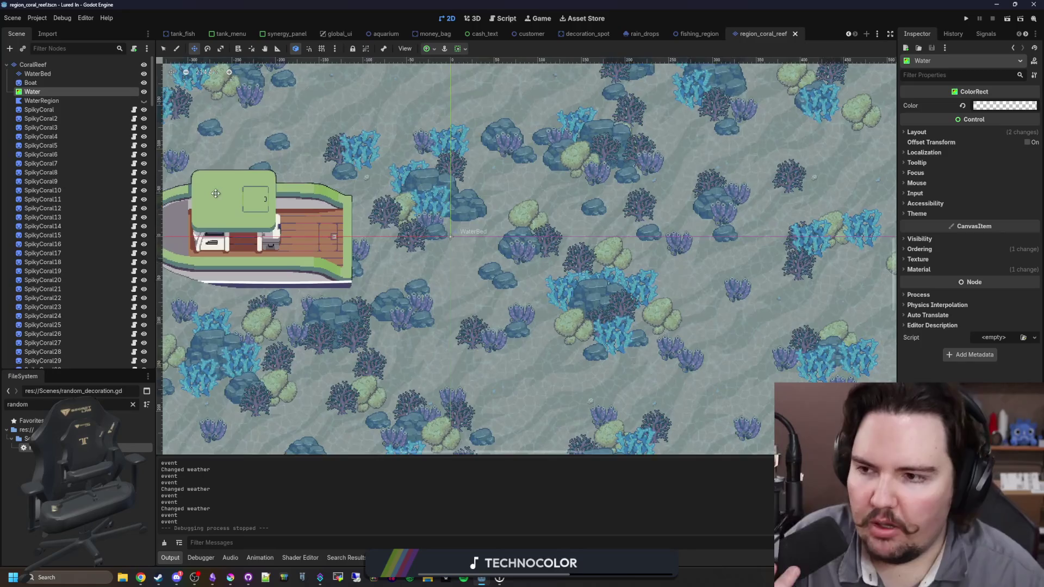
{"action": "scroll", "coordinate": [74, 168], "scroll_direction": "down", "scroll_amount": 10}
{"action": "scroll", "coordinate": [93, 272], "scroll_direction": "up", "scroll_amount": 3}
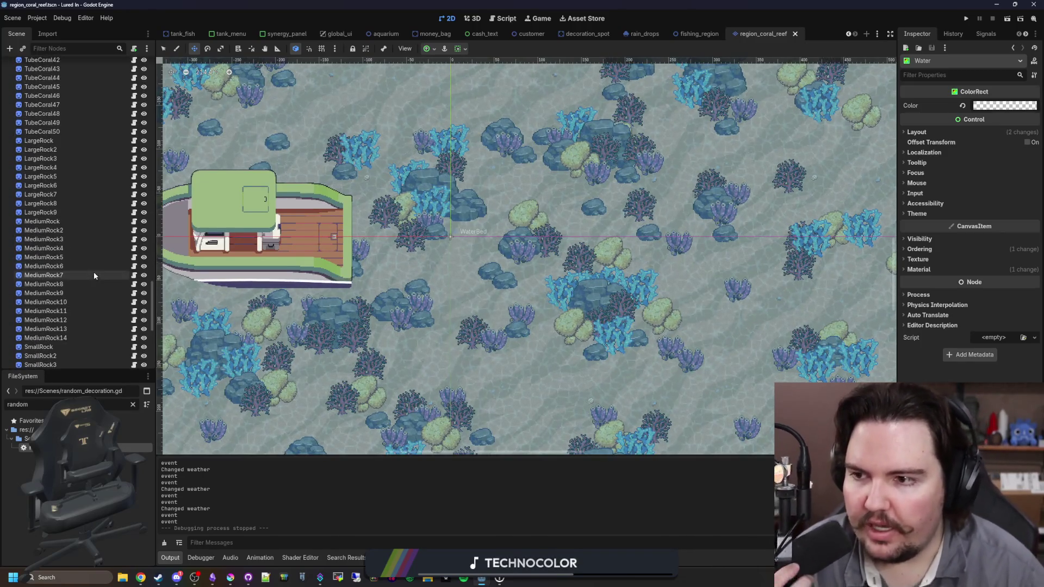
{"action": "scroll", "coordinate": [81, 229], "scroll_direction": "up", "scroll_amount": 3}
Duplicate TubeCoral50 and open Quick Load for the copy's texture.
{"action": "left_click", "coordinate": [43, 207]}
{"action": "key", "text": "ctrl+d"}
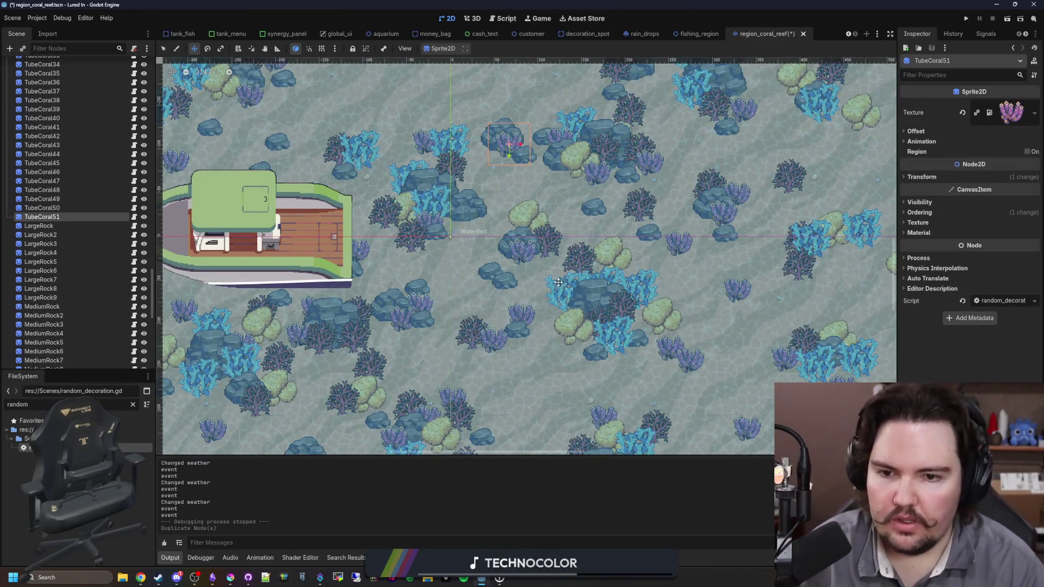
{"action": "right_click", "coordinate": [1009, 113]}
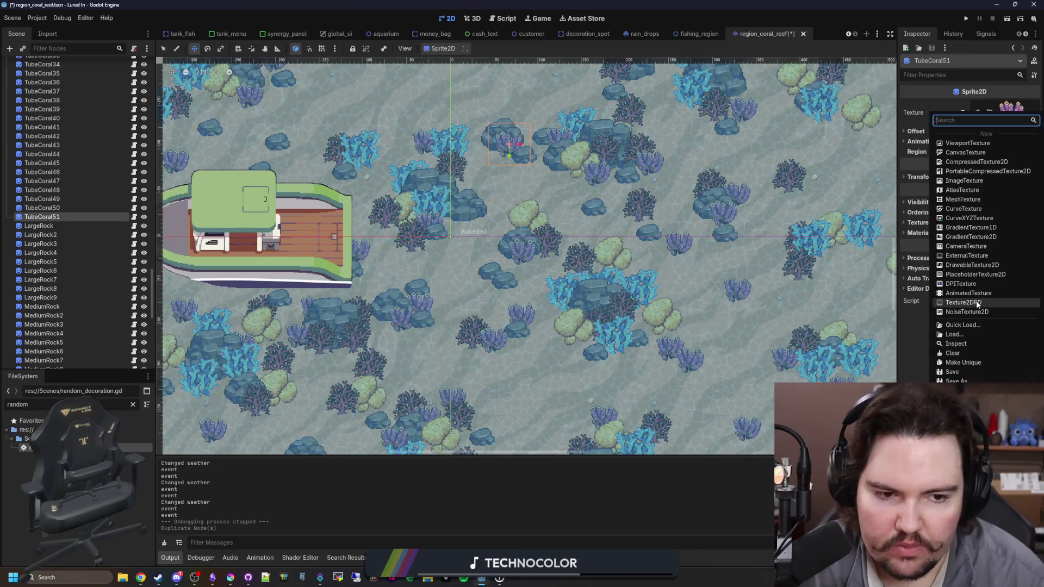
{"action": "left_click", "coordinate": [977, 332]}
Give the copy the tube_coral_small texture and move it lower in the reef.
{"action": "type", "text": "small"}
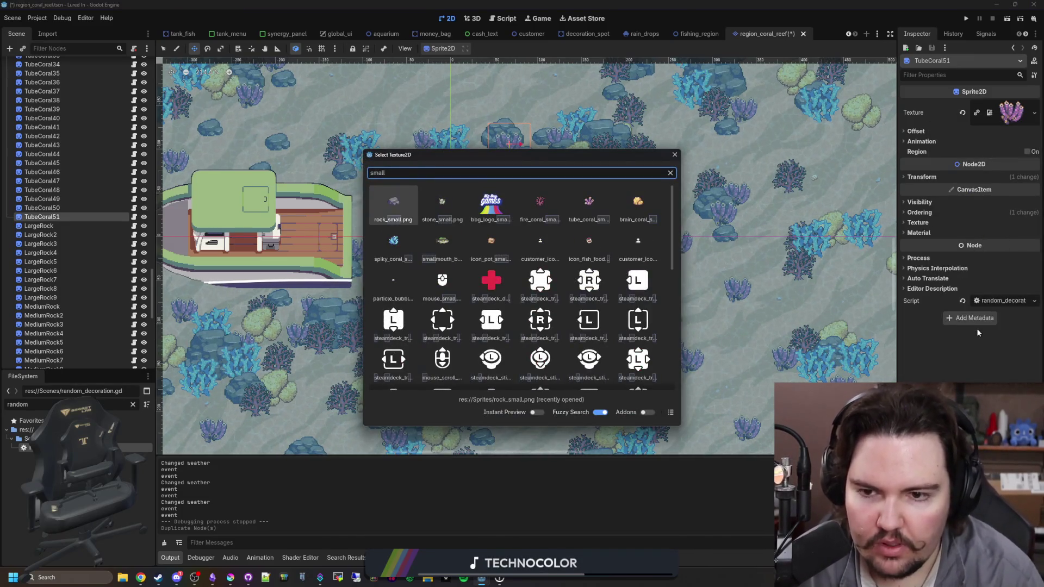
{"action": "key", "text": "Right"}
{"action": "key", "text": "Right"}
{"action": "key", "text": "Right"}
{"action": "key", "text": "Return"}
{"action": "scroll", "coordinate": [465, 126], "scroll_direction": "up", "scroll_amount": 2}
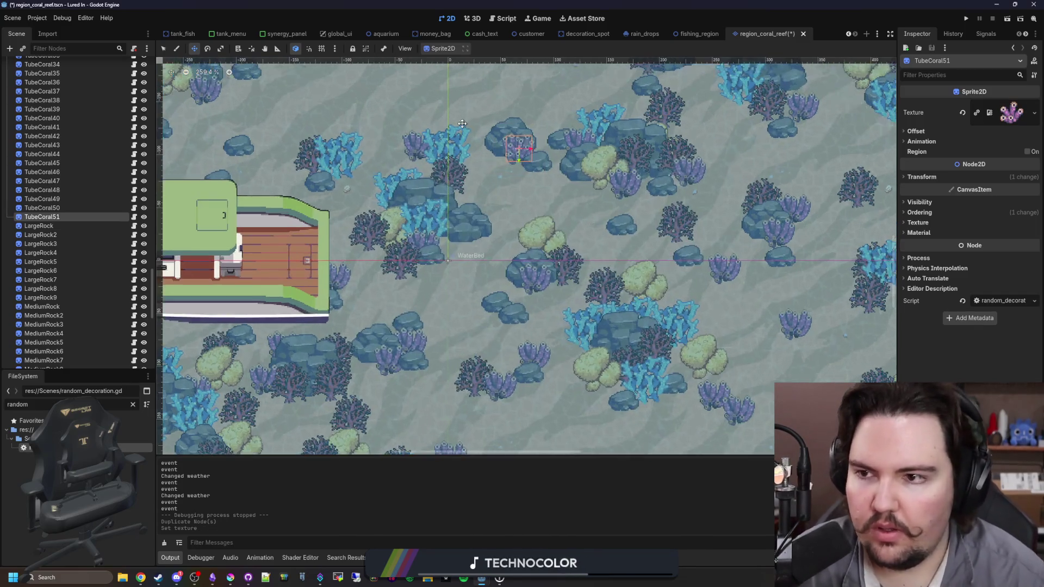
{"action": "mouse_move", "coordinate": [597, 182]}
{"action": "left_mouse_down"}
{"action": "mouse_move", "coordinate": [585, 257]}
{"action": "mouse_move", "coordinate": [540, 246]}
{"action": "mouse_move", "coordinate": [523, 302]}
{"action": "mouse_move", "coordinate": [517, 291]}
{"action": "mouse_move", "coordinate": [546, 356]}
{"action": "mouse_move", "coordinate": [478, 397]}
{"action": "mouse_move", "coordinate": [483, 411]}
{"action": "left_mouse_up"}
Make several more tube coral copies, dragging them up-left and further right.
{"action": "key", "text": "ctrl+d"}
{"action": "key", "text": "ctrl+d"}
{"action": "key", "text": "ctrl+d"}
{"action": "scroll", "coordinate": [480, 335], "scroll_direction": "down", "scroll_amount": 3}
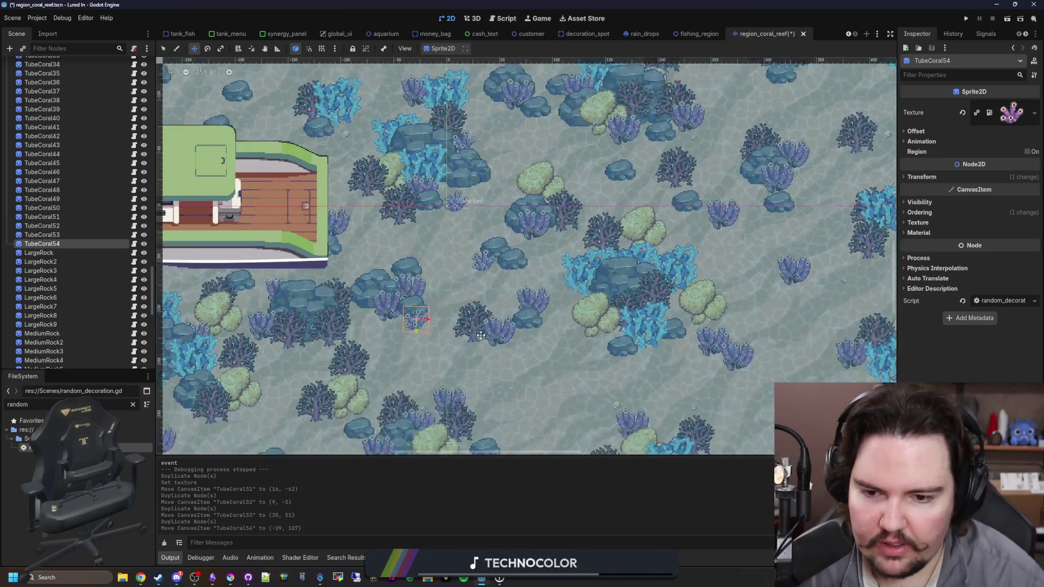
{"action": "scroll", "coordinate": [480, 335], "scroll_direction": "down", "scroll_amount": 1}
{"action": "key", "text": "ctrl+d"}
{"action": "mouse_move", "coordinate": [480, 335]}
{"action": "left_mouse_down"}
{"action": "mouse_move", "coordinate": [587, 329]}
{"action": "mouse_move", "coordinate": [639, 347]}
{"action": "mouse_move", "coordinate": [522, 375]}
{"action": "mouse_move", "coordinate": [323, 369]}
{"action": "mouse_move", "coordinate": [341, 128]}
{"action": "left_mouse_up"}
{"action": "key", "text": "ctrl+d"}
{"action": "key", "text": "ctrl+d"}
{"action": "key", "text": "ctrl+d"}
{"action": "key", "text": "ctrl+d"}
{"action": "scroll", "coordinate": [427, 293], "scroll_direction": "down", "scroll_amount": 2}
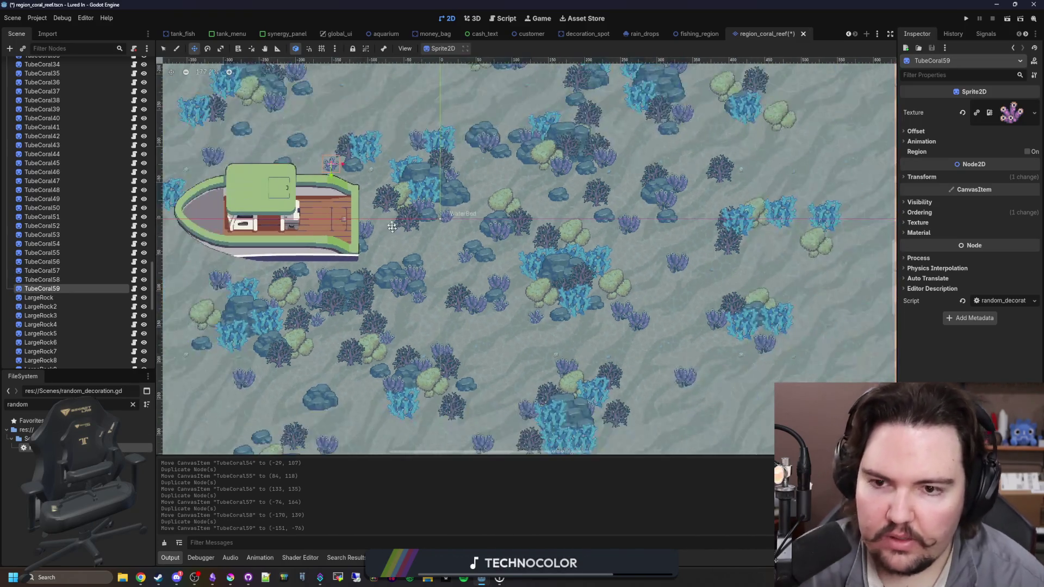
{"action": "scroll", "coordinate": [392, 226], "scroll_direction": "up", "scroll_amount": 1}
{"action": "key", "text": "ctrl+d"}
{"action": "left_click_drag", "start_coordinate": [388, 203], "coordinate": [511, 223]}
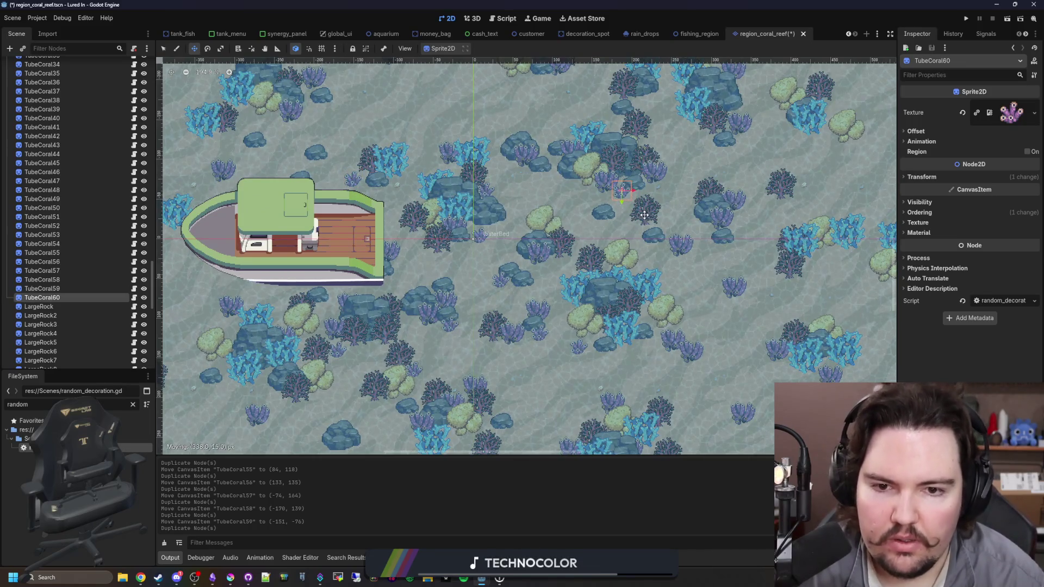
Keep duplicating, placing copies to the right and TubeCoral62 near the top, through TubeCoral63.
{"action": "left_click_drag", "start_coordinate": [645, 212], "coordinate": [771, 241]}
{"action": "key", "text": "ctrl+d"}
{"action": "scroll", "coordinate": [771, 242], "scroll_direction": "up", "scroll_amount": 3}
{"action": "key", "text": "ctrl+d"}
{"action": "mouse_move", "coordinate": [734, 318]}
{"action": "left_mouse_down"}
{"action": "mouse_move", "coordinate": [476, 181]}
{"action": "mouse_move", "coordinate": [361, 185]}
{"action": "left_mouse_up"}
{"action": "key", "text": "ctrl+d"}
{"action": "scroll", "coordinate": [344, 266], "scroll_direction": "down", "scroll_amount": 5}
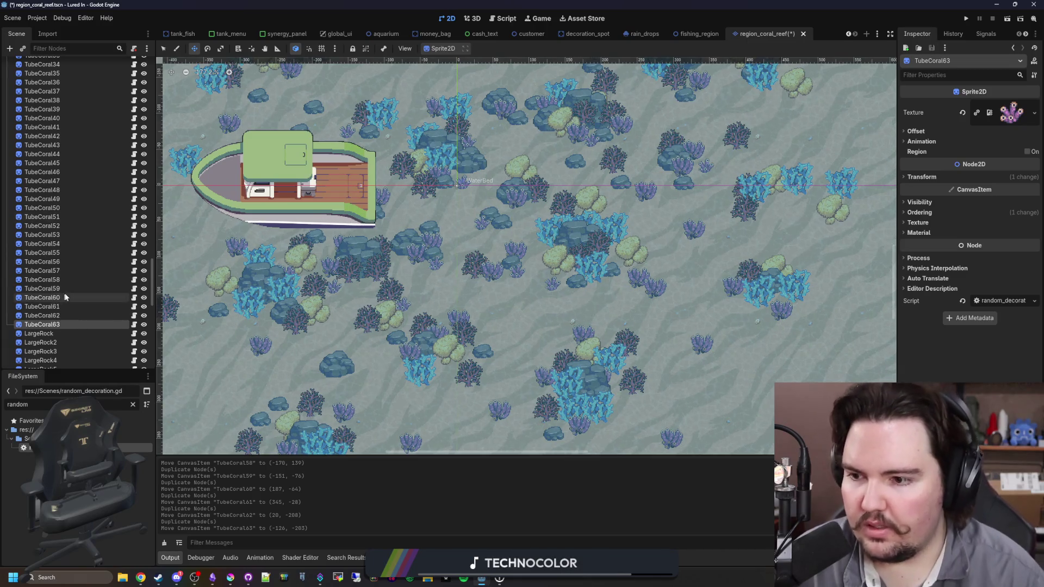
Select tube corals TubeCoral51 through TubeCoral63 in the scene tree.
{"action": "left_click", "coordinate": [60, 207]}
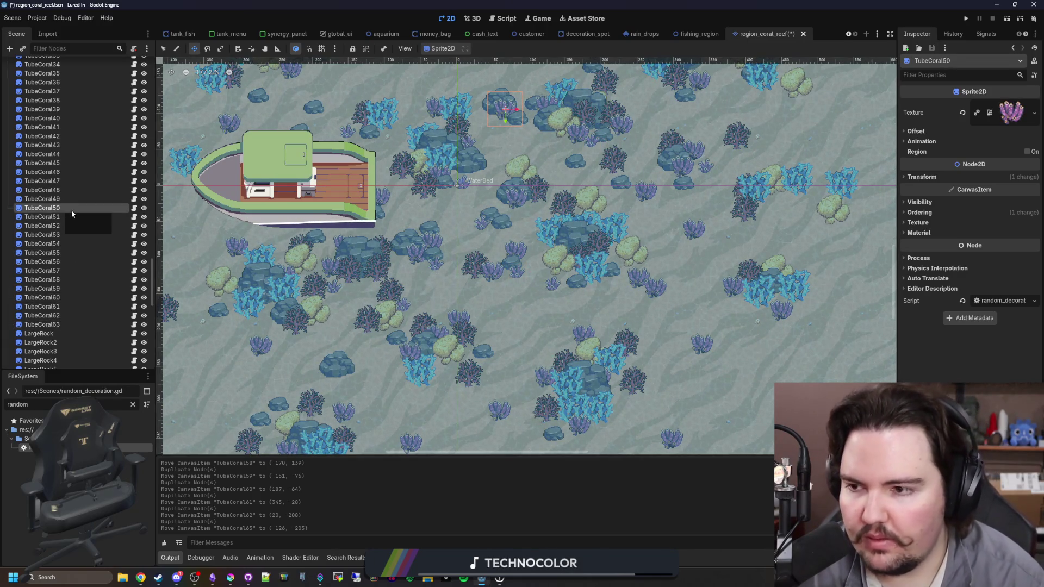
{"action": "left_click", "coordinate": [60, 215]}
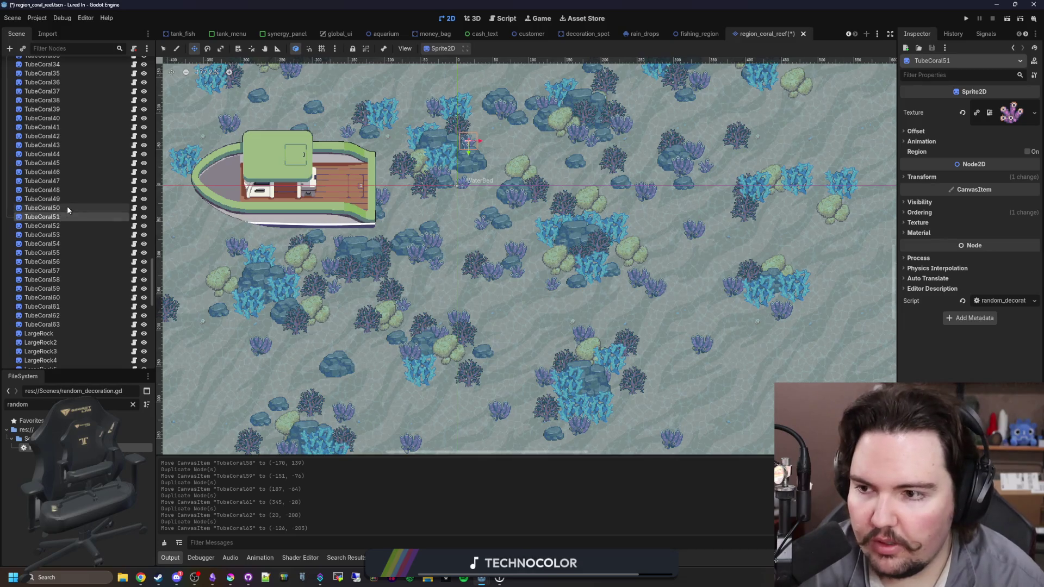
{"action": "double_click", "coordinate": [66, 208]}
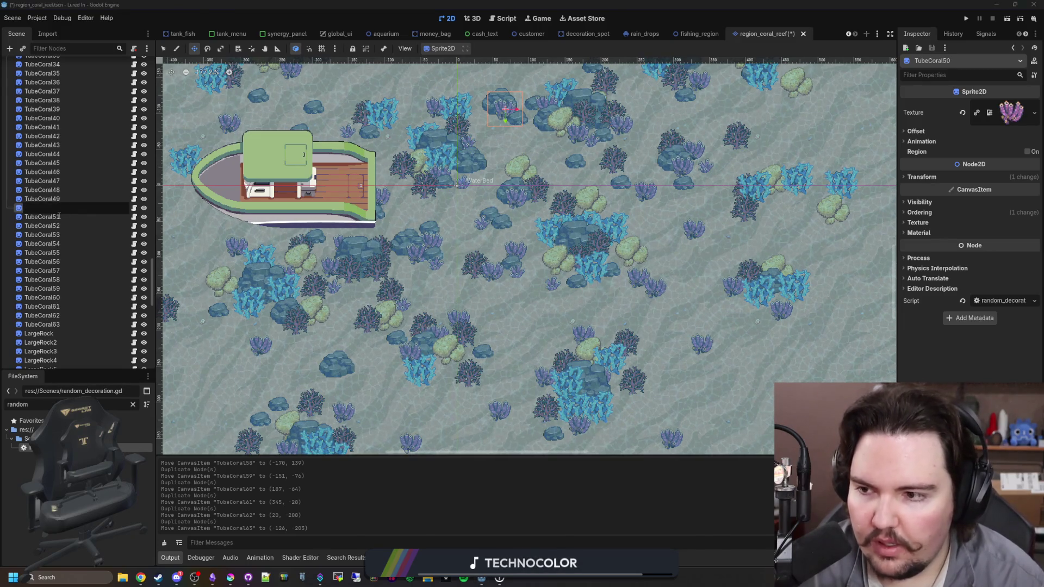
{"action": "left_click", "coordinate": [59, 217]}
{"action": "left_click", "coordinate": [62, 321], "text": "shift"}
{"action": "right_click", "coordinate": [62, 321]}
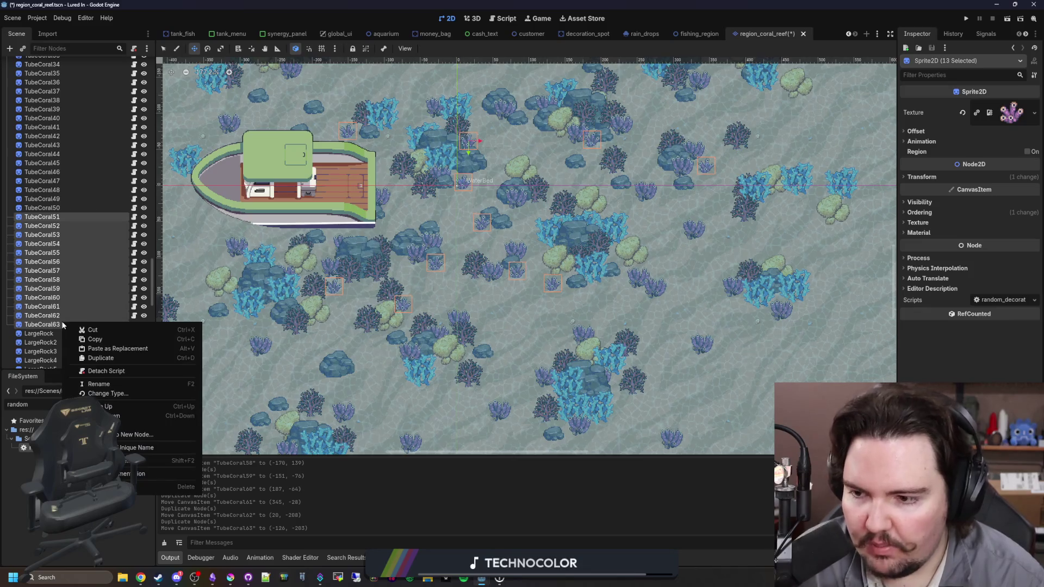
{"action": "left_click", "coordinate": [116, 384]}
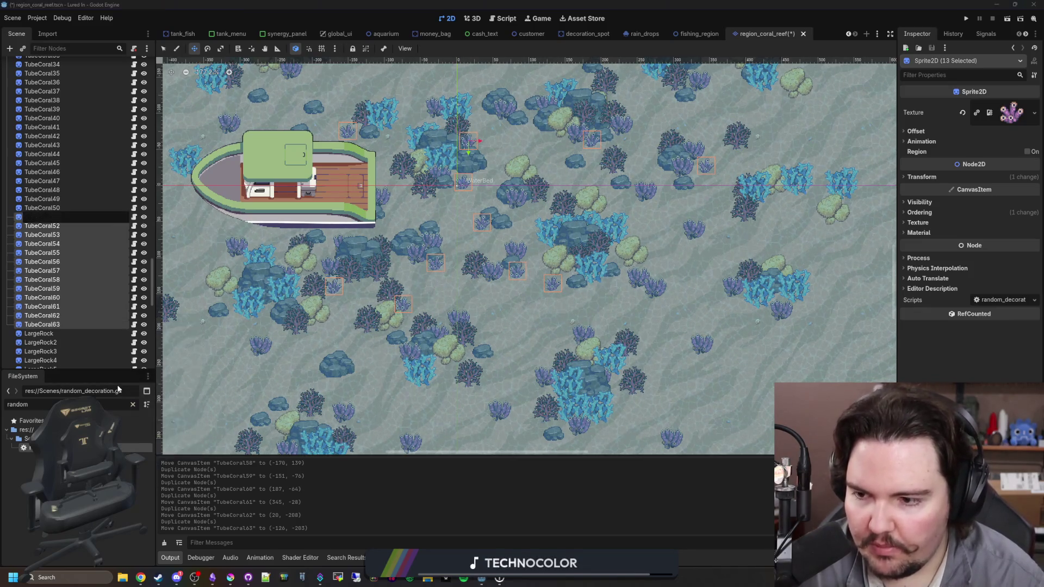
{"action": "key", "text": "Return"}
Batch rename the 13 selected corals, replacing TubeCoral with SmallTubeCoral.
{"action": "right_click", "coordinate": [63, 247]}
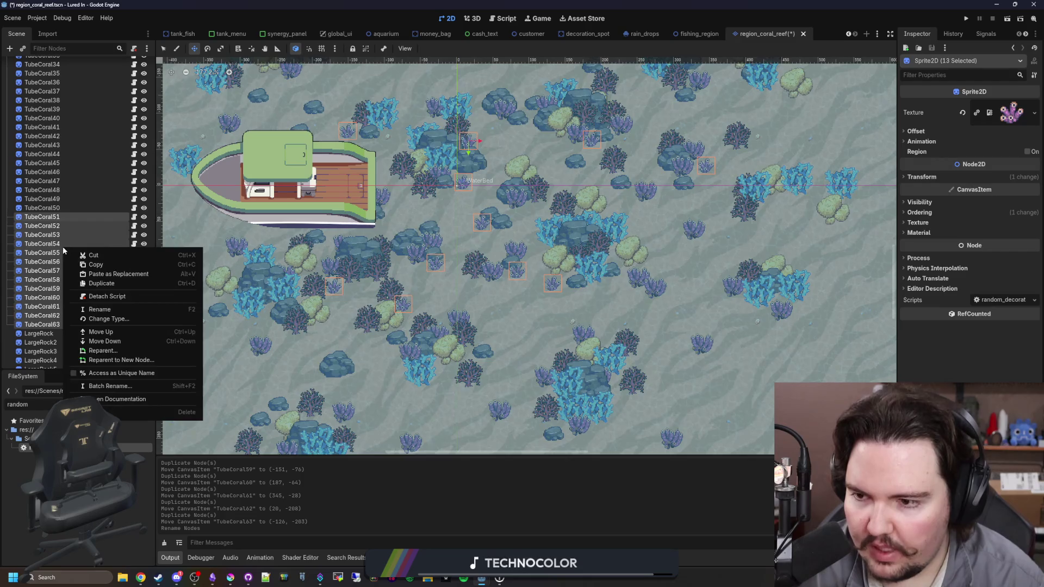
{"action": "left_click", "coordinate": [119, 386]}
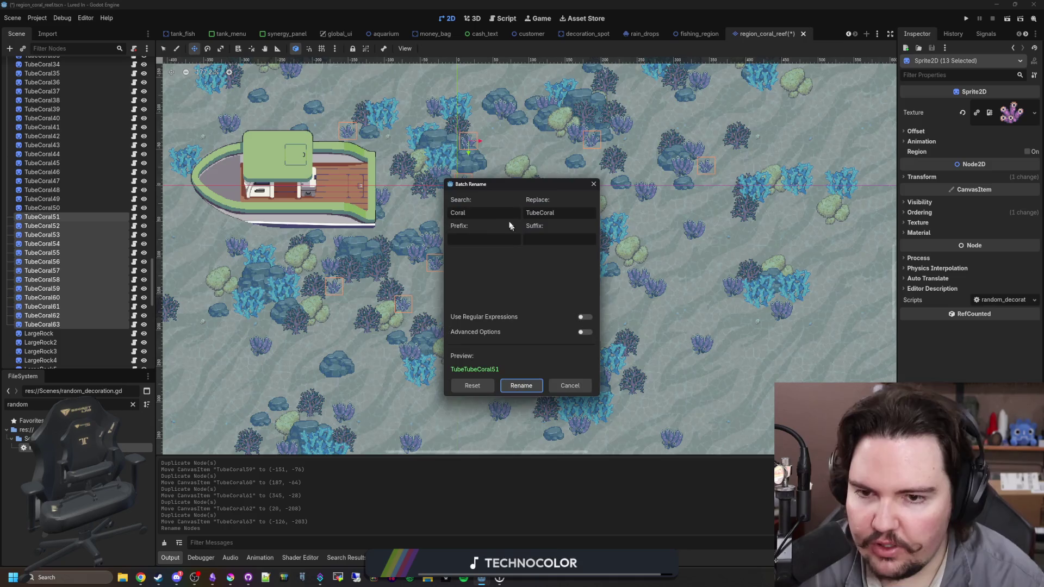
{"action": "double_click", "coordinate": [458, 211]}
{"action": "type", "text": "TubeCoral"}
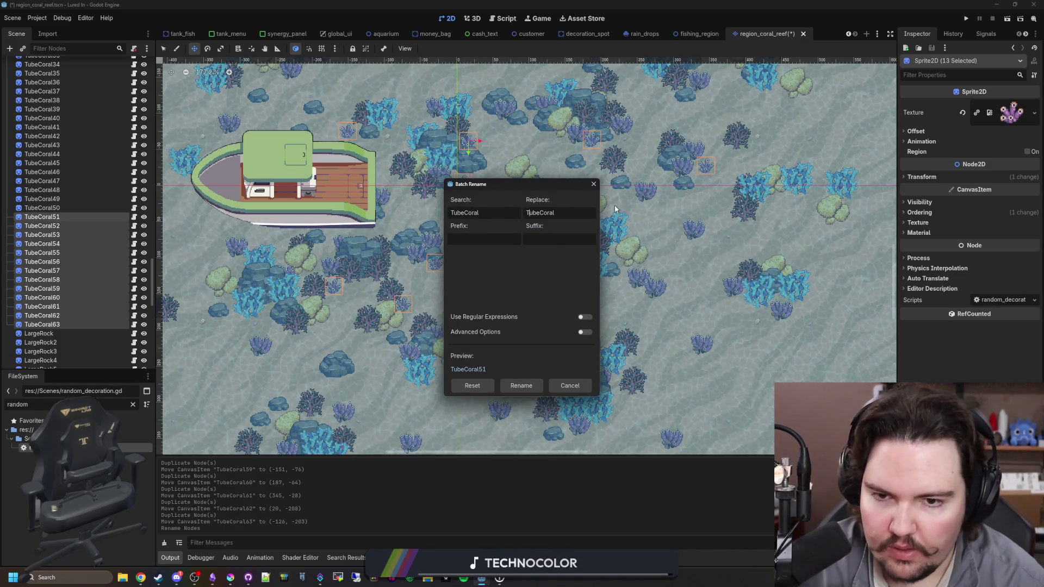
{"action": "type", "text": "Small"}
{"action": "left_click", "coordinate": [530, 387]}
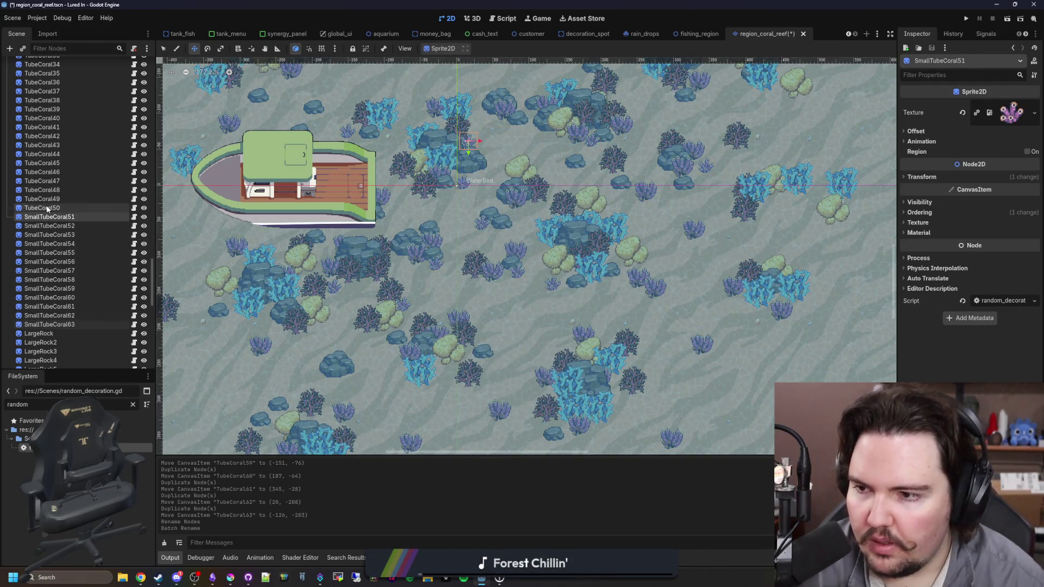
{"action": "left_click", "coordinate": [47, 208]}
Duplicate FireCoral49 and rename the copy SmallFireCoral.
{"action": "scroll", "coordinate": [82, 214], "scroll_direction": "up", "scroll_amount": 10}
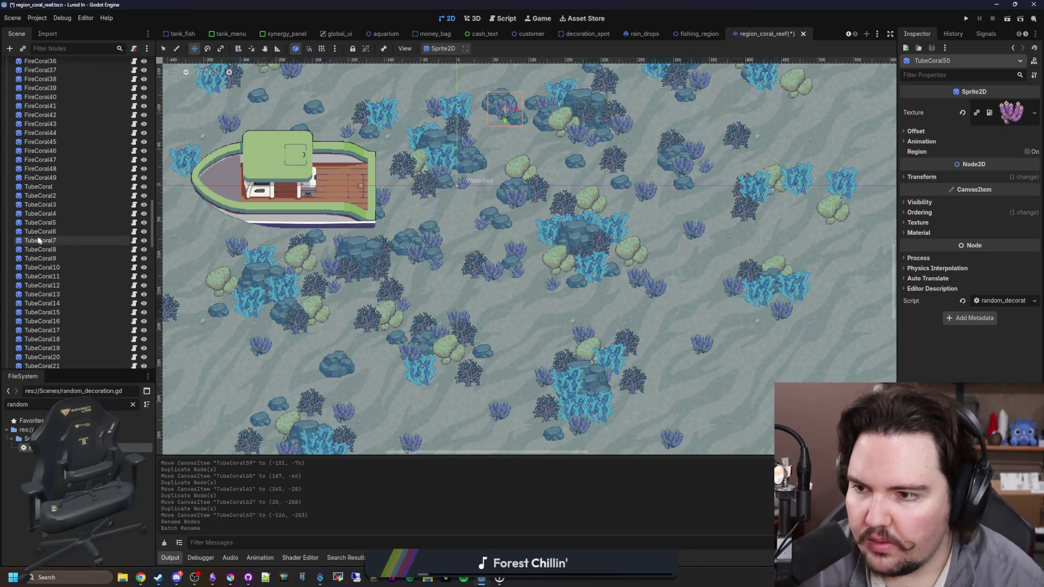
{"action": "key", "text": "ctrl+d"}
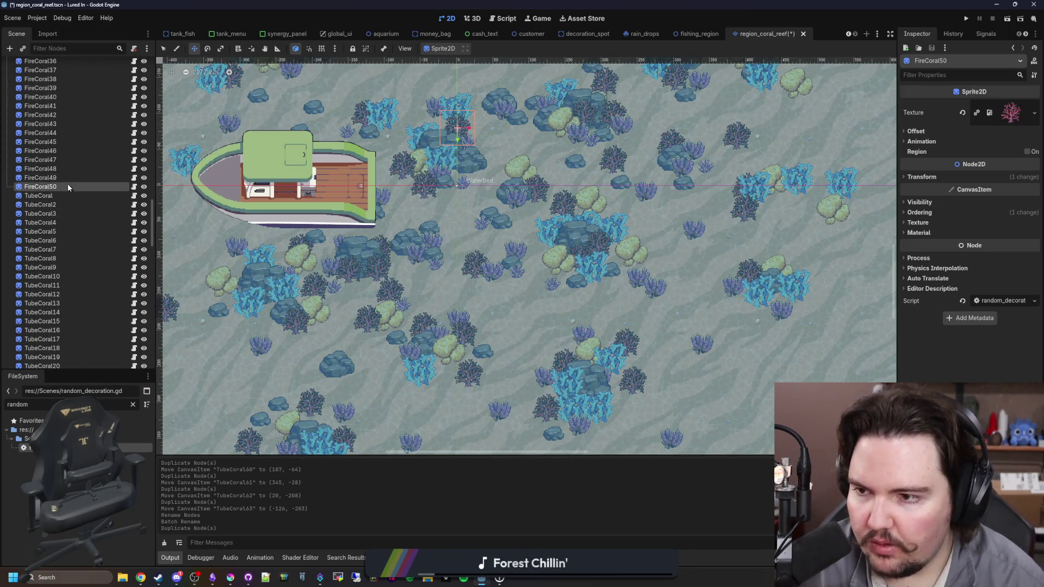
{"action": "double_click", "coordinate": [64, 187]}
{"action": "key", "text": "ctrl+a"}
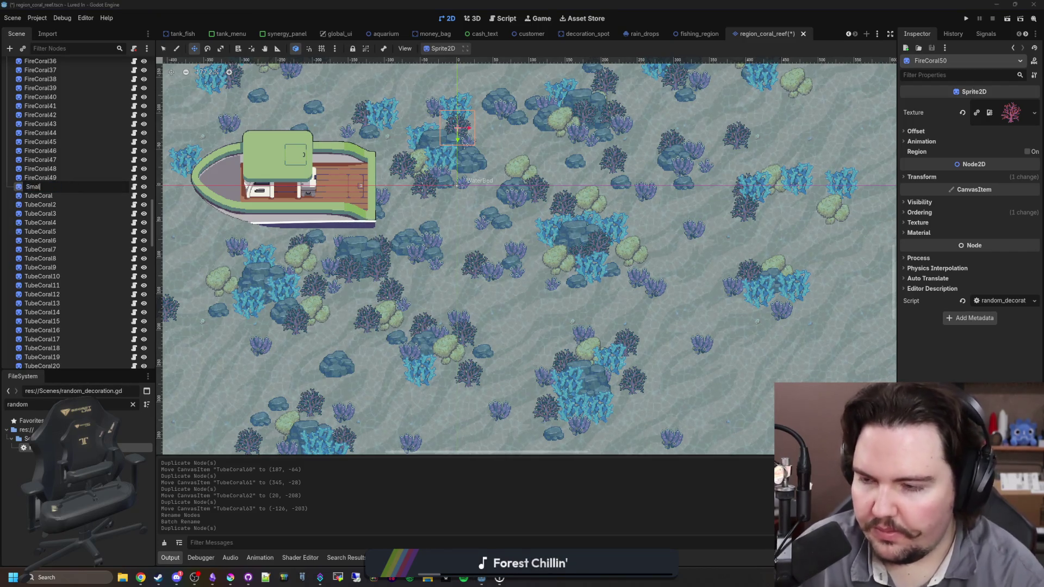
{"action": "type", "text": "al"}
{"action": "key", "text": "Return"}
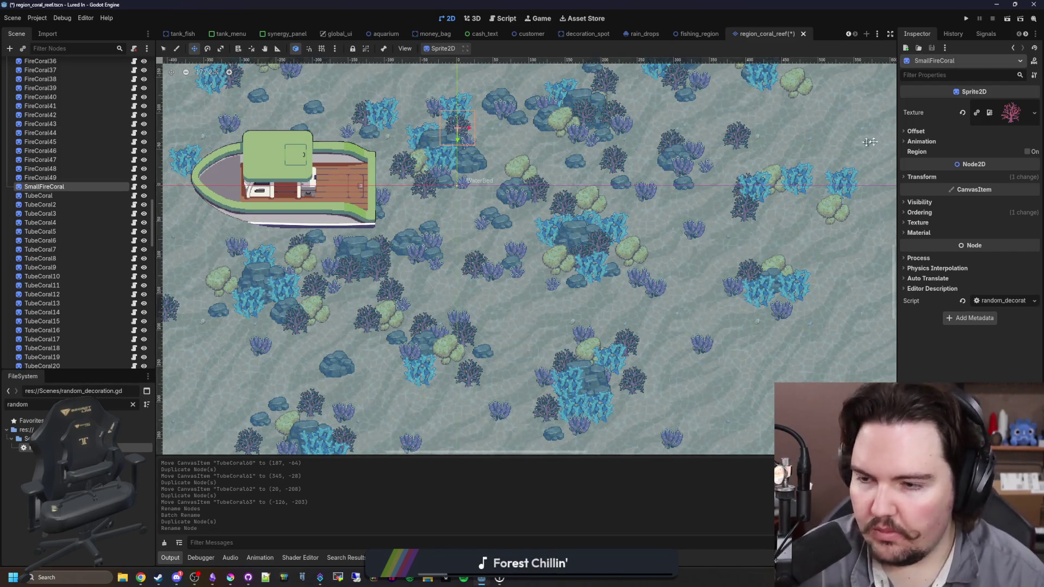
Give SmallFireCoral the small fire_coral texture and reposition it on the reef.
{"action": "right_click", "coordinate": [1016, 112]}
{"action": "left_click", "coordinate": [971, 321]}
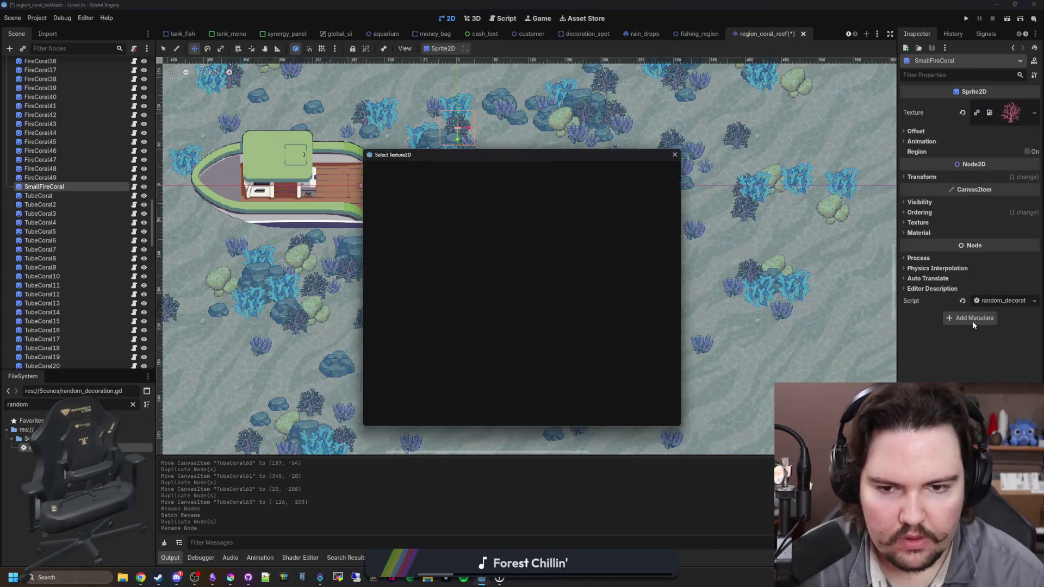
{"action": "type", "text": "fire_coral"}
{"action": "key", "text": "Right"}
{"action": "key", "text": "Return"}
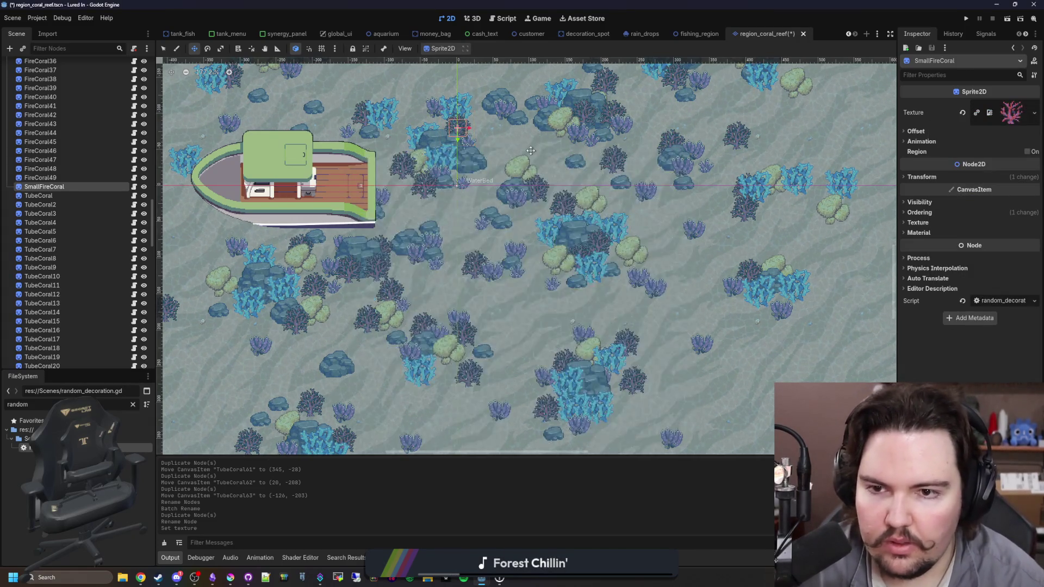
{"action": "scroll", "coordinate": [419, 102], "scroll_direction": "up", "scroll_amount": 5}
{"action": "left_click_drag", "start_coordinate": [419, 102], "coordinate": [452, 173]}
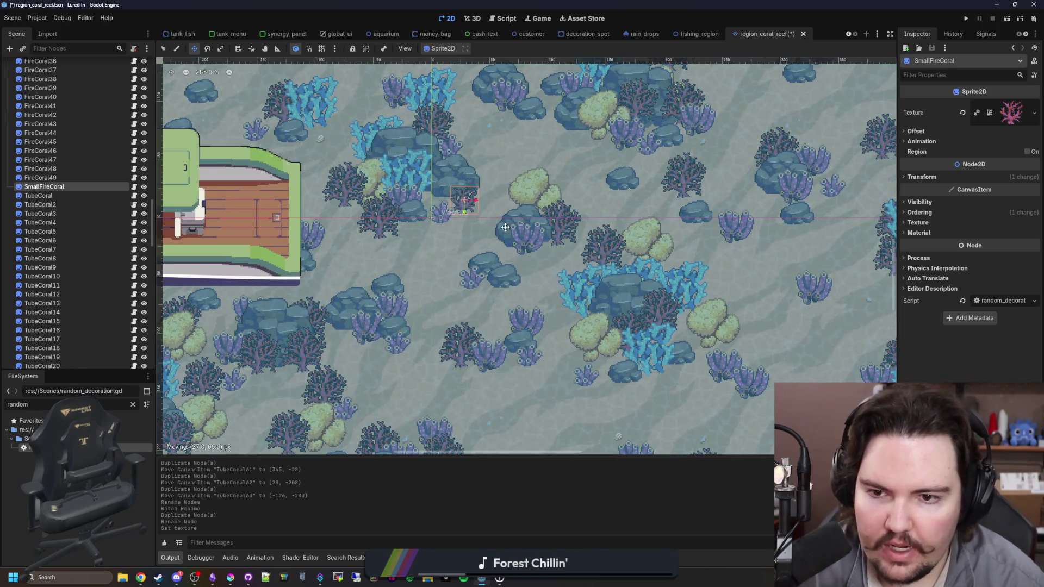
Duplicate and place SmallFireCoral2 through SmallFireCoral7 lower down and to the right.
{"action": "key", "text": "ctrl+d"}
{"action": "mouse_move", "coordinate": [506, 223]}
{"action": "left_mouse_down"}
{"action": "mouse_move", "coordinate": [523, 304]}
{"action": "mouse_move", "coordinate": [541, 312]}
{"action": "left_mouse_up"}
{"action": "key", "text": "ctrl+d"}
{"action": "mouse_move", "coordinate": [531, 305]}
{"action": "left_mouse_down"}
{"action": "mouse_move", "coordinate": [546, 296]}
{"action": "mouse_move", "coordinate": [519, 260]}
{"action": "mouse_move", "coordinate": [529, 222]}
{"action": "mouse_move", "coordinate": [471, 335]}
{"action": "mouse_move", "coordinate": [456, 330]}
{"action": "mouse_move", "coordinate": [413, 376]}
{"action": "mouse_move", "coordinate": [387, 382]}
{"action": "left_mouse_up"}
{"action": "key", "text": "ctrl+d"}
{"action": "key", "text": "ctrl+d"}
{"action": "scroll", "coordinate": [387, 382], "scroll_direction": "down", "scroll_amount": 2}
{"action": "key", "text": "ctrl+d"}
{"action": "mouse_move", "coordinate": [388, 333]}
{"action": "left_mouse_down"}
{"action": "mouse_move", "coordinate": [578, 376]}
{"action": "mouse_move", "coordinate": [523, 396]}
{"action": "mouse_move", "coordinate": [517, 413]}
{"action": "left_mouse_up"}
{"action": "key", "text": "ctrl+d"}
{"action": "mouse_move", "coordinate": [519, 414]}
{"action": "left_mouse_down"}
{"action": "mouse_move", "coordinate": [629, 423]}
{"action": "mouse_move", "coordinate": [701, 408]}
{"action": "mouse_move", "coordinate": [804, 217]}
{"action": "mouse_move", "coordinate": [813, 281]}
{"action": "left_mouse_up"}
{"action": "key", "text": "ctrl+d"}
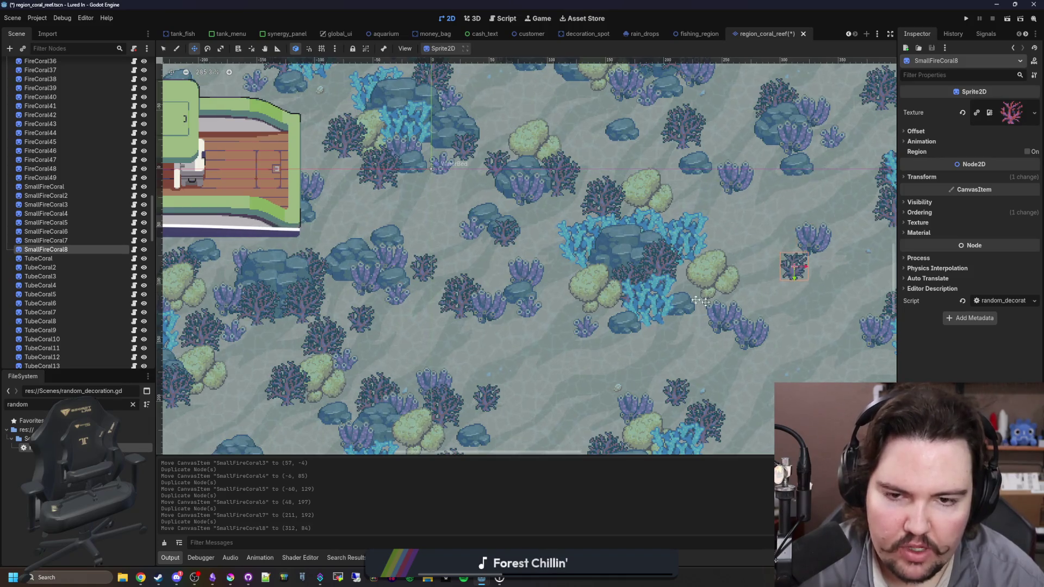
{"action": "scroll", "coordinate": [634, 352], "scroll_direction": "down", "scroll_amount": 1}
Duplicate and place SmallFireCoral9 through SmallFireCoral16 across the upper, left and lower reef.
{"action": "key", "text": "ctrl+d"}
{"action": "left_click_drag", "start_coordinate": [512, 216], "coordinate": [430, 152]}
{"action": "scroll", "coordinate": [553, 234], "scroll_direction": "down", "scroll_amount": 3}
{"action": "key", "text": "ctrl+d"}
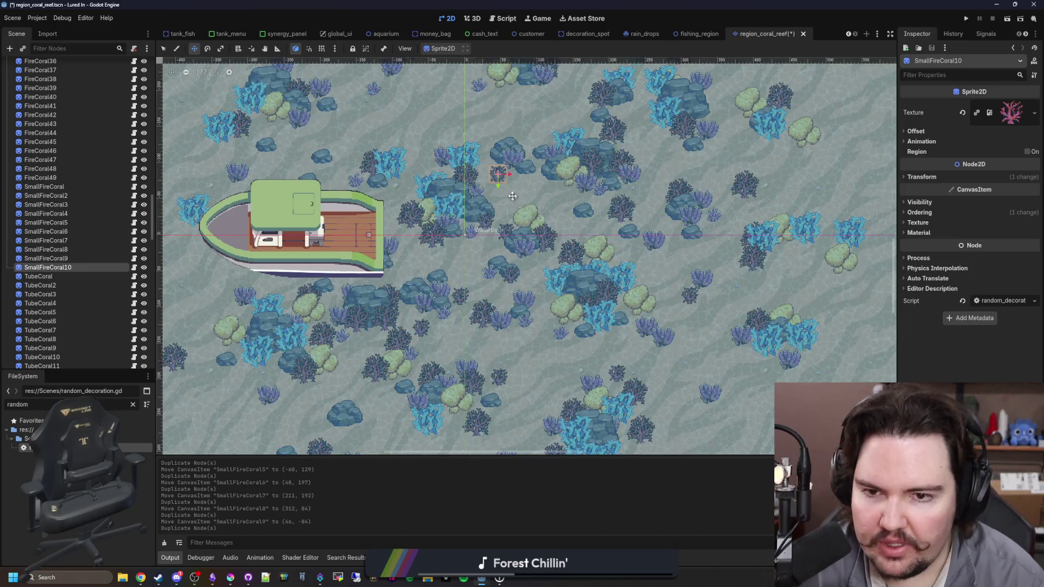
{"action": "key", "text": "ctrl+d"}
{"action": "left_click_drag", "start_coordinate": [400, 152], "coordinate": [374, 169]}
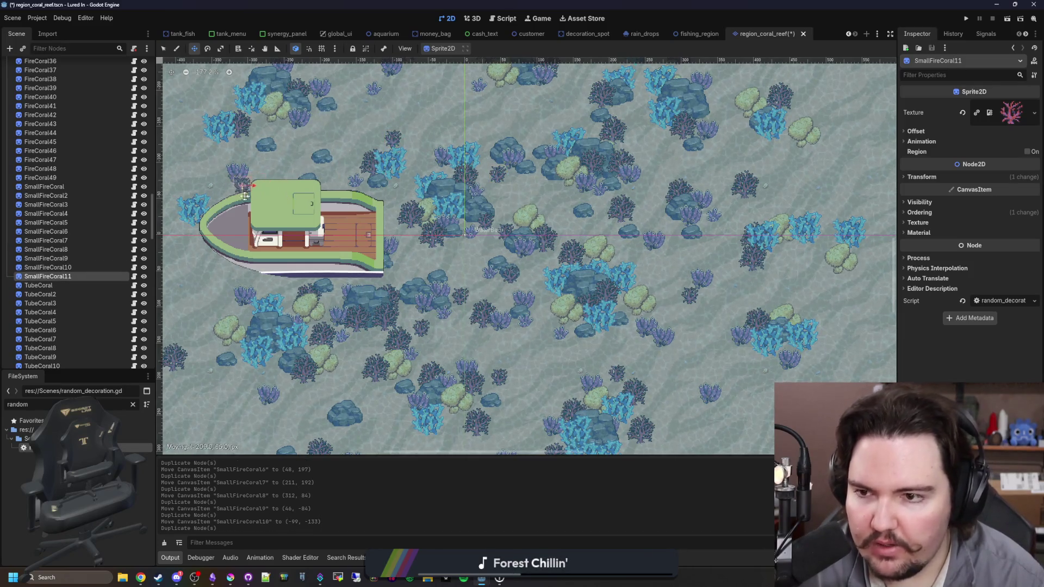
{"action": "key", "text": "ctrl+d"}
{"action": "mouse_move", "coordinate": [228, 188]}
{"action": "left_mouse_down"}
{"action": "mouse_move", "coordinate": [246, 309]}
{"action": "mouse_move", "coordinate": [220, 311]}
{"action": "mouse_move", "coordinate": [248, 386]}
{"action": "mouse_move", "coordinate": [422, 443]}
{"action": "mouse_move", "coordinate": [405, 437]}
{"action": "left_mouse_up"}
{"action": "key", "text": "ctrl+d"}
{"action": "key", "text": "ctrl+d"}
{"action": "key", "text": "ctrl+d"}
{"action": "mouse_move", "coordinate": [405, 437]}
{"action": "left_mouse_down"}
{"action": "mouse_move", "coordinate": [533, 442]}
{"action": "mouse_move", "coordinate": [504, 412]}
{"action": "left_mouse_up"}
{"action": "key", "text": "ctrl+d"}
{"action": "left_click_drag", "start_coordinate": [504, 411], "coordinate": [567, 381]}
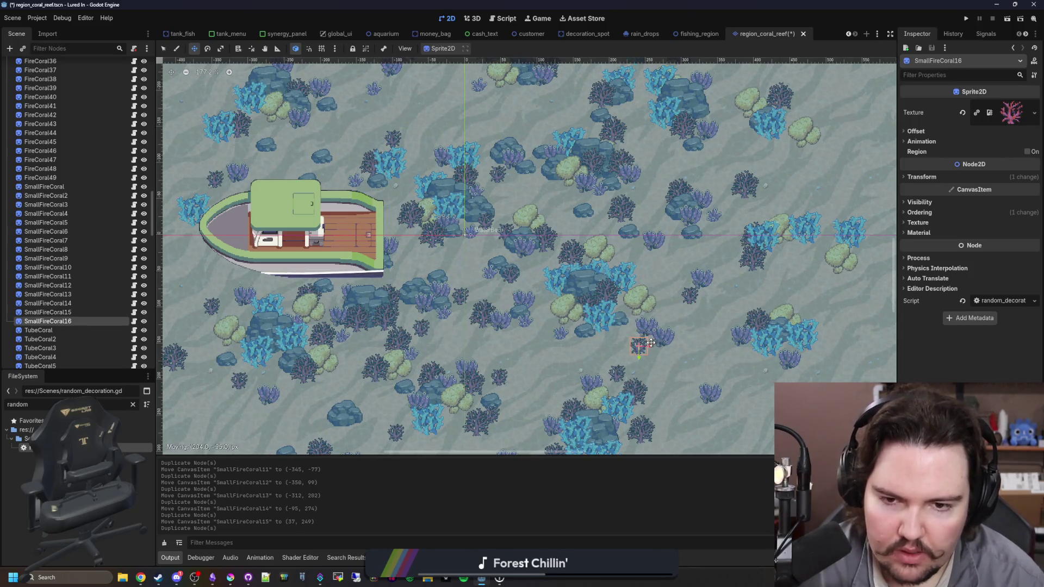
{"action": "left_click_drag", "start_coordinate": [651, 343], "coordinate": [650, 343]}
{"action": "scroll", "coordinate": [70, 232], "scroll_direction": "up", "scroll_amount": 10}
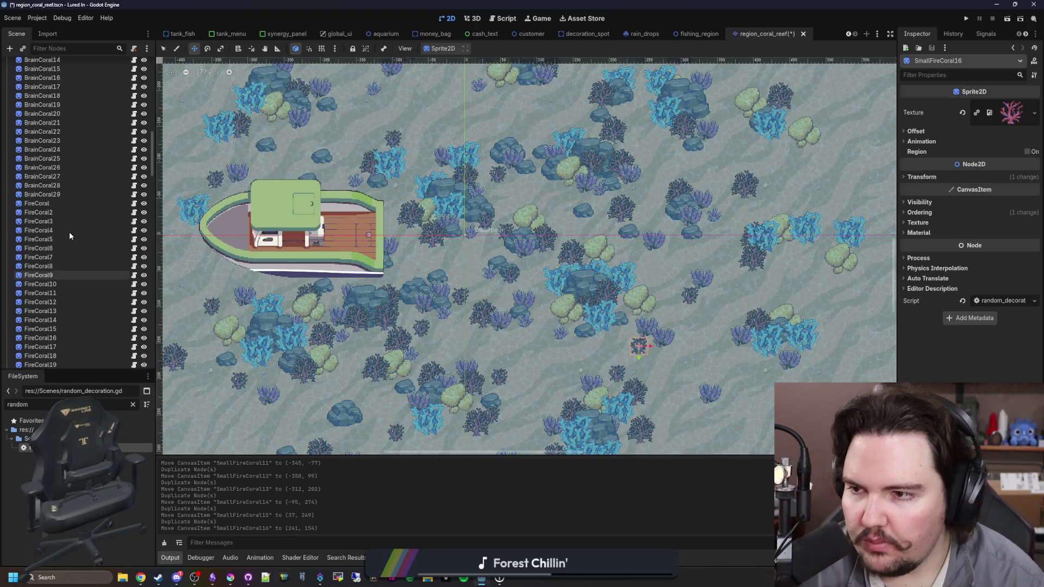
Duplicate BrainCoral29 as SmallBrainCoral and give it the brain coral texture via Quick Load.
{"action": "left_click", "coordinate": [58, 197]}
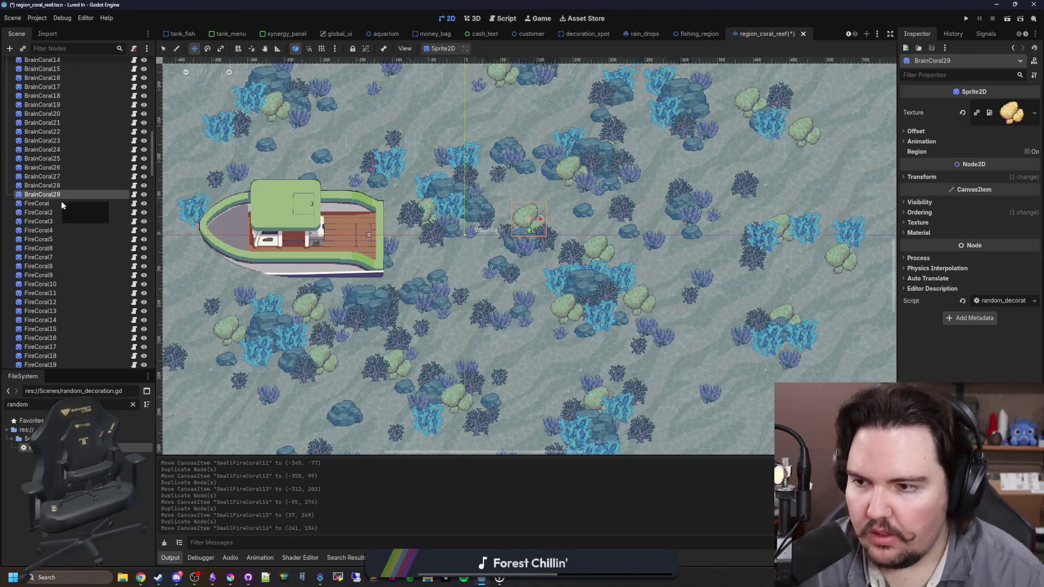
{"action": "key", "text": "ctrl+d"}
{"action": "type", "text": "SmallBrain"}
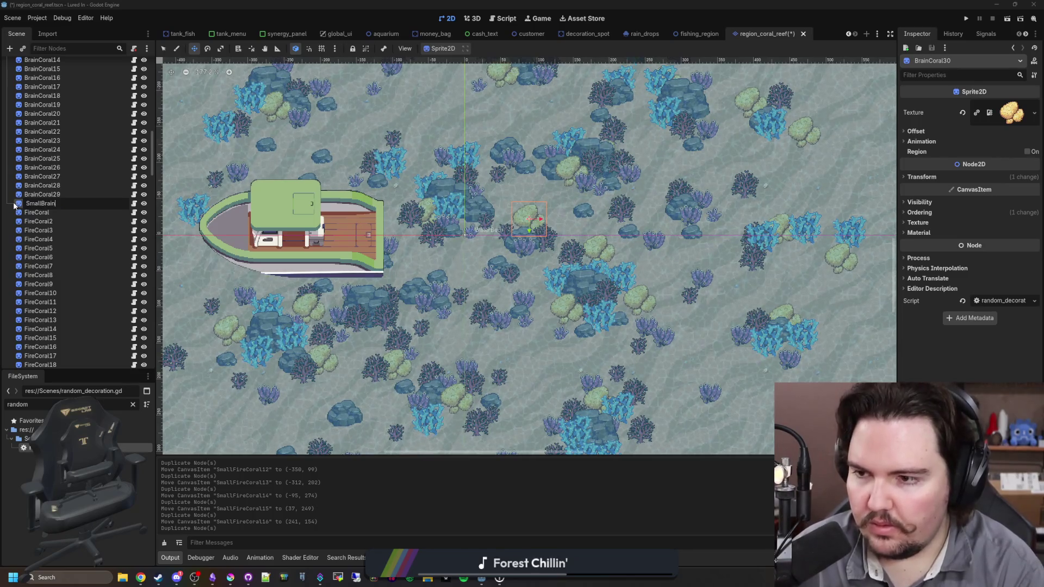
{"action": "type", "text": "Coral"}
{"action": "key", "text": "Return"}
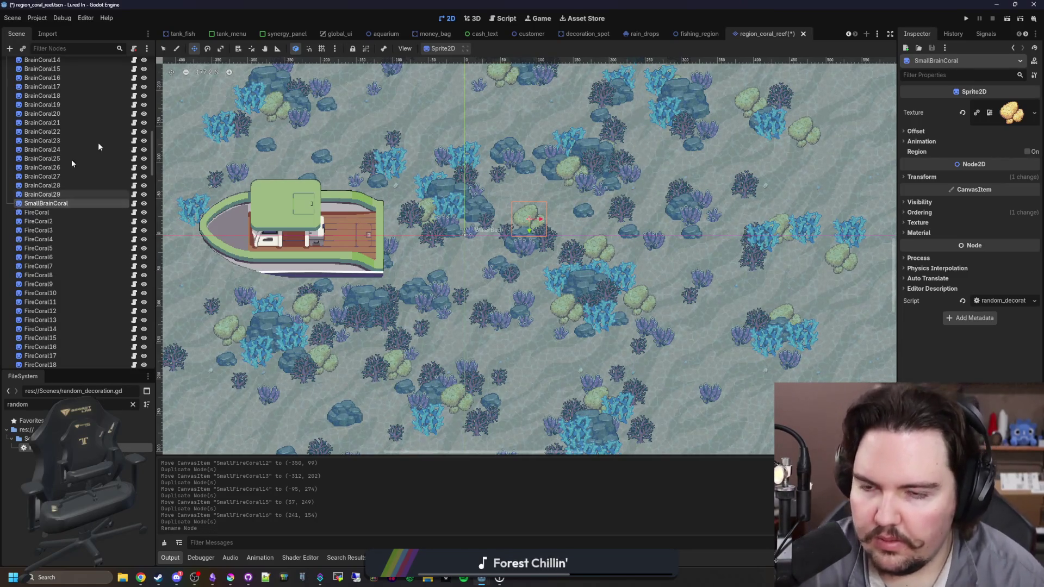
{"action": "left_click", "coordinate": [1033, 112]}
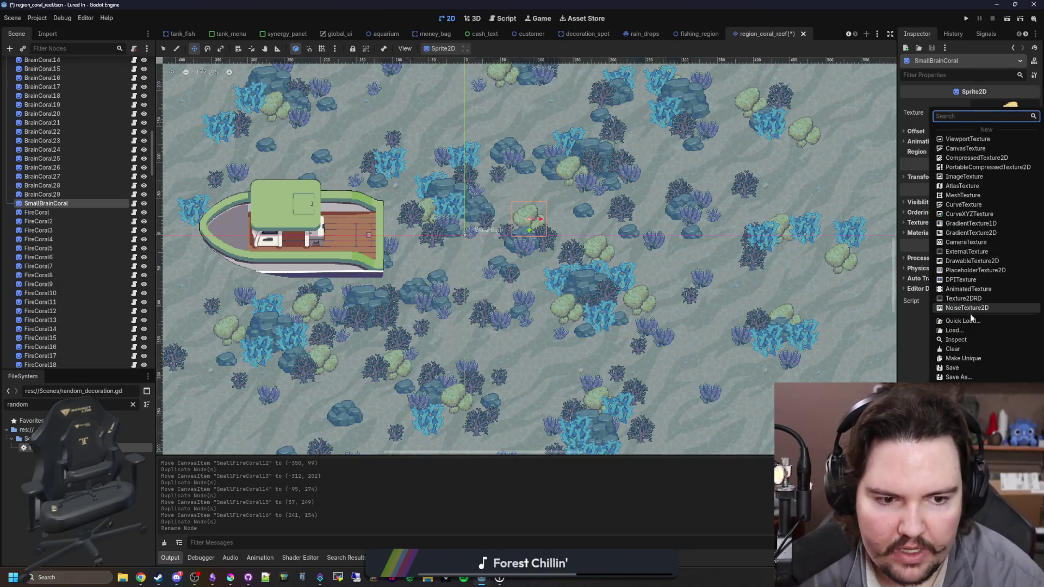
{"action": "left_click", "coordinate": [931, 314]}
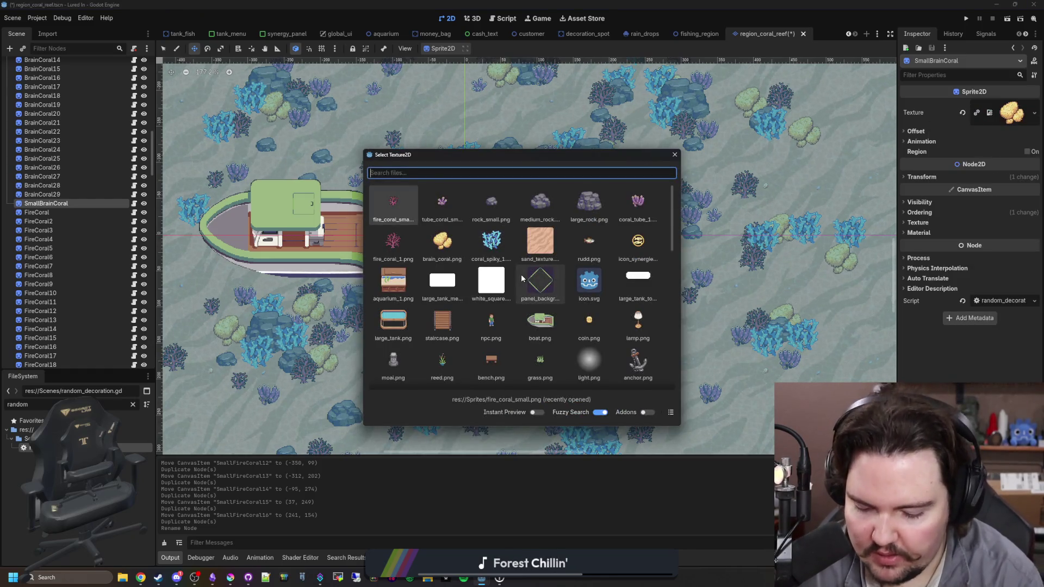
{"action": "type", "text": "brain"}
{"action": "double_click", "coordinate": [442, 204]}
Move SmallBrainCoral to a new spot and expand its sprite offset settings.
{"action": "scroll", "coordinate": [532, 237], "scroll_direction": "up", "scroll_amount": 4}
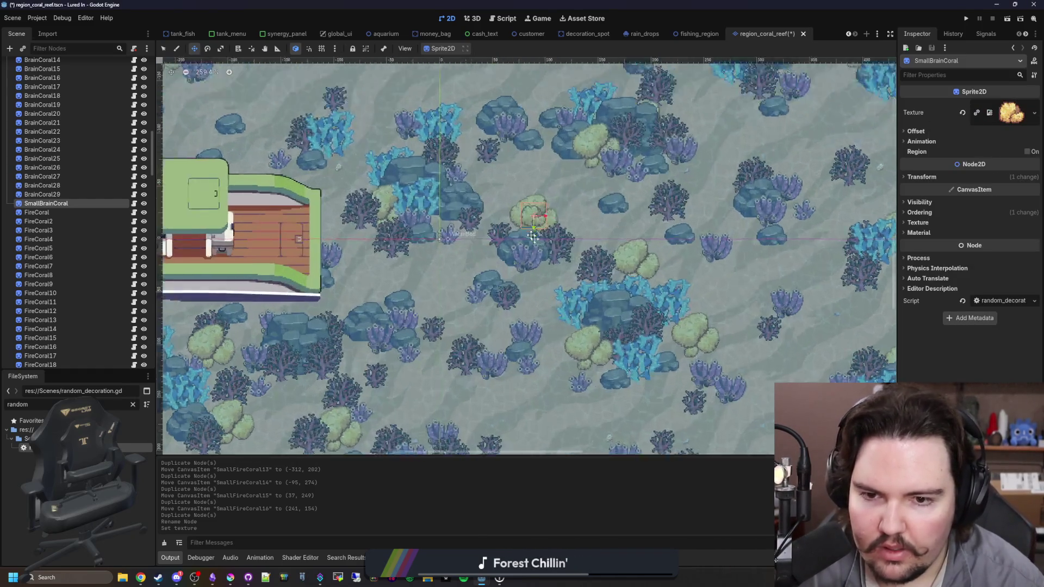
{"action": "scroll", "coordinate": [531, 237], "scroll_direction": "up", "scroll_amount": 1}
{"action": "mouse_move", "coordinate": [532, 237]}
{"action": "left_mouse_down"}
{"action": "mouse_move", "coordinate": [503, 225]}
{"action": "mouse_move", "coordinate": [461, 180]}
{"action": "mouse_move", "coordinate": [436, 230]}
{"action": "mouse_move", "coordinate": [452, 277]}
{"action": "mouse_move", "coordinate": [419, 274]}
{"action": "mouse_move", "coordinate": [545, 282]}
{"action": "mouse_move", "coordinate": [531, 385]}
{"action": "left_mouse_up"}
{"action": "left_click", "coordinate": [917, 131]}
{"action": "scroll", "coordinate": [455, 235], "scroll_direction": "down", "scroll_amount": 2}
Duplicate the small brain coral and scatter copies up to SmallBrainCoral10 across the reef.
{"action": "key", "text": "ctrl+d"}
{"action": "key", "text": "ctrl+d"}
{"action": "key", "text": "ctrl+d"}
{"action": "key", "text": "ctrl+d"}
{"action": "left_click_drag", "start_coordinate": [531, 384], "coordinate": [412, 379]}
{"action": "scroll", "coordinate": [412, 379], "scroll_direction": "down", "scroll_amount": 2}
{"action": "key", "text": "ctrl+d"}
{"action": "left_click_drag", "start_coordinate": [463, 261], "coordinate": [413, 344]}
{"action": "key", "text": "ctrl+d"}
{"action": "left_click_drag", "start_coordinate": [413, 344], "coordinate": [282, 318]}
{"action": "key", "text": "ctrl+d"}
{"action": "left_click_drag", "start_coordinate": [326, 337], "coordinate": [363, 350]}
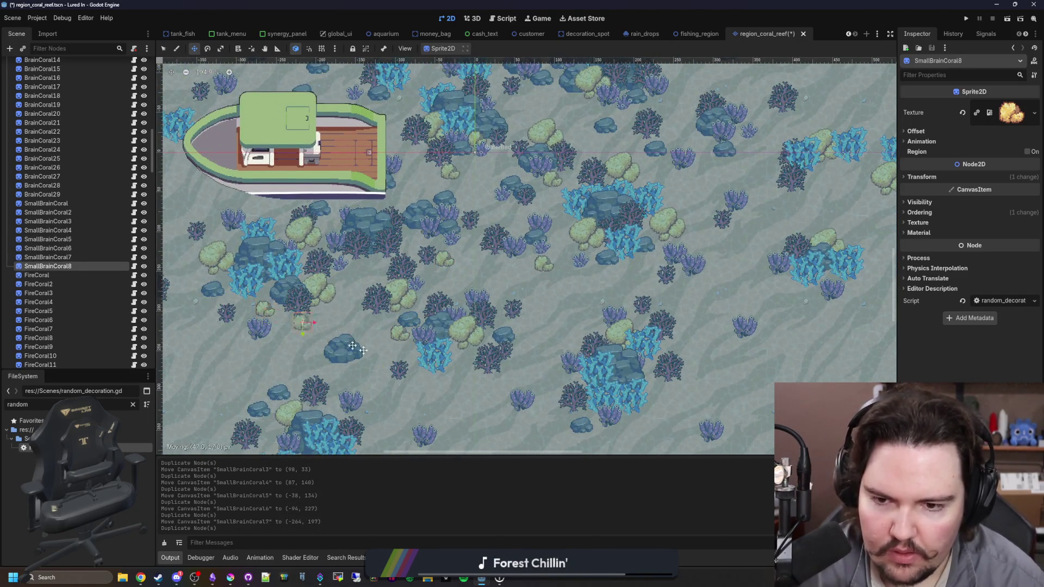
{"action": "left_click_drag", "start_coordinate": [485, 394], "coordinate": [486, 393]}
{"action": "key", "text": "ctrl+d"}
{"action": "mouse_move", "coordinate": [486, 393]}
{"action": "left_mouse_down"}
{"action": "mouse_move", "coordinate": [578, 335]}
{"action": "mouse_move", "coordinate": [721, 305]}
{"action": "mouse_move", "coordinate": [717, 164]}
{"action": "left_mouse_up"}
{"action": "key", "text": "ctrl+d"}
Place further brain coral copies, from SmallBrainCoral11 through SmallBrainCoral18, higher up and around the reef.
{"action": "key", "text": "ctrl+d"}
{"action": "scroll", "coordinate": [690, 288], "scroll_direction": "down", "scroll_amount": 2}
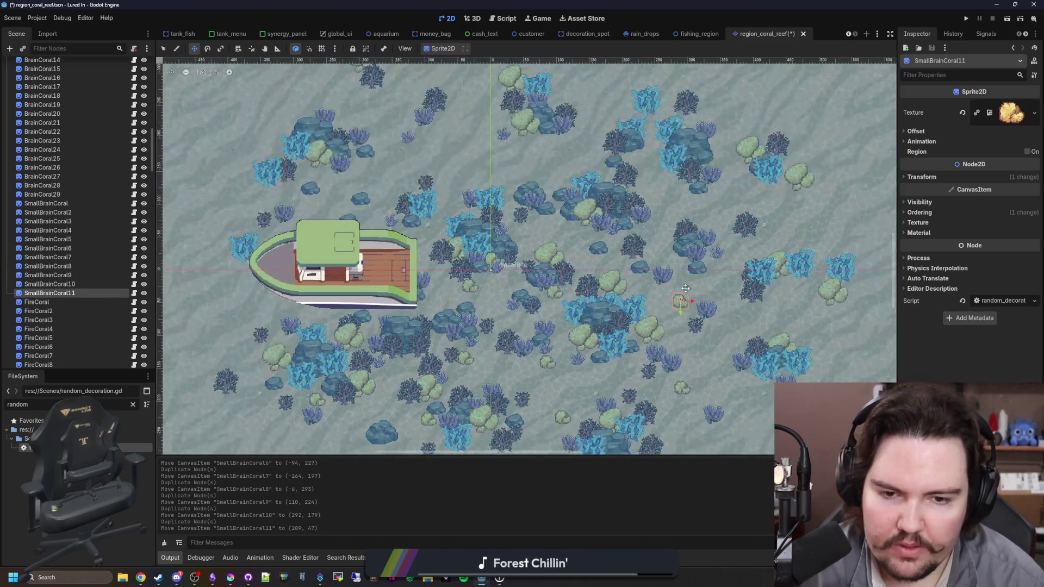
{"action": "key", "text": "ctrl+d"}
{"action": "left_click_drag", "start_coordinate": [691, 288], "coordinate": [690, 288]}
{"action": "left_click_drag", "start_coordinate": [689, 192], "coordinate": [679, 194]}
{"action": "key", "text": "ctrl+d"}
{"action": "left_click_drag", "start_coordinate": [679, 194], "coordinate": [650, 171]}
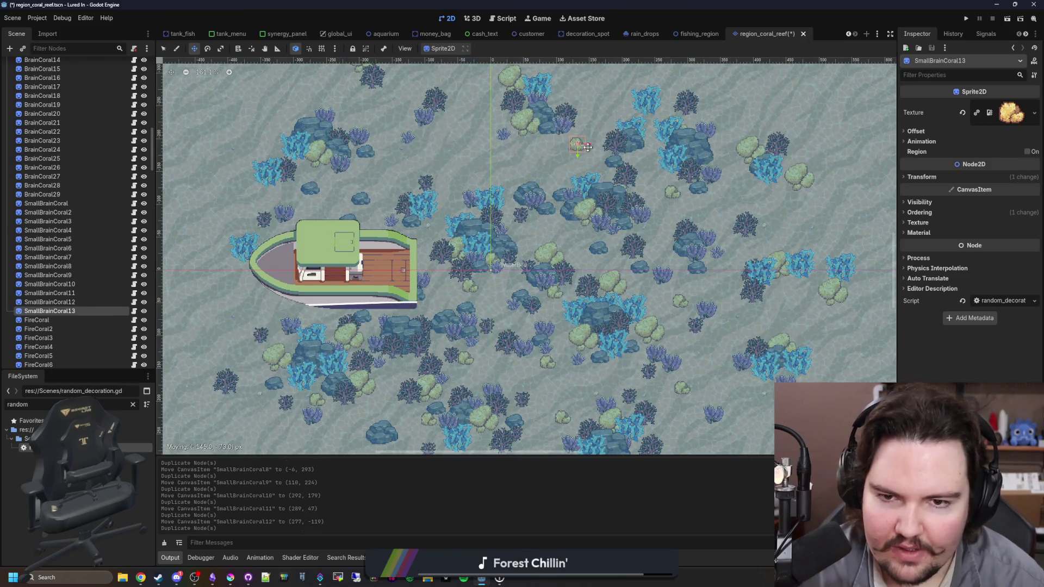
{"action": "left_click_drag", "start_coordinate": [587, 147], "coordinate": [591, 144]}
{"action": "key", "text": "ctrl+d"}
{"action": "mouse_move", "coordinate": [590, 143]}
{"action": "left_mouse_down"}
{"action": "mouse_move", "coordinate": [489, 173]}
{"action": "mouse_move", "coordinate": [383, 180]}
{"action": "mouse_move", "coordinate": [392, 183]}
{"action": "mouse_move", "coordinate": [334, 217]}
{"action": "mouse_move", "coordinate": [337, 247]}
{"action": "left_mouse_up"}
{"action": "key", "text": "ctrl+d"}
{"action": "key", "text": "ctrl+d"}
{"action": "key", "text": "ctrl+d"}
{"action": "mouse_move", "coordinate": [343, 314]}
{"action": "left_mouse_down"}
{"action": "mouse_move", "coordinate": [410, 382]}
{"action": "mouse_move", "coordinate": [416, 367]}
{"action": "left_mouse_up"}
{"action": "key", "text": "ctrl+d"}
{"action": "scroll", "coordinate": [381, 327], "scroll_direction": "up", "scroll_amount": 1}
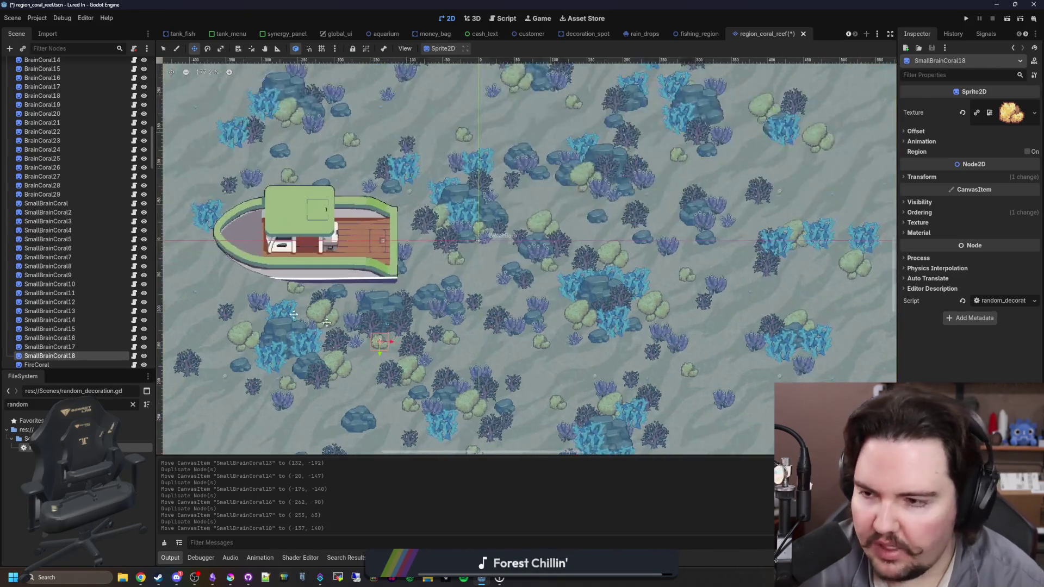
{"action": "scroll", "coordinate": [54, 272], "scroll_direction": "down", "scroll_amount": 2}
Duplicate SpikyCoral45 and rename the copy SmallSpikyCoral.
{"action": "scroll", "coordinate": [57, 271], "scroll_direction": "up", "scroll_amount": 5}
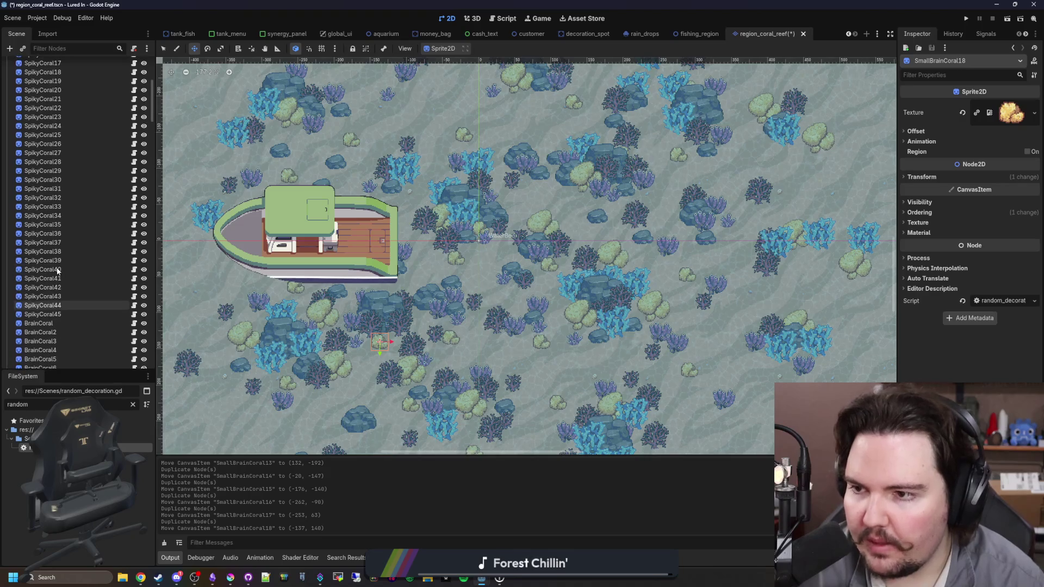
{"action": "left_click", "coordinate": [58, 316]}
{"action": "scroll", "coordinate": [66, 299], "scroll_direction": "down", "scroll_amount": 3}
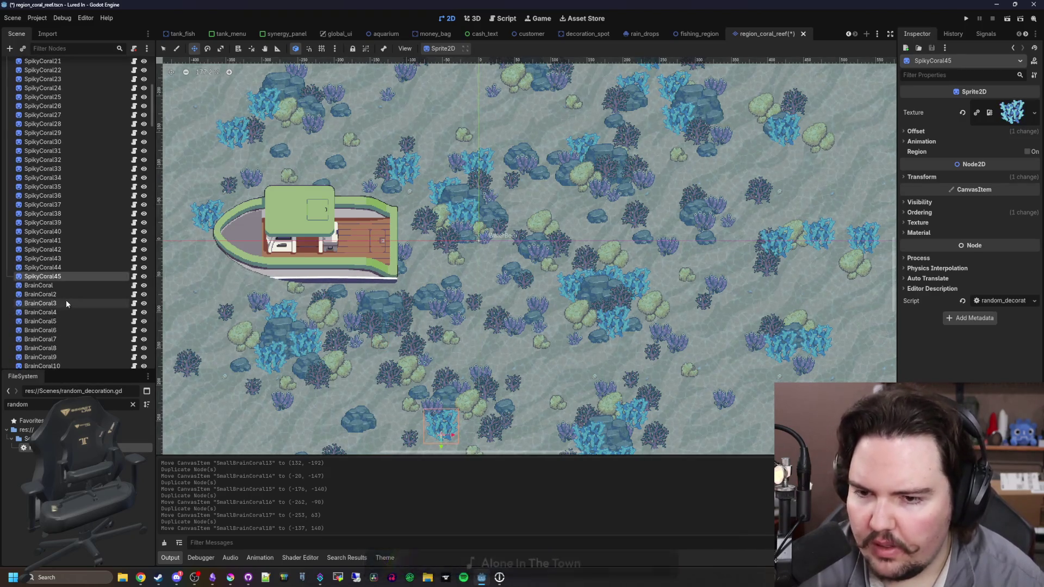
{"action": "key", "text": "ctrl+d"}
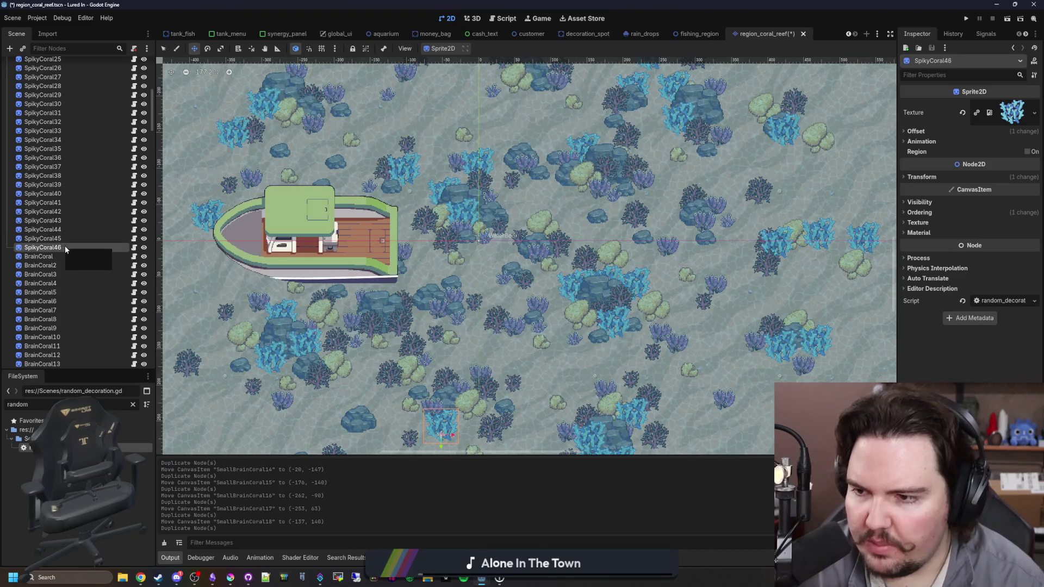
{"action": "double_click", "coordinate": [74, 248]}
{"action": "type", "text": "Sm"}
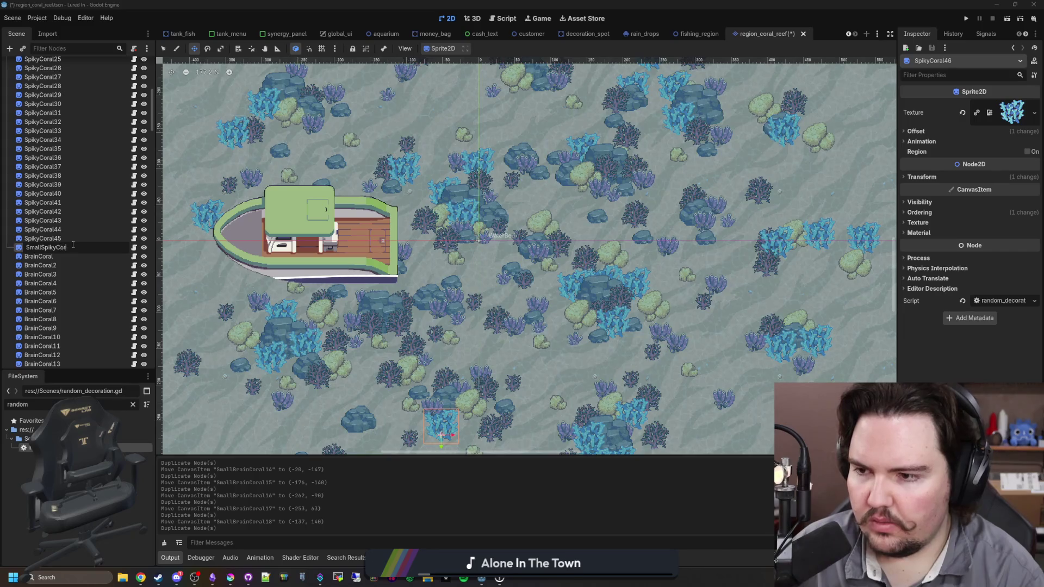
{"action": "type", "text": "al"}
{"action": "key", "text": "Return"}
Give SmallSpikyCoral the coral_spiky_1.png texture and move it up into the reef at (23, 80).
{"action": "left_click", "coordinate": [1034, 112]}
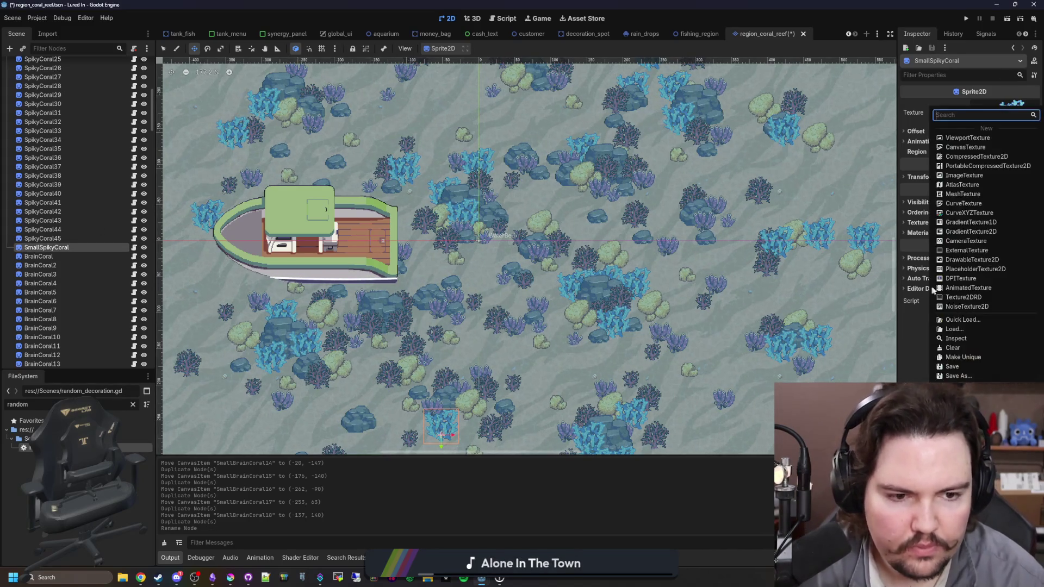
{"action": "left_click", "coordinate": [954, 321]}
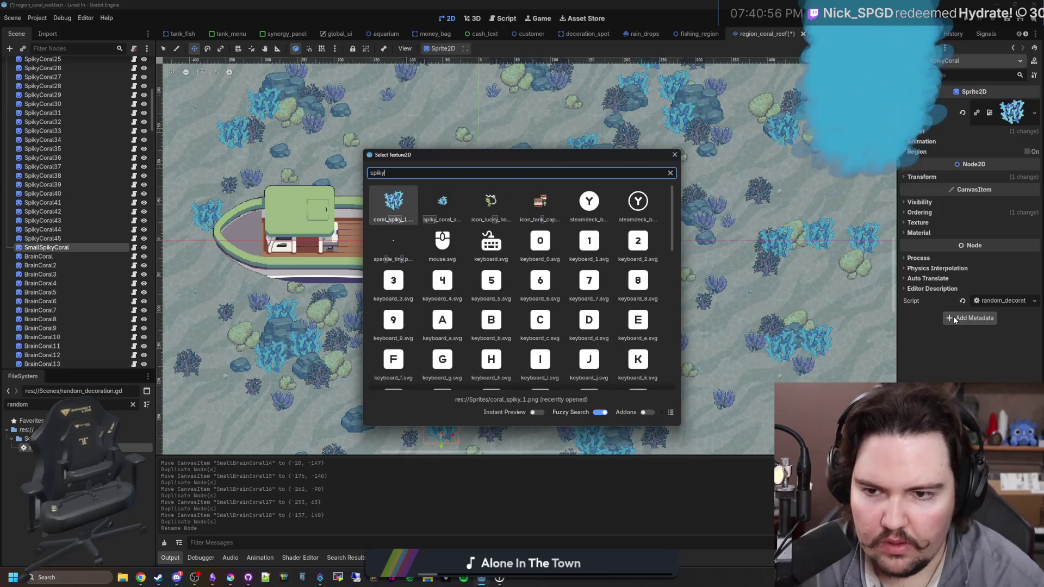
{"action": "double_click", "coordinate": [451, 222]}
{"action": "scroll", "coordinate": [479, 234], "scroll_direction": "up", "scroll_amount": 4}
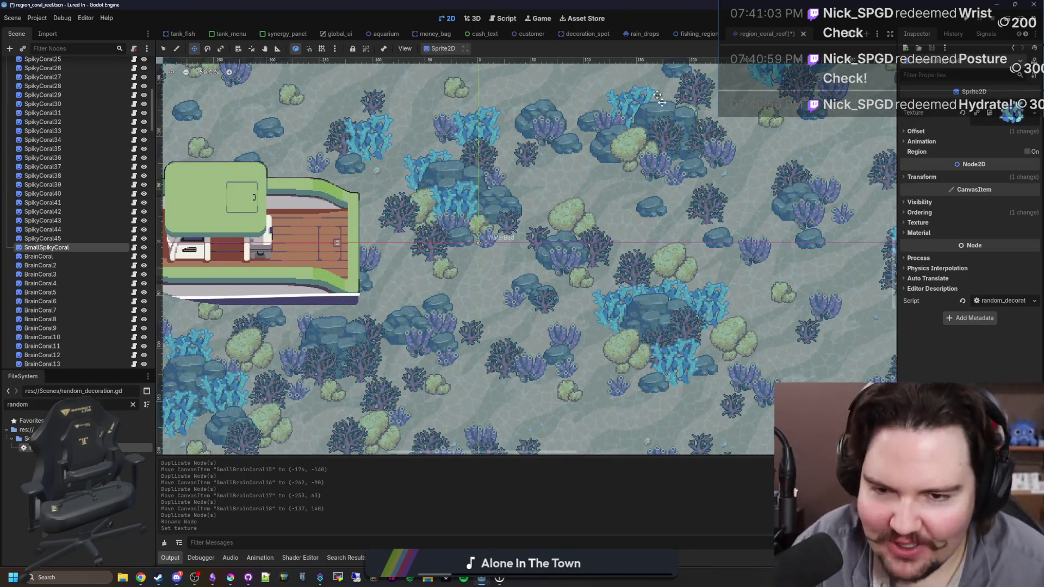
{"action": "scroll", "coordinate": [535, 289], "scroll_direction": "down", "scroll_amount": 5}
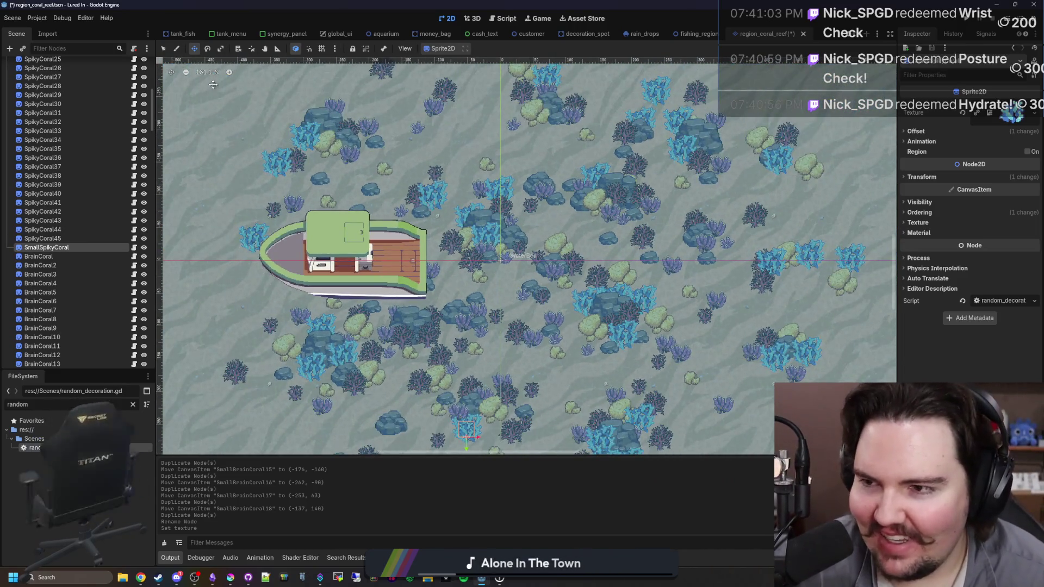
{"action": "left_click_drag", "start_coordinate": [466, 430], "coordinate": [515, 306]}
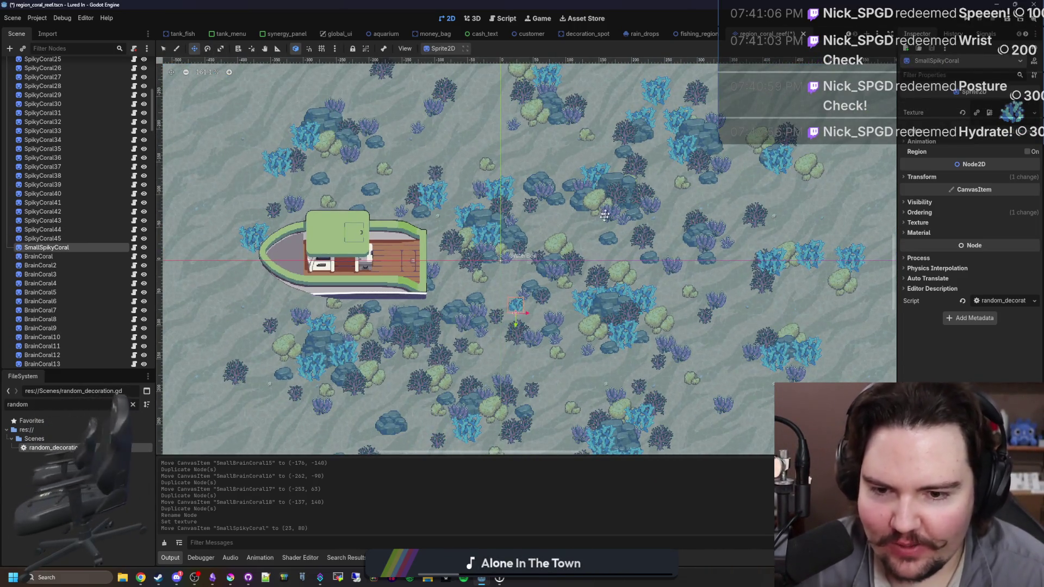
{"action": "scroll", "coordinate": [556, 284], "scroll_direction": "up", "scroll_amount": 12}
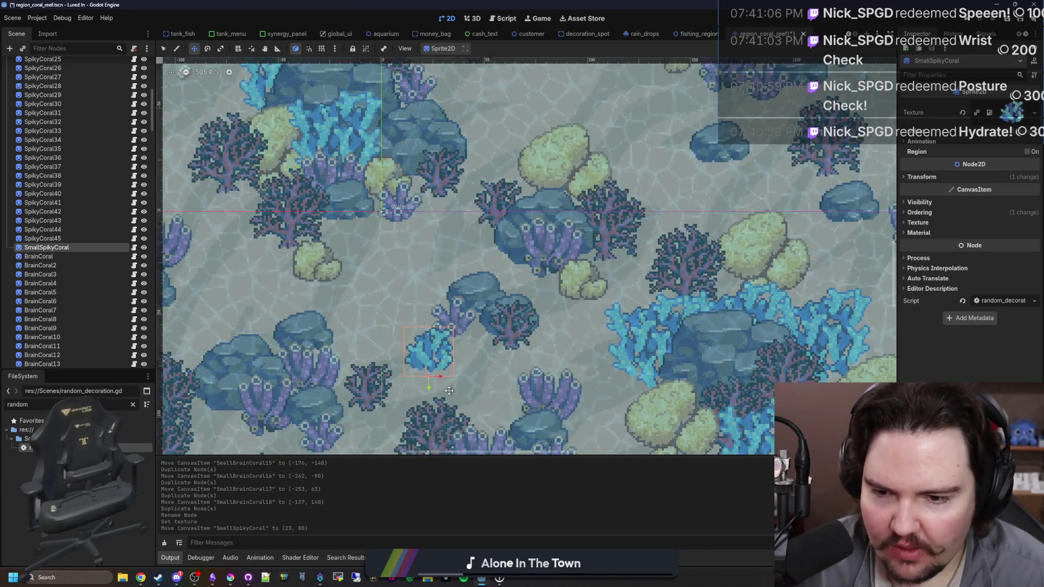
In Krita, choose the mid-blue swatch and repaint the spiky coral's upper-right outline pixels.
{"action": "left_click", "coordinate": [250, 579]}
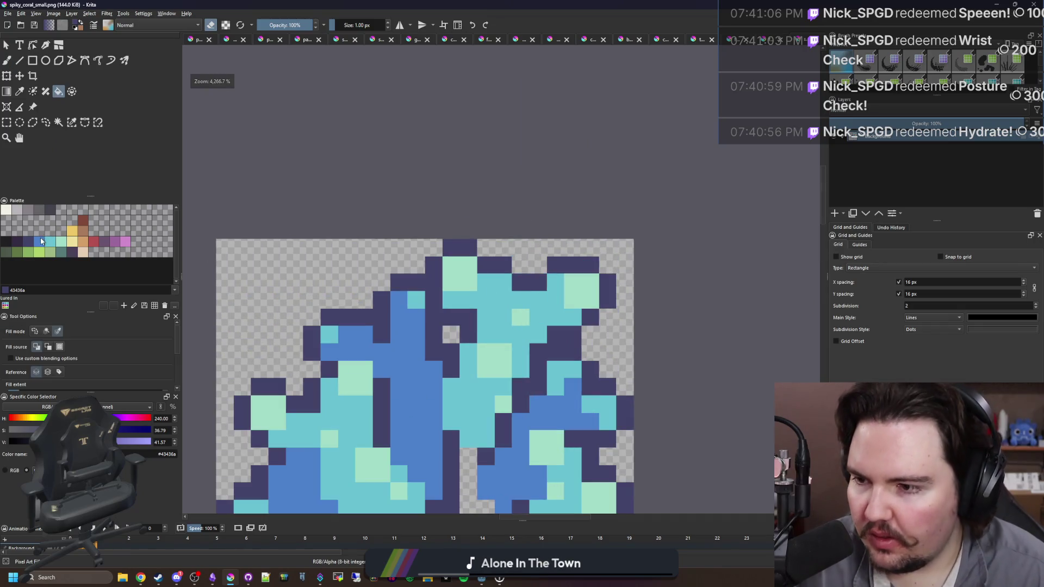
{"action": "left_click", "coordinate": [41, 241]}
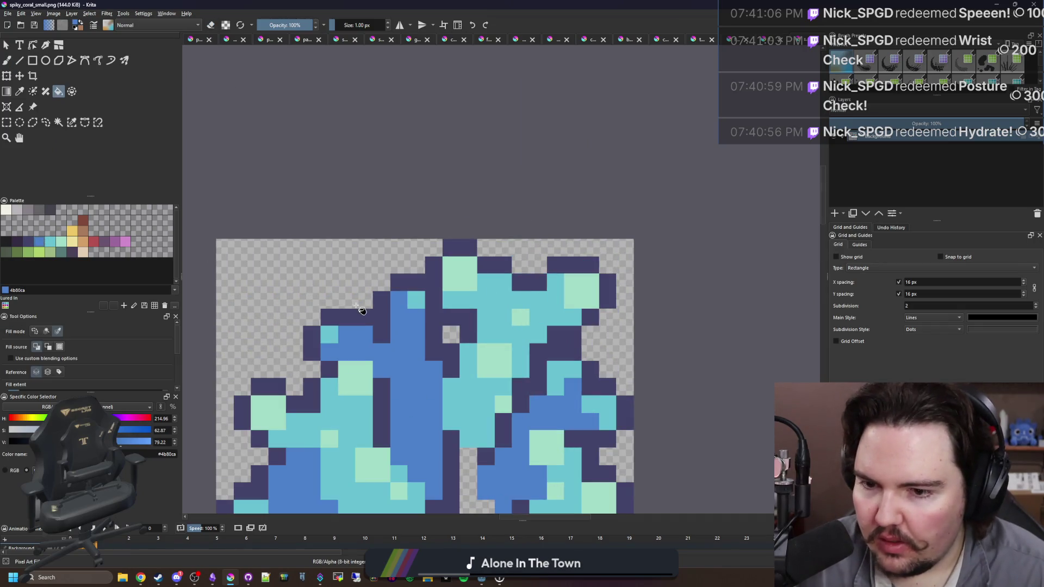
{"action": "scroll", "coordinate": [312, 294], "scroll_direction": "down", "scroll_amount": 5}
{"action": "scroll", "coordinate": [312, 293], "scroll_direction": "up", "scroll_amount": 4}
{"action": "key", "text": "b"}
{"action": "left_click", "coordinate": [311, 293]}
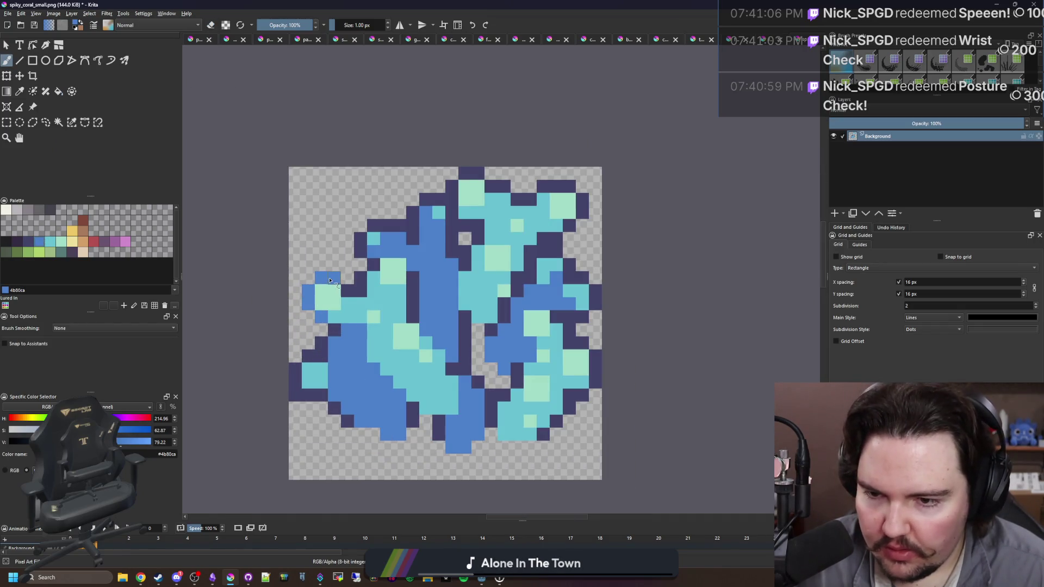
{"action": "scroll", "coordinate": [538, 185], "scroll_direction": "up", "scroll_amount": 3}
{"action": "mouse_move", "coordinate": [541, 171]}
{"action": "left_mouse_down"}
{"action": "mouse_move", "coordinate": [596, 172]}
{"action": "mouse_move", "coordinate": [620, 228]}
{"action": "left_mouse_up"}
Repaint the remaining right-edge outline pixels blue and save the sprite as PNG.
{"action": "left_click", "coordinate": [594, 250]}
{"action": "left_click", "coordinate": [568, 276]}
{"action": "mouse_move", "coordinate": [516, 199]}
{"action": "left_mouse_down"}
{"action": "mouse_move", "coordinate": [489, 198]}
{"action": "mouse_move", "coordinate": [463, 172]}
{"action": "mouse_move", "coordinate": [386, 145]}
{"action": "mouse_move", "coordinate": [359, 198]}
{"action": "left_mouse_up"}
{"action": "scroll", "coordinate": [402, 216], "scroll_direction": "down", "scroll_amount": 1}
{"action": "scroll", "coordinate": [402, 216], "scroll_direction": "down", "scroll_amount": 2}
{"action": "scroll", "coordinate": [403, 216], "scroll_direction": "up", "scroll_amount": 4}
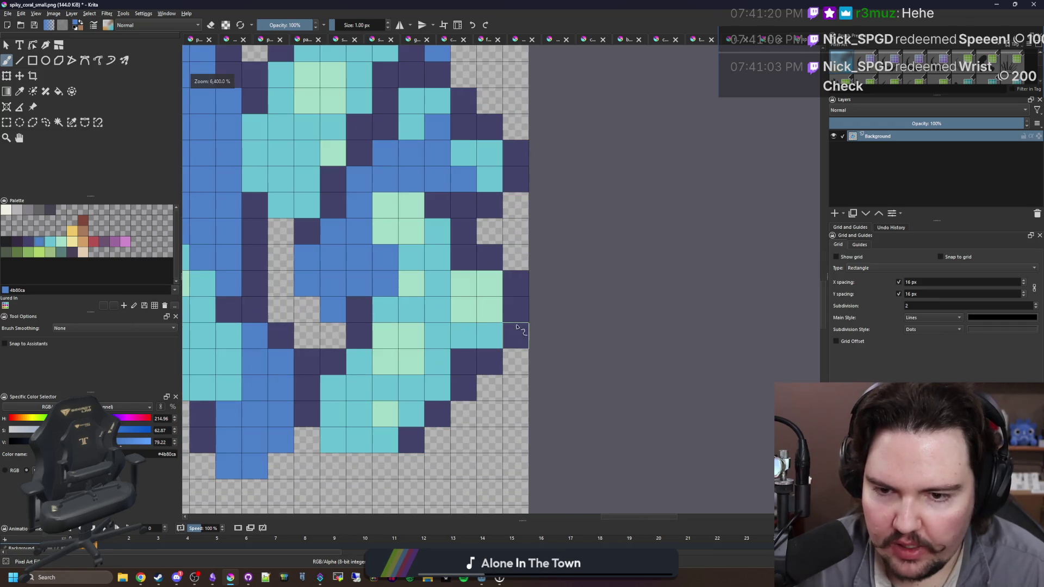
{"action": "mouse_move", "coordinate": [515, 308]}
{"action": "left_mouse_down"}
{"action": "mouse_move", "coordinate": [516, 335]}
{"action": "mouse_move", "coordinate": [463, 361]}
{"action": "mouse_move", "coordinate": [463, 388]}
{"action": "left_mouse_up"}
{"action": "left_click", "coordinate": [484, 261]}
{"action": "scroll", "coordinate": [463, 388], "scroll_direction": "down", "scroll_amount": 4}
{"action": "key", "text": "ctrl+s"}
{"action": "left_click", "coordinate": [560, 363]}
Return from Krita to Godot so the edited coral_spiky_1.png reimports.
{"action": "key", "text": "alt+Tab"}
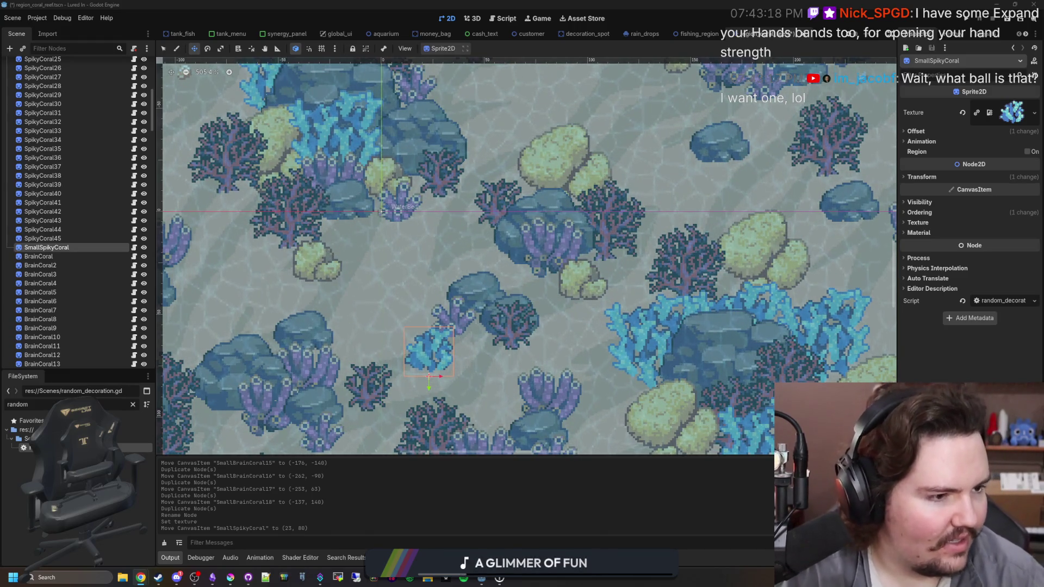
{"action": "key", "text": "alt+Tab"}
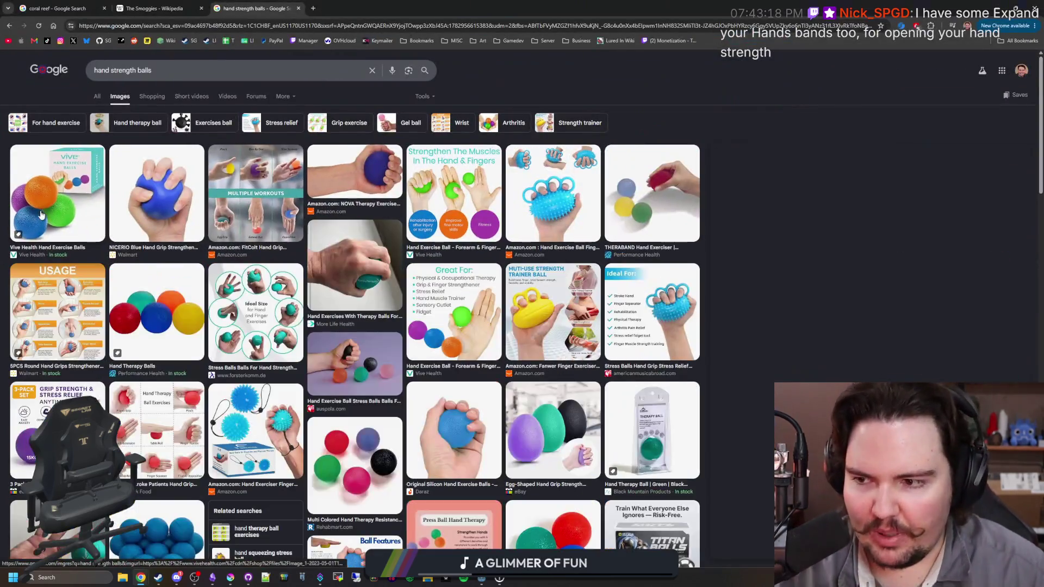
{"action": "left_click", "coordinate": [41, 215]}
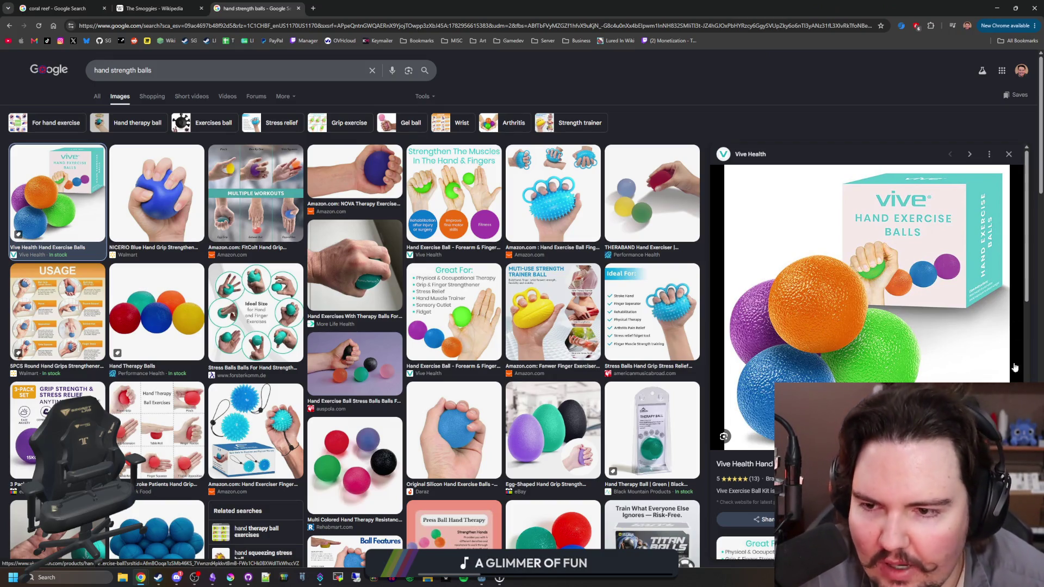
{"action": "left_click", "coordinate": [55, 429]}
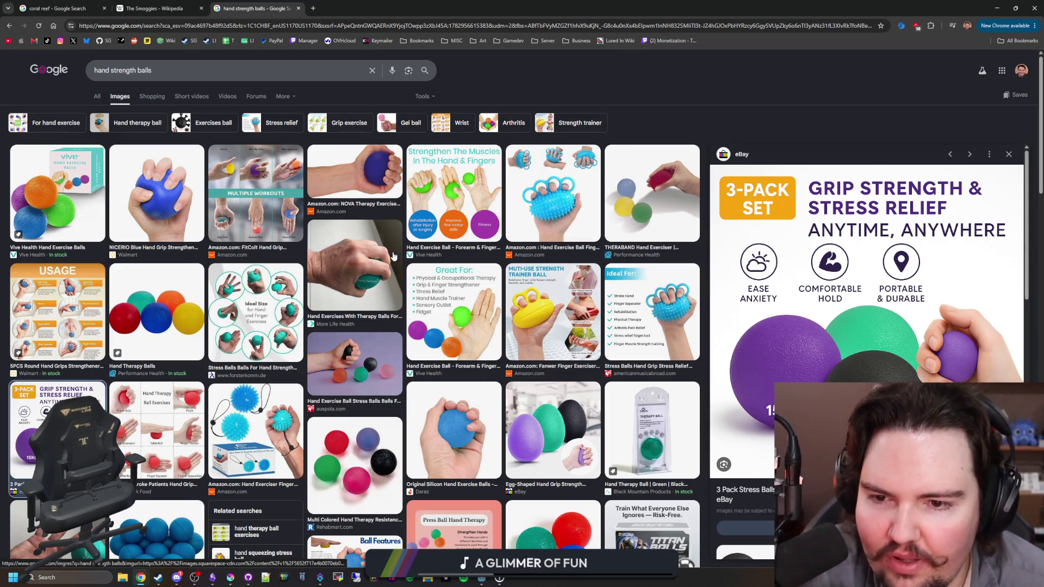
{"action": "scroll", "coordinate": [395, 255], "scroll_direction": "down", "scroll_amount": 3}
{"action": "scroll", "coordinate": [412, 273], "scroll_direction": "down", "scroll_amount": 1}
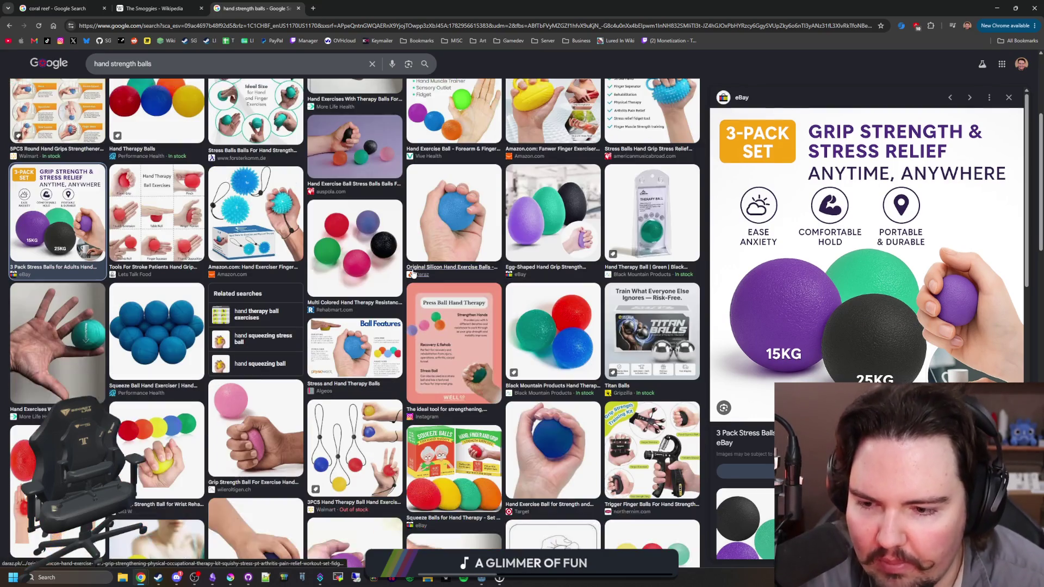
{"action": "scroll", "coordinate": [410, 274], "scroll_direction": "down", "scroll_amount": 5}
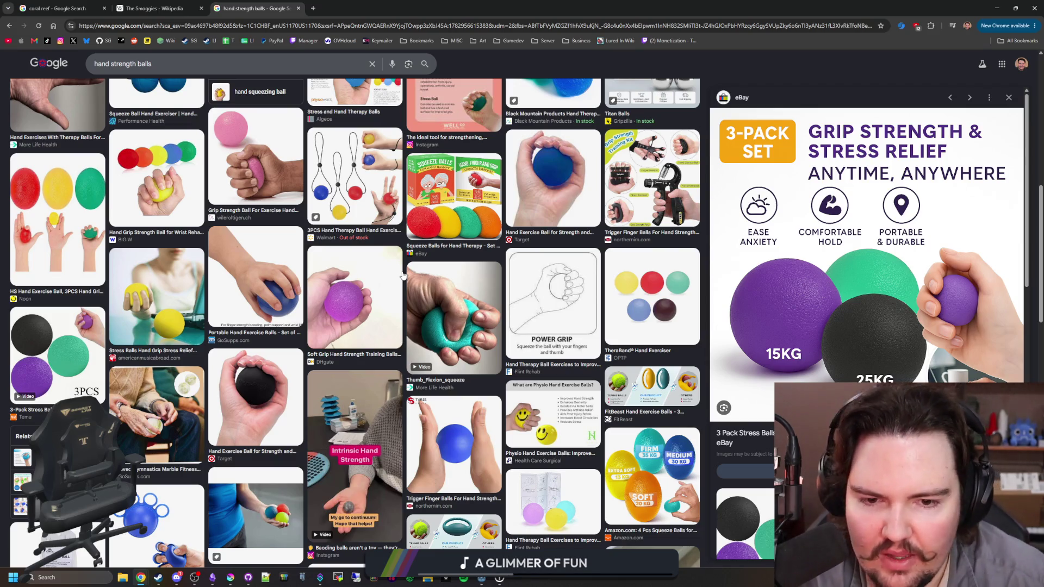
{"action": "scroll", "coordinate": [434, 266], "scroll_direction": "down", "scroll_amount": 6}
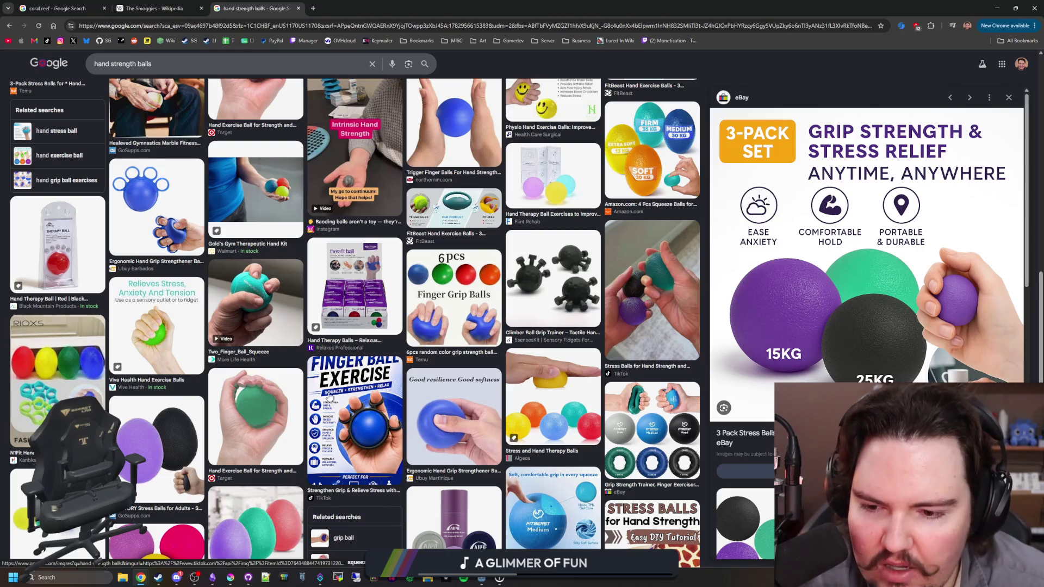
{"action": "scroll", "coordinate": [329, 395], "scroll_direction": "up", "scroll_amount": 10}
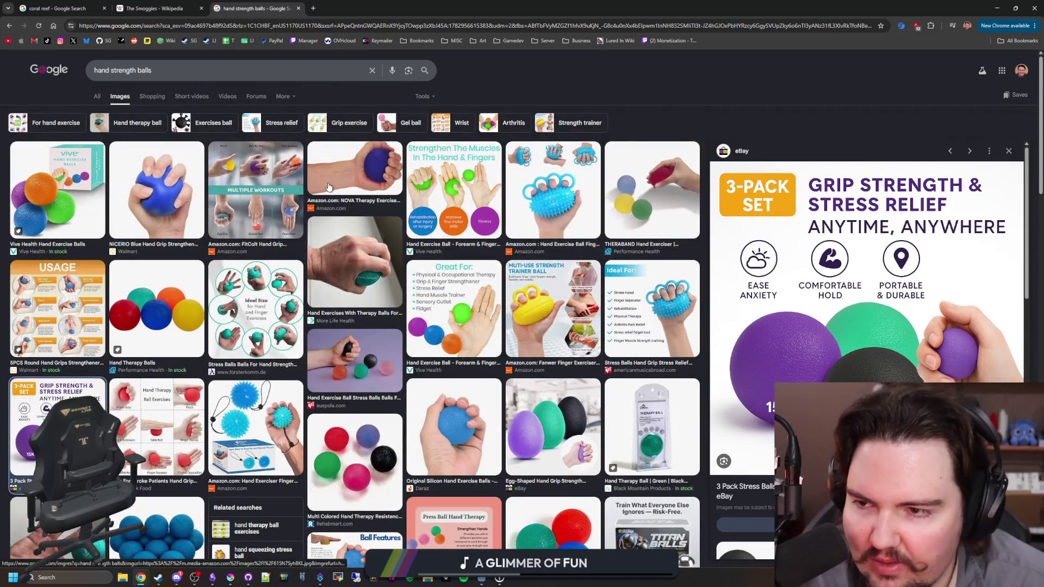
{"action": "key", "text": "alt+Tab"}
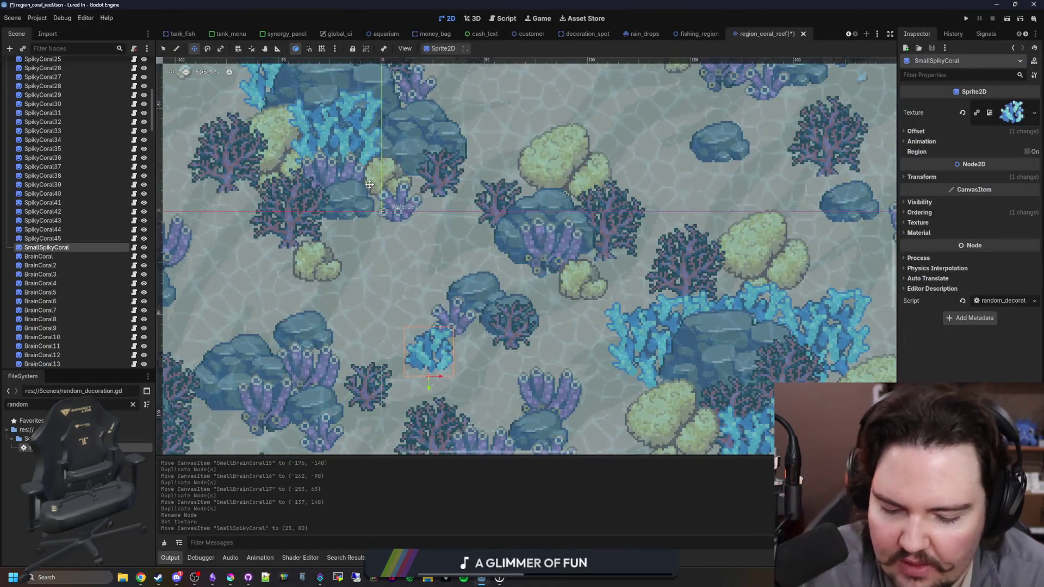
Reposition SmallSpikyCoral and scatter duplicates through SmallSpikyCoral9 across the reef.
{"action": "scroll", "coordinate": [455, 232], "scroll_direction": "down", "scroll_amount": 4}
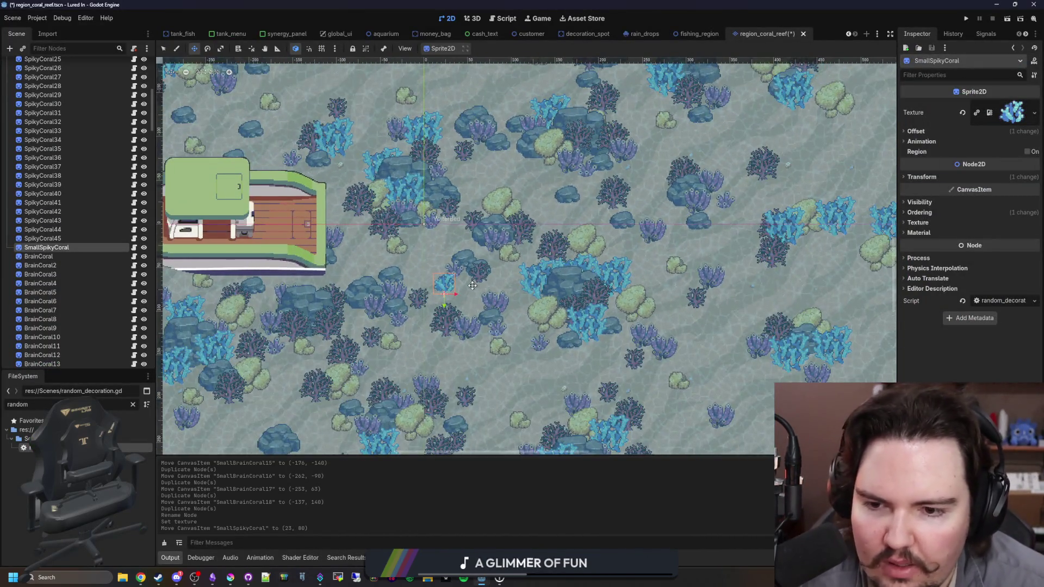
{"action": "scroll", "coordinate": [472, 285], "scroll_direction": "up", "scroll_amount": 2}
{"action": "mouse_move", "coordinate": [472, 286]}
{"action": "left_mouse_down"}
{"action": "mouse_move", "coordinate": [510, 335]}
{"action": "mouse_move", "coordinate": [468, 251]}
{"action": "mouse_move", "coordinate": [497, 195]}
{"action": "mouse_move", "coordinate": [421, 299]}
{"action": "mouse_move", "coordinate": [594, 343]}
{"action": "mouse_move", "coordinate": [445, 356]}
{"action": "mouse_move", "coordinate": [390, 250]}
{"action": "left_mouse_up"}
{"action": "key", "text": "ctrl+d"}
{"action": "key", "text": "ctrl+d"}
{"action": "scroll", "coordinate": [518, 200], "scroll_direction": "down", "scroll_amount": 2}
{"action": "key", "text": "ctrl+d"}
{"action": "key", "text": "ctrl+d"}
Place more spiky coral copies up to SmallSpikyCoral24, then select SmallSpikyCoral10.
{"action": "key", "text": "ctrl+d"}
{"action": "key", "text": "ctrl+d"}
{"action": "key", "text": "ctrl+d"}
{"action": "mouse_move", "coordinate": [390, 250]}
{"action": "left_mouse_down"}
{"action": "mouse_move", "coordinate": [543, 201]}
{"action": "mouse_move", "coordinate": [589, 158]}
{"action": "left_mouse_up"}
{"action": "key", "text": "ctrl+d"}
{"action": "mouse_move", "coordinate": [589, 158]}
{"action": "left_mouse_down"}
{"action": "mouse_move", "coordinate": [698, 263]}
{"action": "mouse_move", "coordinate": [535, 387]}
{"action": "mouse_move", "coordinate": [546, 389]}
{"action": "left_mouse_up"}
{"action": "key", "text": "ctrl+d"}
{"action": "scroll", "coordinate": [545, 389], "scroll_direction": "down", "scroll_amount": 3}
{"action": "key", "text": "ctrl+d"}
{"action": "mouse_move", "coordinate": [576, 310]}
{"action": "left_mouse_down"}
{"action": "mouse_move", "coordinate": [547, 389]}
{"action": "mouse_move", "coordinate": [583, 396]}
{"action": "mouse_move", "coordinate": [488, 399]}
{"action": "mouse_move", "coordinate": [332, 299]}
{"action": "mouse_move", "coordinate": [362, 309]}
{"action": "mouse_move", "coordinate": [329, 377]}
{"action": "mouse_move", "coordinate": [280, 231]}
{"action": "left_mouse_up"}
{"action": "key", "text": "ctrl+d"}
{"action": "key", "text": "ctrl+d"}
{"action": "key", "text": "ctrl+d"}
{"action": "scroll", "coordinate": [329, 377], "scroll_direction": "down", "scroll_amount": 2}
{"action": "key", "text": "ctrl+d"}
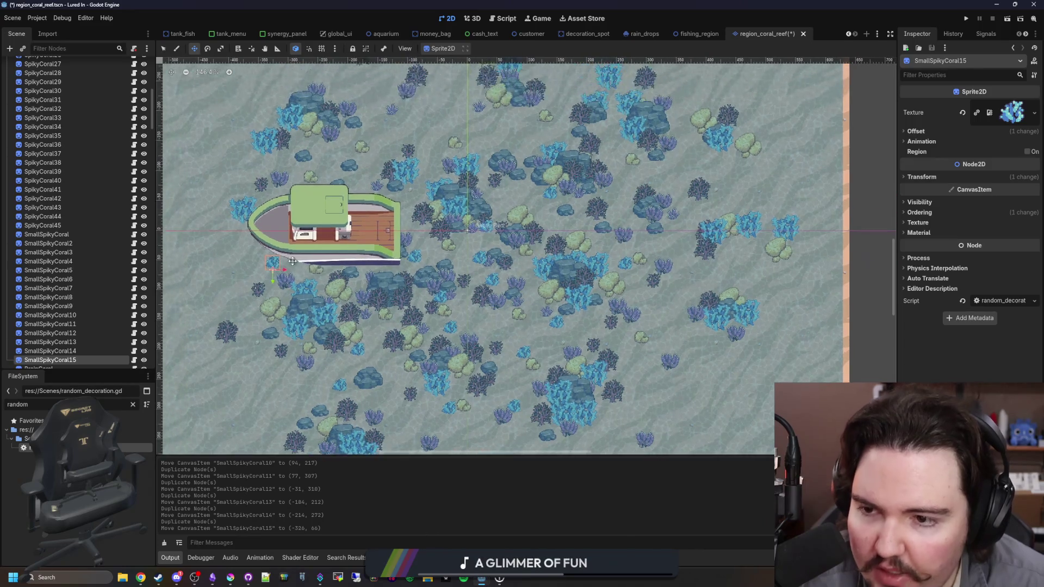
{"action": "key", "text": "ctrl+d"}
{"action": "mouse_move", "coordinate": [299, 266]}
{"action": "left_mouse_down"}
{"action": "mouse_move", "coordinate": [335, 164]}
{"action": "mouse_move", "coordinate": [456, 128]}
{"action": "mouse_move", "coordinate": [536, 113]}
{"action": "mouse_move", "coordinate": [632, 197]}
{"action": "mouse_move", "coordinate": [652, 274]}
{"action": "mouse_move", "coordinate": [678, 296]}
{"action": "mouse_move", "coordinate": [639, 331]}
{"action": "mouse_move", "coordinate": [648, 407]}
{"action": "mouse_move", "coordinate": [547, 443]}
{"action": "mouse_move", "coordinate": [421, 375]}
{"action": "mouse_move", "coordinate": [415, 360]}
{"action": "left_mouse_up"}
{"action": "key", "text": "ctrl+d"}
{"action": "key", "text": "ctrl+d"}
{"action": "key", "text": "ctrl+d"}
{"action": "key", "text": "ctrl+d"}
{"action": "key", "text": "ctrl+d"}
{"action": "key", "text": "ctrl+d"}
{"action": "key", "text": "ctrl+d"}
{"action": "key", "text": "ctrl+d"}
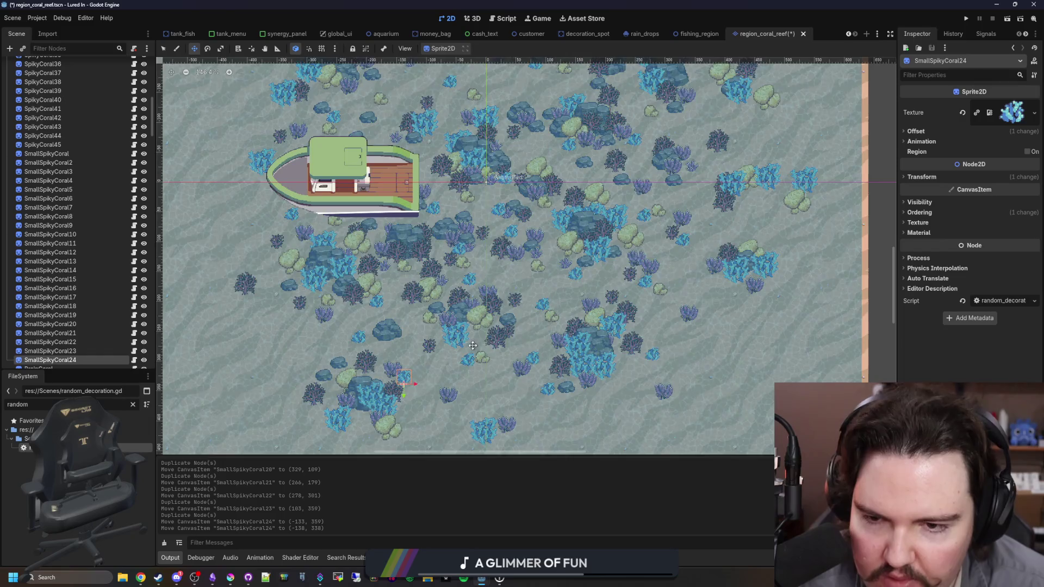
{"action": "scroll", "coordinate": [473, 345], "scroll_direction": "down", "scroll_amount": 3}
{"action": "left_click", "coordinate": [51, 233]}
Save the coral reef scene and bring the running game forward, closing its Feedback popup.
{"action": "left_click", "coordinate": [966, 19]}
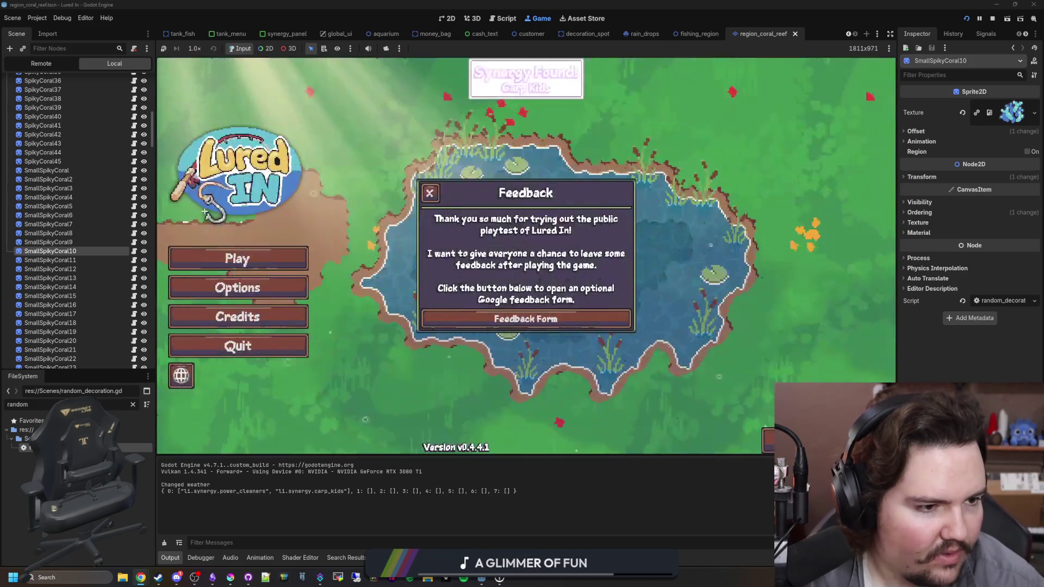
{"action": "key", "text": "alt+Tab"}
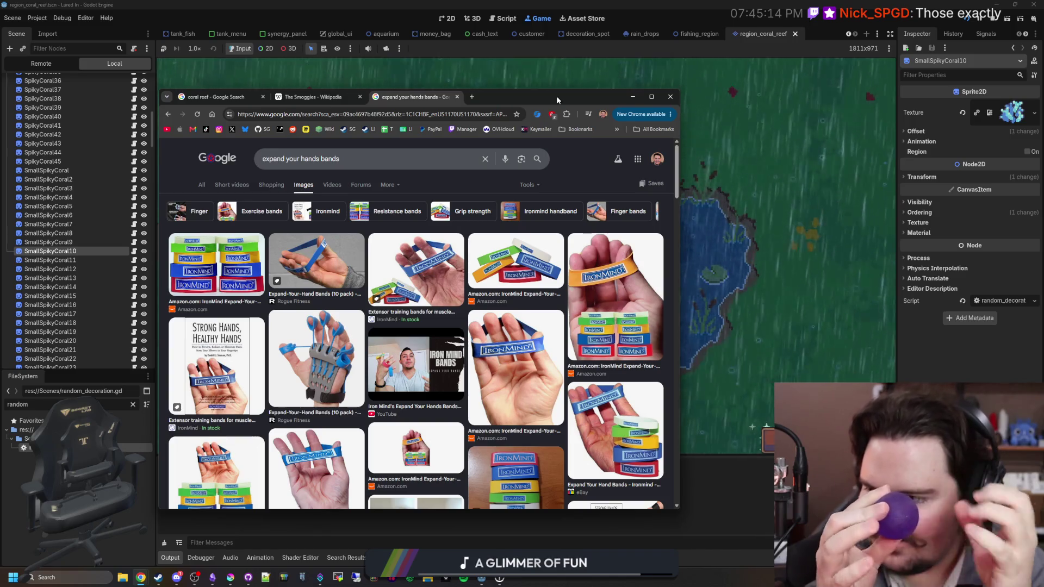
{"action": "left_click", "coordinate": [710, 195]}
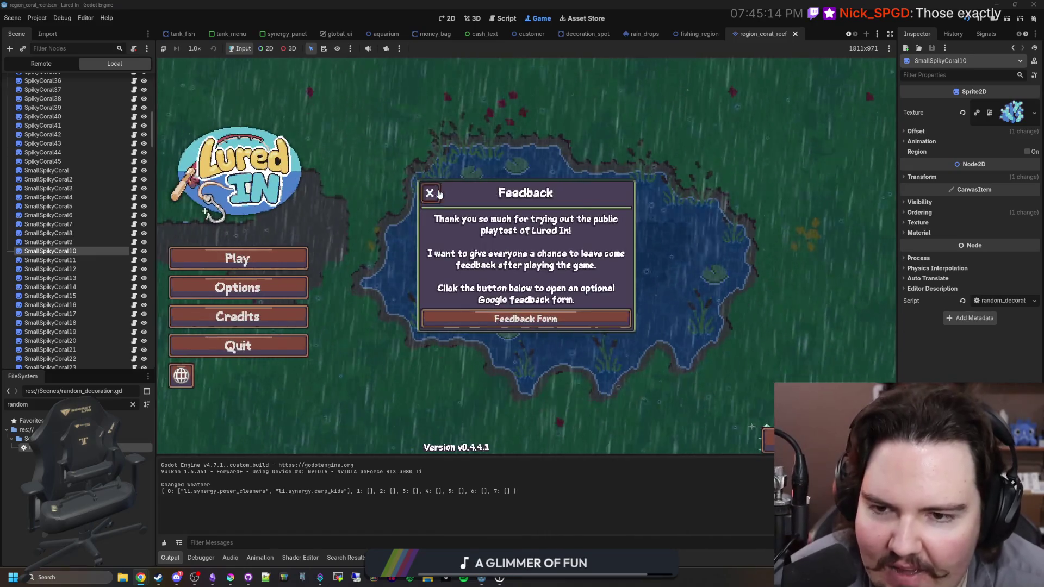
{"action": "left_click", "coordinate": [430, 193]}
Start playing, dismiss Welcome Back, travel to Coral Reef, then stop the game.
{"action": "left_click", "coordinate": [258, 279]}
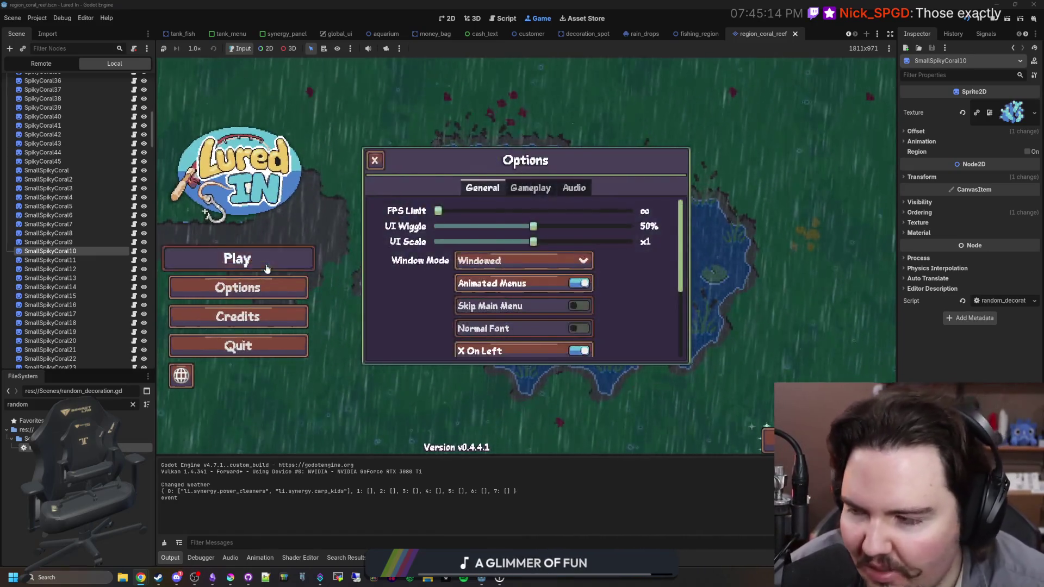
{"action": "left_click", "coordinate": [266, 267]}
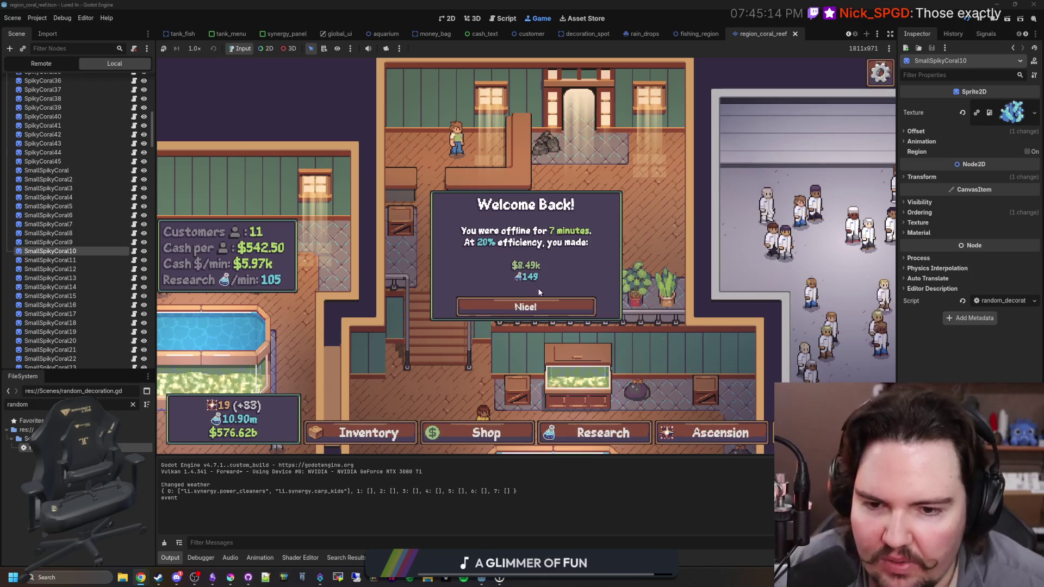
{"action": "left_click", "coordinate": [525, 307]}
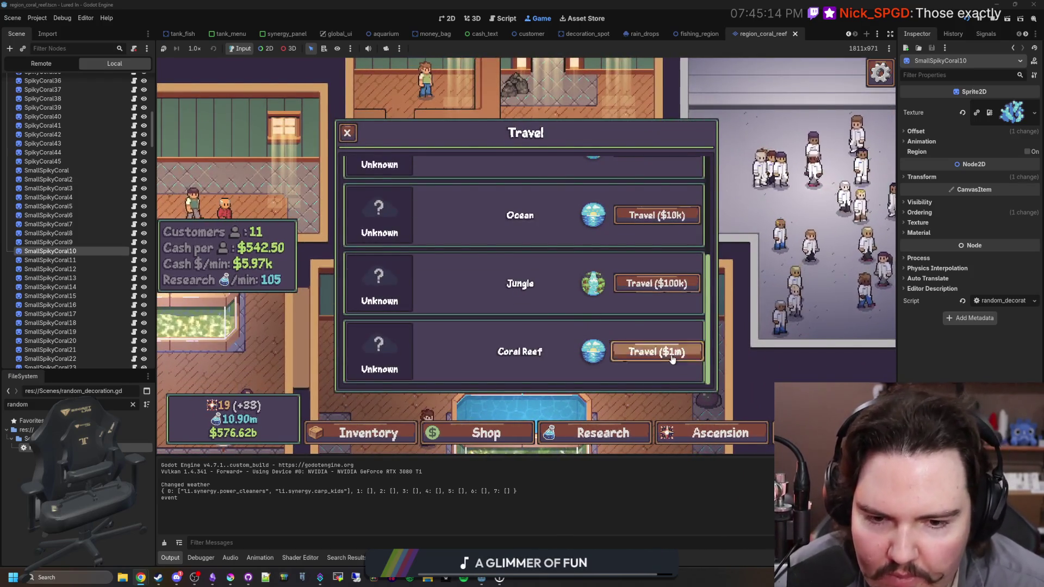
{"action": "left_click", "coordinate": [659, 352]}
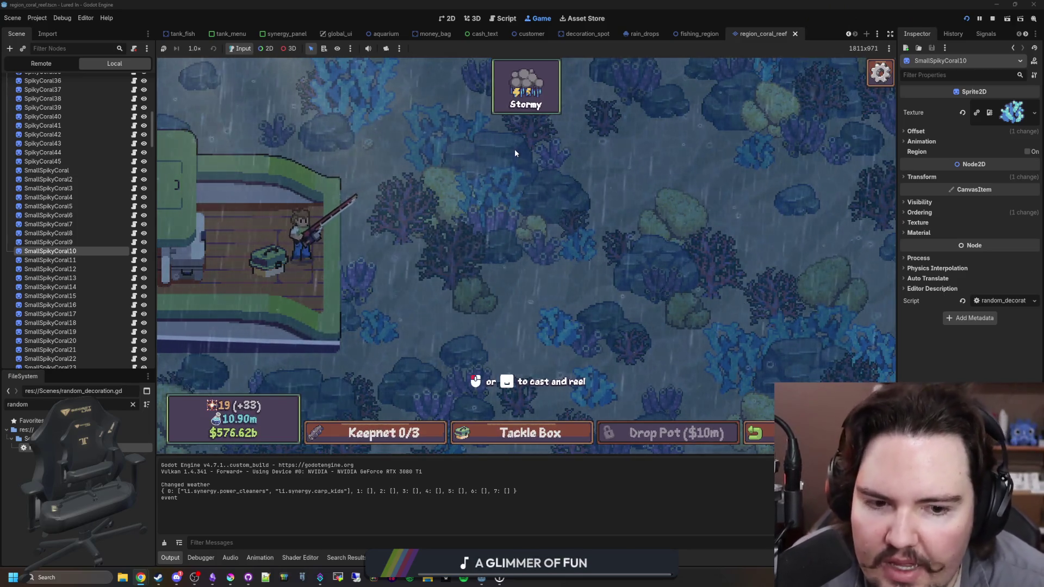
{"action": "left_click", "coordinate": [965, 20]}
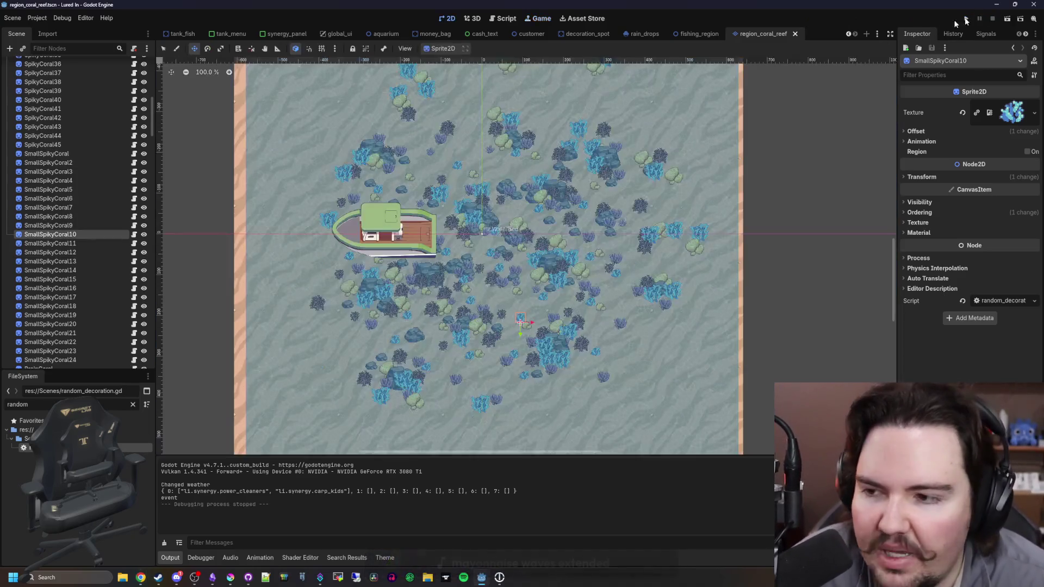
Change the scale range in random_decoration.gd to randf_range(0.75, 1.0) and save.
{"action": "left_click", "coordinate": [134, 235]}
{"action": "left_click", "coordinate": [480, 143]}
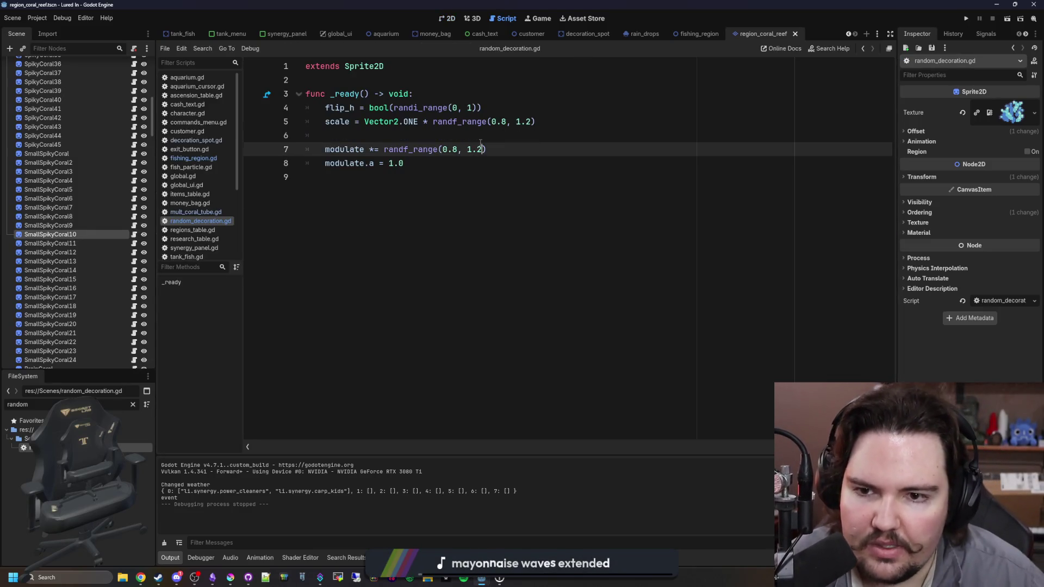
{"action": "left_click", "coordinate": [494, 141]}
{"action": "left_click", "coordinate": [535, 125]}
{"action": "type", "text": "0"}
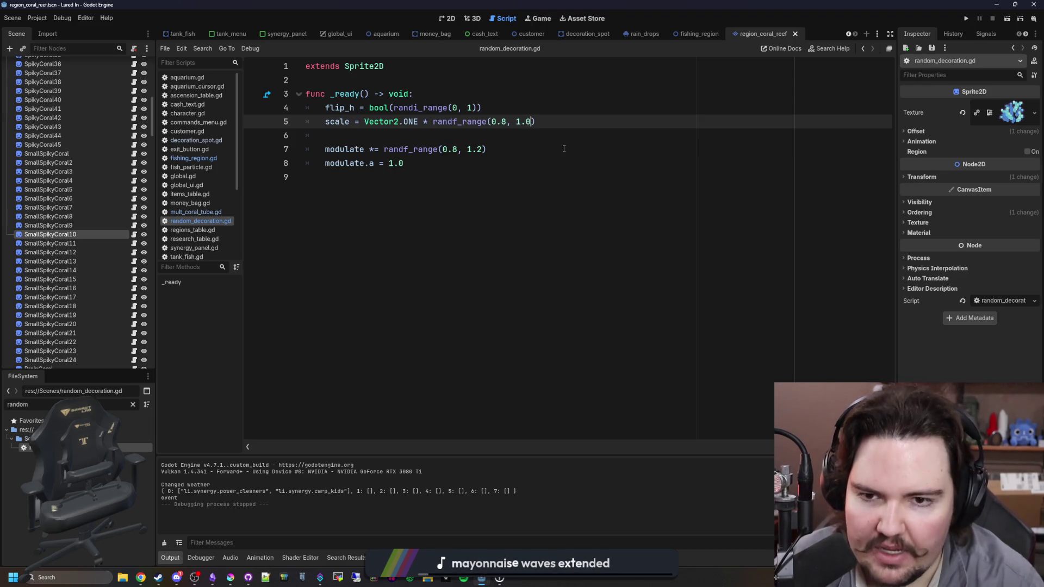
{"action": "key", "text": "Left"}
{"action": "key", "text": "Left"}
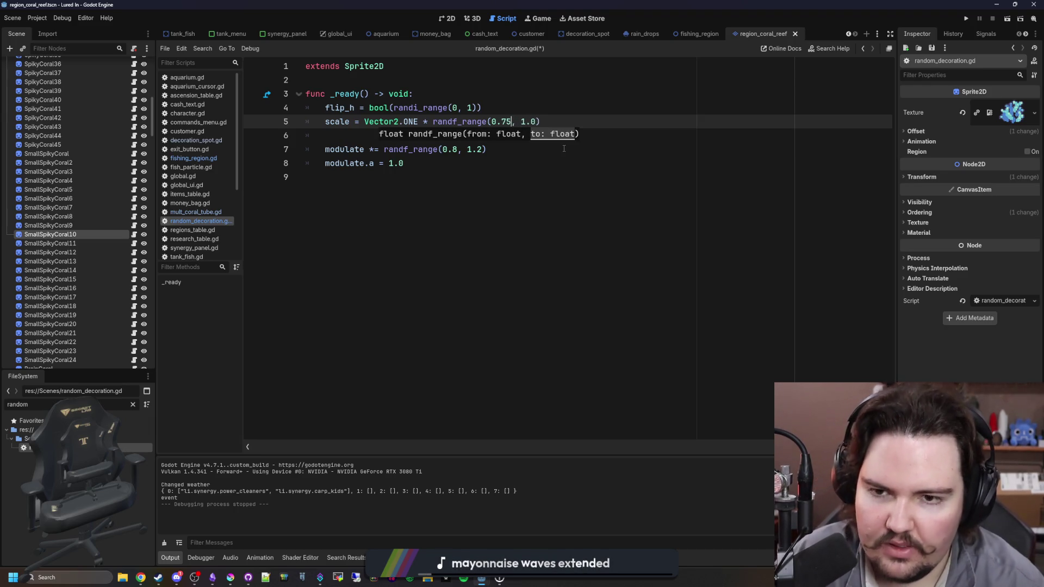
{"action": "left_click", "coordinate": [563, 149]}
{"action": "key", "text": "ctrl+s"}
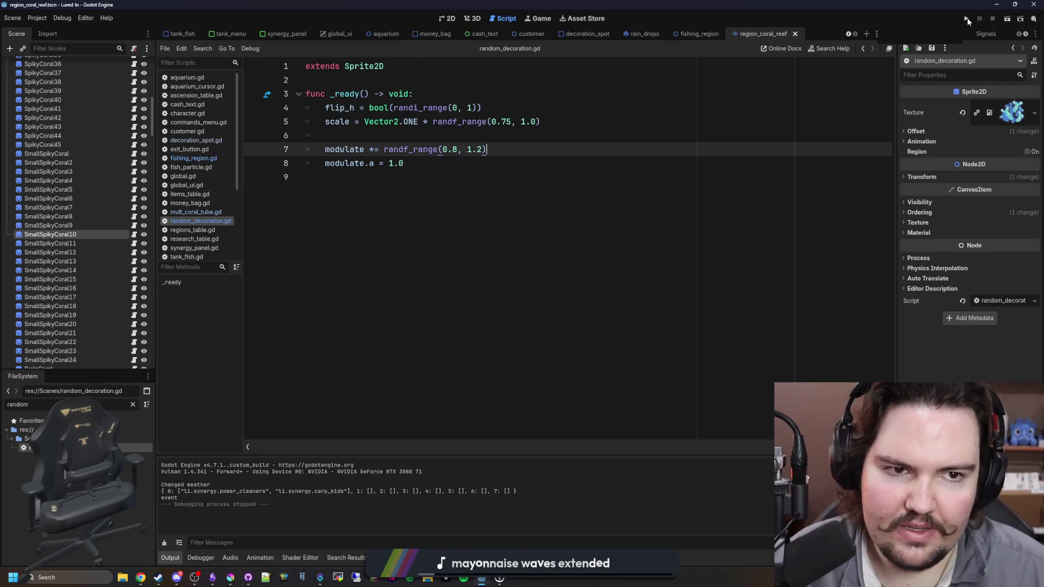
Run the game, travel to the Coral Reef to preview, then reopen random_decoration.gd.
{"action": "left_click", "coordinate": [967, 19]}
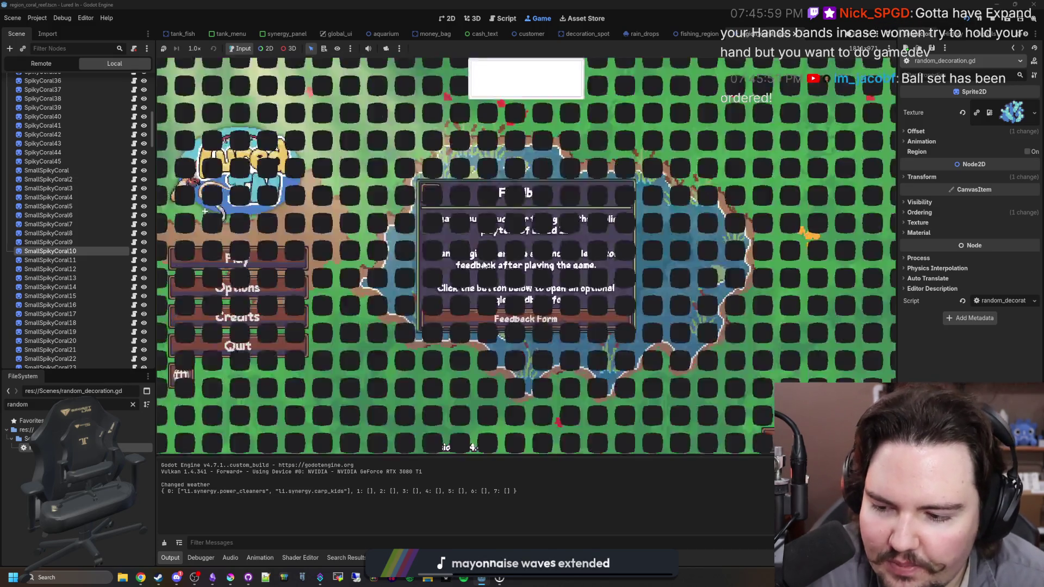
{"action": "left_click", "coordinate": [225, 269]}
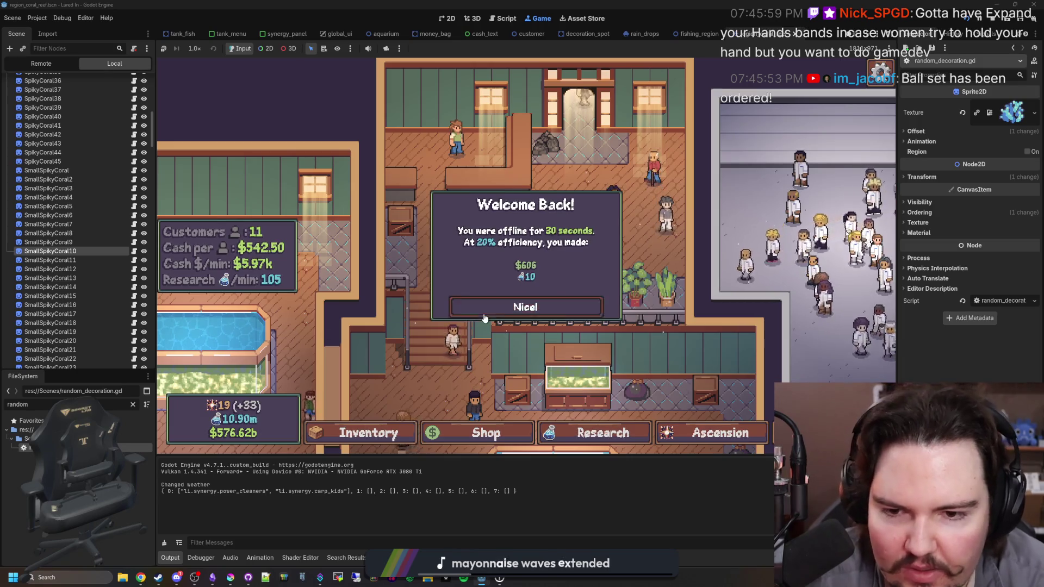
{"action": "left_click", "coordinate": [525, 306]}
{"action": "left_click", "coordinate": [642, 349]}
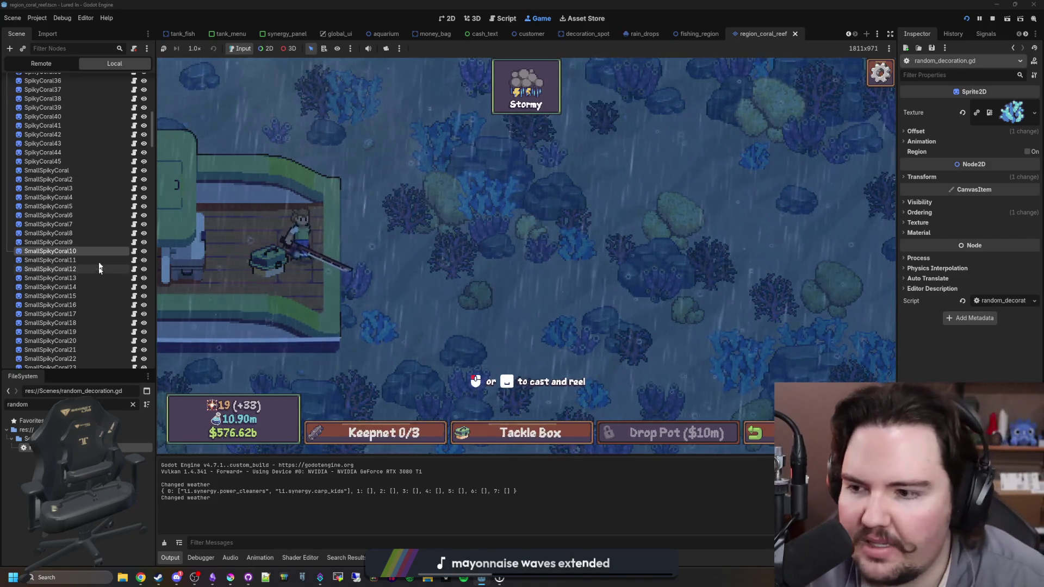
{"action": "left_click", "coordinate": [134, 252]}
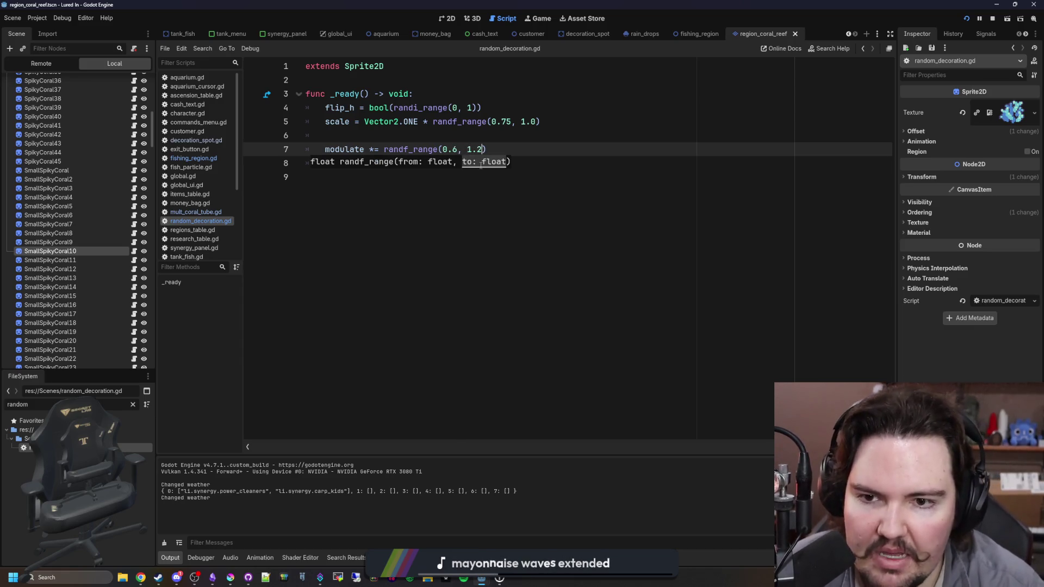
Save the 0.6–1.4 tint range and test it by casting over the Coral Reef.
{"action": "key", "text": "Down"}
{"action": "key", "text": "Down"}
{"action": "key", "text": "ctrl+s"}
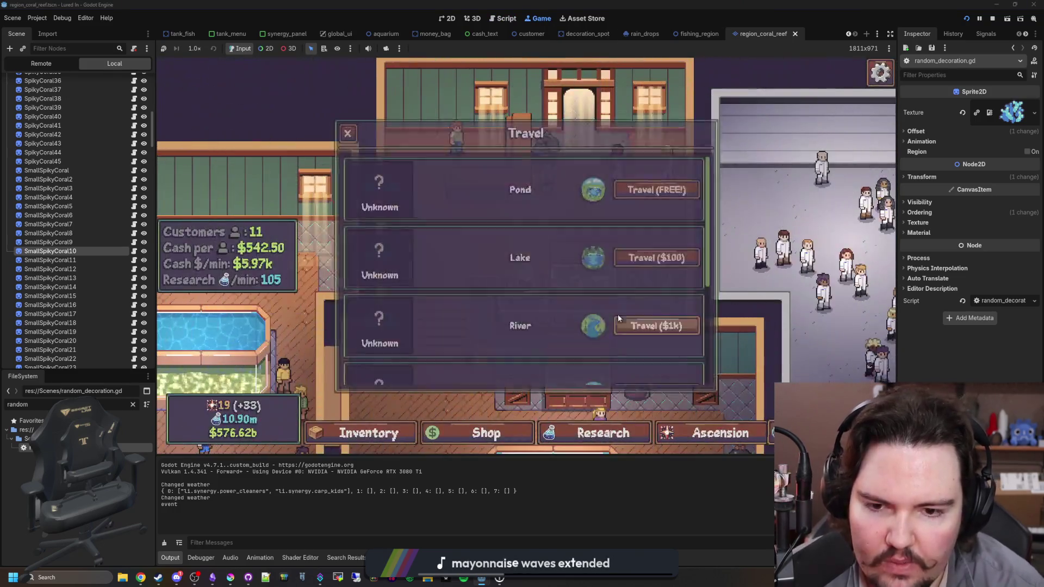
{"action": "scroll", "coordinate": [617, 318], "scroll_direction": "down", "scroll_amount": 5}
{"action": "left_click", "coordinate": [630, 353]}
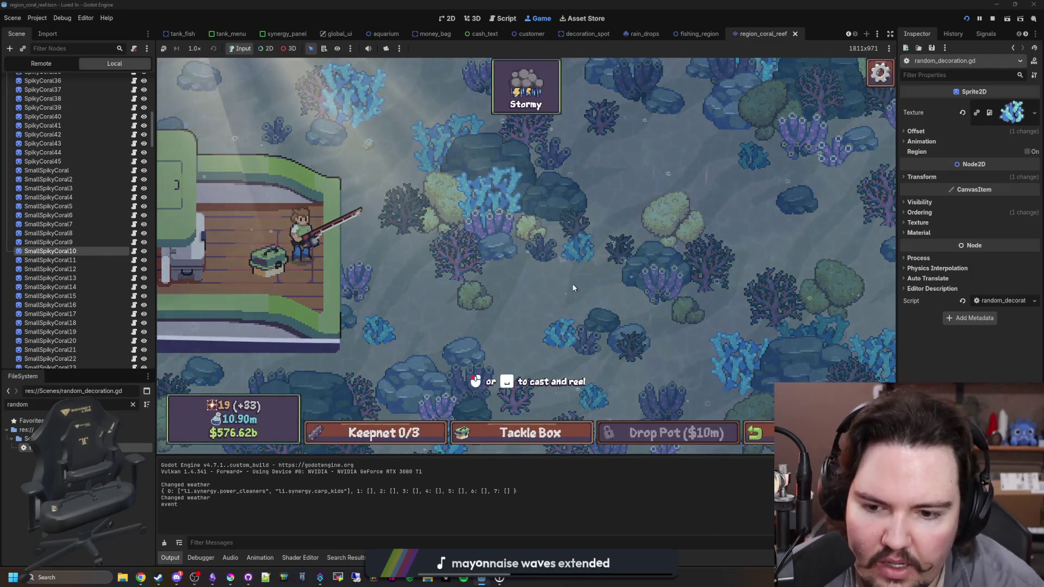
{"action": "left_click", "coordinate": [603, 226]}
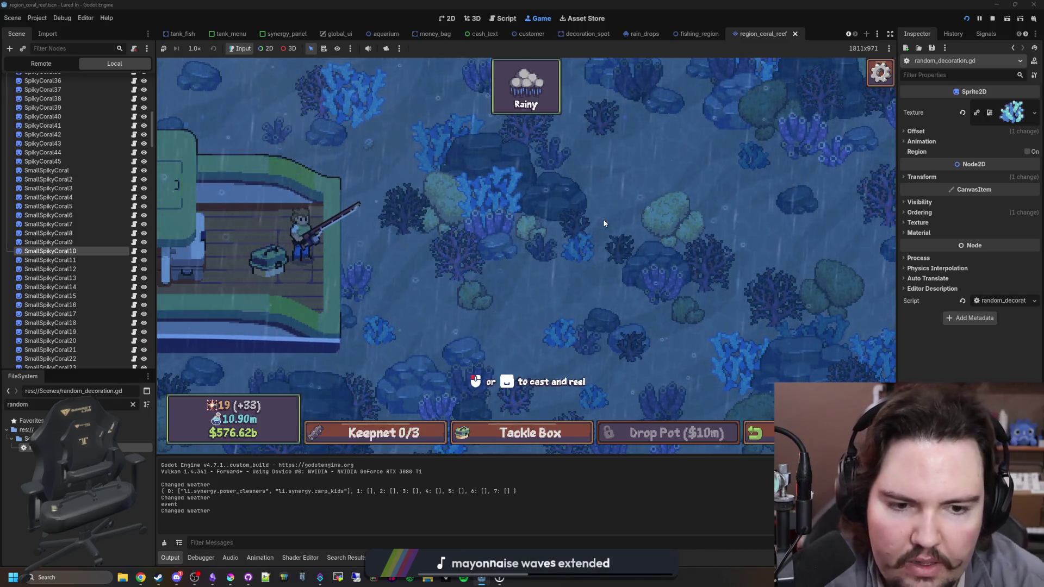
Narrow the tint range to 0.7–1.3, save, and preview it again in the Coral Reef.
{"action": "key", "text": "ctrl+F3"}
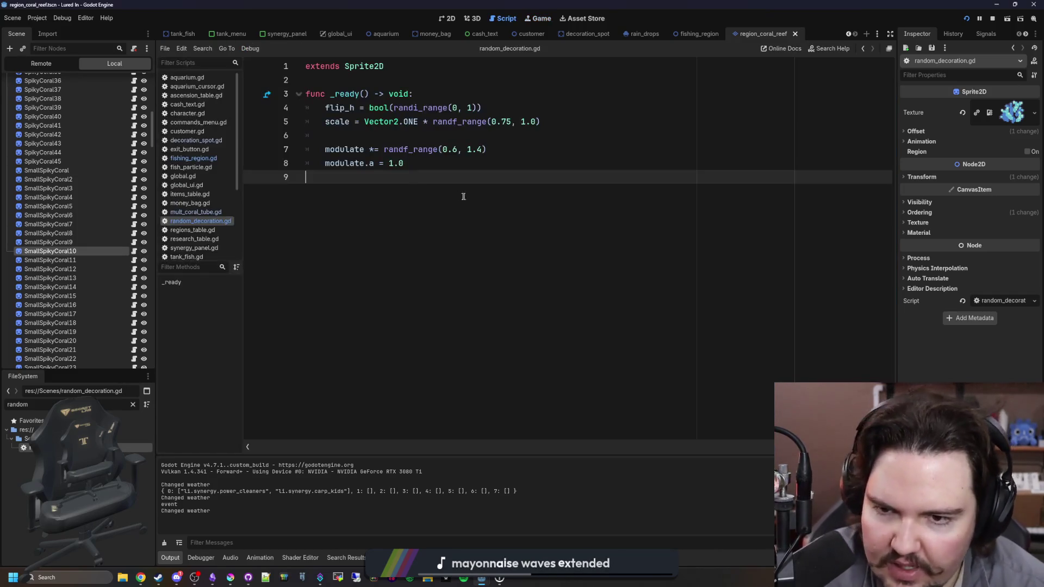
{"action": "left_click", "coordinate": [460, 151]}
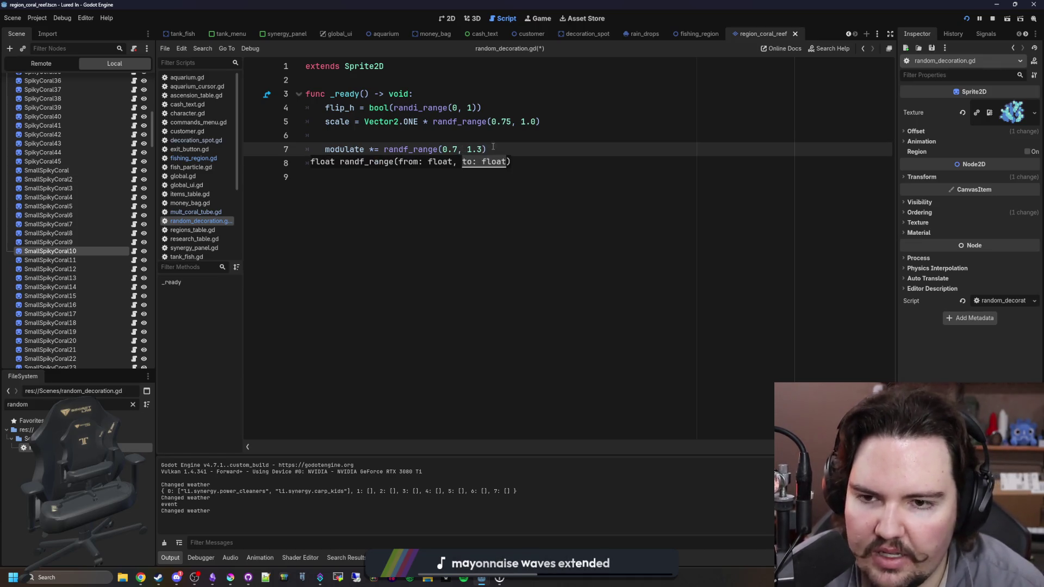
{"action": "key", "text": "Up"}
{"action": "key", "text": "ctrl+s"}
{"action": "key", "text": "ctrl+F4"}
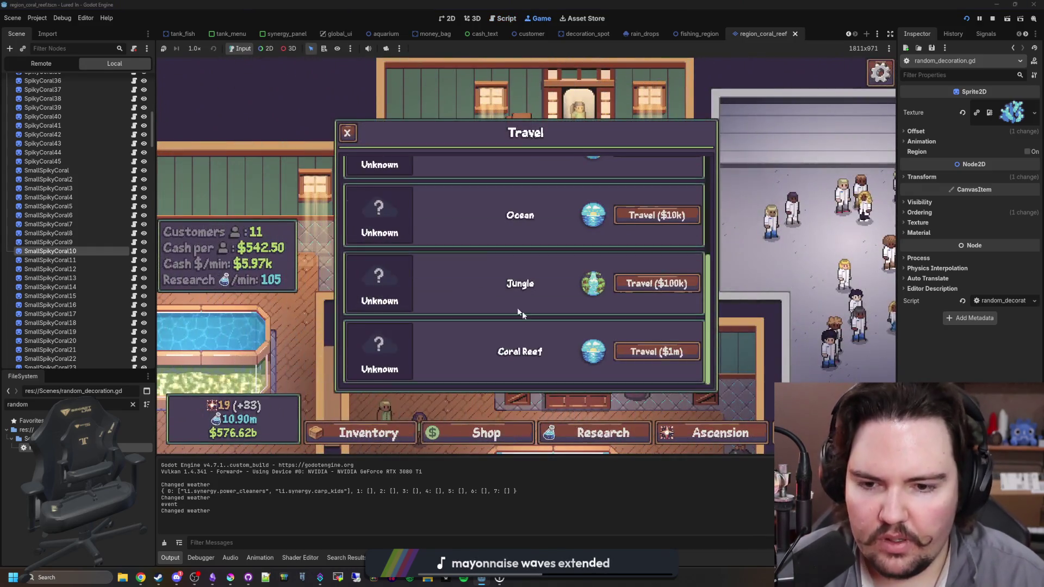
{"action": "left_click", "coordinate": [660, 352]}
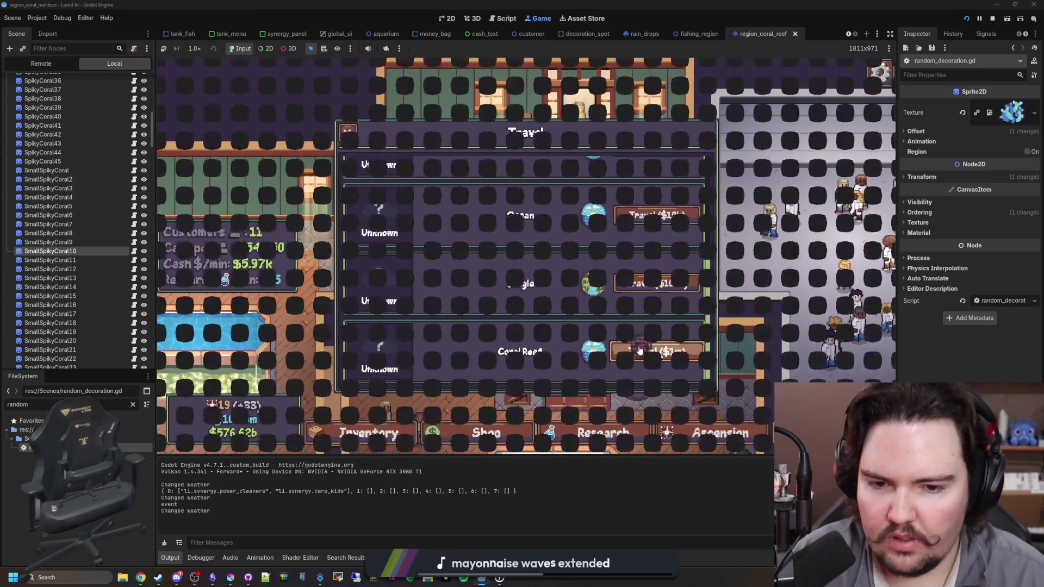
{"action": "left_click_drag", "start_coordinate": [501, 262], "coordinate": [589, 238]}
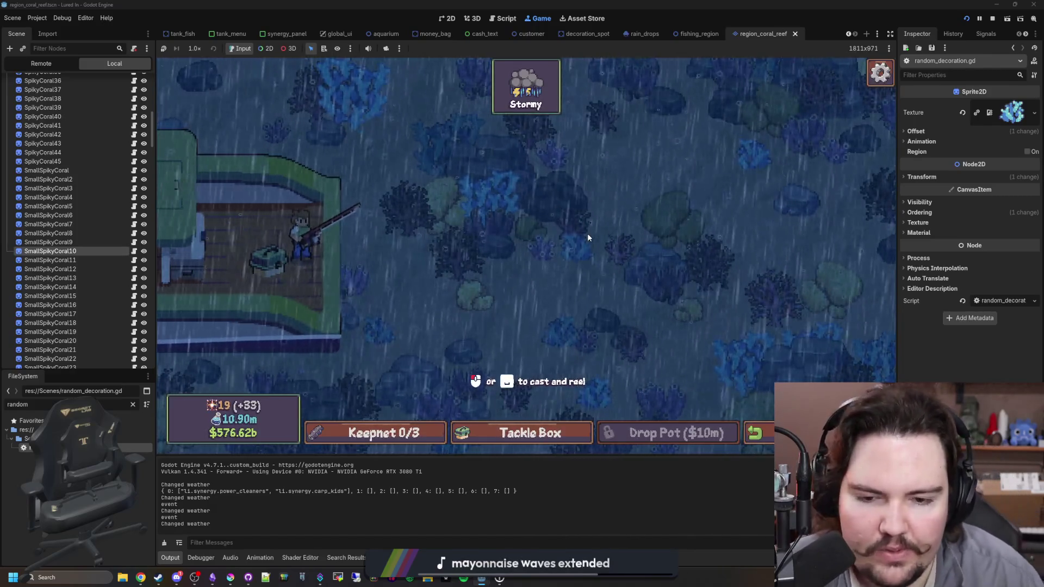
Stop the game, save the script, and return to the 2D reef scene.
{"action": "left_click", "coordinate": [993, 18]}
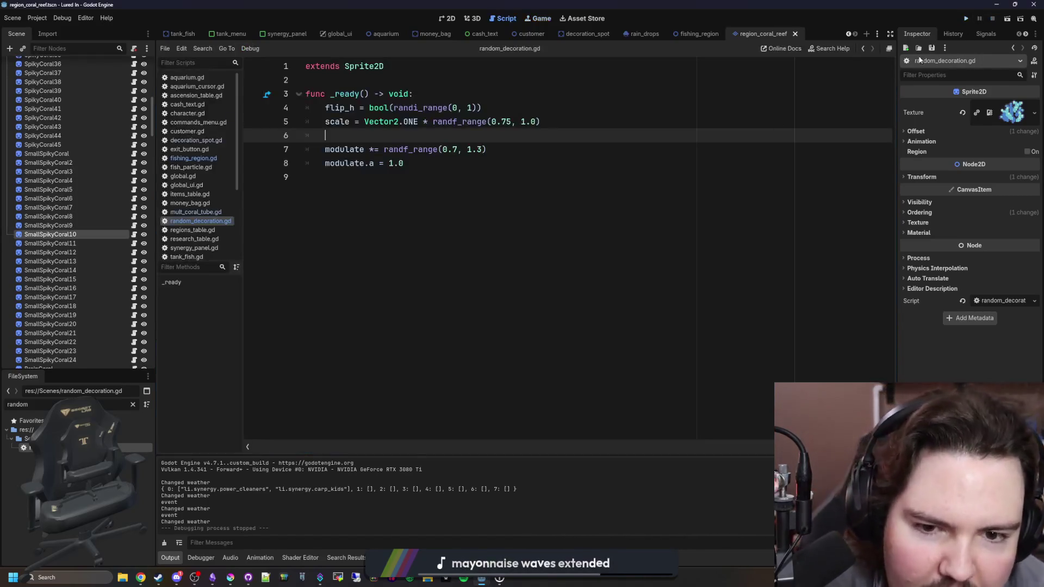
{"action": "key", "text": "ctrl+s"}
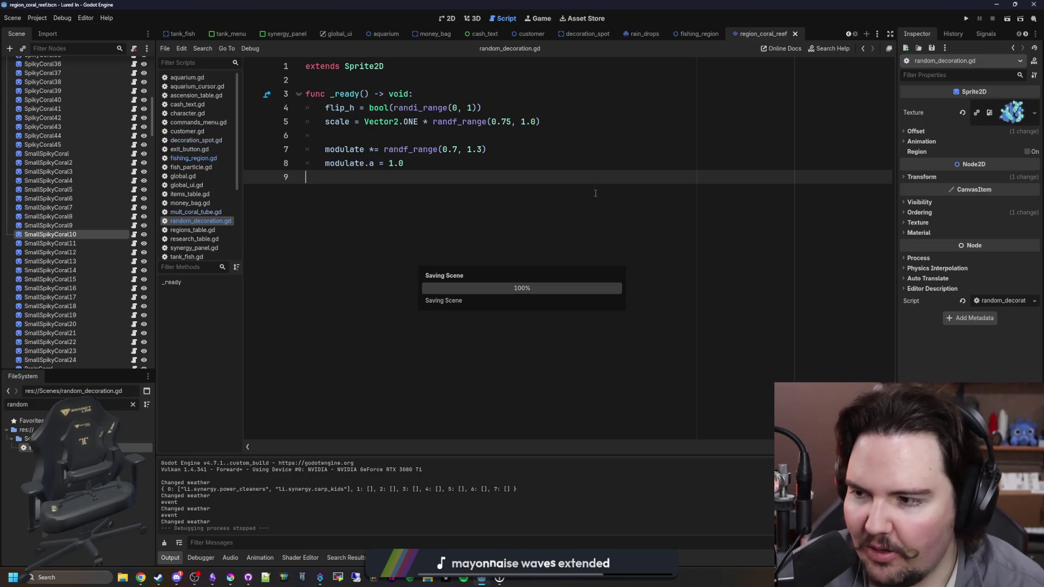
{"action": "left_click", "coordinate": [445, 19]}
Add a GPUParticles2D child node under the CoralReef root.
{"action": "scroll", "coordinate": [54, 313], "scroll_direction": "up", "scroll_amount": 15}
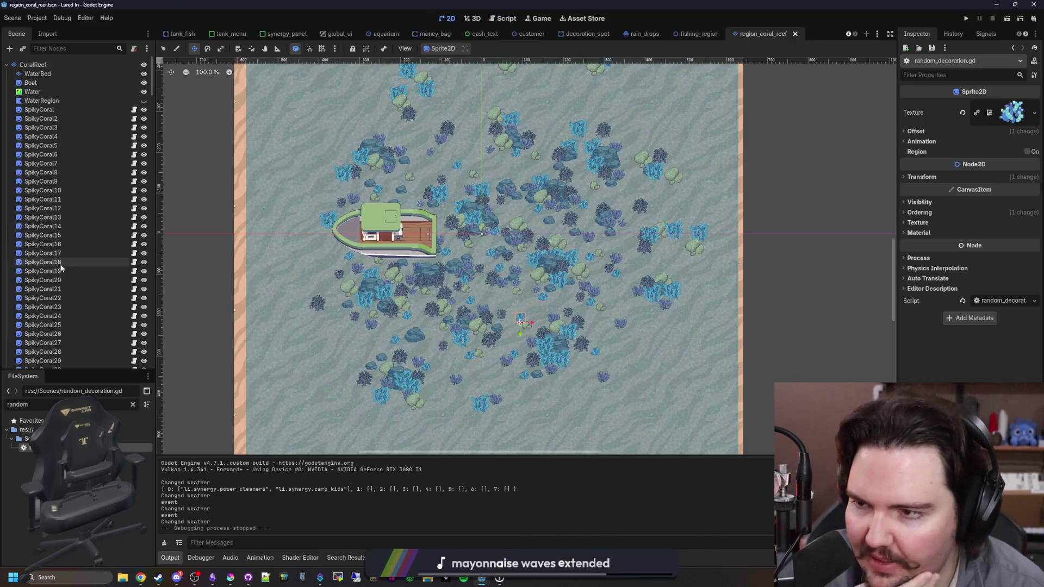
{"action": "scroll", "coordinate": [495, 240], "scroll_direction": "up", "scroll_amount": 6}
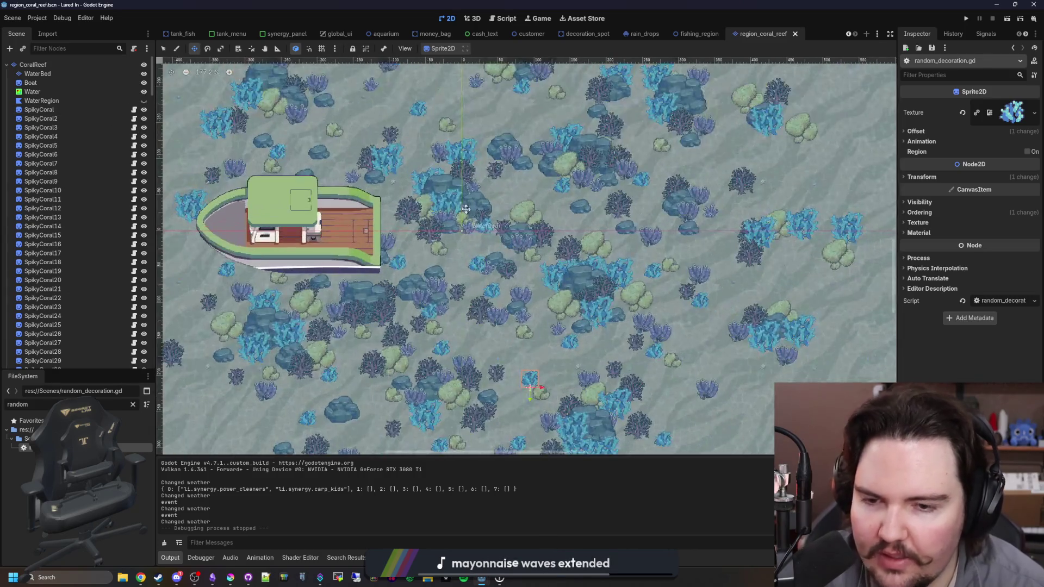
{"action": "right_click", "coordinate": [56, 67]}
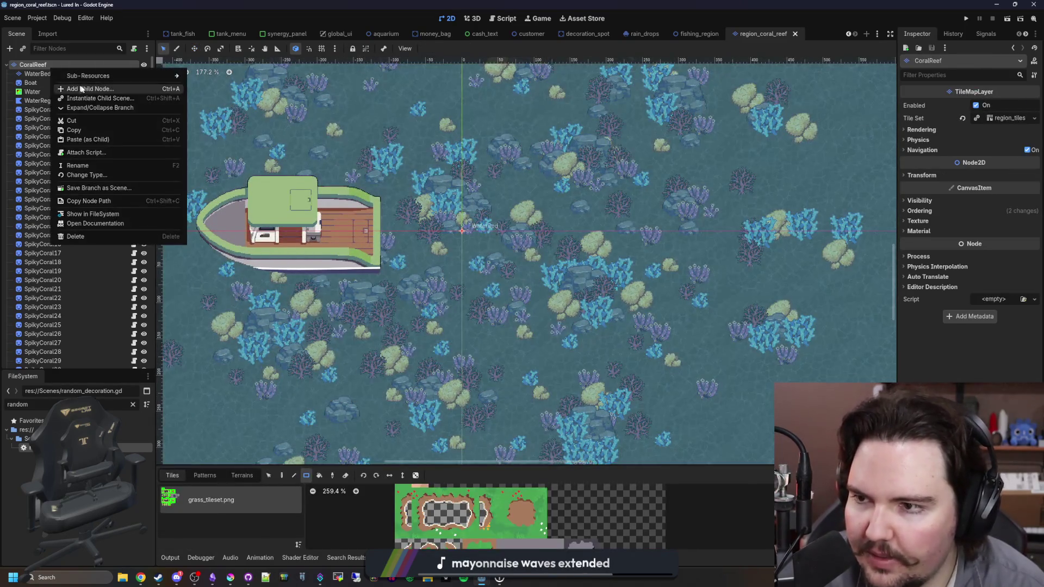
{"action": "left_click", "coordinate": [81, 85]}
{"action": "type", "text": "gpu"}
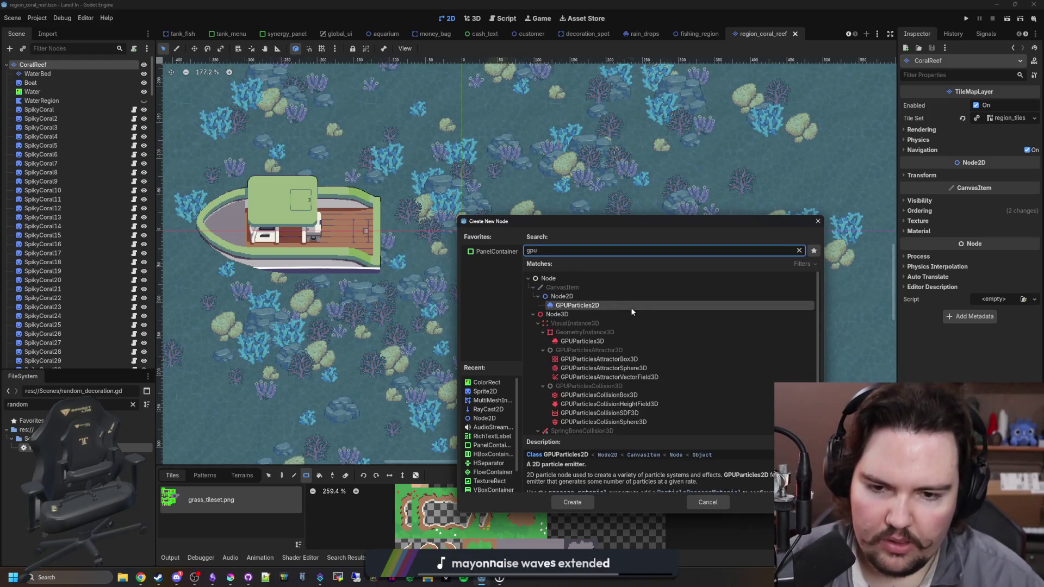
{"action": "double_click", "coordinate": [600, 307]}
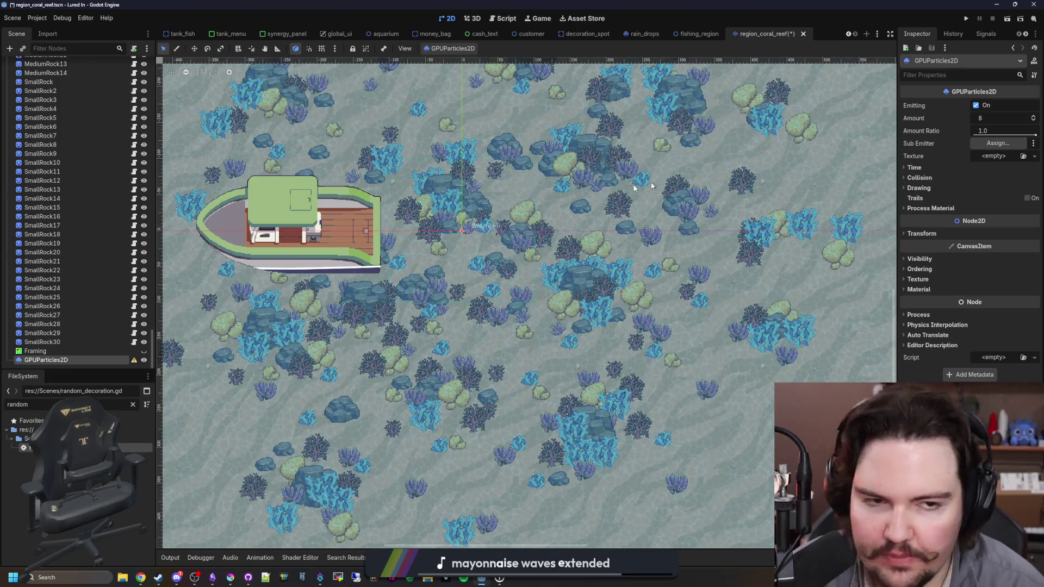
Open Quick Load for the emitter's empty Texture slot.
{"action": "scroll", "coordinate": [616, 179], "scroll_direction": "up", "scroll_amount": 3}
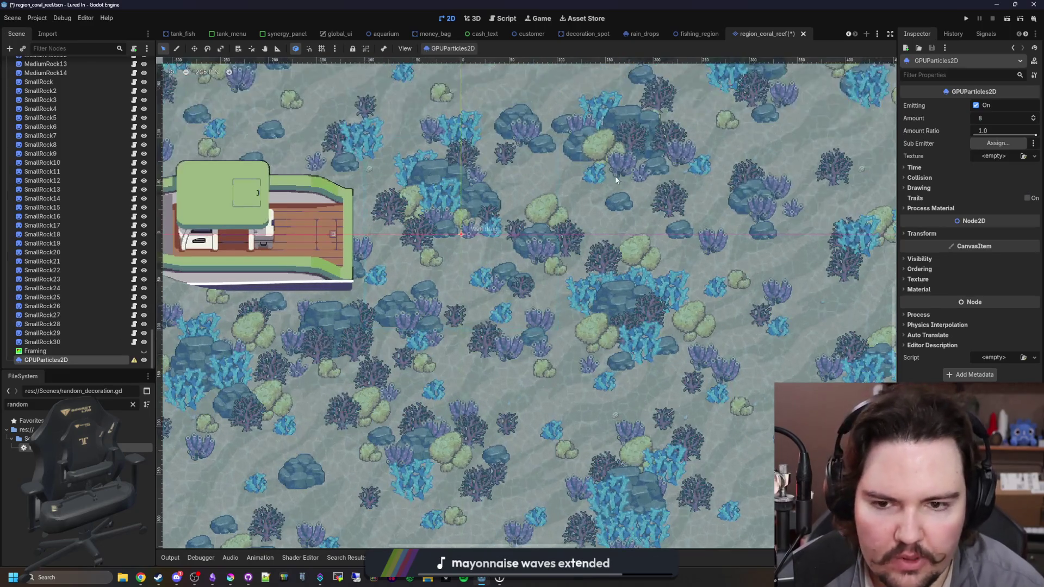
{"action": "left_click", "coordinate": [982, 156]}
{"action": "left_click", "coordinate": [966, 371]}
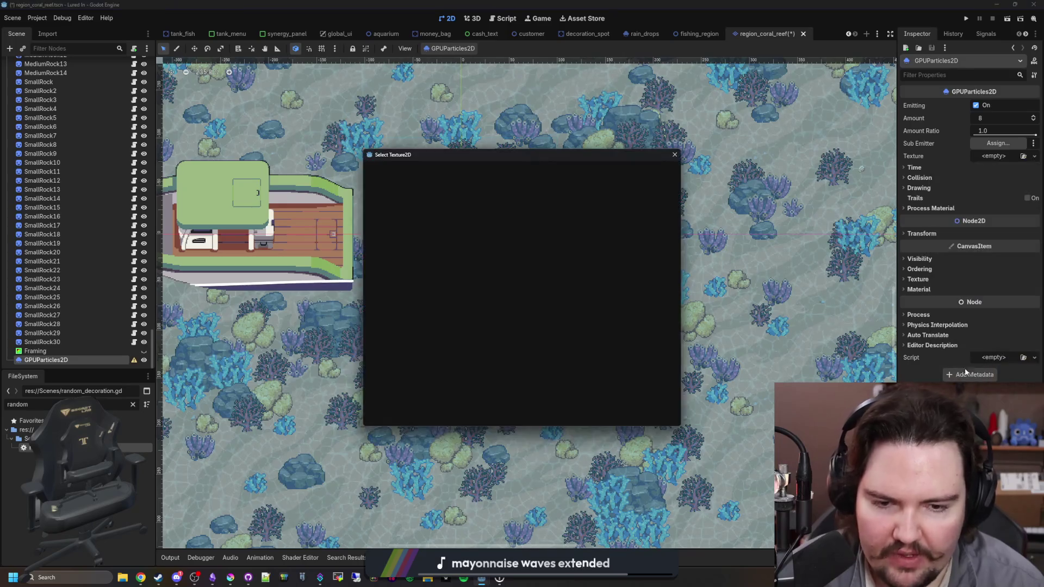
Assign fish_silhouette.png as the GPUParticles2D texture, showing a white fish among the coral.
{"action": "type", "text": "fish"}
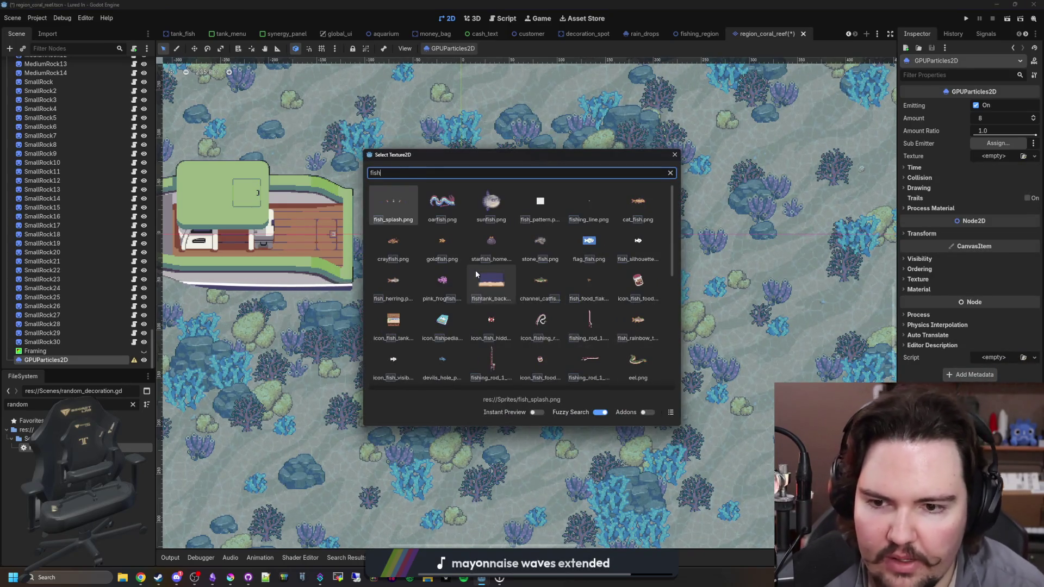
{"action": "left_click", "coordinate": [640, 241]}
{"action": "scroll", "coordinate": [461, 226], "scroll_direction": "up", "scroll_amount": 8}
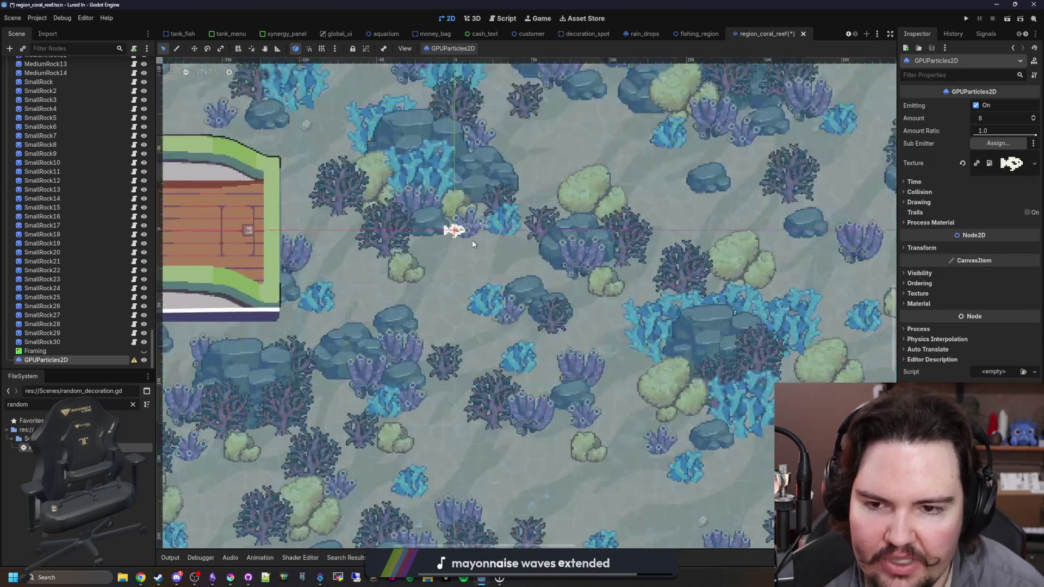
{"action": "scroll", "coordinate": [463, 226], "scroll_direction": "up", "scroll_amount": 6}
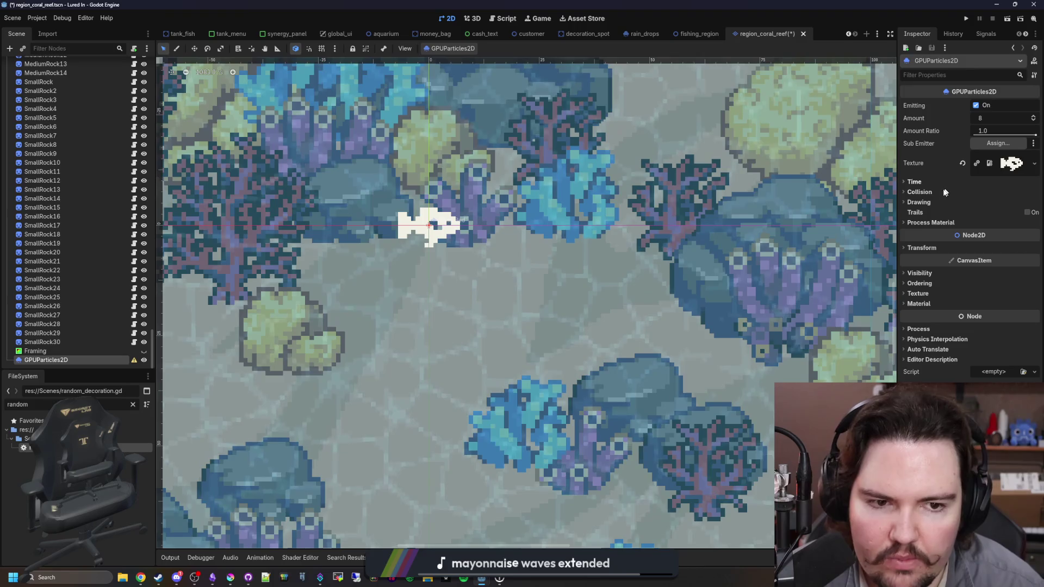
{"action": "left_click", "coordinate": [933, 202]}
{"action": "left_click", "coordinate": [933, 202]}
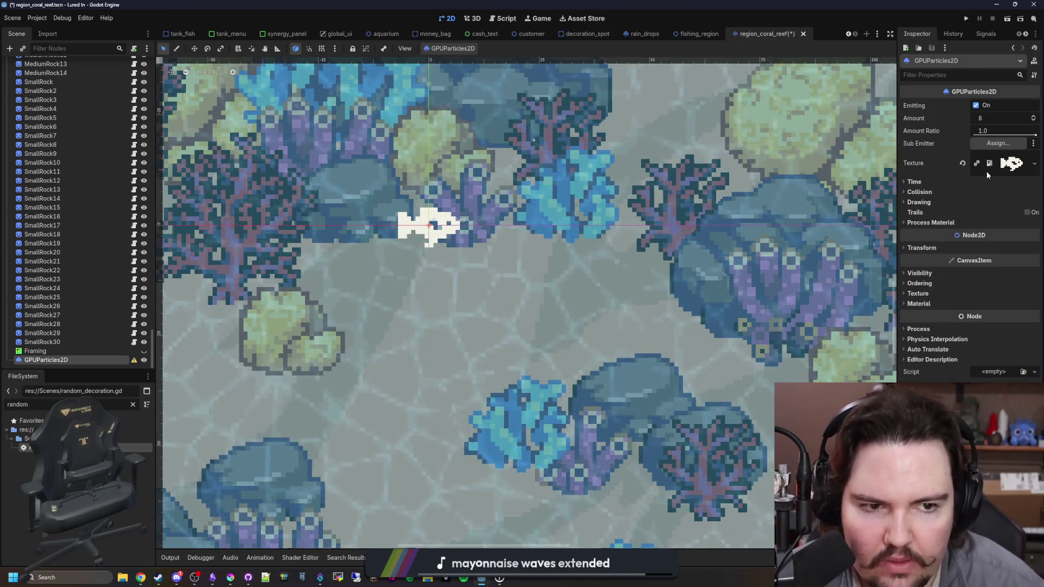
Create a new ParticleProcessMaterial in the emitter's empty Process Material slot.
{"action": "left_click", "coordinate": [933, 223]}
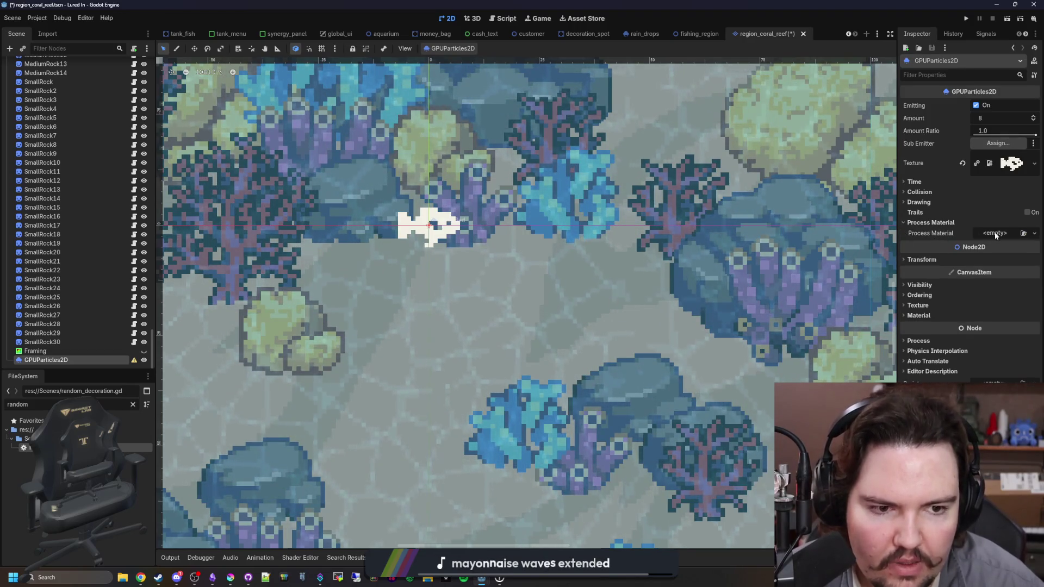
{"action": "left_click", "coordinate": [994, 233]}
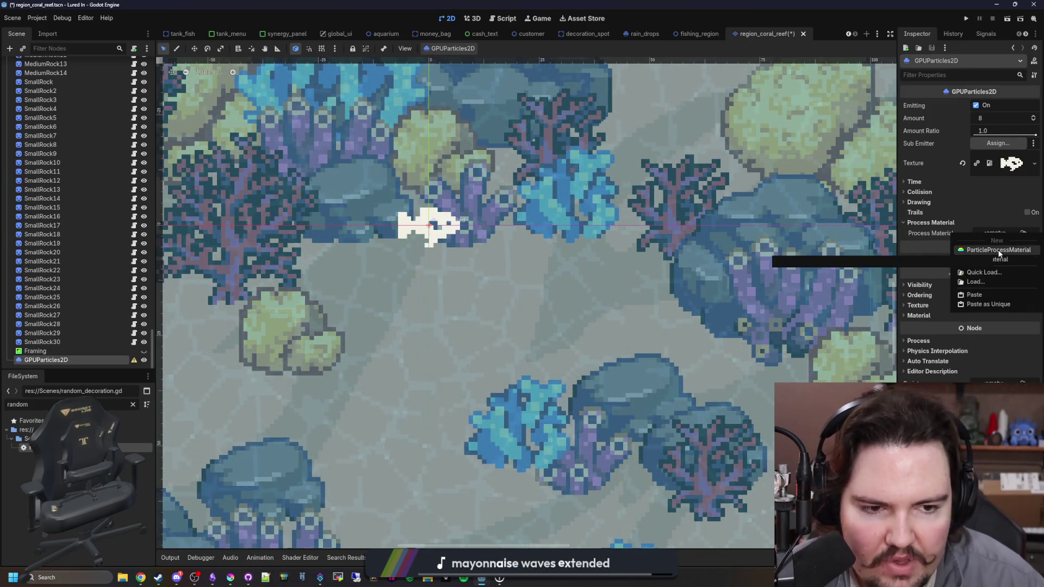
{"action": "left_click", "coordinate": [998, 251]}
{"action": "scroll", "coordinate": [846, 249], "scroll_direction": "down", "scroll_amount": 2}
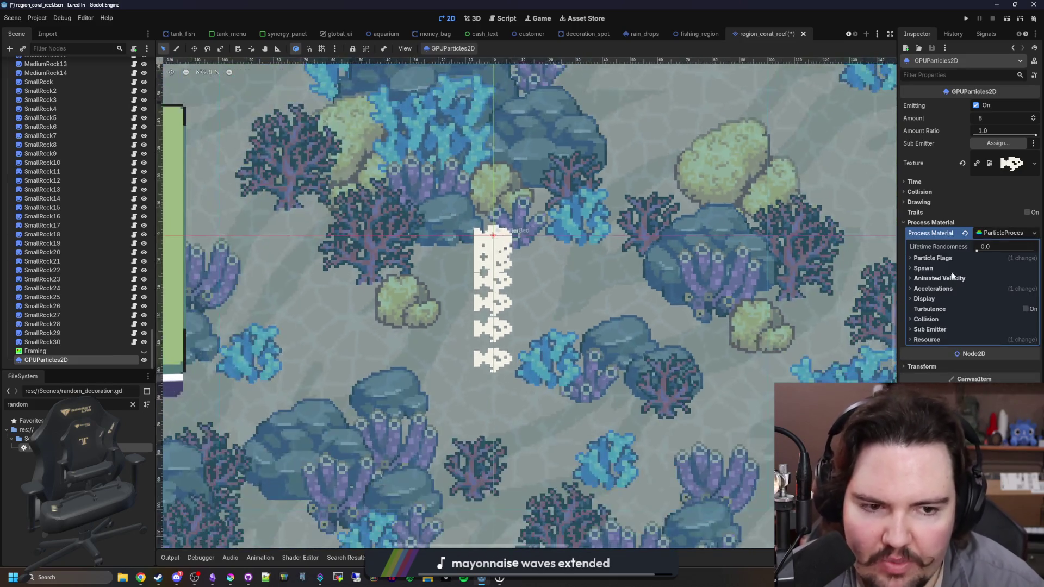
{"action": "scroll", "coordinate": [539, 299], "scroll_direction": "down", "scroll_amount": 1}
Widen the Inspector and browse the material sections to reveal Display > Color Curves.
{"action": "left_click", "coordinate": [932, 298]}
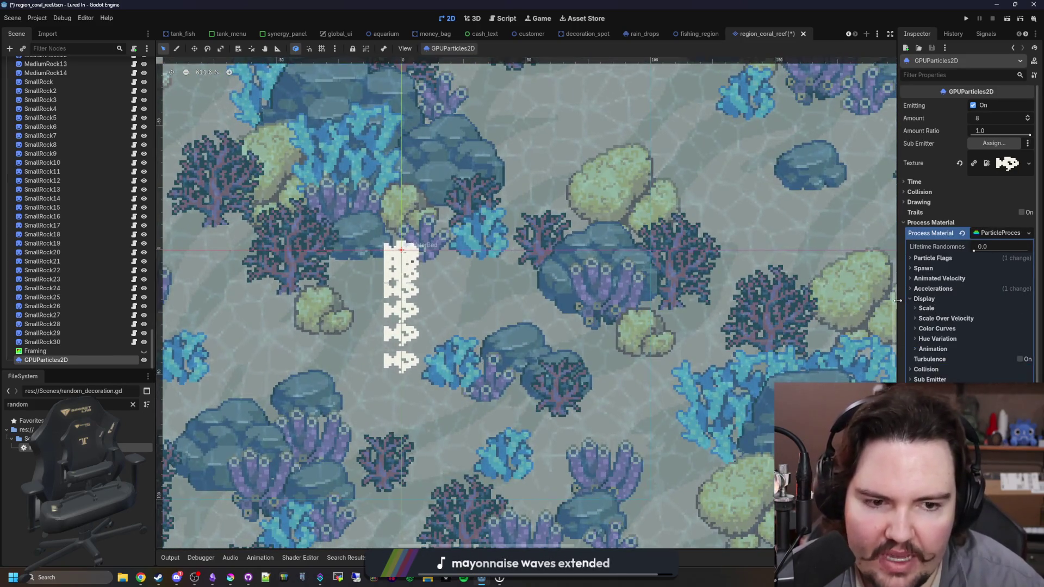
{"action": "left_click_drag", "start_coordinate": [898, 299], "coordinate": [716, 299]}
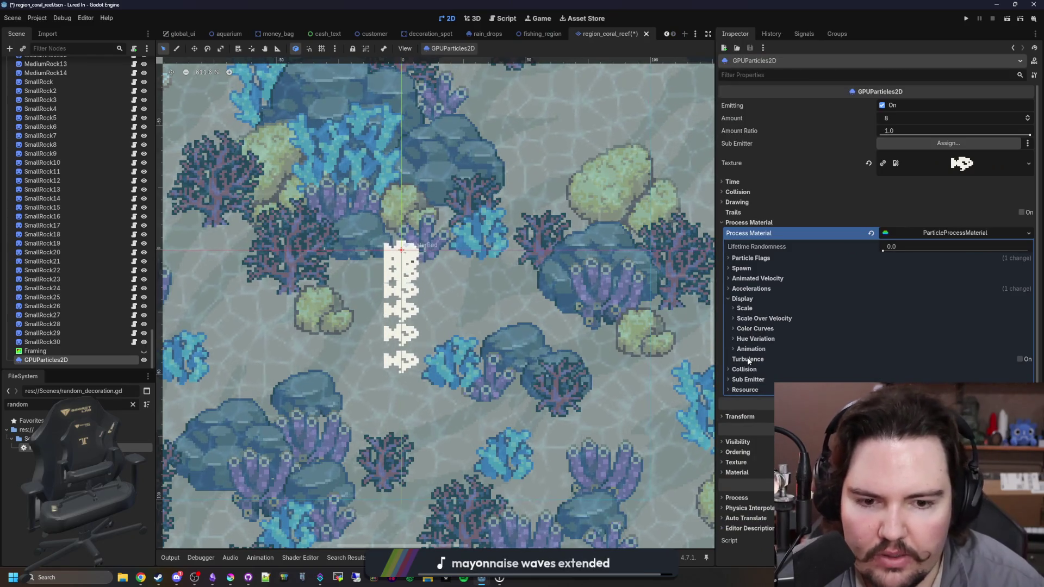
{"action": "left_click", "coordinate": [742, 298]}
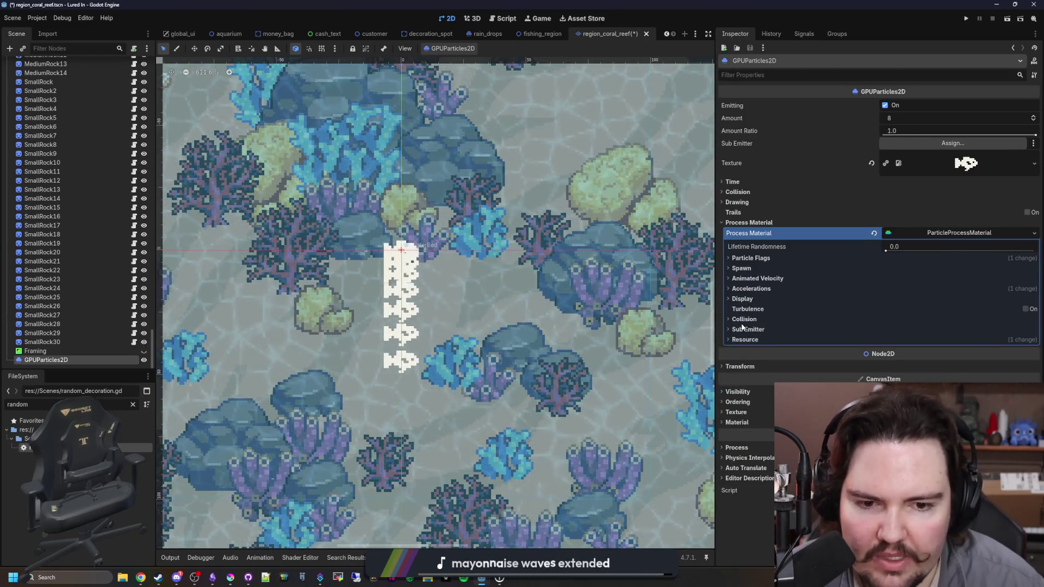
{"action": "left_click", "coordinate": [744, 319]}
{"action": "left_click", "coordinate": [744, 319]}
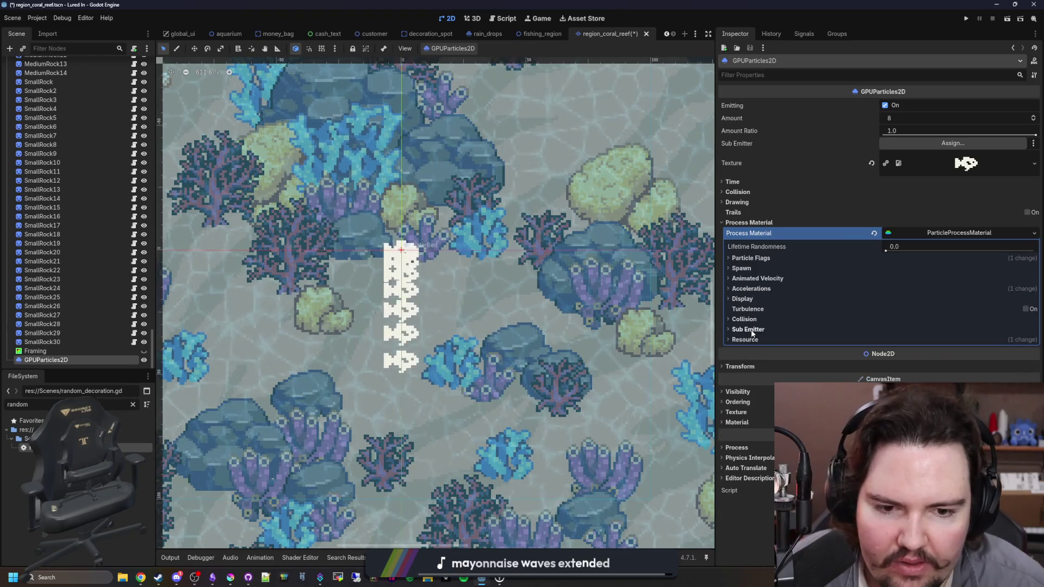
{"action": "left_click", "coordinate": [752, 288]}
{"action": "left_click", "coordinate": [761, 289]}
{"action": "left_click", "coordinate": [748, 299]}
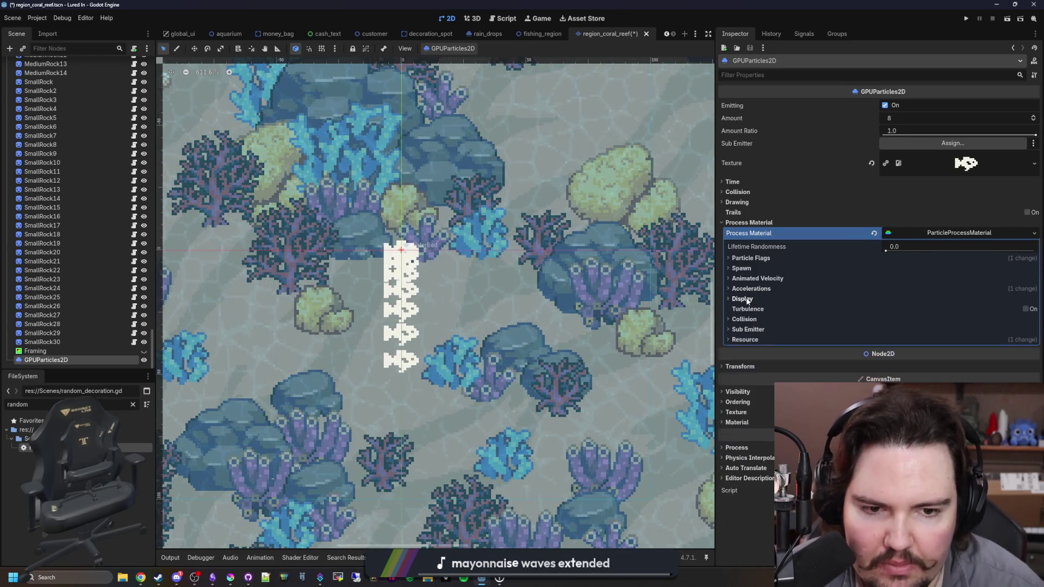
{"action": "left_click", "coordinate": [748, 299]}
{"action": "left_click", "coordinate": [753, 329]}
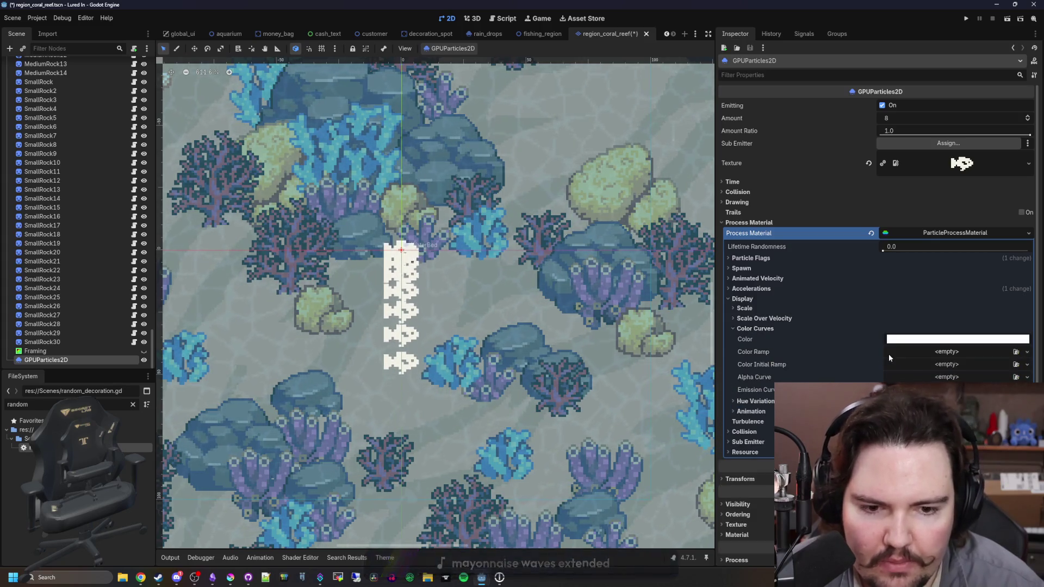
Set the particle Color to black with lowered alpha for semi-transparent fish.
{"action": "left_click", "coordinate": [924, 339]}
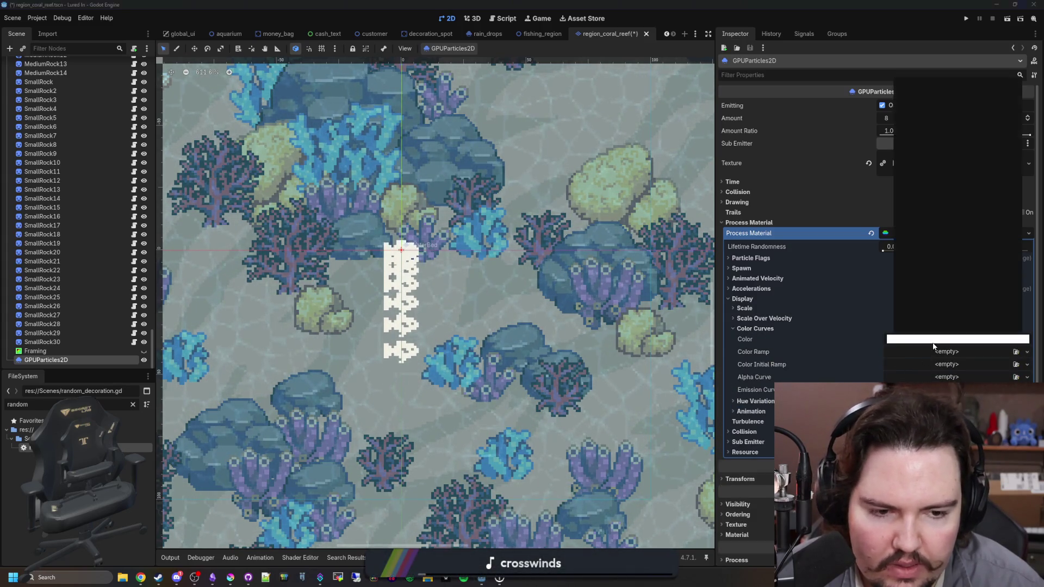
{"action": "left_click", "coordinate": [1010, 183]}
{"action": "left_click_drag", "start_coordinate": [929, 277], "coordinate": [927, 277]}
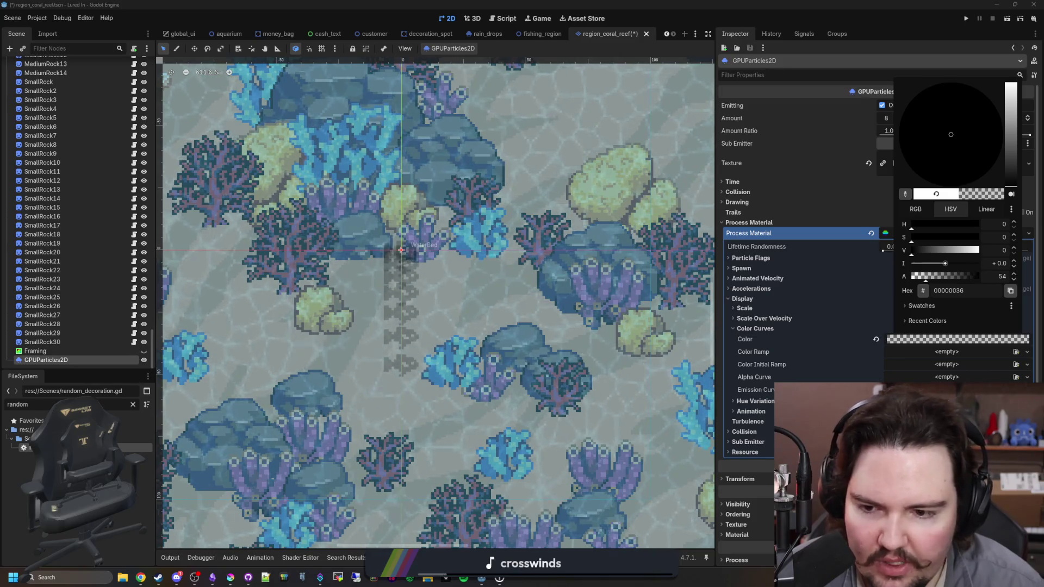
{"action": "key", "text": "Escape"}
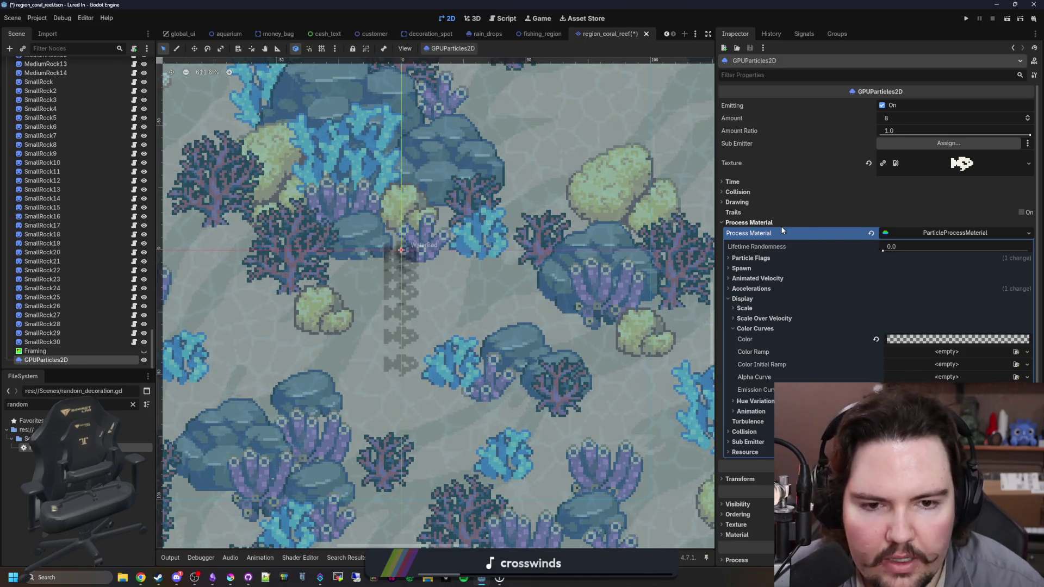
Collapse and reopen Process Material, briefly checking the Drawing settings.
{"action": "left_click", "coordinate": [759, 223]}
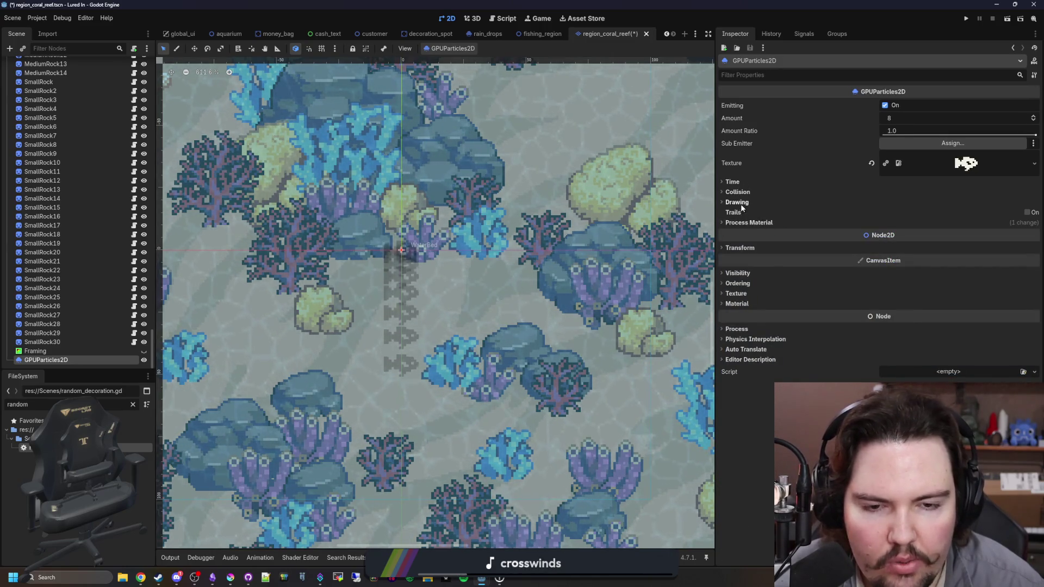
{"action": "left_click", "coordinate": [738, 203]}
{"action": "left_click", "coordinate": [737, 202]}
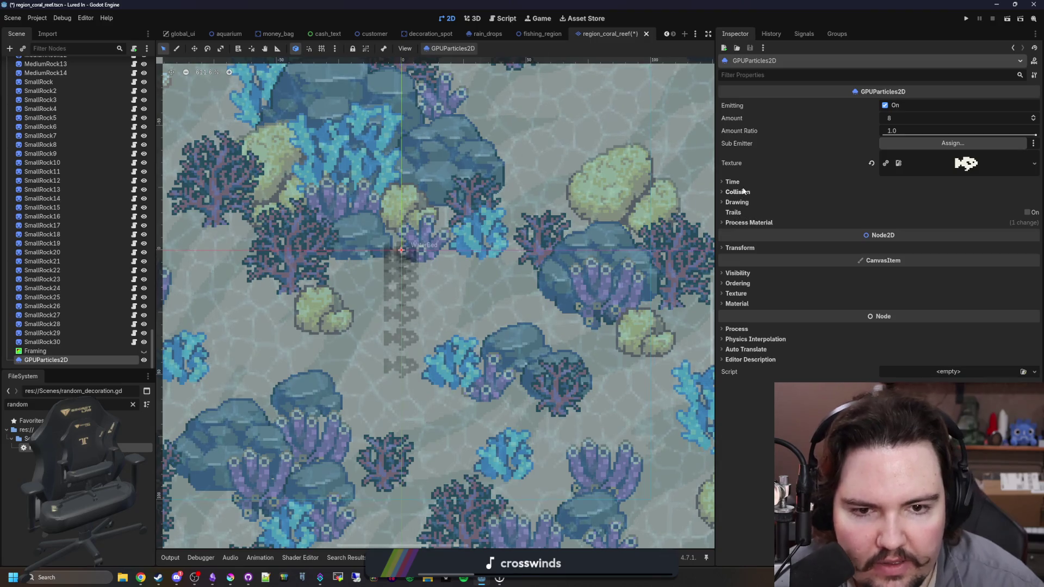
{"action": "left_click", "coordinate": [821, 223]}
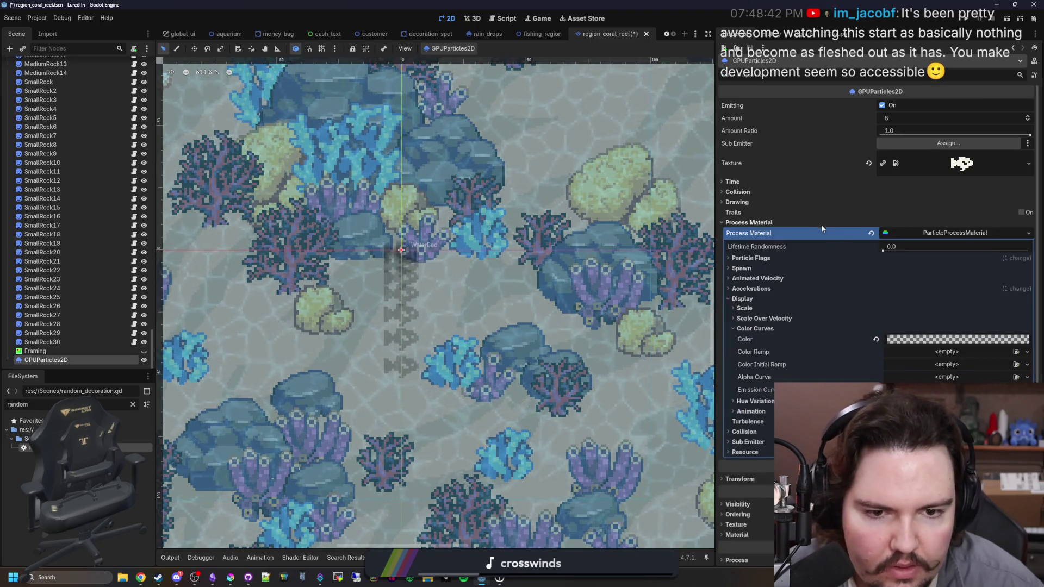
Under Particle Flags, switch from Align Y to Rotate Y, then expand Spawn > Position.
{"action": "left_click", "coordinate": [730, 298]}
{"action": "left_click", "coordinate": [730, 258]}
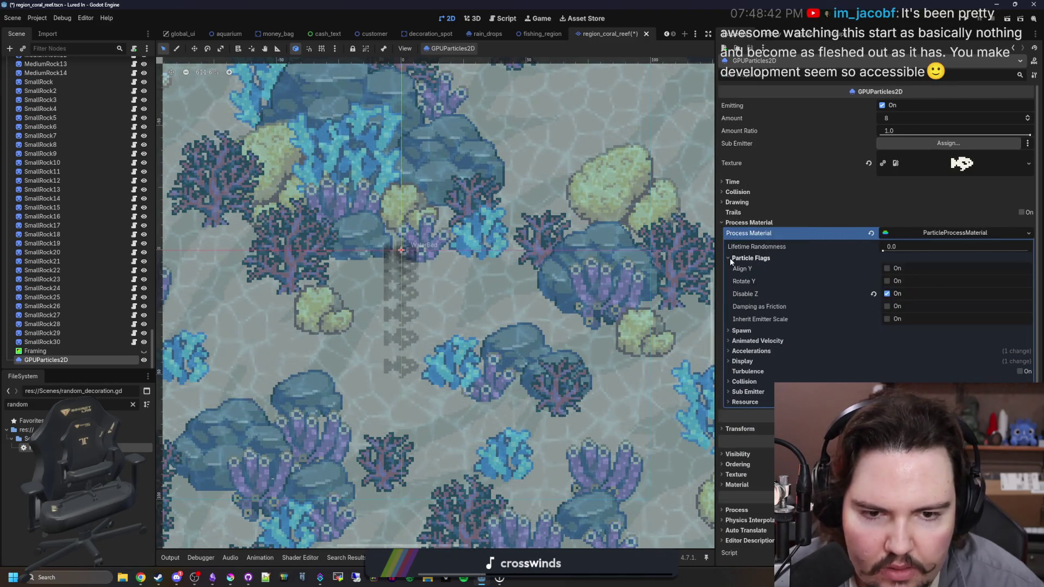
{"action": "left_click", "coordinate": [888, 282]}
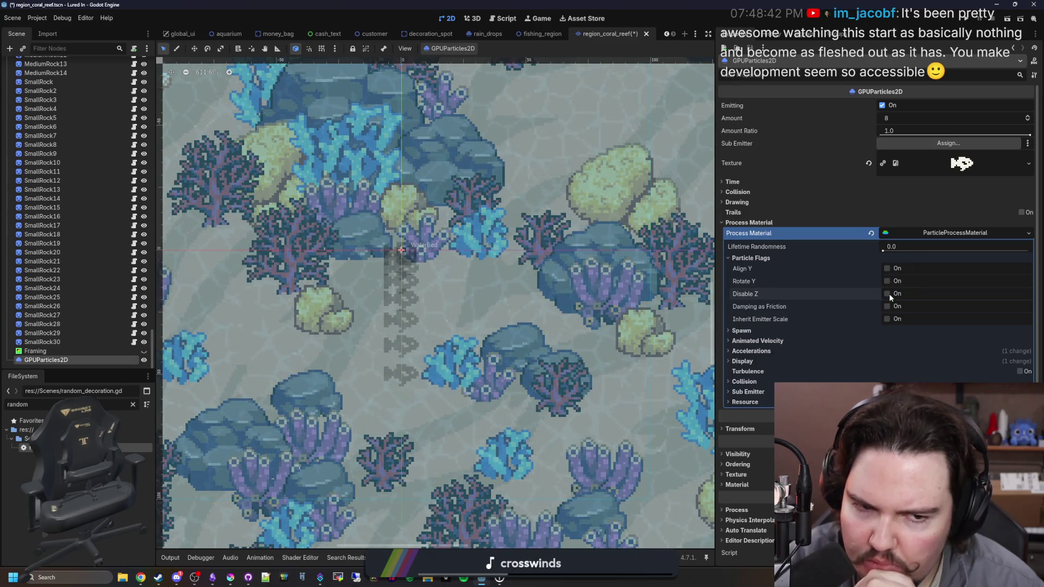
{"action": "left_click", "coordinate": [887, 282]}
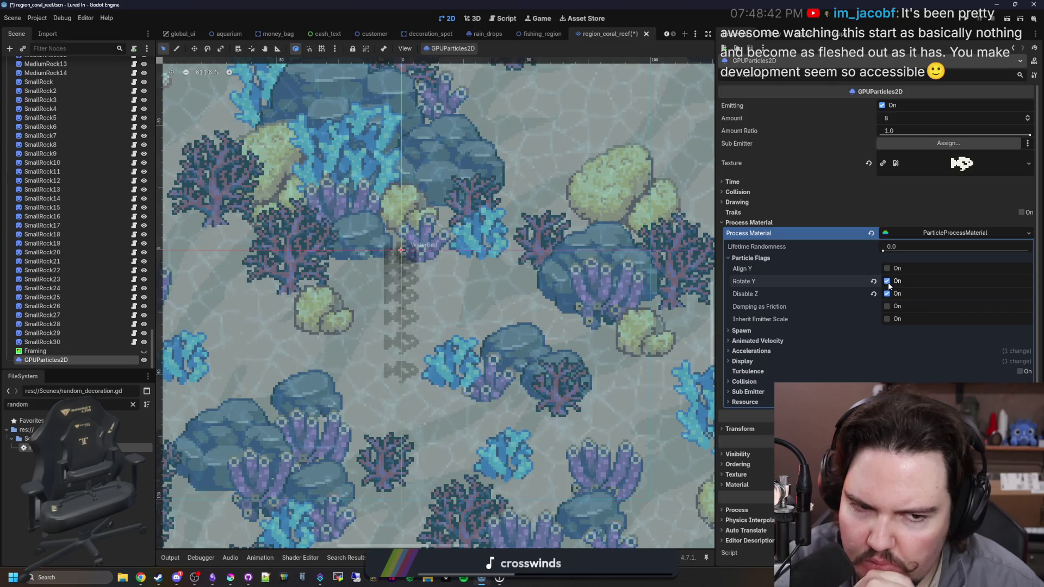
{"action": "left_click", "coordinate": [761, 331]}
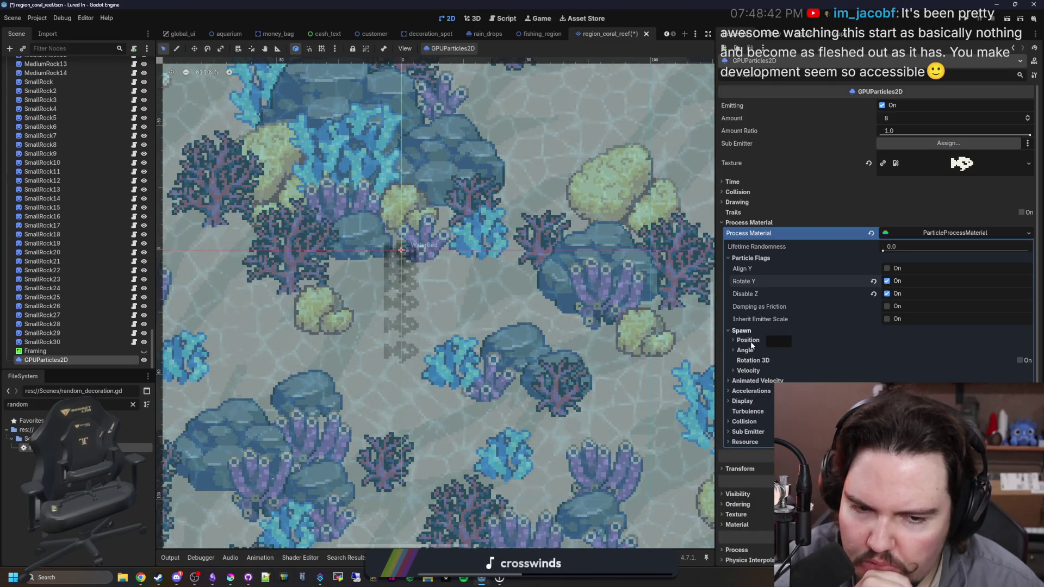
{"action": "left_click", "coordinate": [734, 341]}
Try a larger Emission Shape Scale x, then undo it back to 1.0.
{"action": "scroll", "coordinate": [508, 301], "scroll_direction": "down", "scroll_amount": 3}
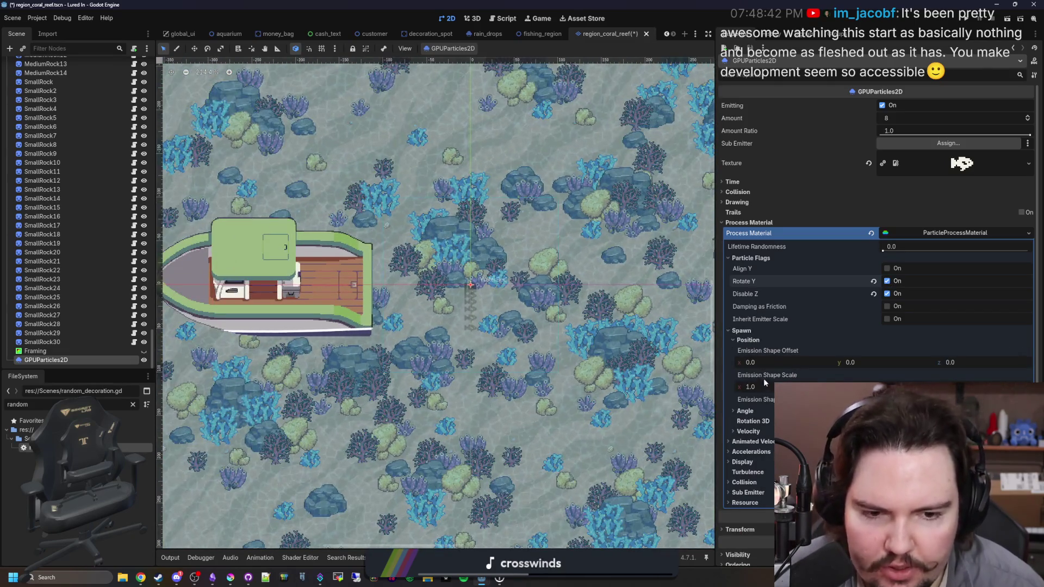
{"action": "mouse_move", "coordinate": [764, 386]}
{"action": "left_mouse_down"}
{"action": "mouse_move", "coordinate": [826, 386]}
{"action": "mouse_move", "coordinate": [787, 382]}
{"action": "left_mouse_up"}
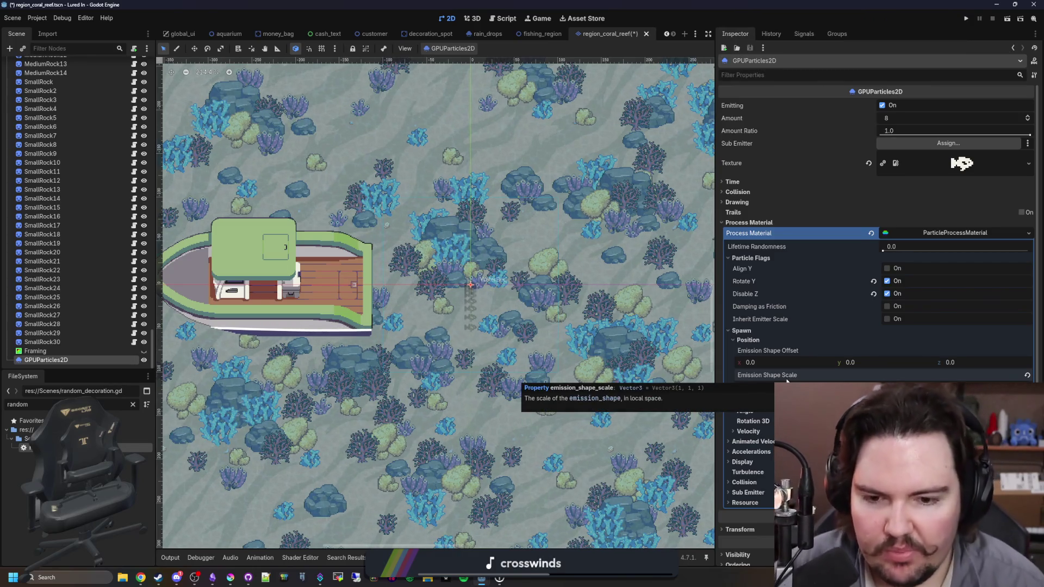
{"action": "scroll", "coordinate": [597, 342], "scroll_direction": "down", "scroll_amount": 2}
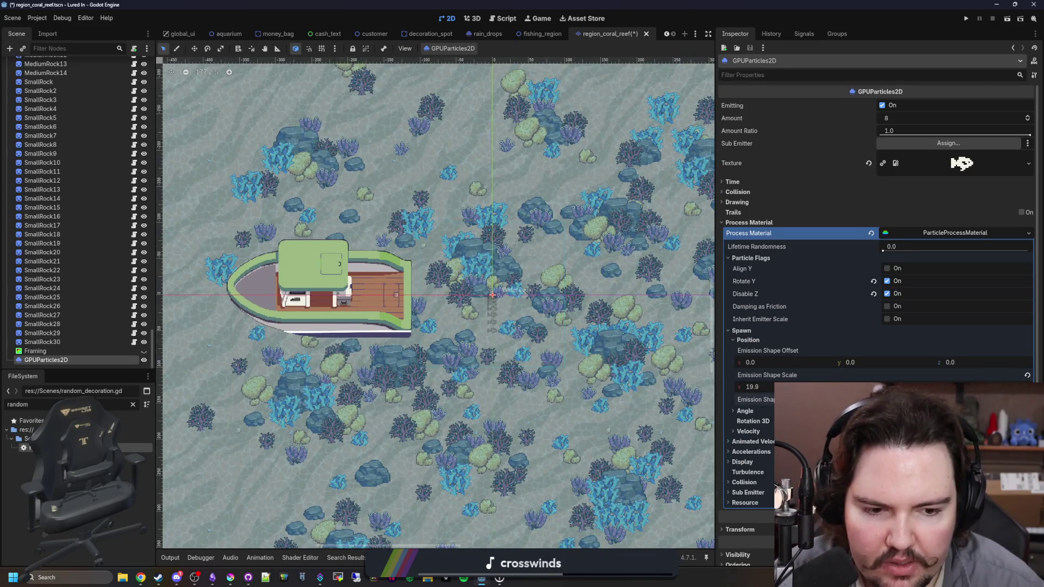
{"action": "key", "text": "ctrl+z"}
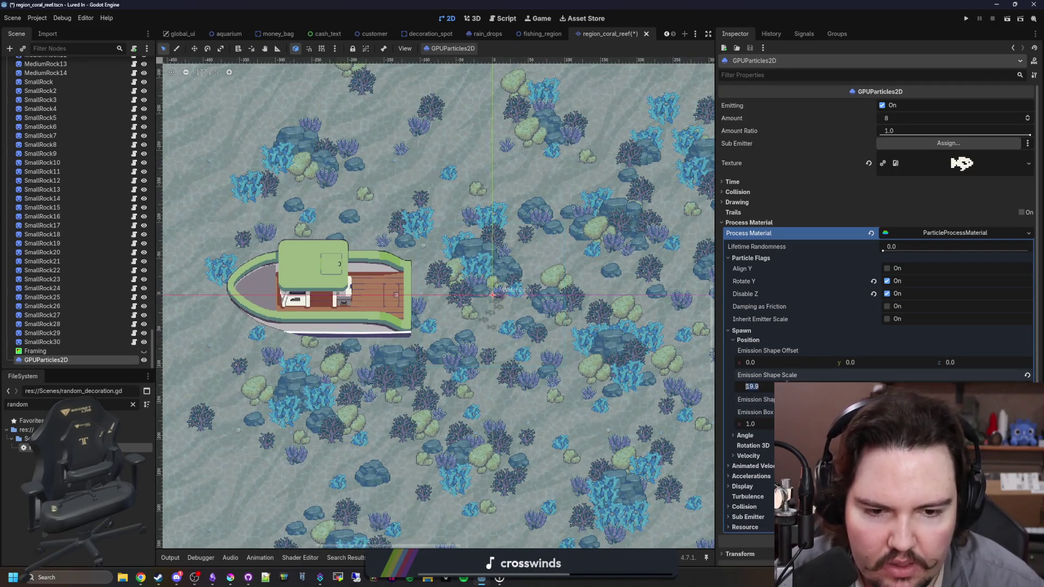
Review the 512-extent Box spawn area, fold Spawn and expand Accelerations.
{"action": "scroll", "coordinate": [610, 368], "scroll_direction": "up", "scroll_amount": 5}
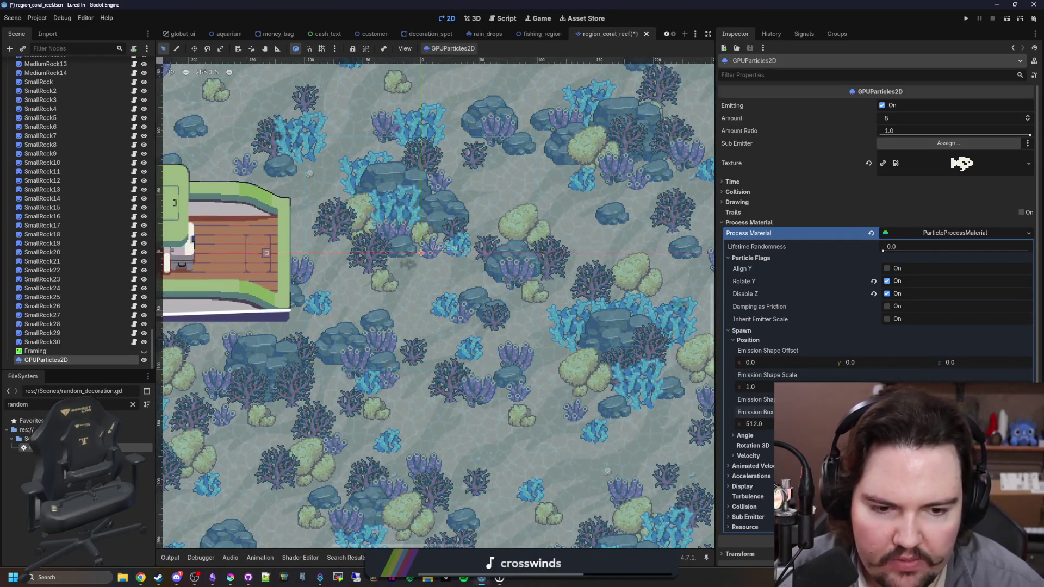
{"action": "scroll", "coordinate": [427, 277], "scroll_direction": "down", "scroll_amount": 10}
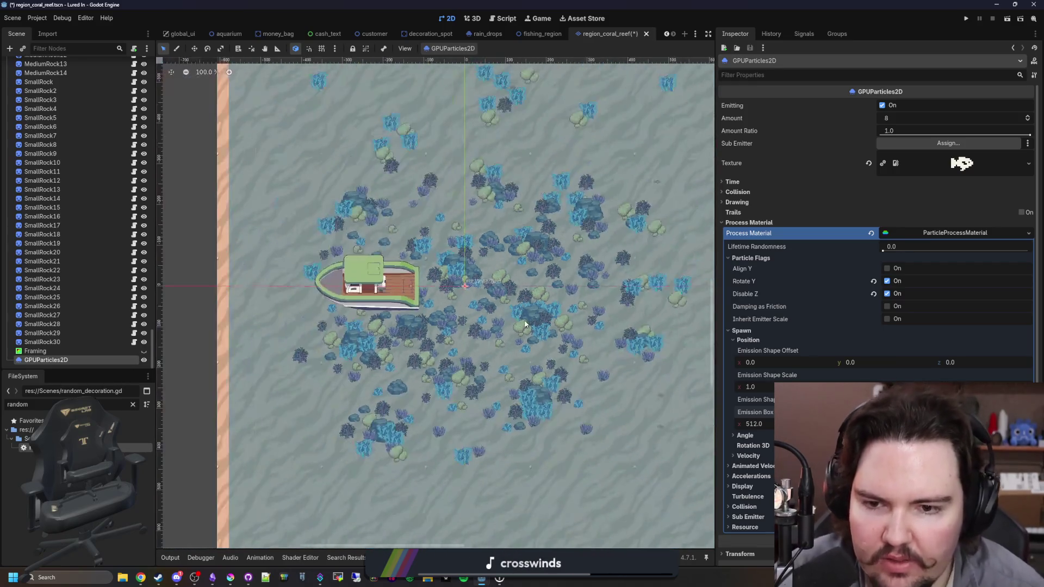
{"action": "scroll", "coordinate": [491, 302], "scroll_direction": "up", "scroll_amount": 8}
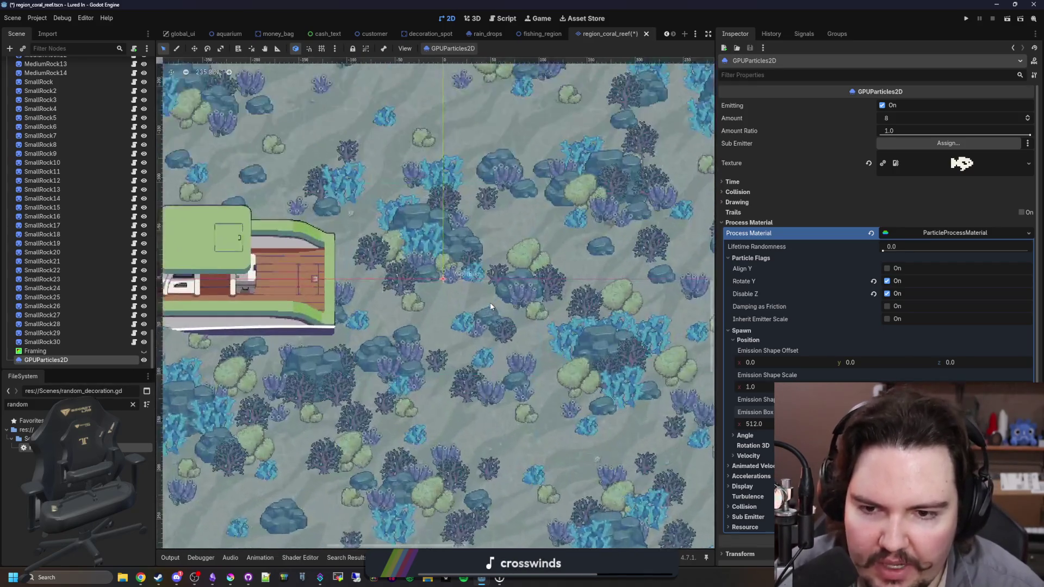
{"action": "scroll", "coordinate": [467, 344], "scroll_direction": "up", "scroll_amount": 1}
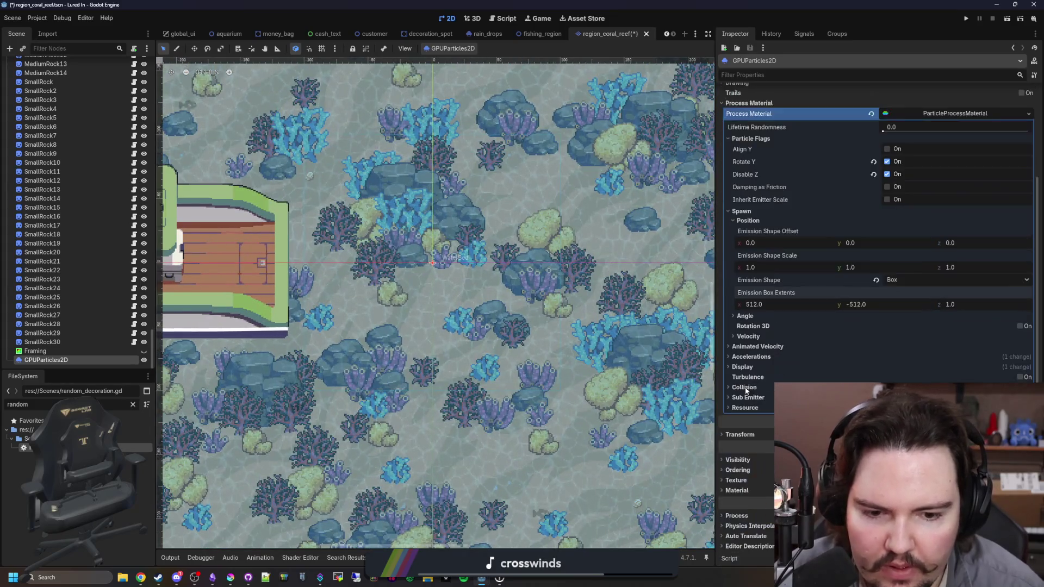
{"action": "scroll", "coordinate": [748, 326], "scroll_direction": "down", "scroll_amount": 3}
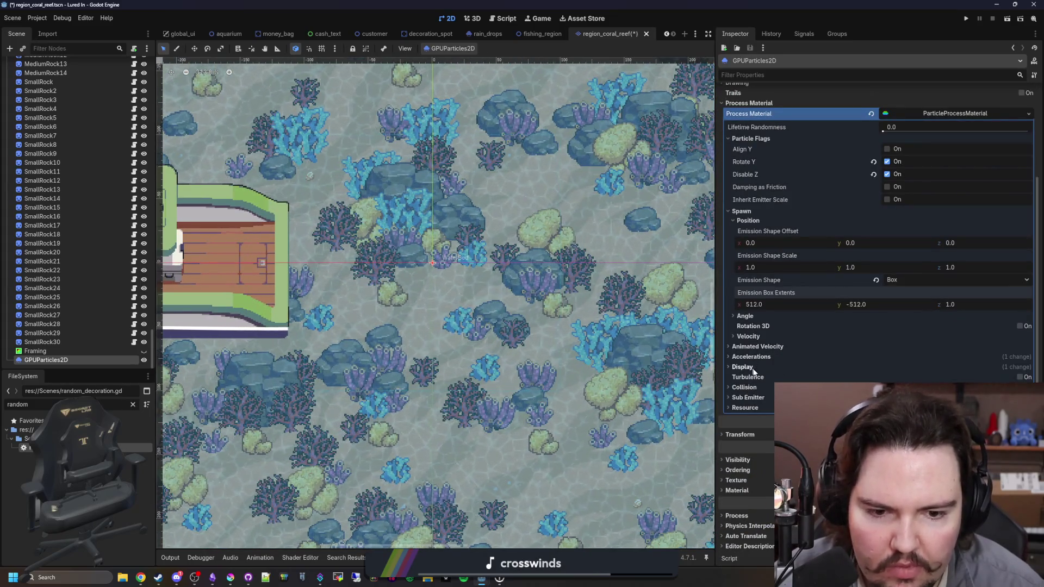
{"action": "scroll", "coordinate": [753, 370], "scroll_direction": "up", "scroll_amount": 2}
{"action": "left_click", "coordinate": [742, 272]}
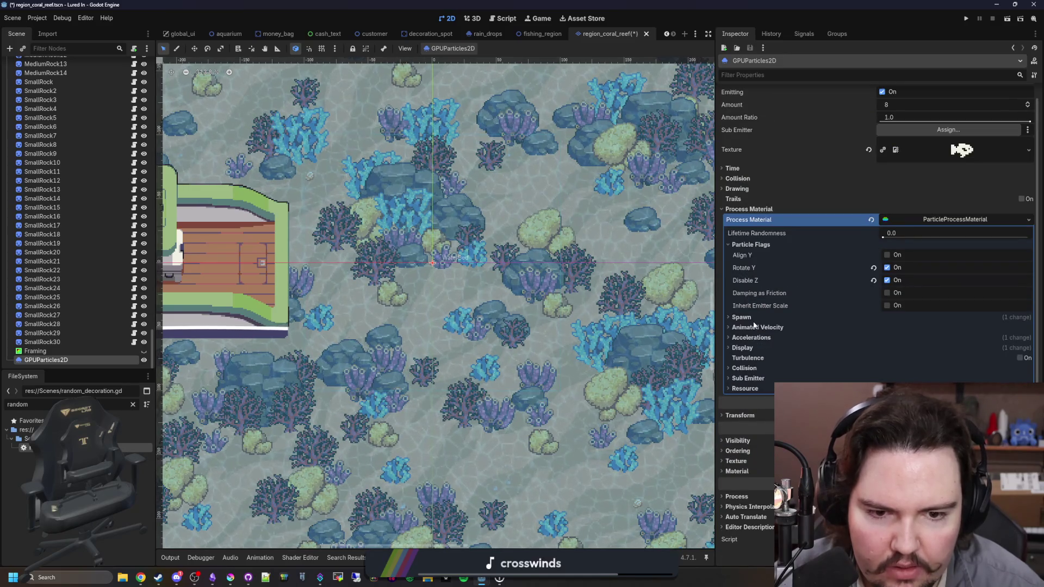
{"action": "left_click", "coordinate": [753, 338]}
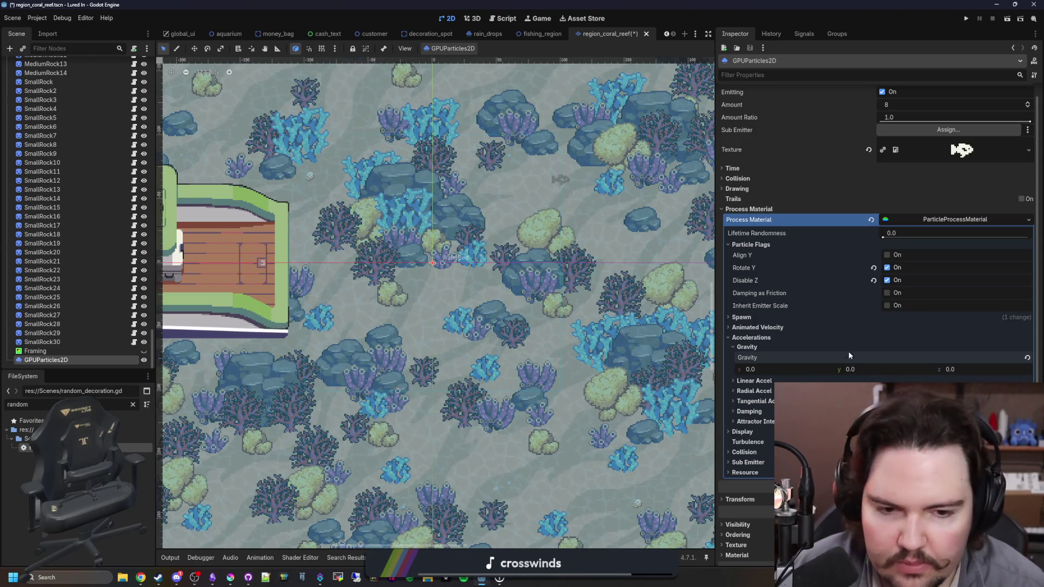
Set Linear Accel minimum to 20 under Accelerations.
{"action": "left_click", "coordinate": [746, 348]}
{"action": "left_click", "coordinate": [753, 357]}
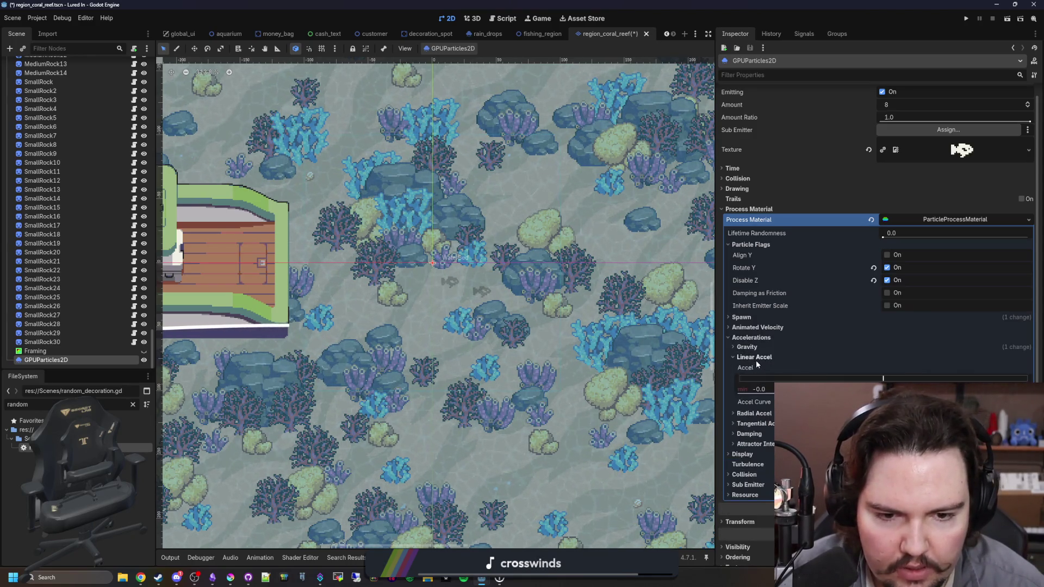
{"action": "left_click", "coordinate": [754, 357]}
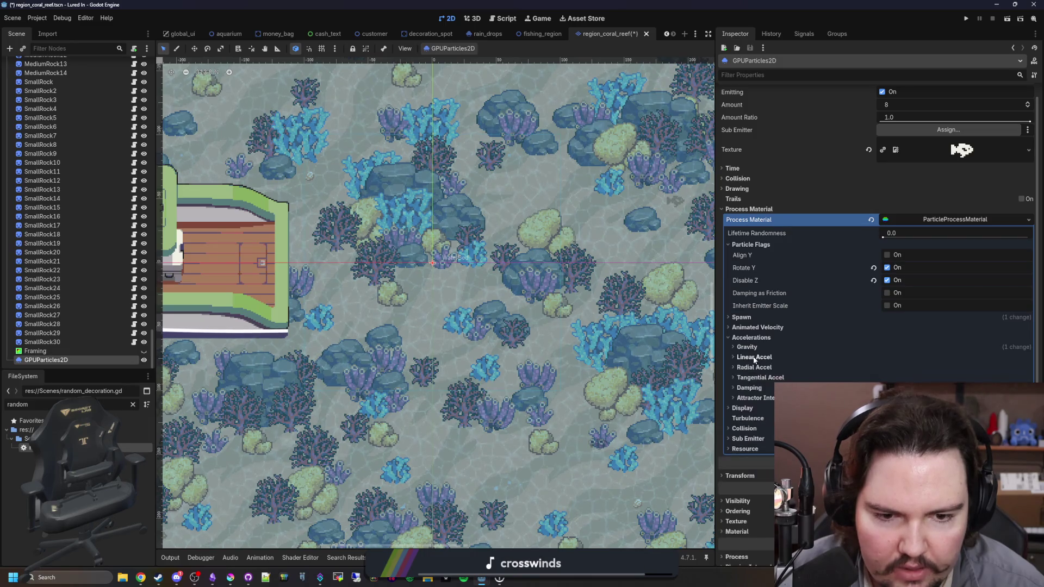
{"action": "left_click", "coordinate": [754, 358]}
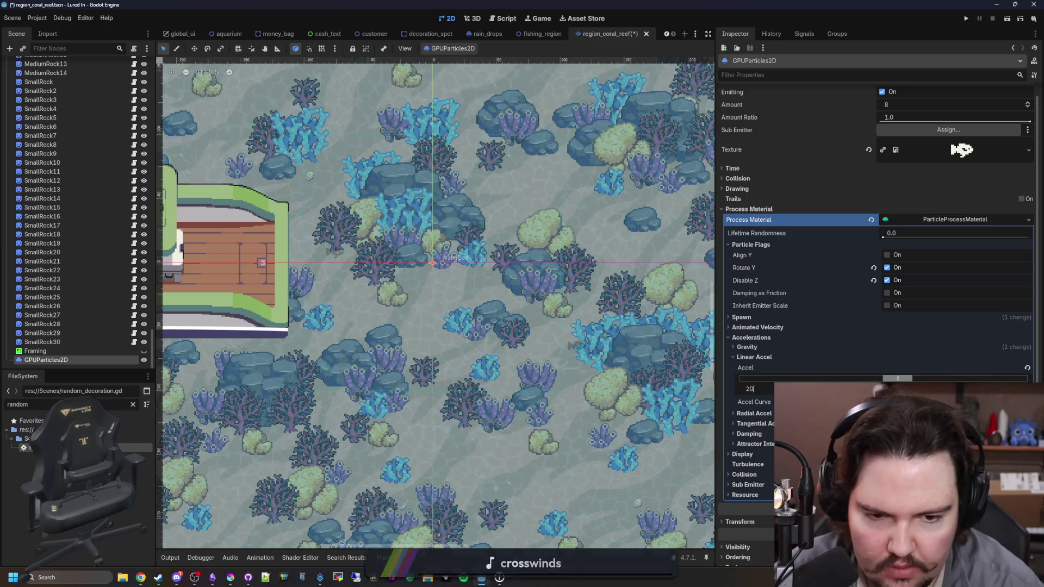
{"action": "type", "text": "20"}
{"action": "key", "text": "Return"}
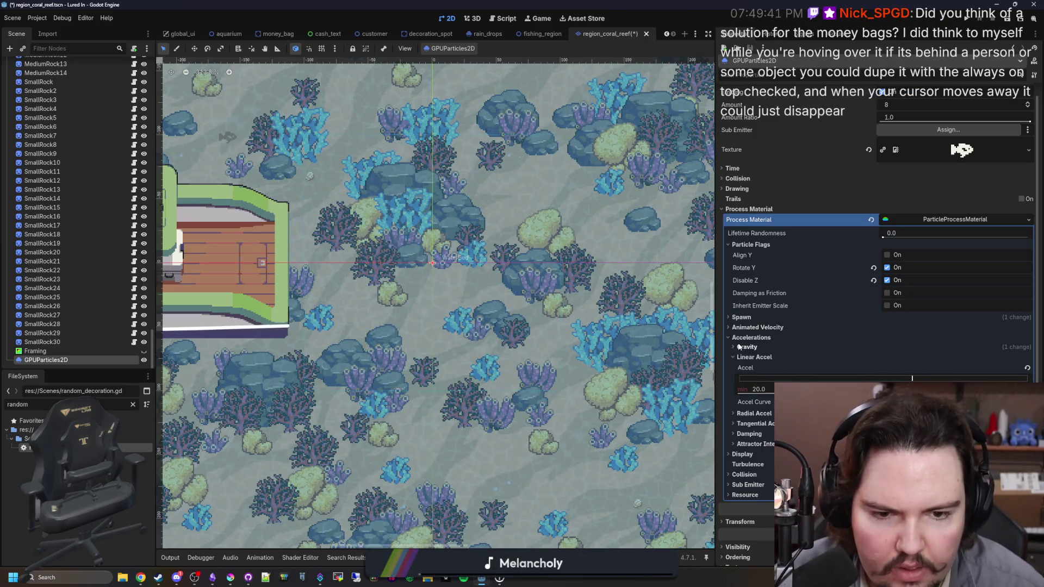
Fold Accelerations and open the Display and Spawn > Angle settings.
{"action": "left_click", "coordinate": [729, 340]}
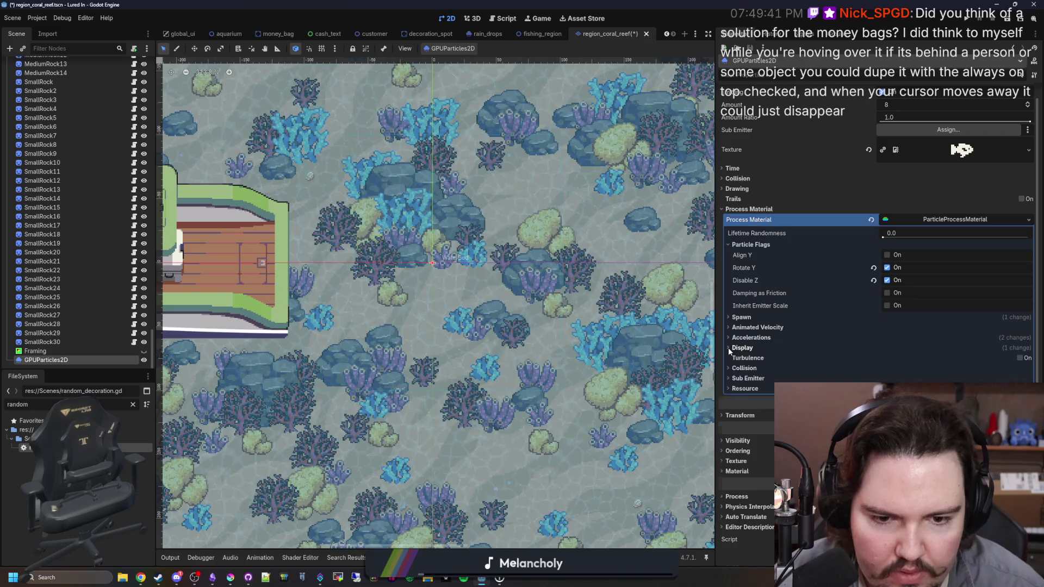
{"action": "left_click", "coordinate": [729, 348]}
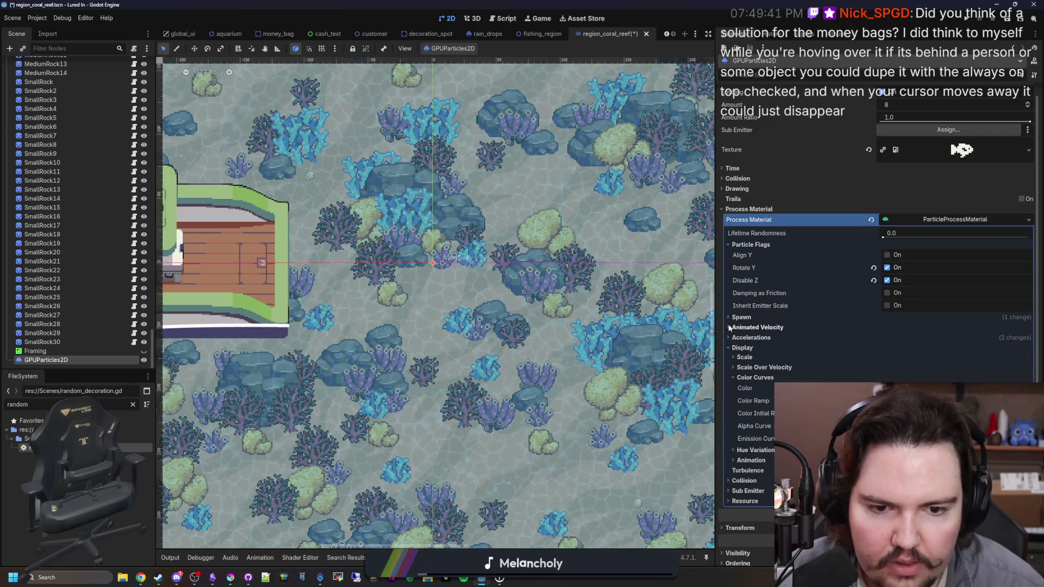
{"action": "left_click", "coordinate": [728, 318]}
{"action": "scroll", "coordinate": [732, 337], "scroll_direction": "down", "scroll_amount": 2}
{"action": "left_click", "coordinate": [736, 364]}
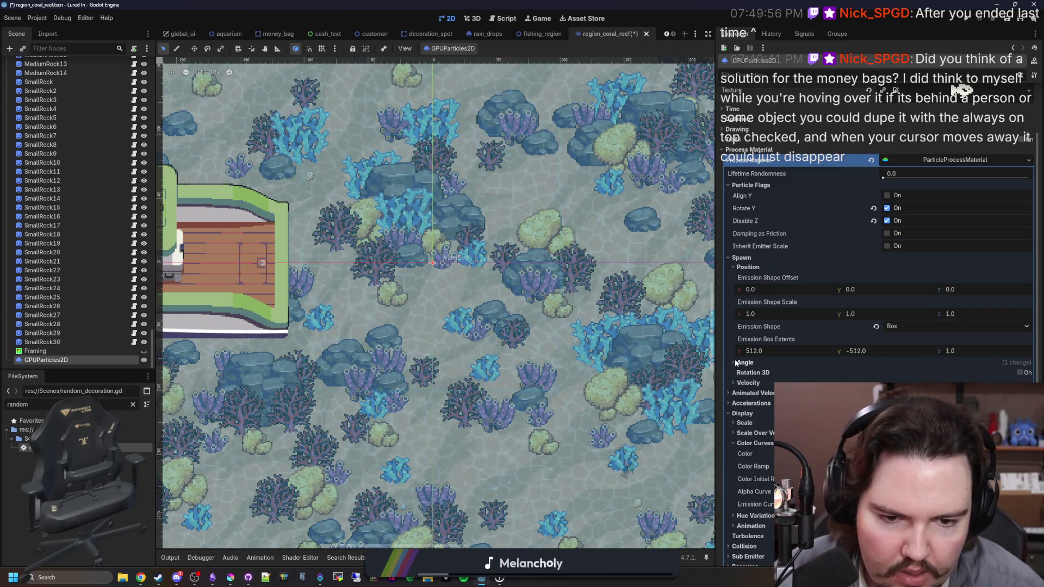
Set the emitter Amount to 512 and Lifetime to 10.0 seconds.
{"action": "scroll", "coordinate": [745, 179], "scroll_direction": "up", "scroll_amount": 5}
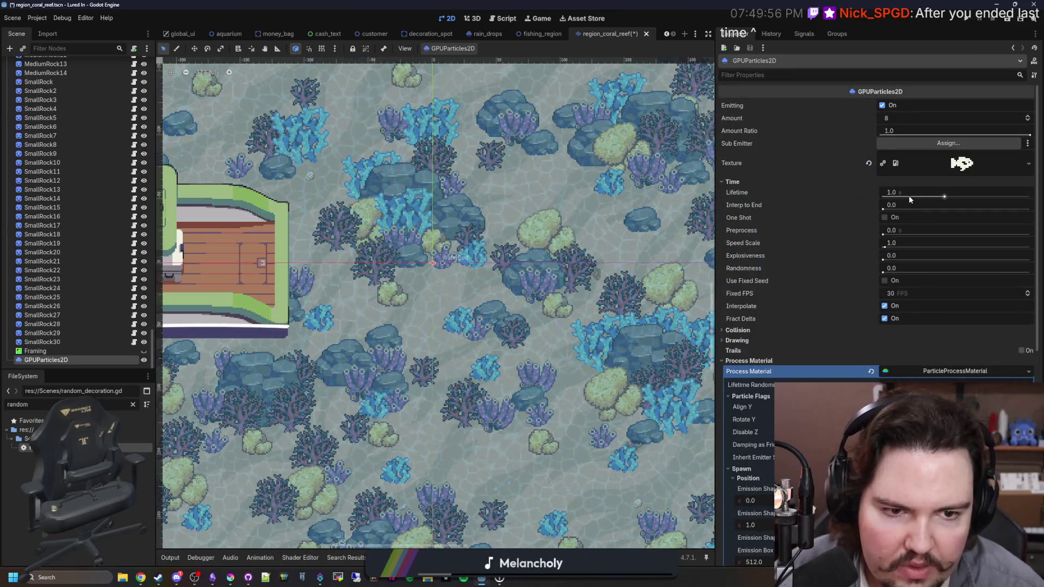
{"action": "left_click", "coordinate": [922, 191]}
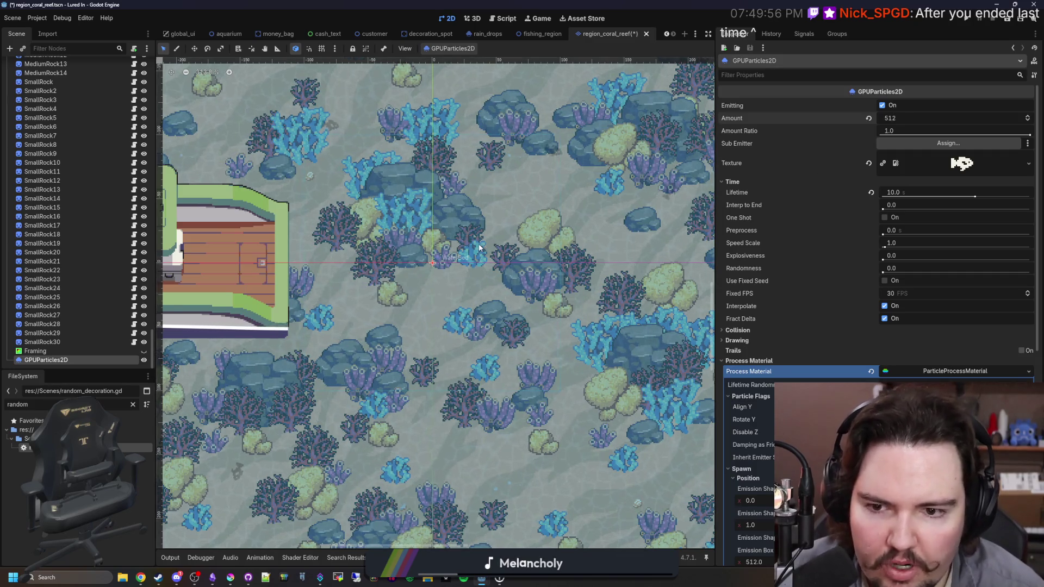
{"action": "scroll", "coordinate": [407, 291], "scroll_direction": "down", "scroll_amount": 2}
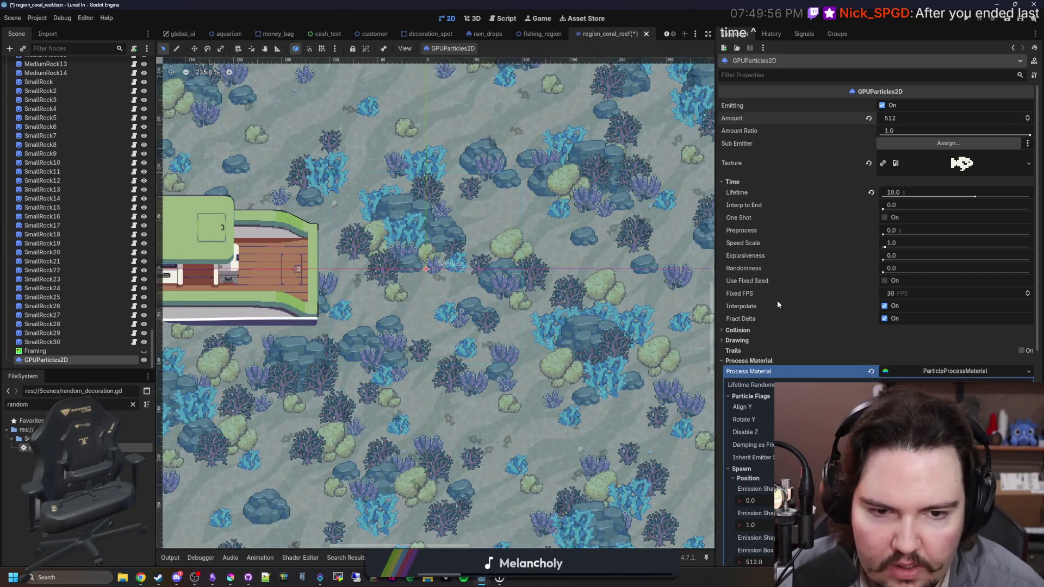
{"action": "scroll", "coordinate": [485, 281], "scroll_direction": "up", "scroll_amount": 2}
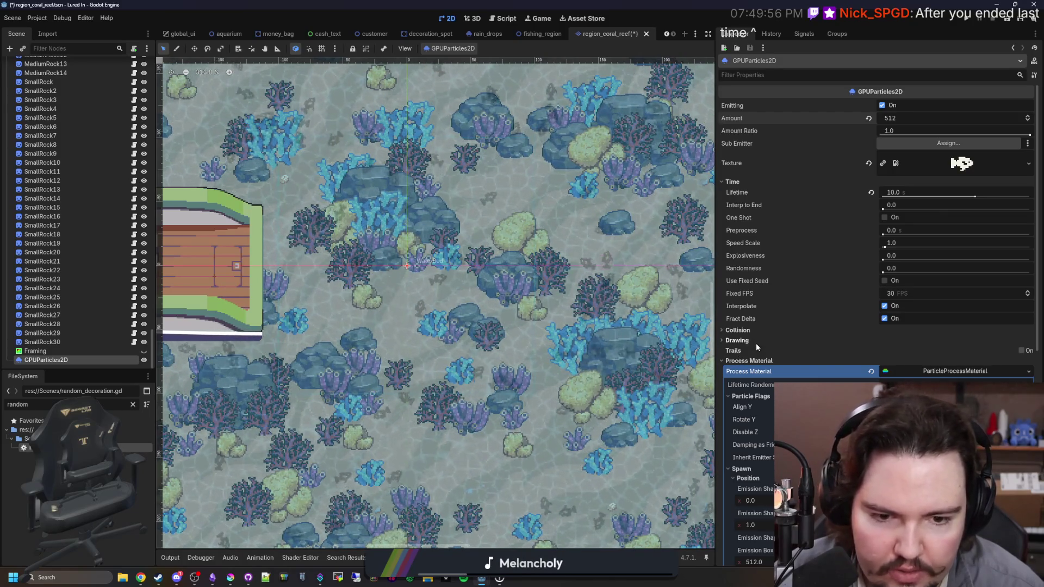
{"action": "scroll", "coordinate": [756, 347], "scroll_direction": "down", "scroll_amount": 3}
{"action": "scroll", "coordinate": [758, 335], "scroll_direction": "down", "scroll_amount": 2}
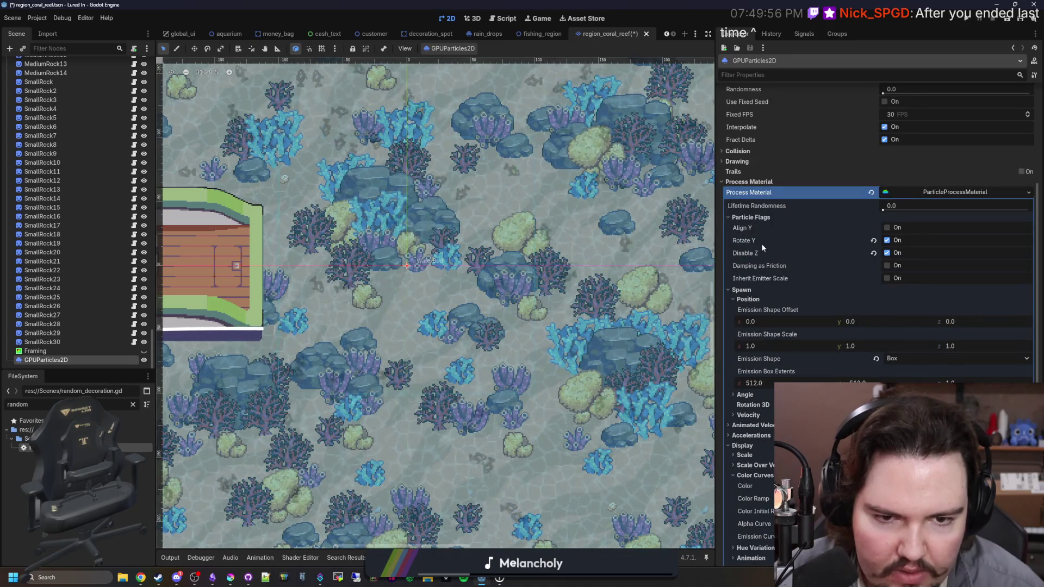
Keep Rotate Y as the particle flag and set Spawn Angle minimum to 0.
{"action": "left_click", "coordinate": [886, 240]}
{"action": "left_click", "coordinate": [888, 229]}
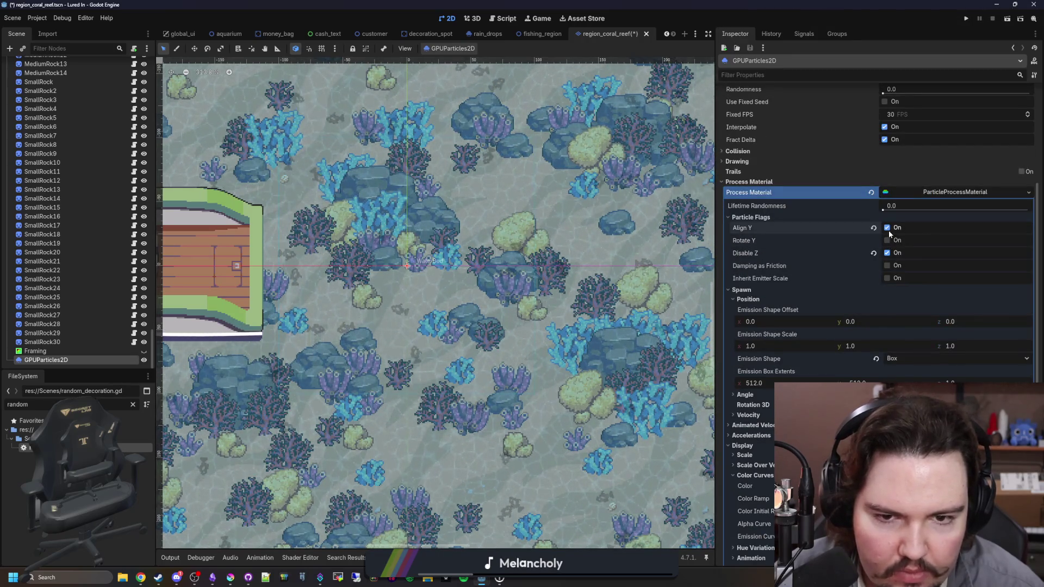
{"action": "left_click", "coordinate": [887, 240]}
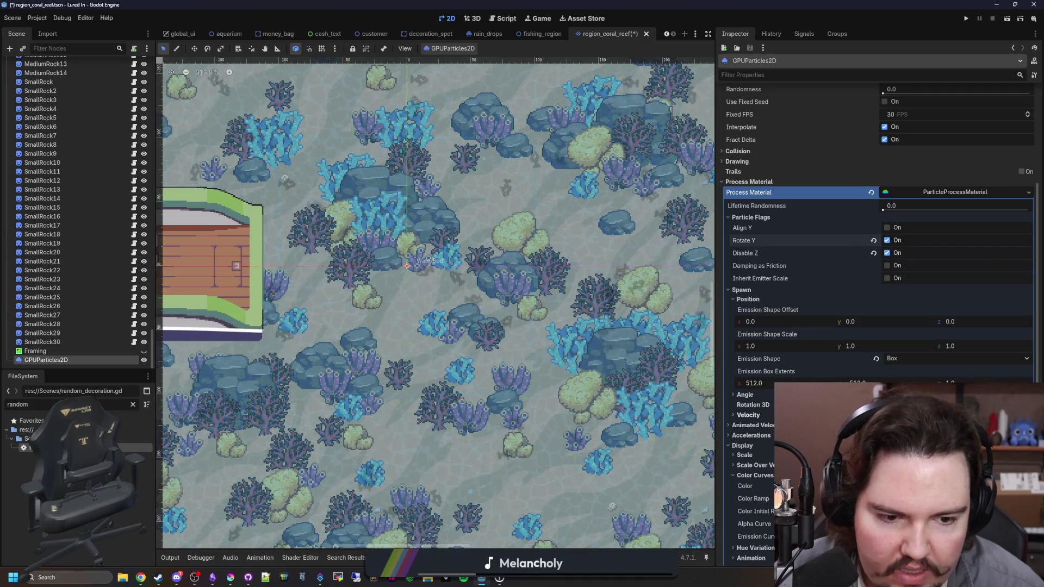
{"action": "left_click", "coordinate": [744, 395]}
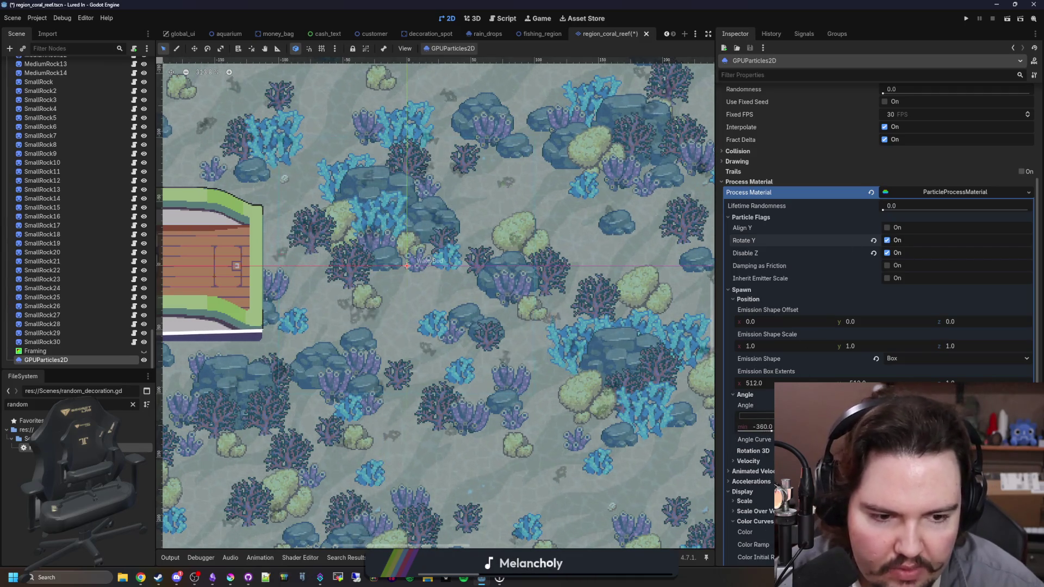
{"action": "type", "text": "0"}
{"action": "key", "text": "Return"}
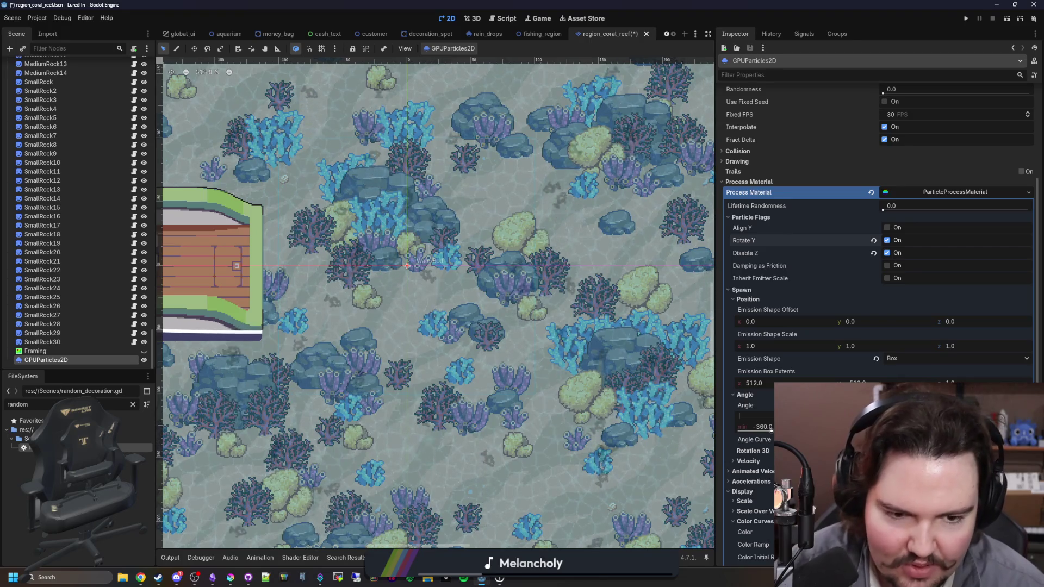
Set the Initial Velocity minimum to 15 under Spawn > Velocity.
{"action": "left_click", "coordinate": [731, 298]}
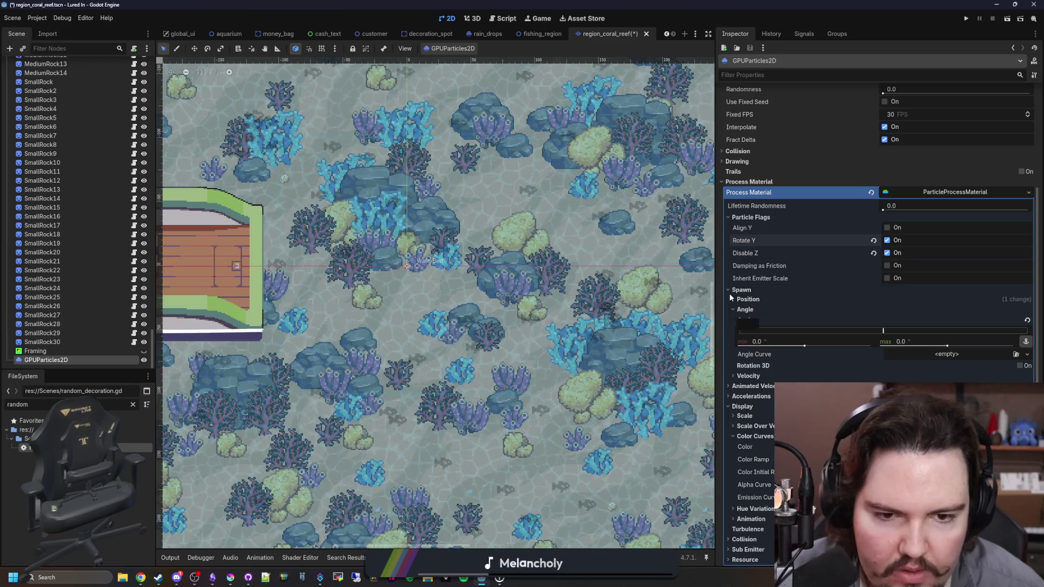
{"action": "left_click", "coordinate": [729, 289]}
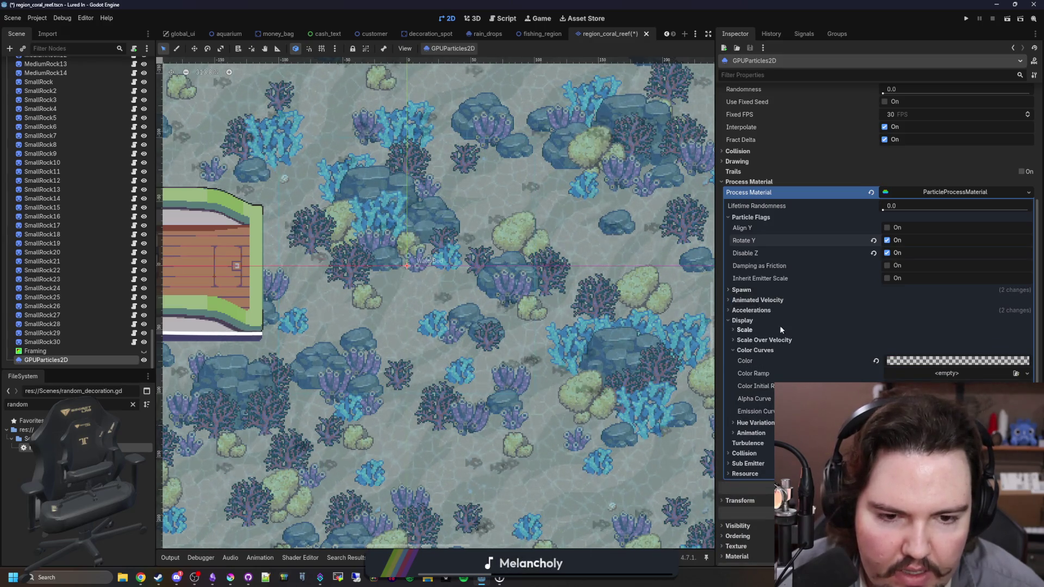
{"action": "left_click", "coordinate": [741, 290]}
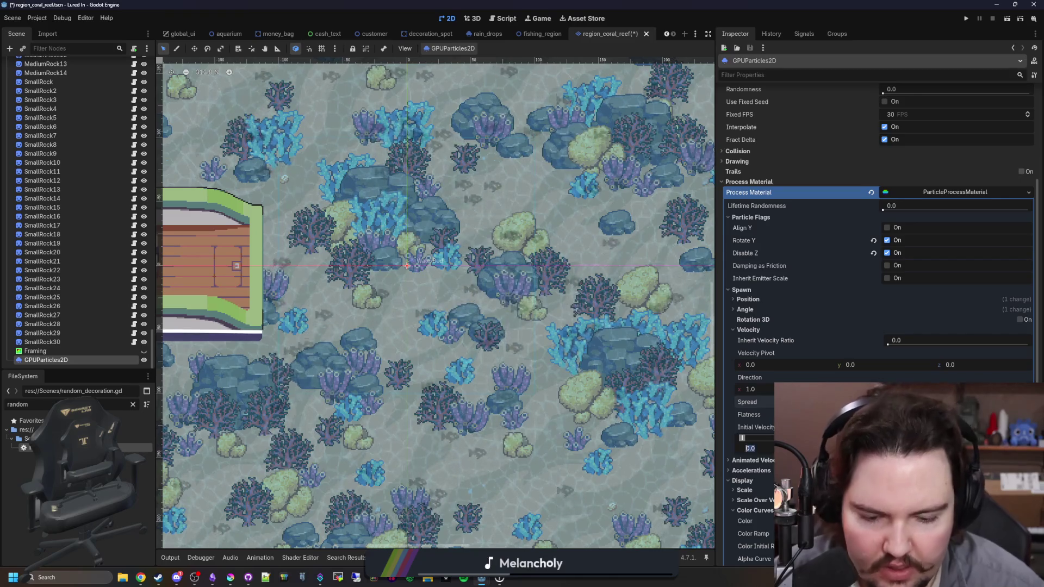
{"action": "left_click", "coordinate": [753, 449]}
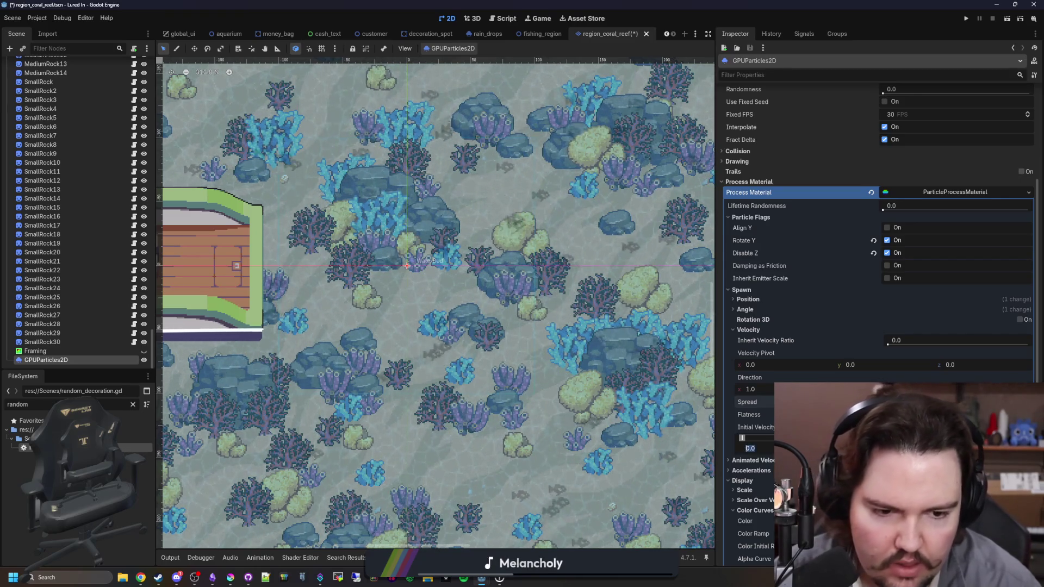
{"action": "type", "text": "15"}
{"action": "key", "text": "Return"}
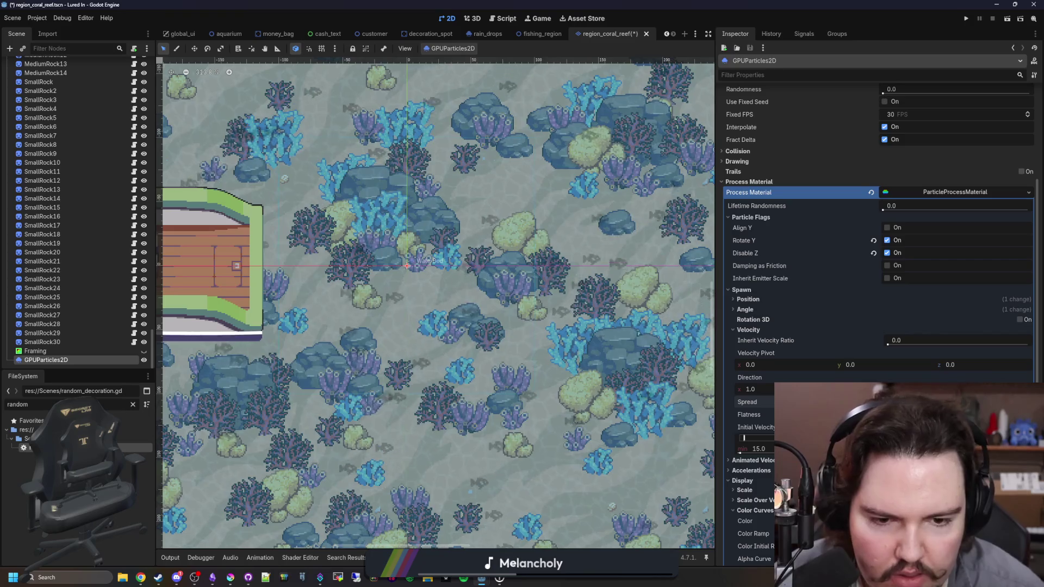
{"action": "scroll", "coordinate": [758, 413], "scroll_direction": "down", "scroll_amount": 2}
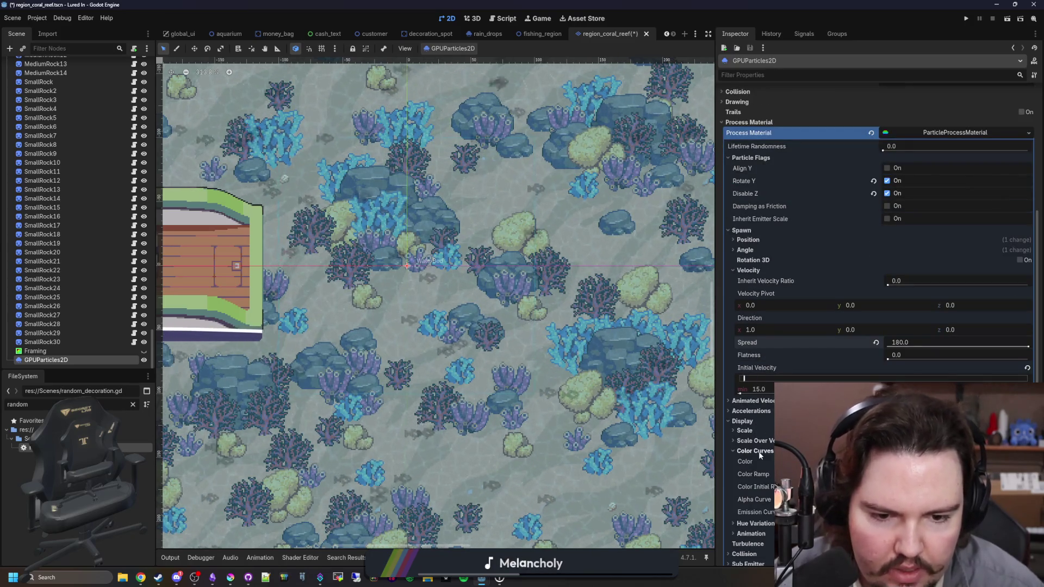
{"action": "left_click", "coordinate": [752, 411]}
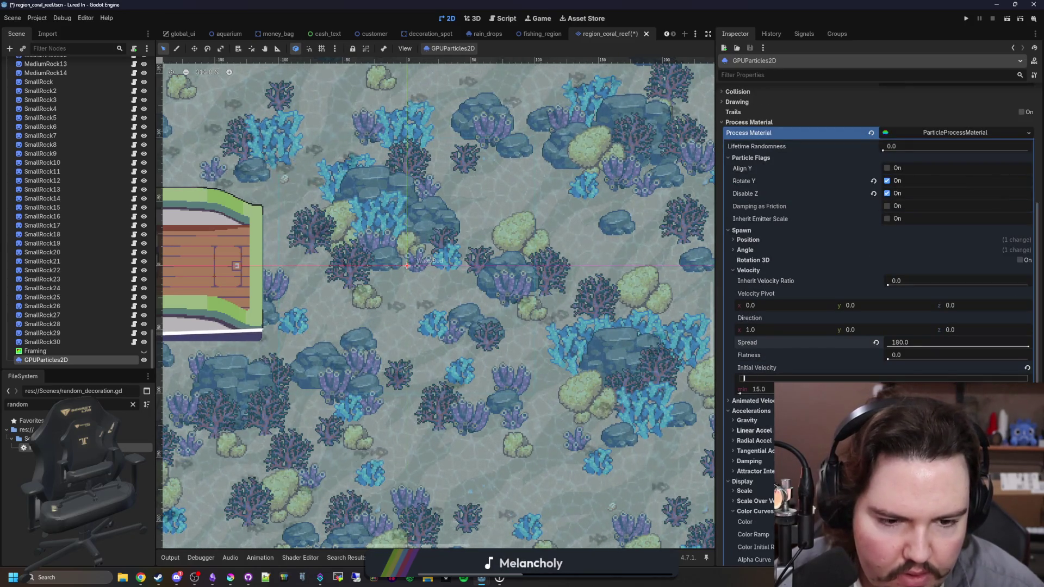
Fold the acceleration settings and tick Align Y under Particle Flags.
{"action": "left_click", "coordinate": [734, 431]}
{"action": "left_click", "coordinate": [750, 411]}
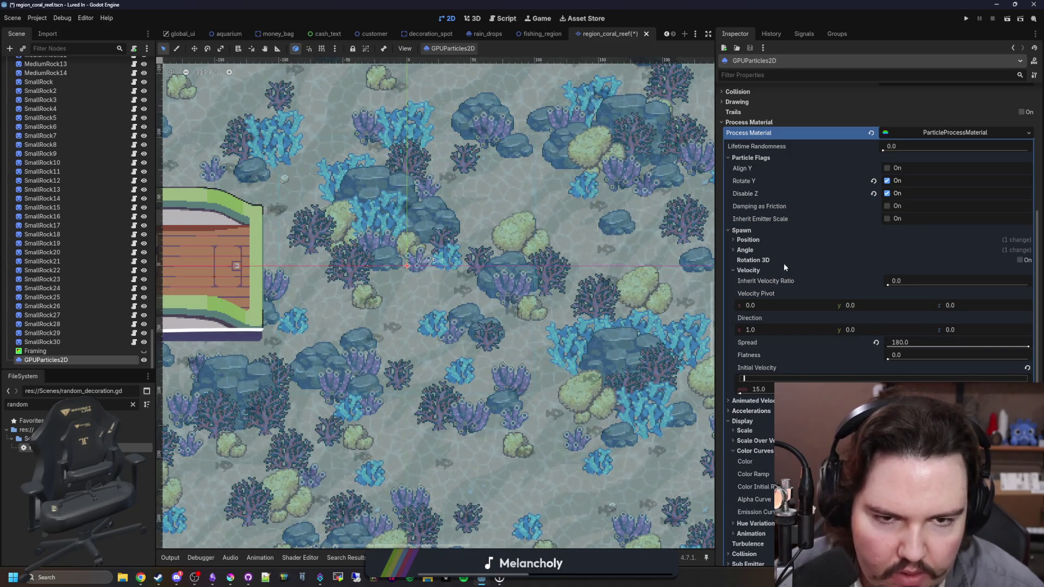
{"action": "left_click", "coordinate": [887, 180]}
{"action": "left_click", "coordinate": [886, 168]}
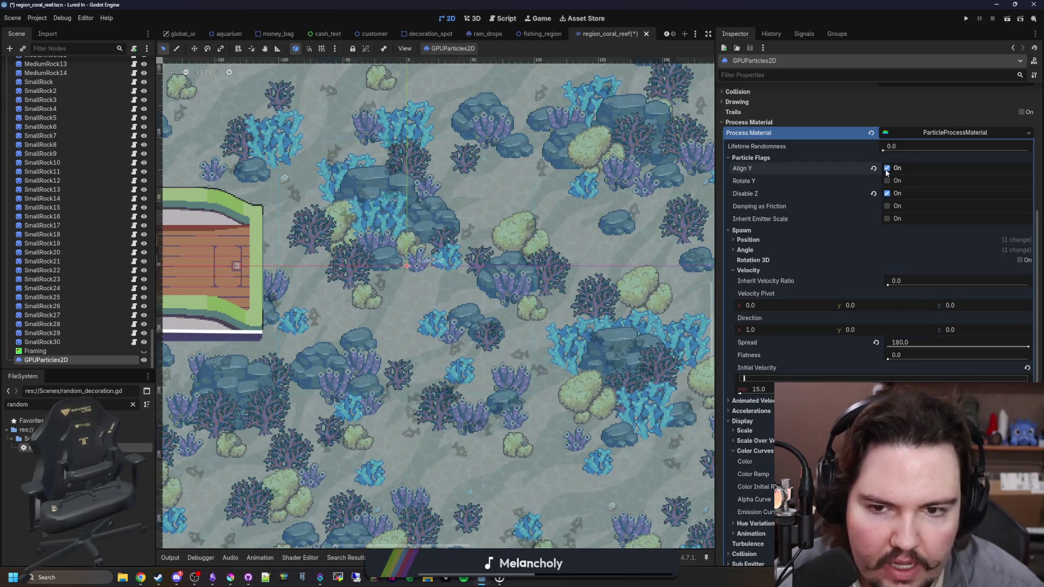
{"action": "scroll", "coordinate": [548, 316], "scroll_direction": "down", "scroll_amount": 2}
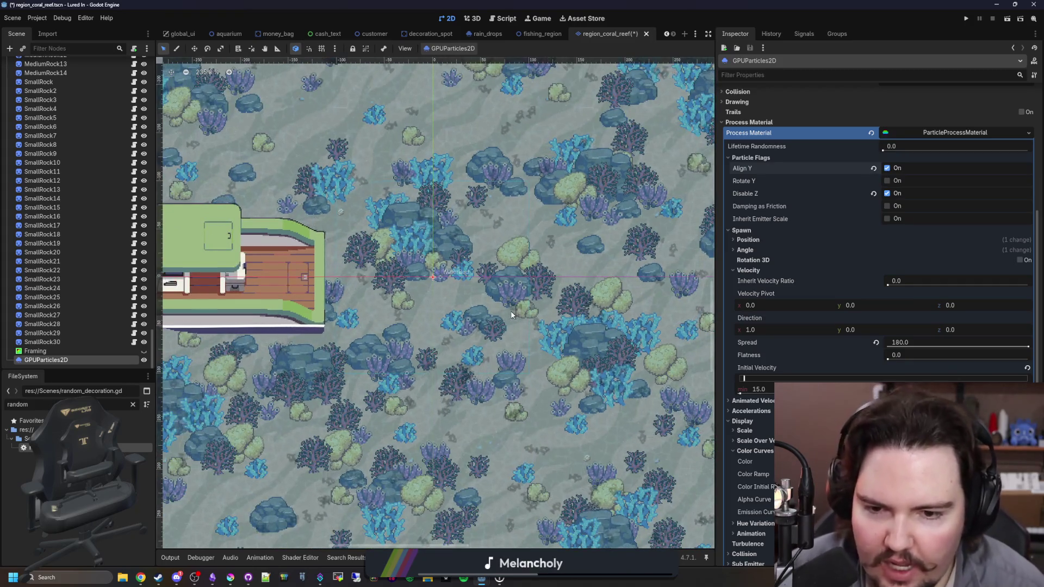
{"action": "scroll", "coordinate": [552, 379], "scroll_direction": "up", "scroll_amount": 1}
{"action": "scroll", "coordinate": [553, 377], "scroll_direction": "up", "scroll_amount": 1}
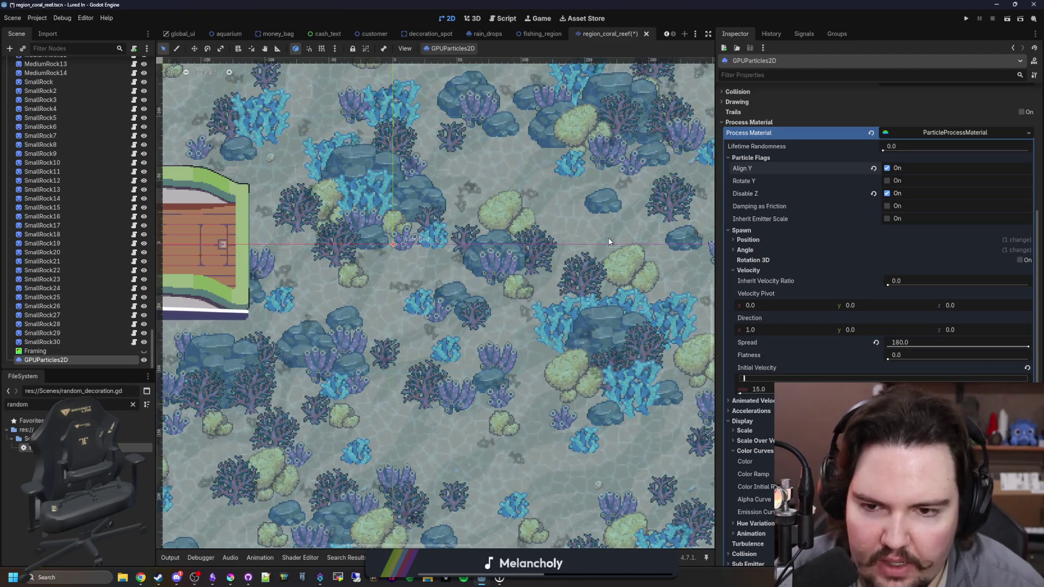
In Krita, create a new 16×16 pixel document.
{"action": "mouse_move", "coordinate": [230, 577]}
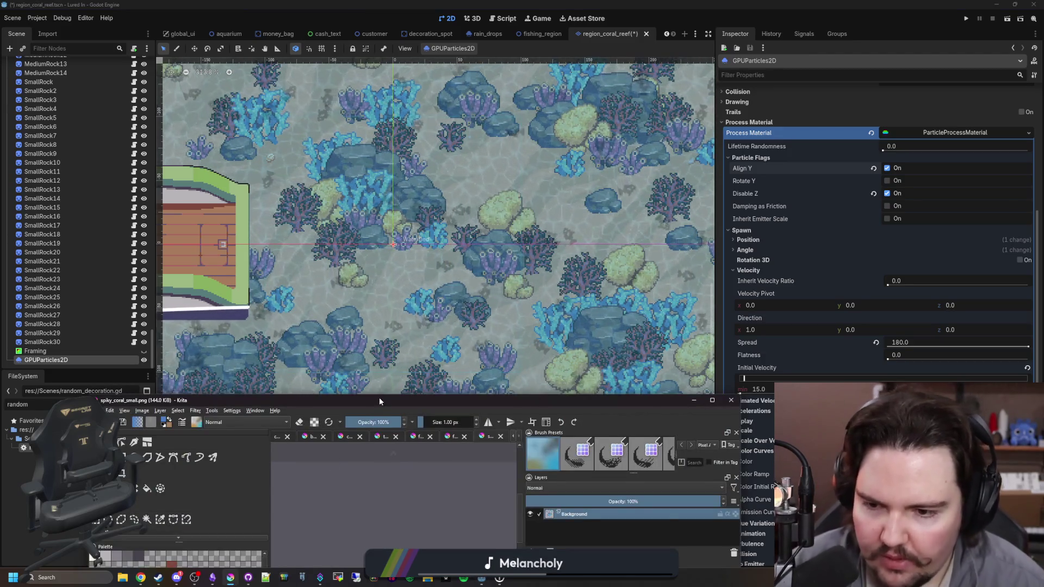
{"action": "left_click", "coordinate": [380, 397]}
{"action": "left_click", "coordinate": [8, 13]}
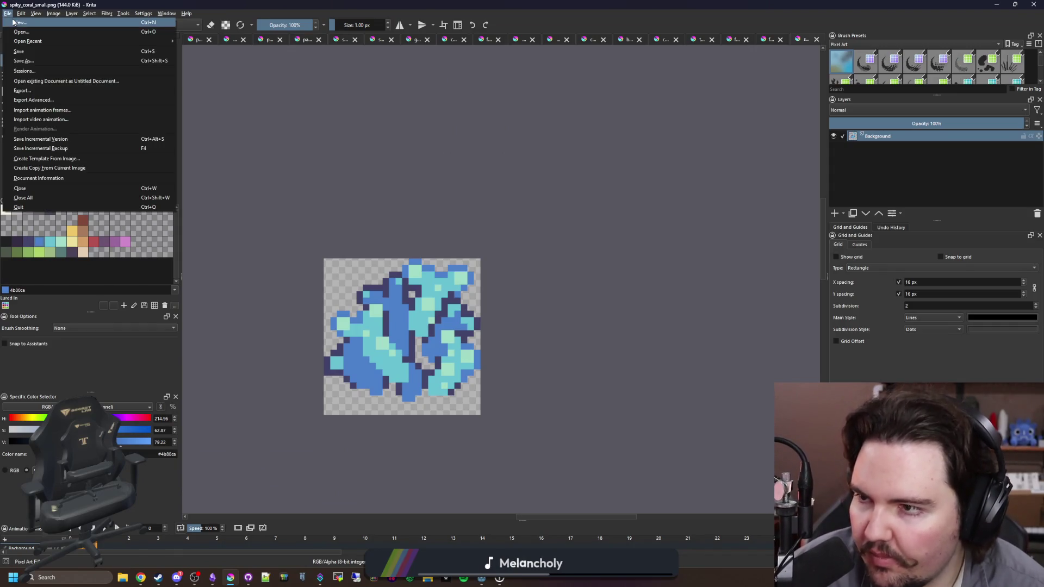
{"action": "left_click", "coordinate": [24, 23]}
{"action": "type", "text": "16"}
{"action": "key", "text": "Tab"}
{"action": "type", "text": "6"}
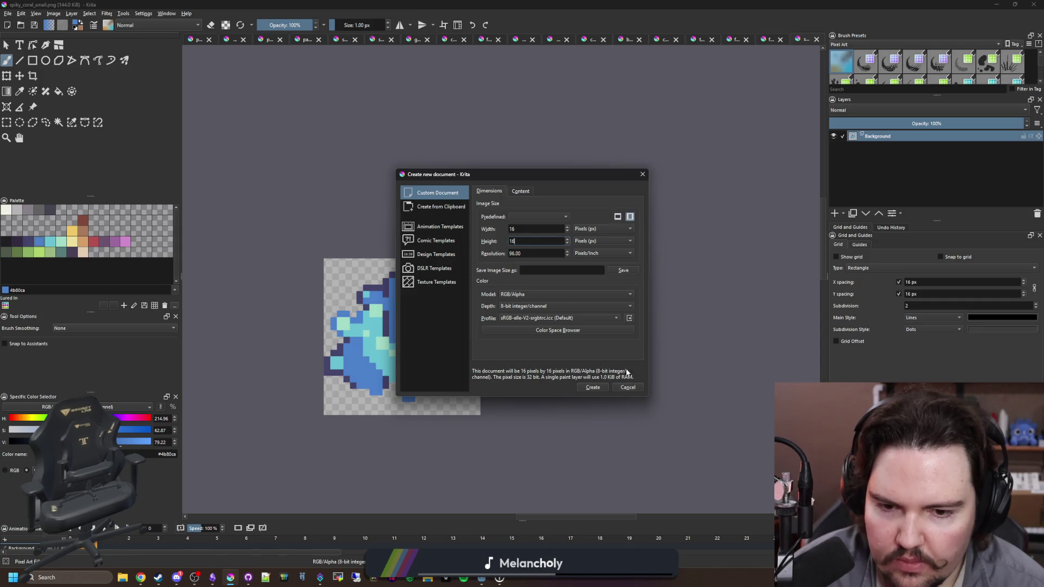
{"action": "left_click", "coordinate": [594, 388]}
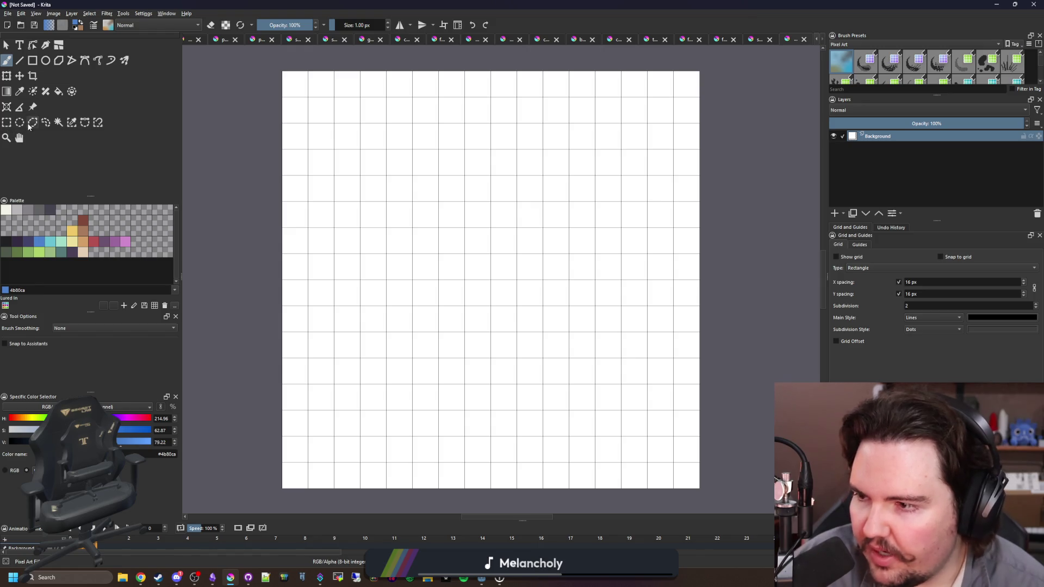
Select the whole canvas and delete the white background to transparency.
{"action": "scroll", "coordinate": [337, 232], "scroll_direction": "down", "scroll_amount": 2}
{"action": "scroll", "coordinate": [272, 205], "scroll_direction": "up", "scroll_amount": 1}
{"action": "left_click", "coordinate": [6, 122]}
{"action": "left_click_drag", "start_coordinate": [271, 112], "coordinate": [706, 443]}
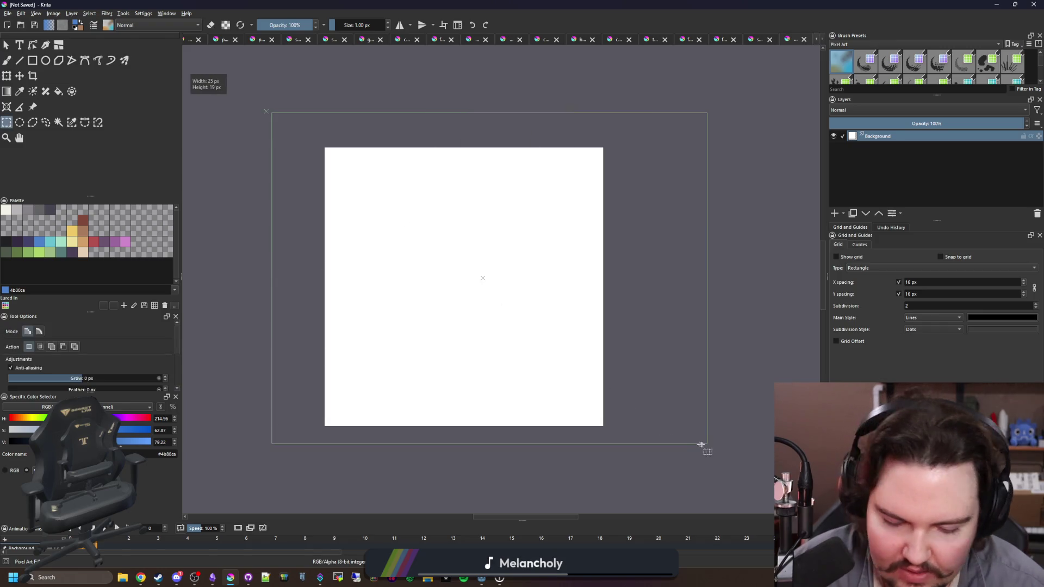
{"action": "key", "text": "Delete"}
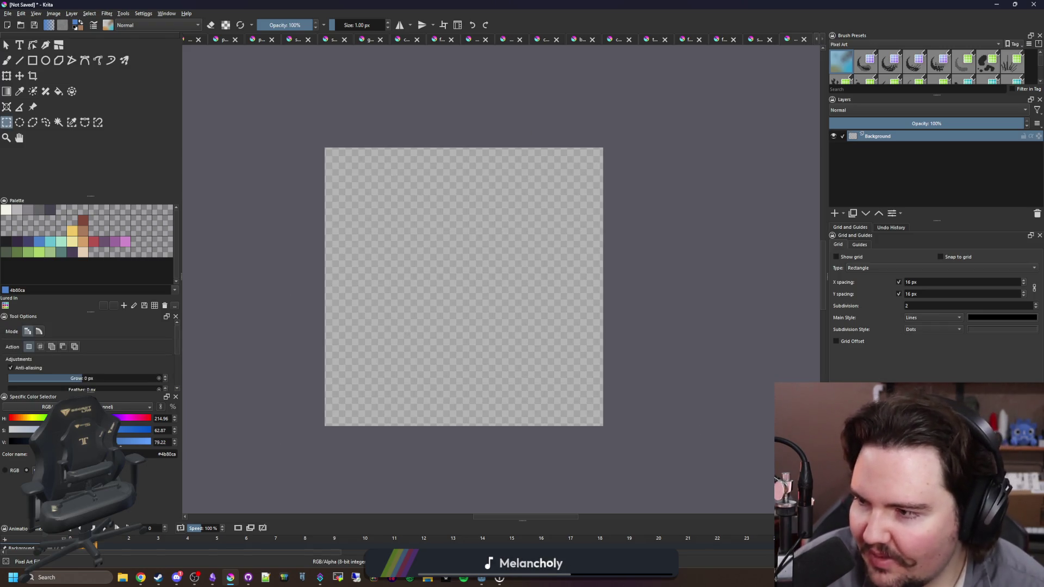
Pick a near-black grey paint colour and switch to the freehand brush.
{"action": "left_click", "coordinate": [6, 243]}
{"action": "key", "text": "b"}
{"action": "scroll", "coordinate": [443, 411], "scroll_direction": "up", "scroll_amount": 1}
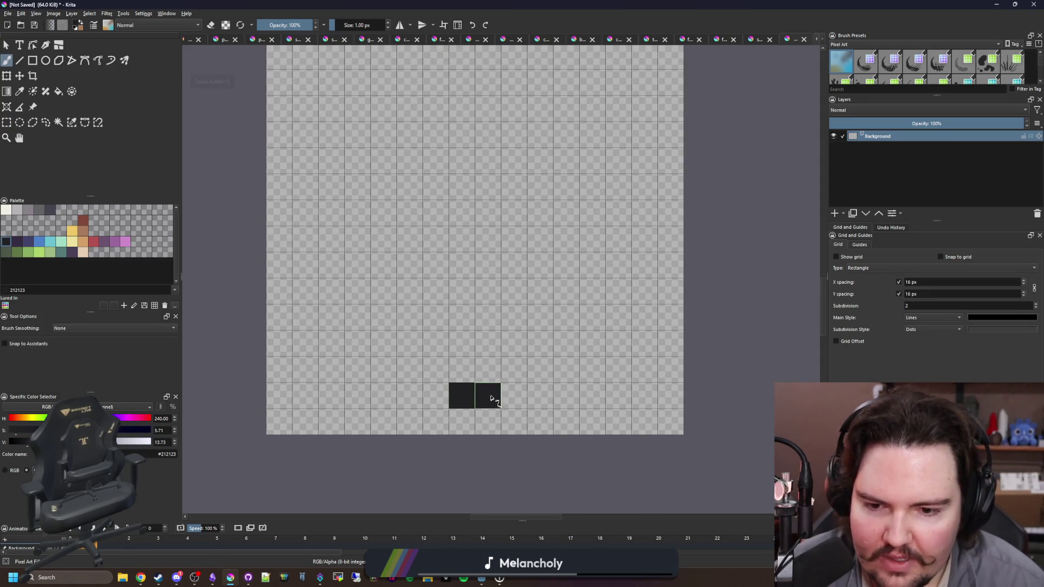
Paint a solid #212123 dark grey fish, body below and wide tail fin on top, on the 16×16 canvas.
{"action": "left_click_drag", "start_coordinate": [443, 368], "coordinate": [403, 261]}
{"action": "left_click_drag", "start_coordinate": [530, 318], "coordinate": [537, 234]}
{"action": "scroll", "coordinate": [415, 279], "scroll_direction": "up", "scroll_amount": 2}
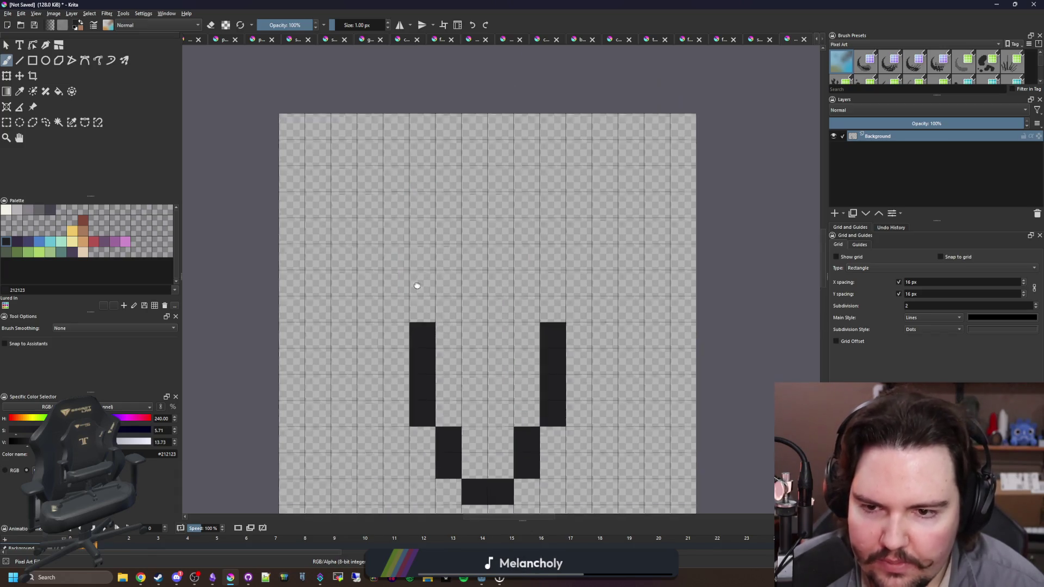
{"action": "mouse_move", "coordinate": [477, 308]}
{"action": "left_mouse_down"}
{"action": "mouse_move", "coordinate": [528, 285]}
{"action": "mouse_move", "coordinate": [477, 468]}
{"action": "mouse_move", "coordinate": [457, 423]}
{"action": "mouse_move", "coordinate": [526, 391]}
{"action": "mouse_move", "coordinate": [527, 332]}
{"action": "left_mouse_up"}
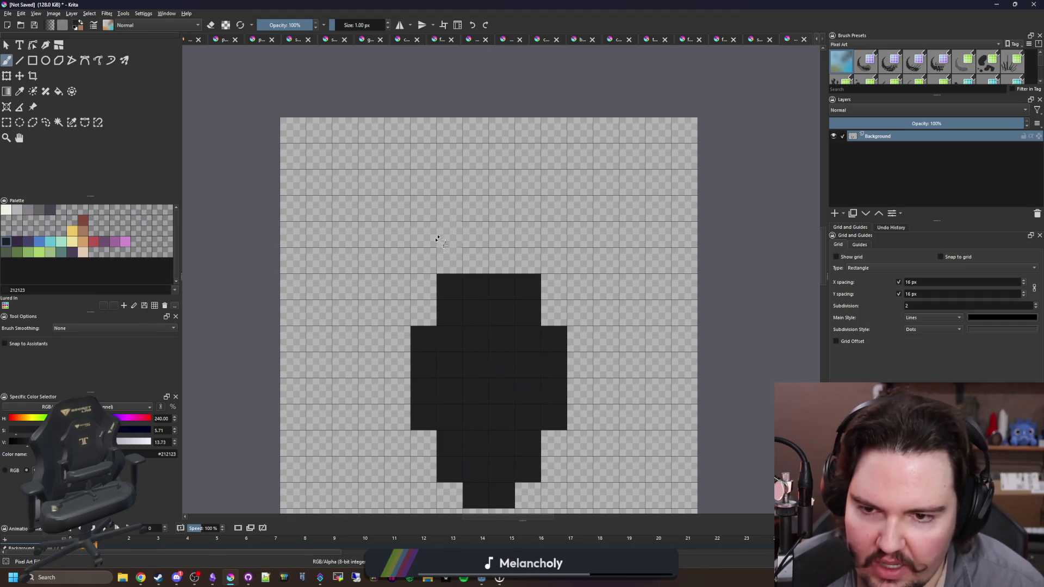
{"action": "mouse_move", "coordinate": [486, 246]}
{"action": "left_mouse_down"}
{"action": "mouse_move", "coordinate": [476, 206]}
{"action": "mouse_move", "coordinate": [433, 201]}
{"action": "mouse_move", "coordinate": [587, 183]}
{"action": "left_mouse_up"}
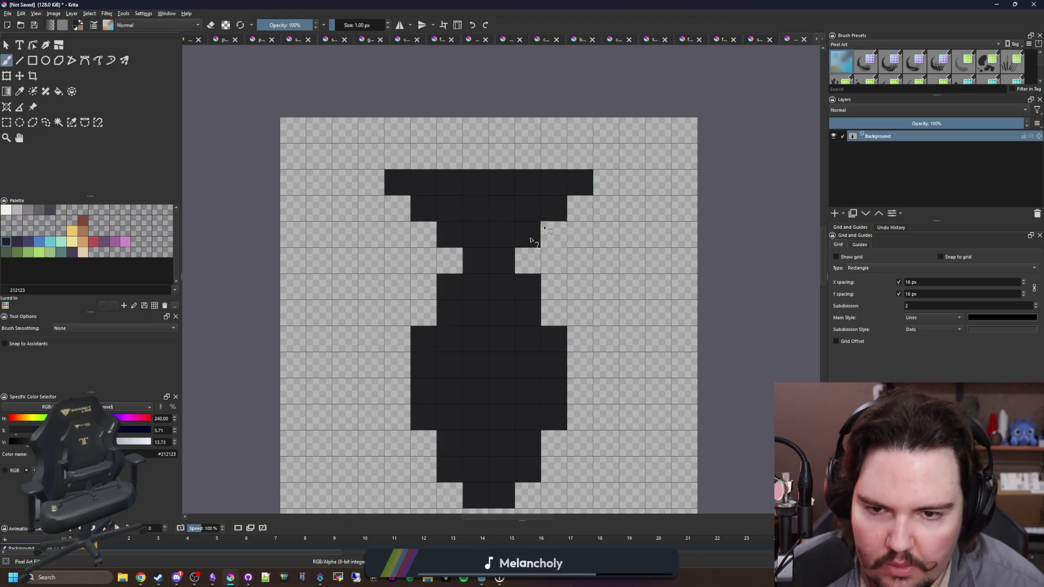
{"action": "scroll", "coordinate": [479, 273], "scroll_direction": "down", "scroll_amount": 3}
{"action": "scroll", "coordinate": [478, 273], "scroll_direction": "up", "scroll_amount": 2}
{"action": "scroll", "coordinate": [493, 338], "scroll_direction": "up", "scroll_amount": 1}
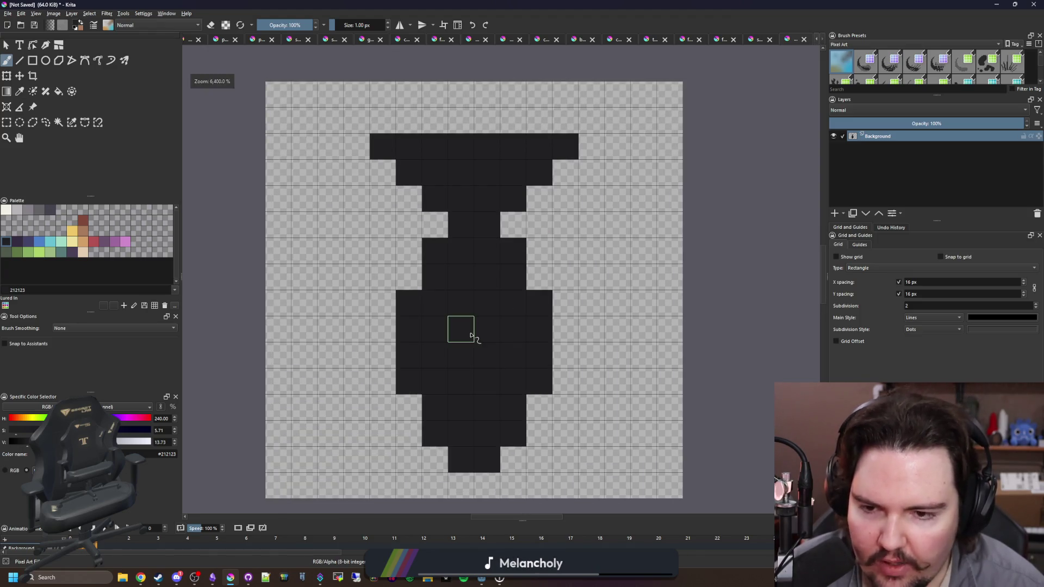
Save the silhouette as a PNG named fish_top_down.png in the Sprites folder.
{"action": "left_click", "coordinate": [38, 61]}
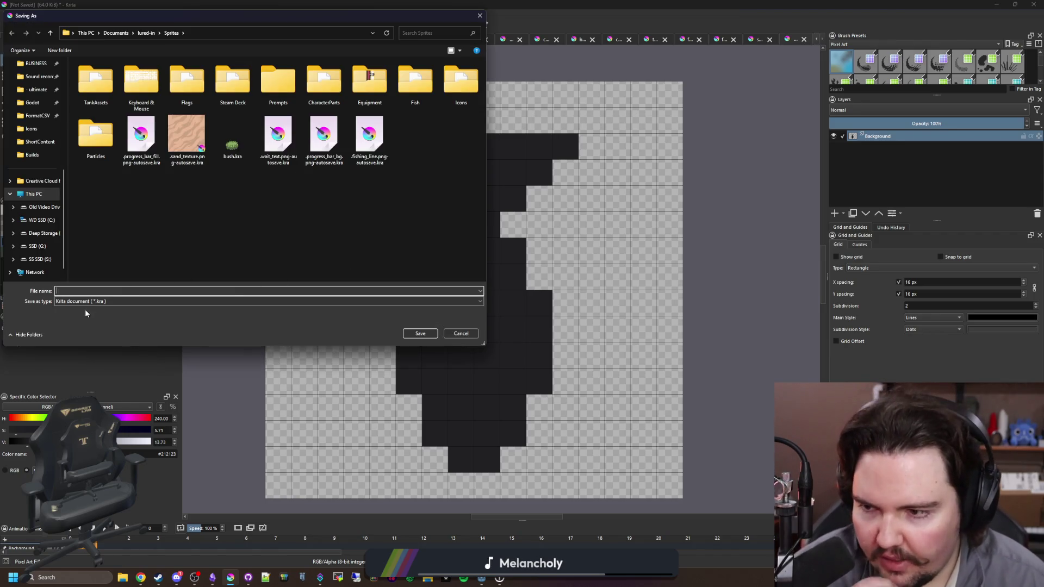
{"action": "left_click", "coordinate": [91, 302]}
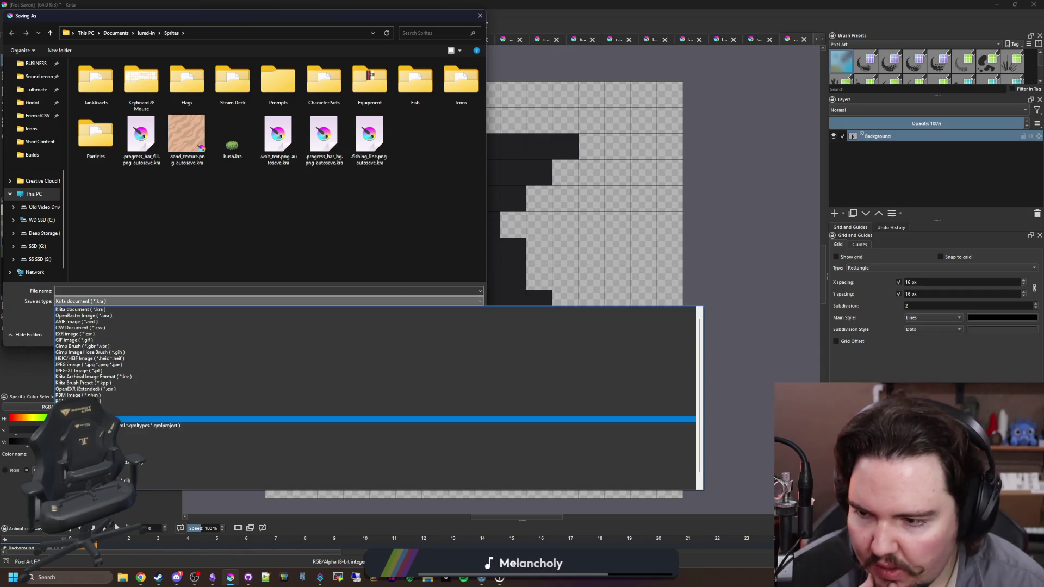
{"action": "left_click", "coordinate": [247, 407]}
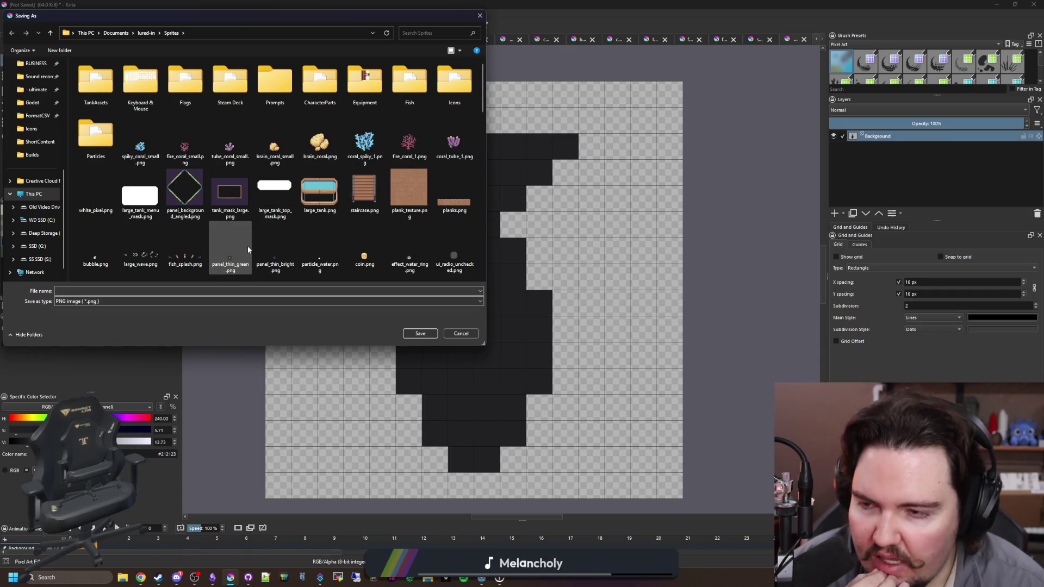
{"action": "left_click", "coordinate": [122, 292]}
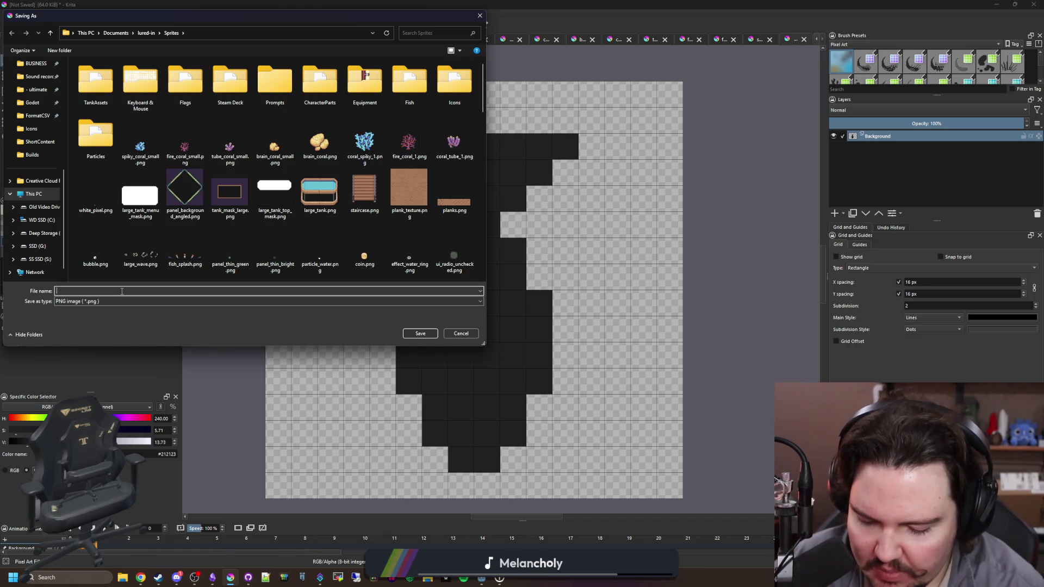
{"action": "type", "text": "fish_"}
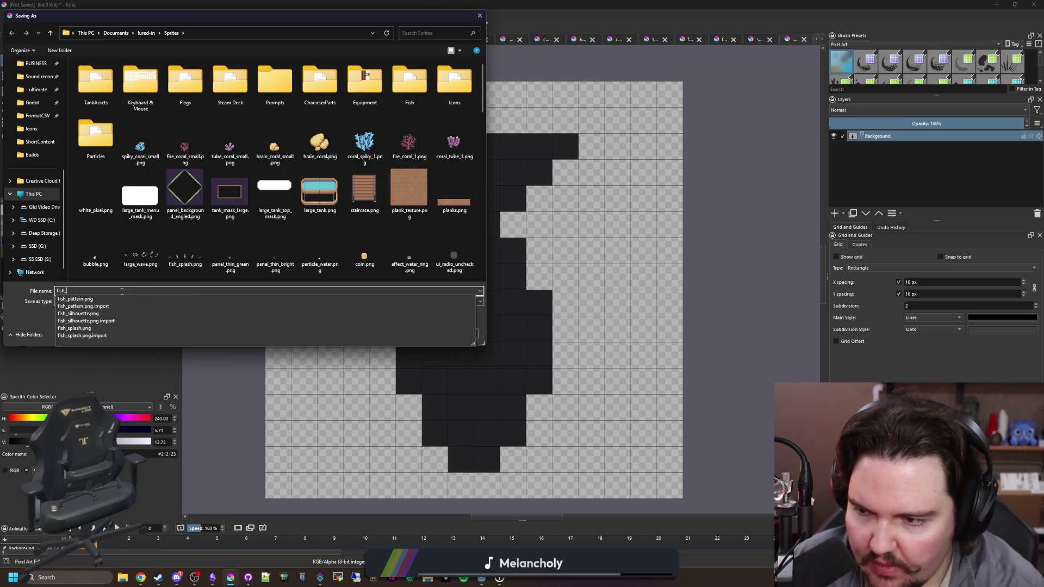
{"action": "type", "text": "top_down"}
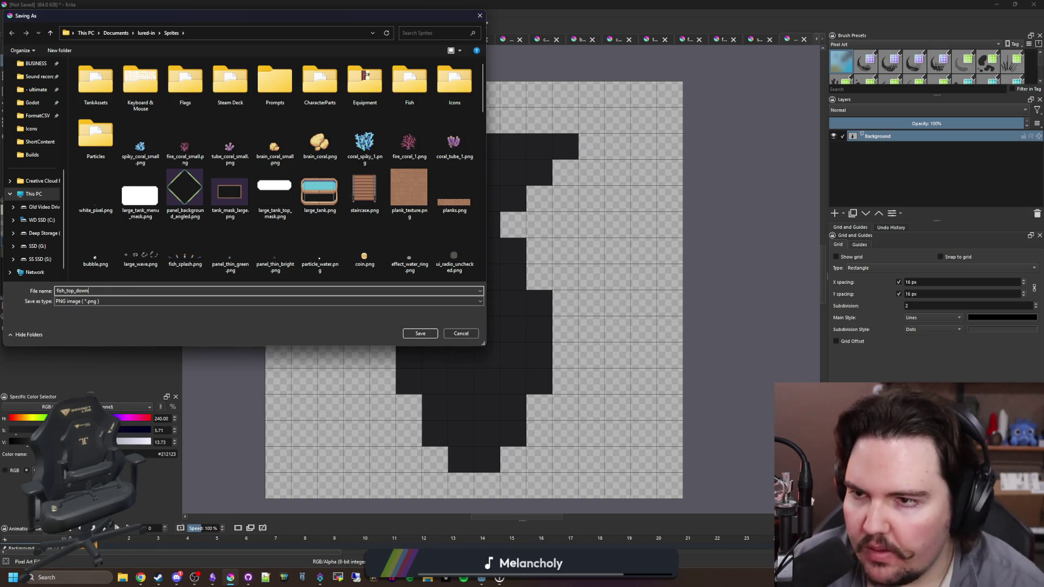
{"action": "key", "text": "Return"}
{"action": "left_click", "coordinate": [559, 363]}
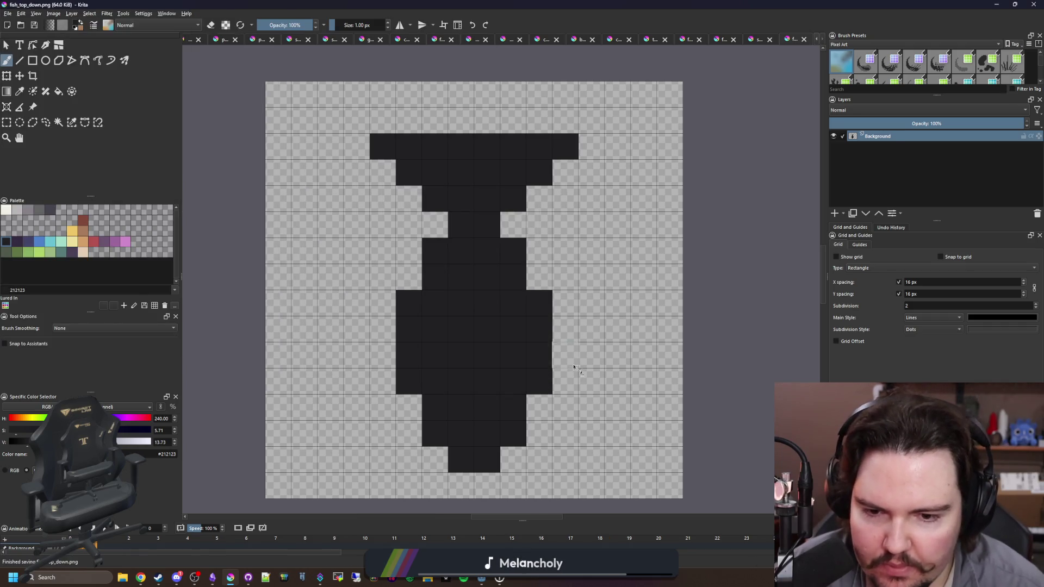
{"action": "key", "text": "alt+Tab"}
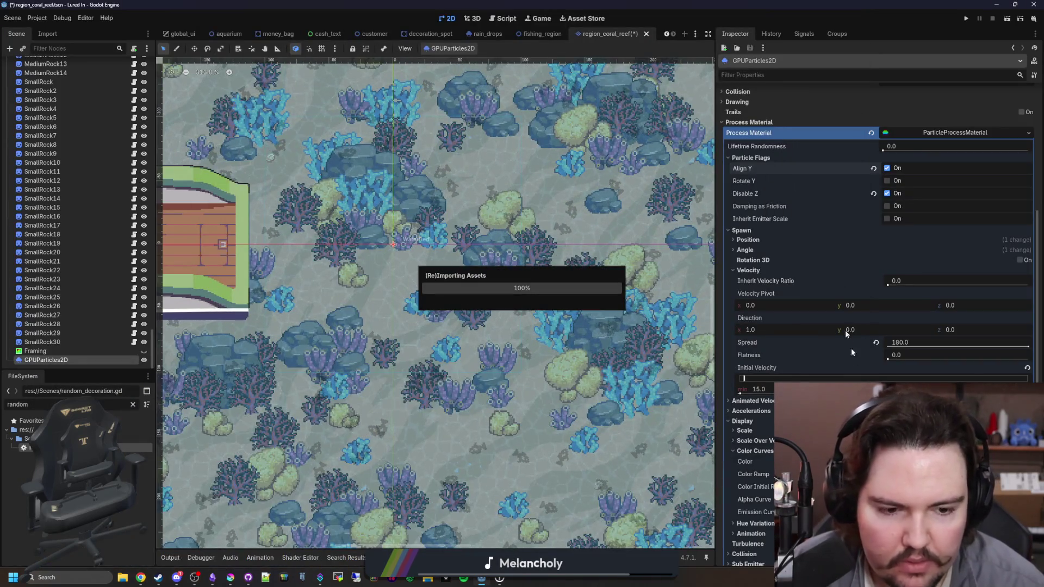
Back in Godot after the reimport, scroll the GPUParticles2D Inspector up to the Texture slot.
{"action": "scroll", "coordinate": [805, 294], "scroll_direction": "up", "scroll_amount": 2}
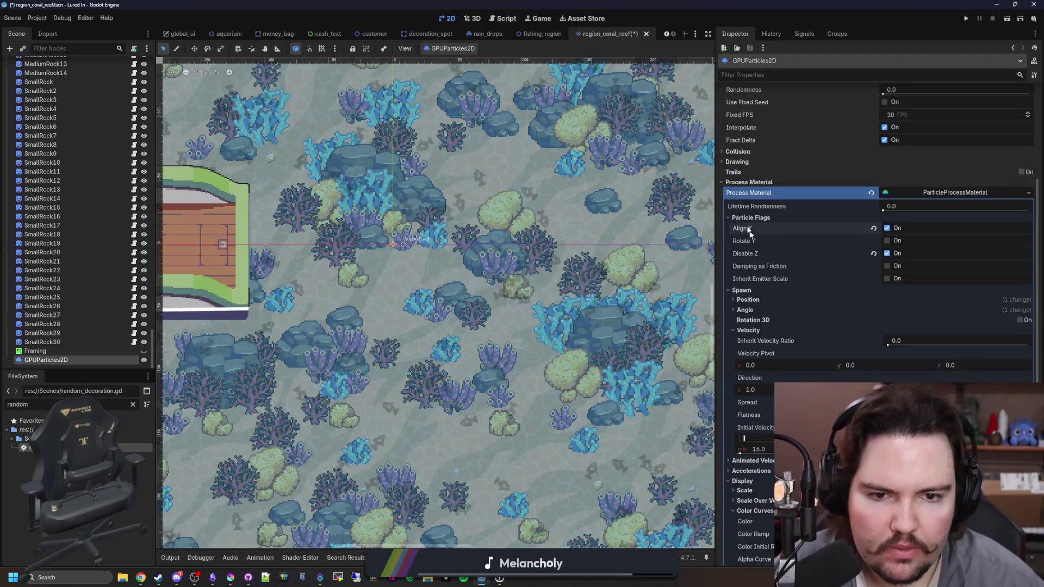
{"action": "scroll", "coordinate": [771, 279], "scroll_direction": "down", "scroll_amount": 5}
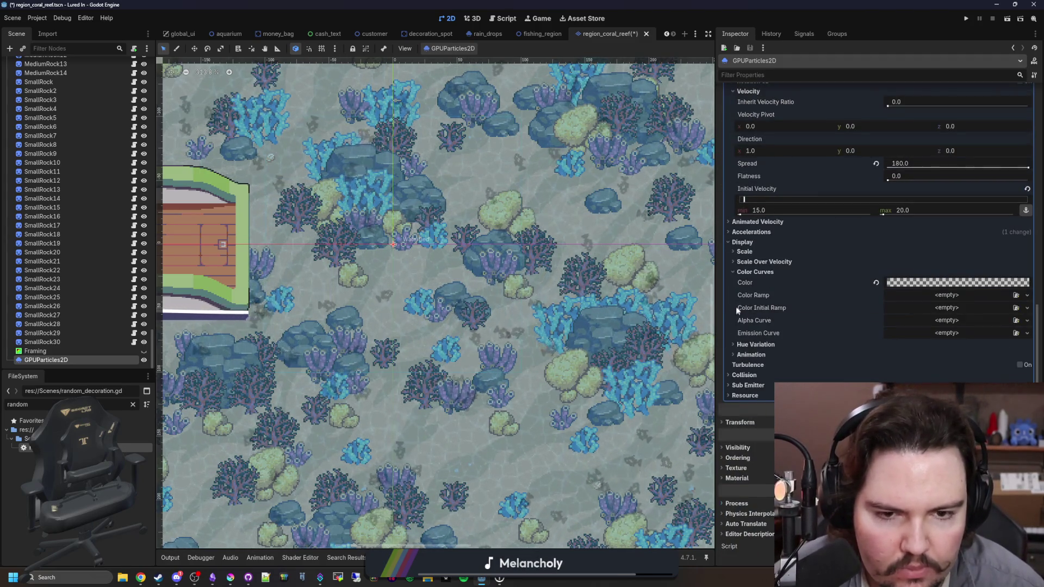
{"action": "scroll", "coordinate": [767, 341], "scroll_direction": "up", "scroll_amount": 2}
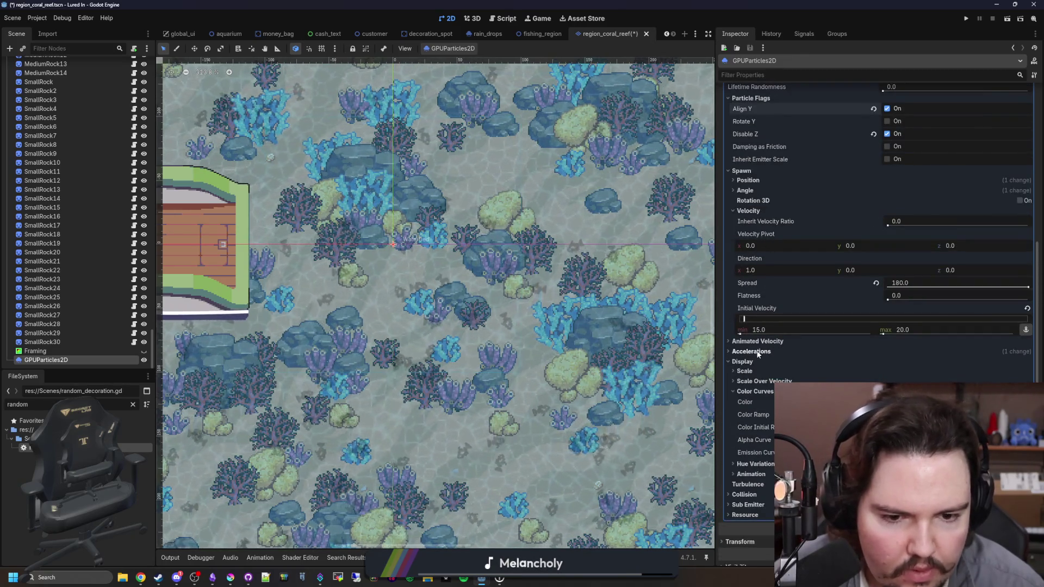
{"action": "scroll", "coordinate": [788, 302], "scroll_direction": "up", "scroll_amount": 5}
{"action": "right_click", "coordinate": [946, 163]}
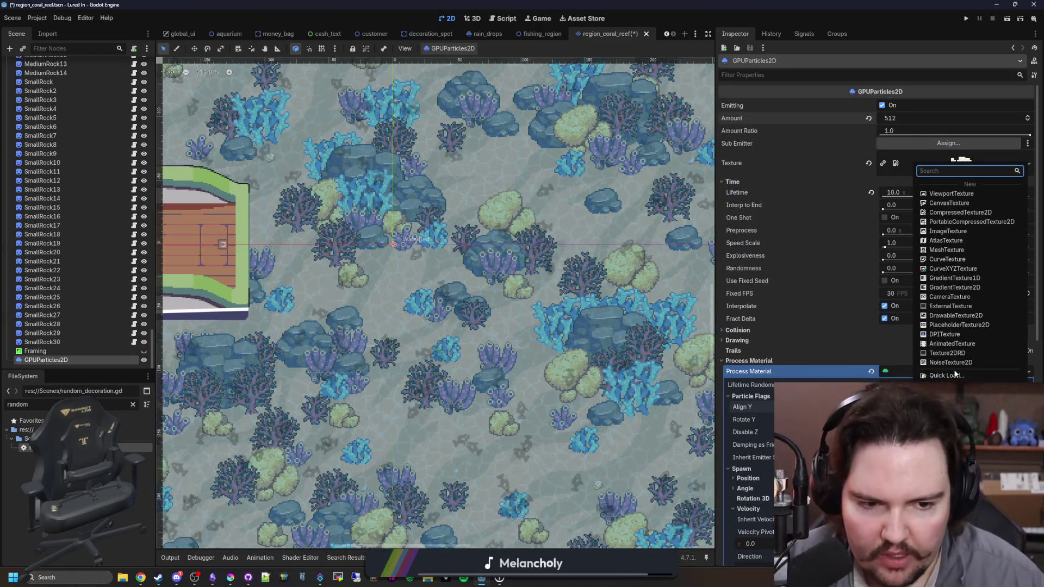
Browse the Select Texture2D picker for an existing particle texture image.
{"action": "left_click", "coordinate": [925, 374]}
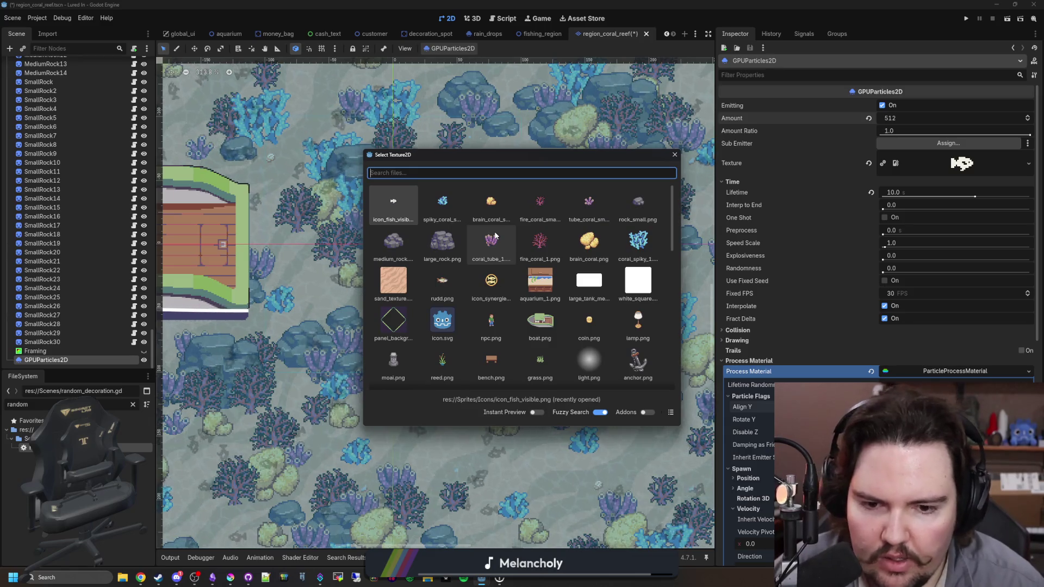
{"action": "scroll", "coordinate": [495, 235], "scroll_direction": "down", "scroll_amount": 5}
{"action": "scroll", "coordinate": [494, 231], "scroll_direction": "down", "scroll_amount": 5}
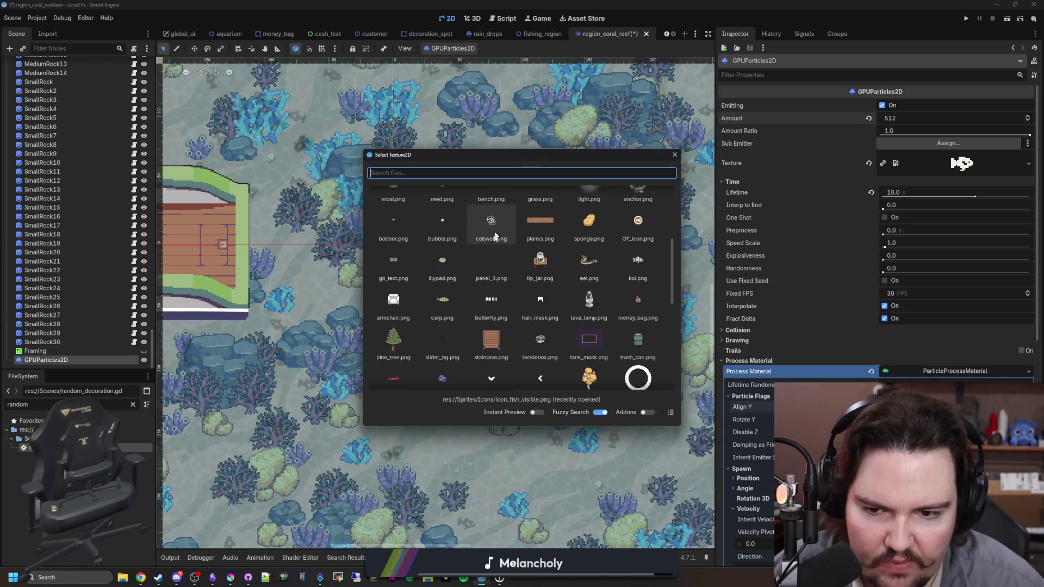
{"action": "scroll", "coordinate": [456, 307], "scroll_direction": "down", "scroll_amount": 4}
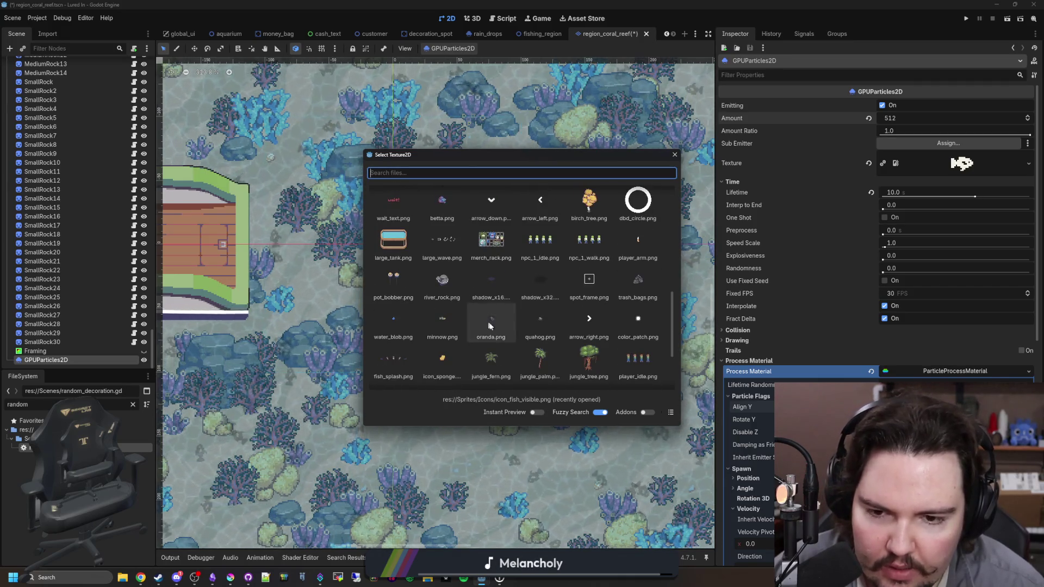
{"action": "scroll", "coordinate": [546, 327], "scroll_direction": "down", "scroll_amount": 3}
{"action": "scroll", "coordinate": [543, 326], "scroll_direction": "down", "scroll_amount": 1}
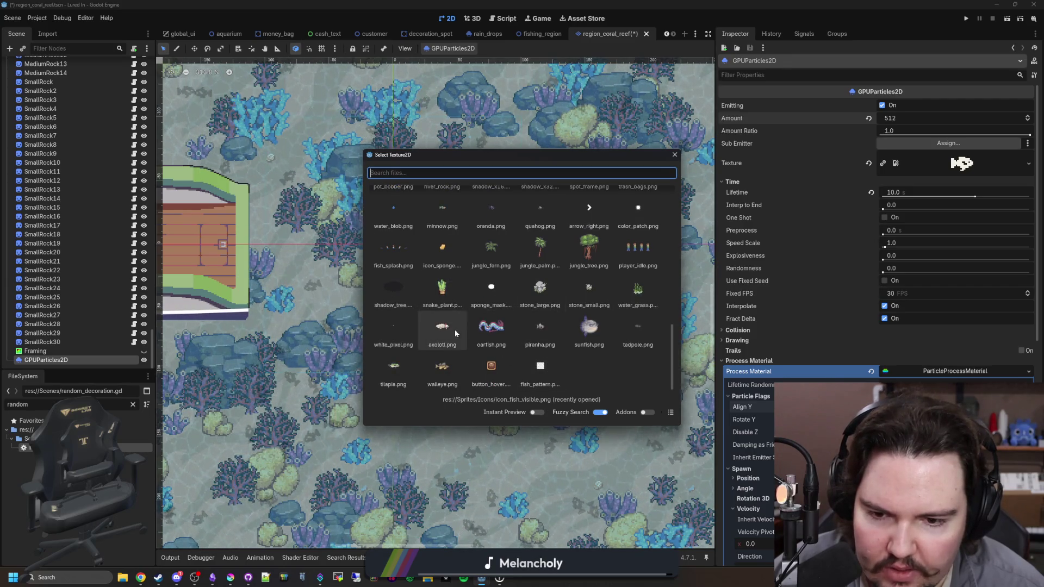
{"action": "scroll", "coordinate": [434, 361], "scroll_direction": "up", "scroll_amount": 1}
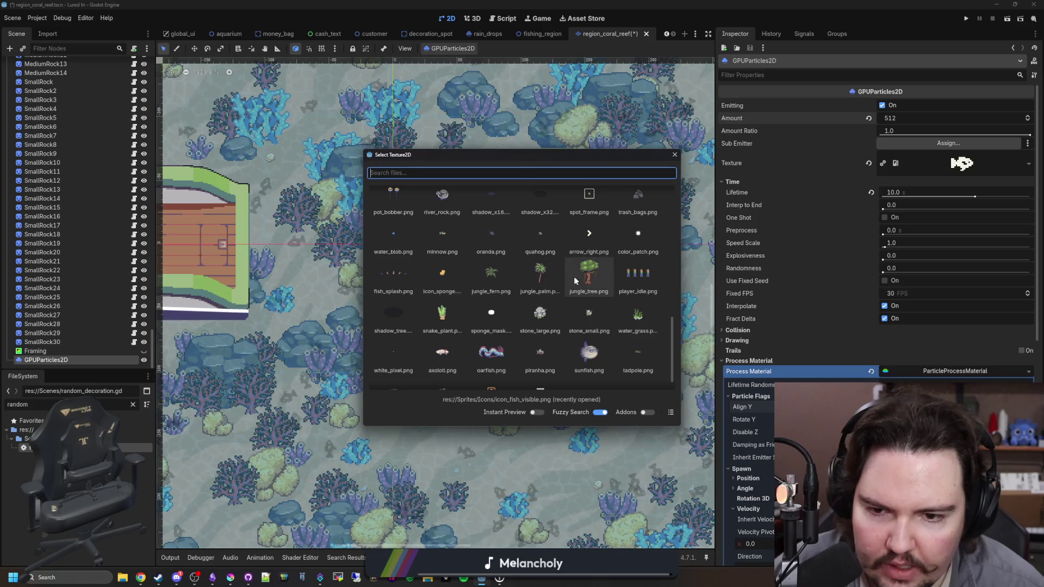
{"action": "scroll", "coordinate": [462, 302], "scroll_direction": "down", "scroll_amount": 1}
{"action": "scroll", "coordinate": [550, 319], "scroll_direction": "up", "scroll_amount": 5}
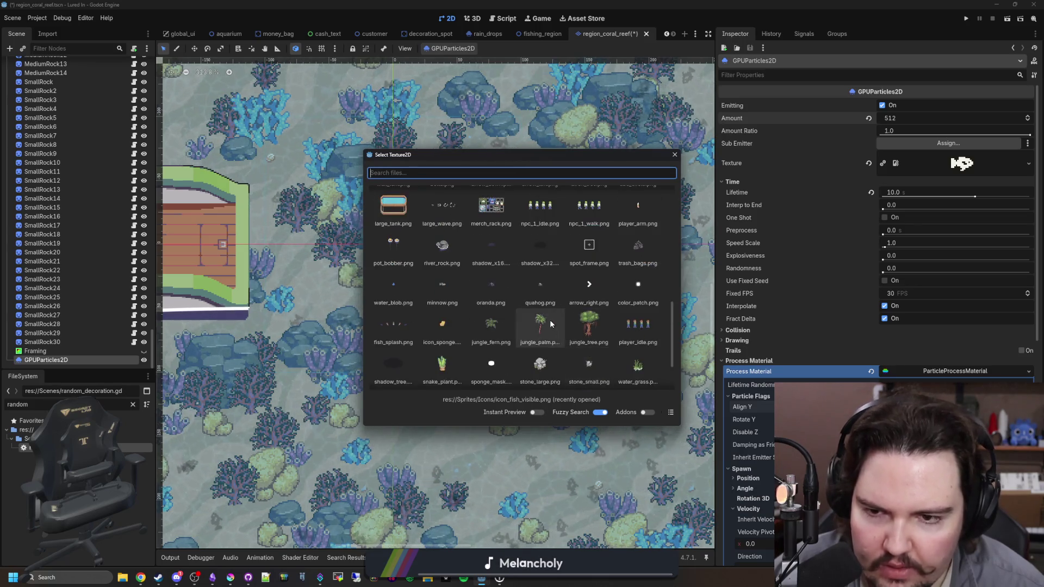
{"action": "scroll", "coordinate": [498, 336], "scroll_direction": "up", "scroll_amount": 10}
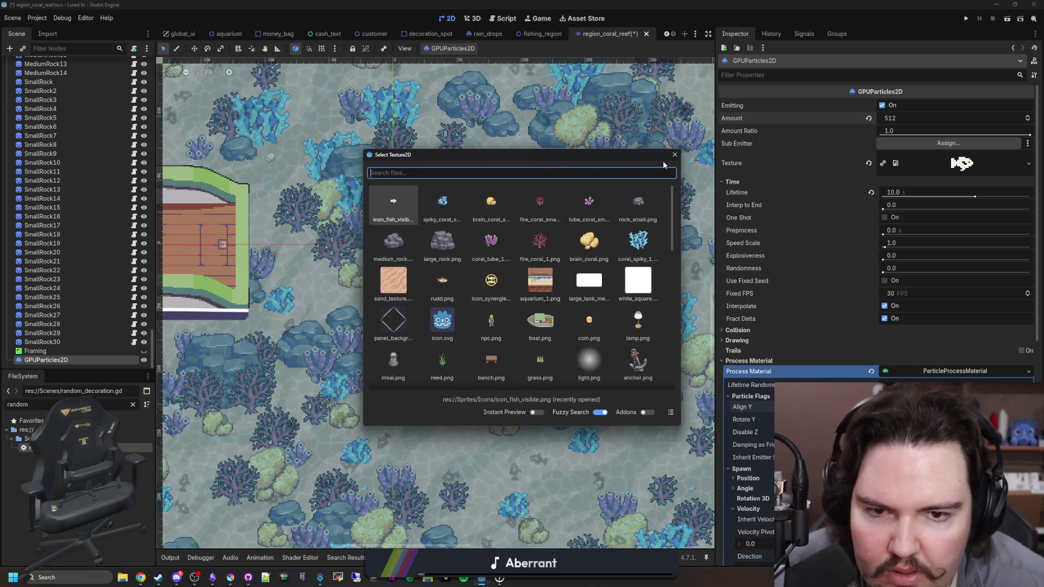
Dismiss the texture picker and choose Load on the Texture slot for a file dialog.
{"action": "double_click", "coordinate": [392, 202]}
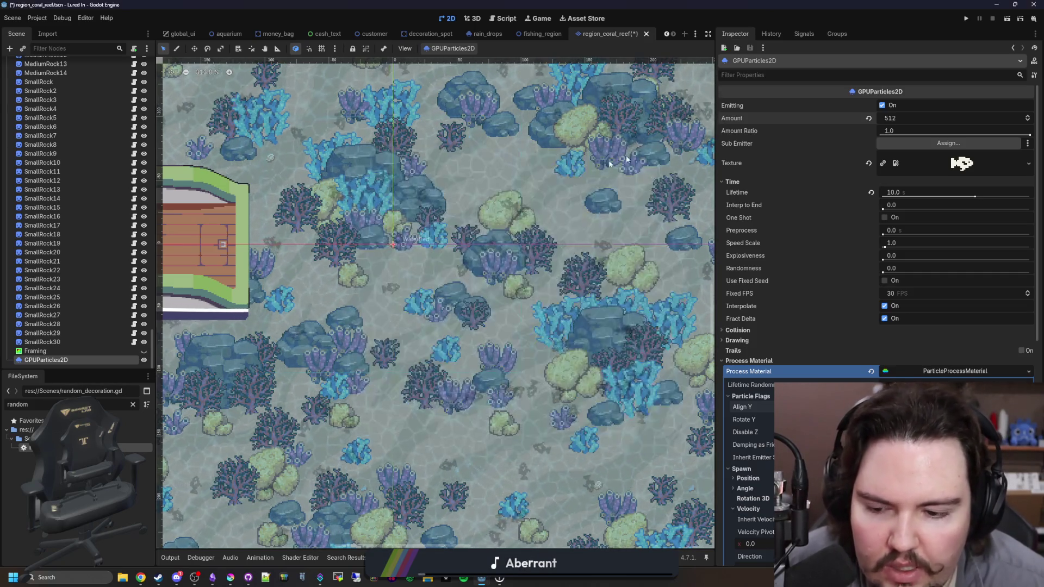
{"action": "right_click", "coordinate": [935, 158]}
{"action": "left_click", "coordinate": [946, 382]}
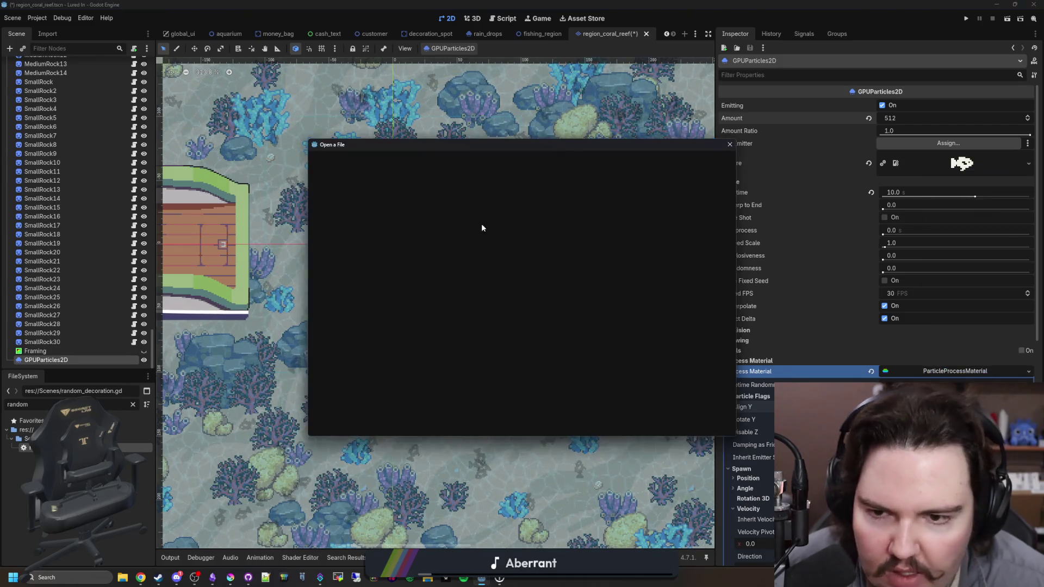
Assign res://Sprites/fish_top_down.png as the emitter's texture, then return to Krita.
{"action": "double_click", "coordinate": [444, 263]}
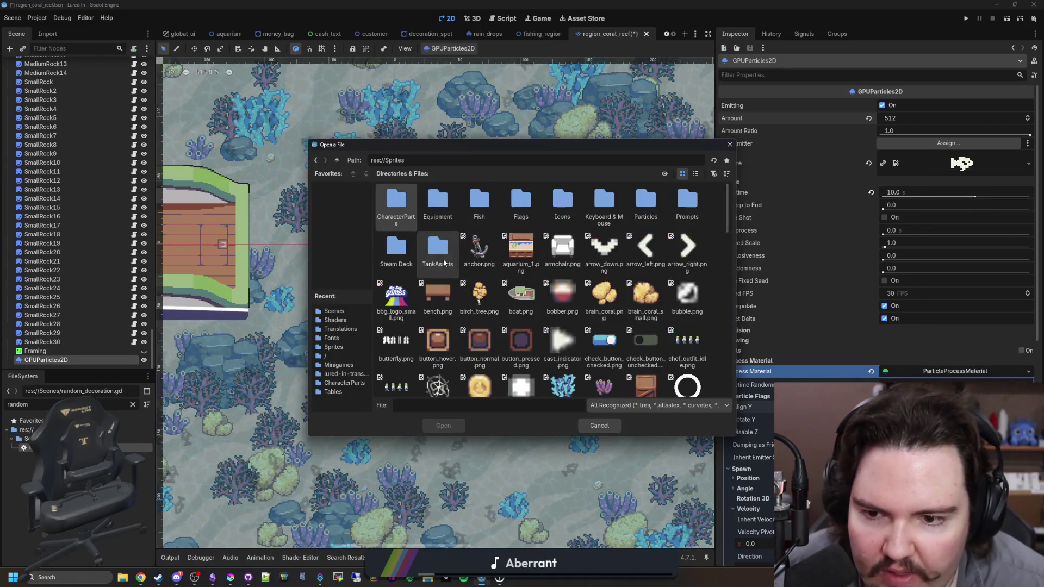
{"action": "scroll", "coordinate": [535, 299], "scroll_direction": "down", "scroll_amount": 4}
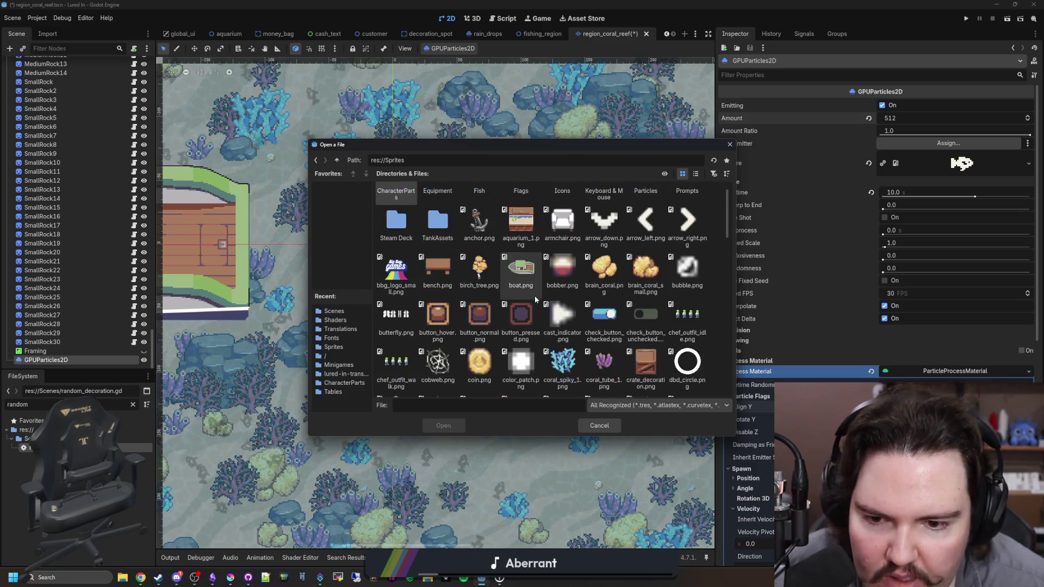
{"action": "scroll", "coordinate": [544, 294], "scroll_direction": "down", "scroll_amount": 4}
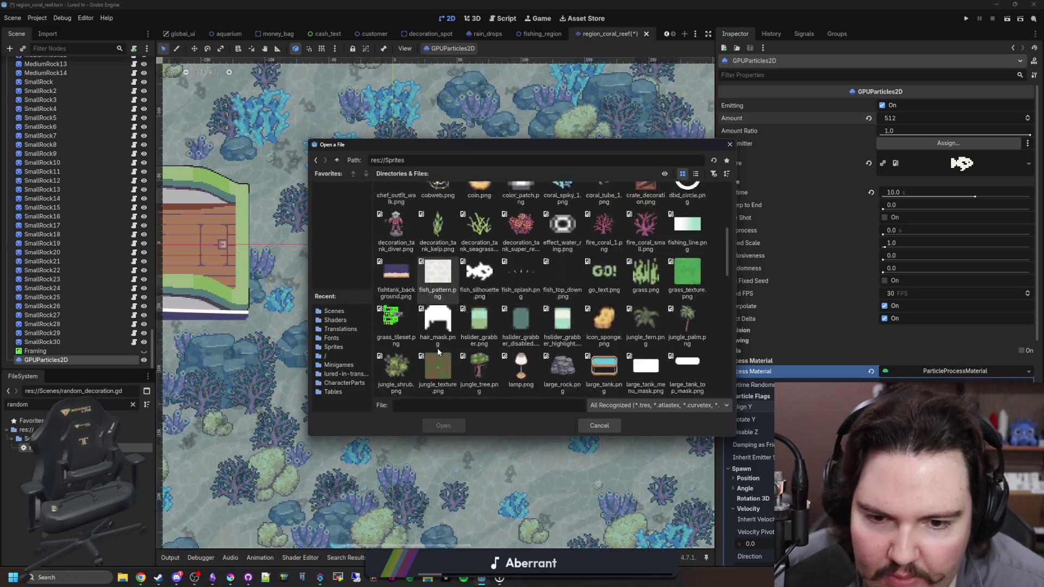
{"action": "double_click", "coordinate": [567, 265]}
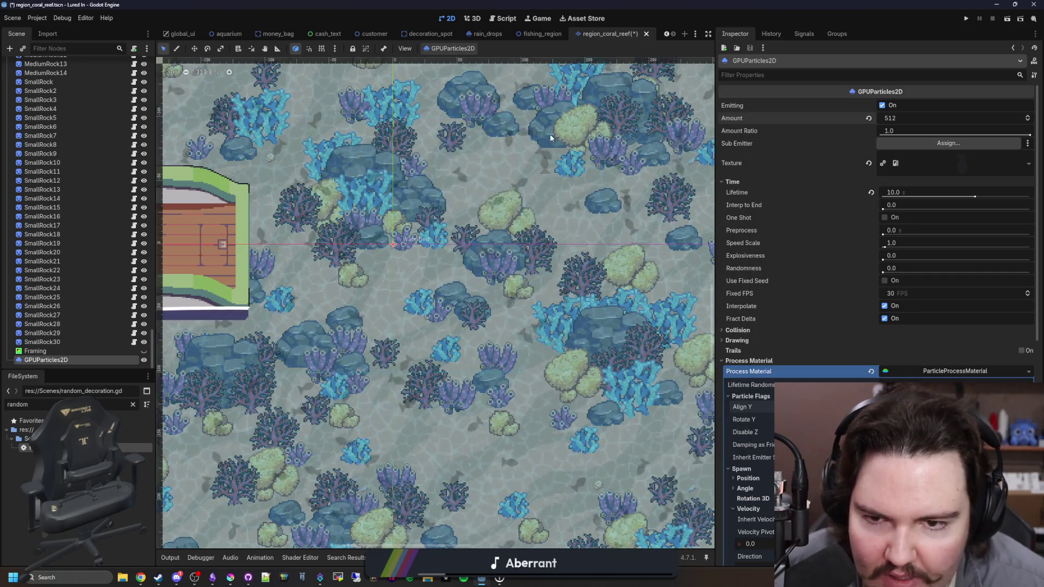
{"action": "scroll", "coordinate": [449, 318], "scroll_direction": "down", "scroll_amount": 3}
{"action": "scroll", "coordinate": [449, 318], "scroll_direction": "down", "scroll_amount": 2}
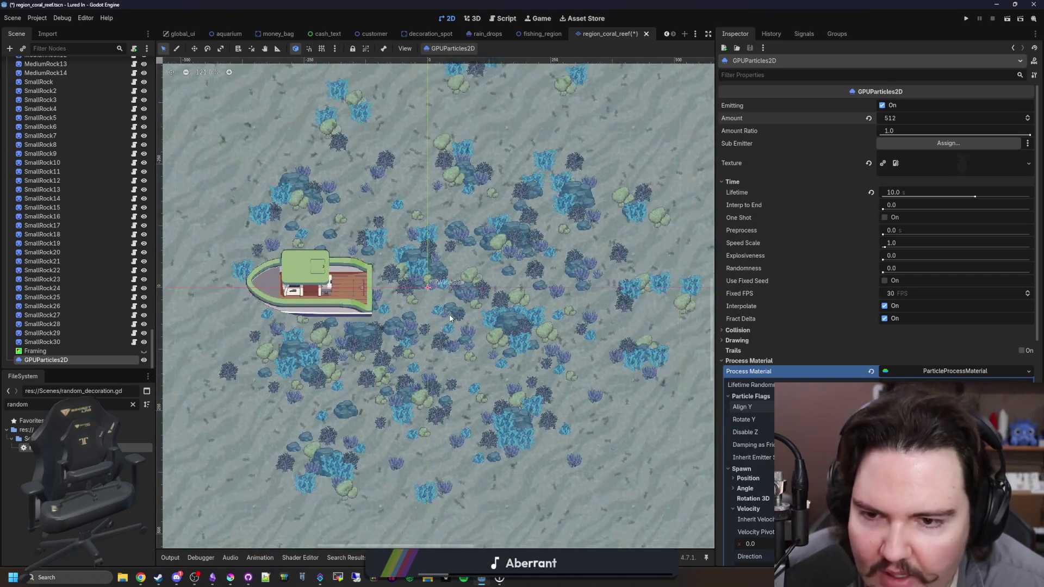
{"action": "scroll", "coordinate": [460, 295], "scroll_direction": "up", "scroll_amount": 4}
{"action": "scroll", "coordinate": [459, 295], "scroll_direction": "up", "scroll_amount": 2}
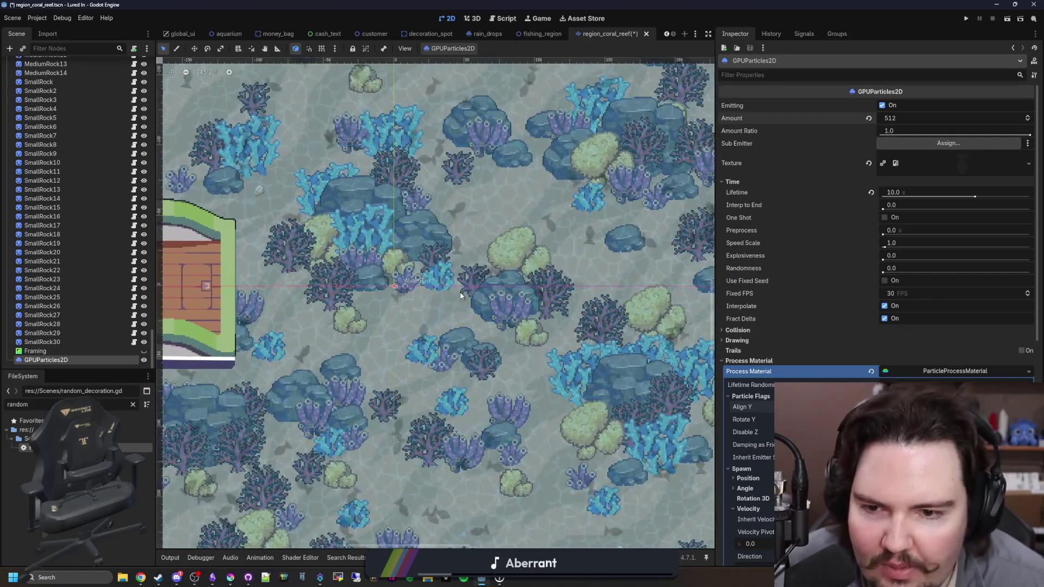
{"action": "left_click", "coordinate": [229, 579]}
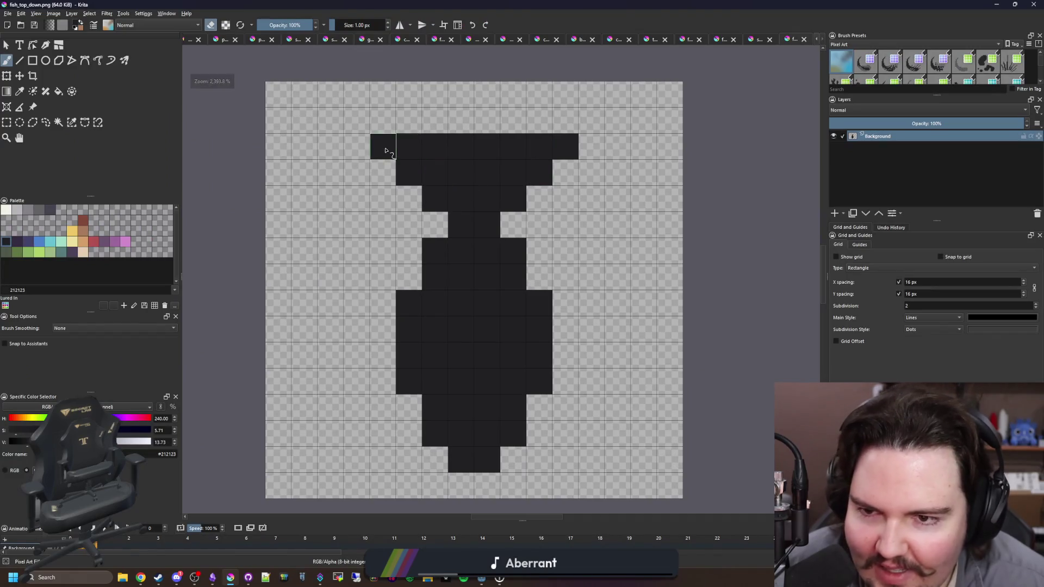
Erase the fish's top-row pixels and its left and right fin columns.
{"action": "left_click", "coordinate": [385, 151]}
{"action": "left_click", "coordinate": [562, 149]}
{"action": "left_click", "coordinate": [456, 153]}
{"action": "scroll", "coordinate": [476, 309], "scroll_direction": "down", "scroll_amount": 2}
{"action": "scroll", "coordinate": [477, 314], "scroll_direction": "up", "scroll_amount": 2}
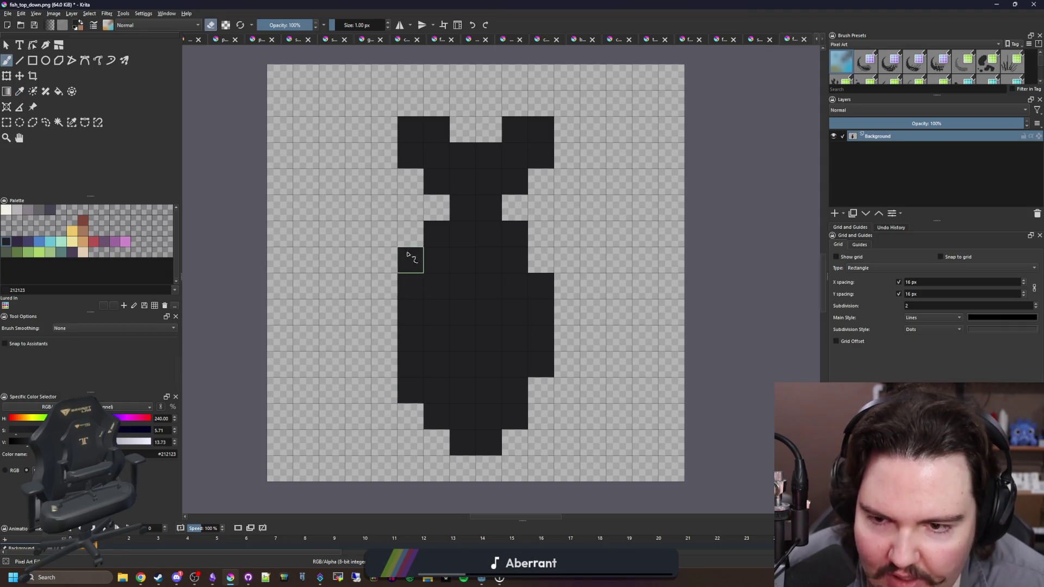
{"action": "left_click_drag", "start_coordinate": [411, 260], "coordinate": [410, 402]}
{"action": "left_click", "coordinate": [436, 233]}
{"action": "left_click_drag", "start_coordinate": [551, 311], "coordinate": [544, 283]}
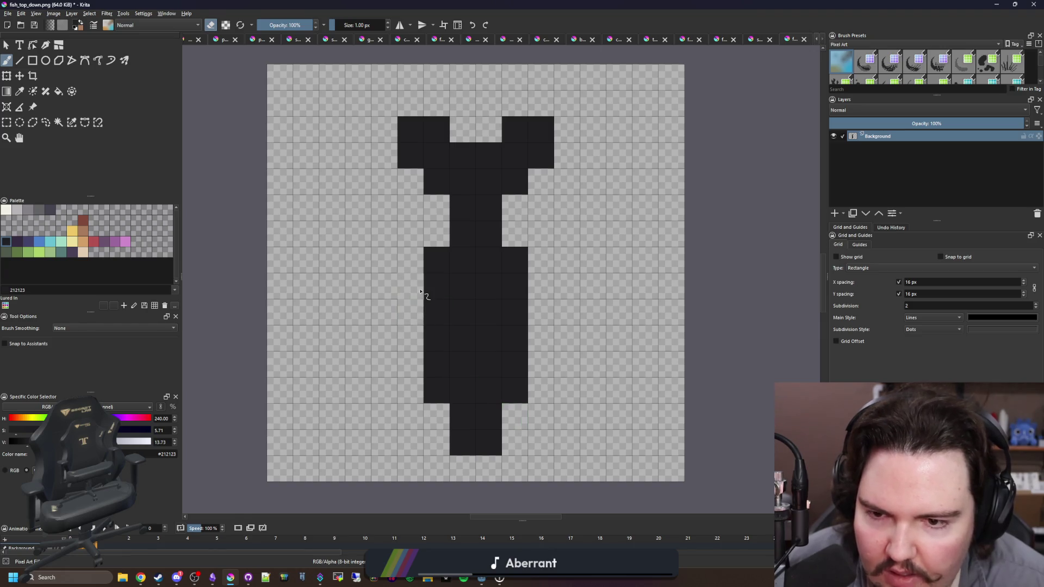
Paint two pixels for a new left fin, undoing the extra right-fin pixels.
{"action": "left_click_drag", "start_coordinate": [406, 353], "coordinate": [359, 338]}
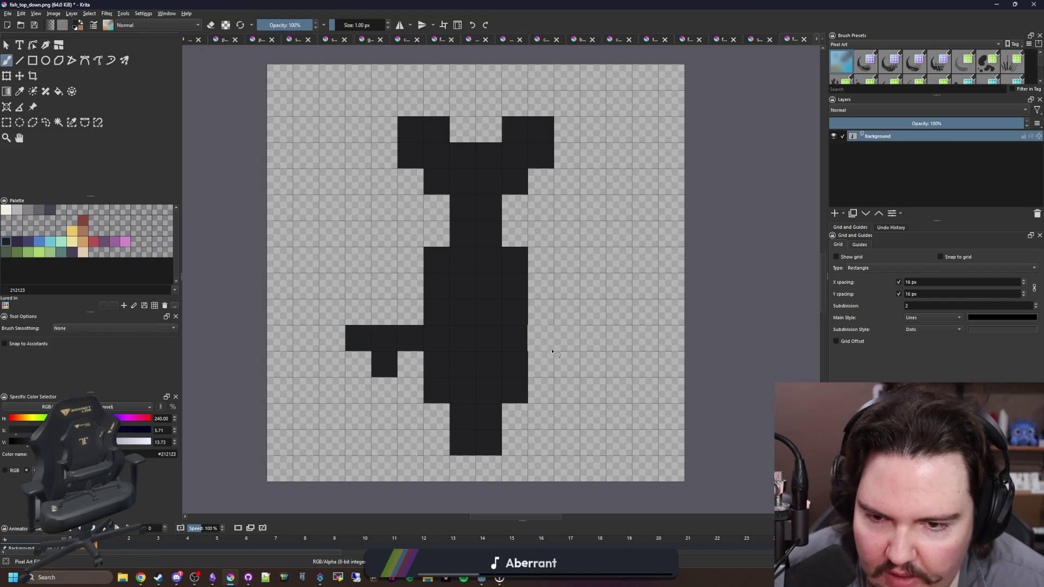
{"action": "left_click_drag", "start_coordinate": [572, 368], "coordinate": [594, 339]}
{"action": "scroll", "coordinate": [437, 341], "scroll_direction": "down", "scroll_amount": 2}
{"action": "scroll", "coordinate": [450, 344], "scroll_direction": "up", "scroll_amount": 2}
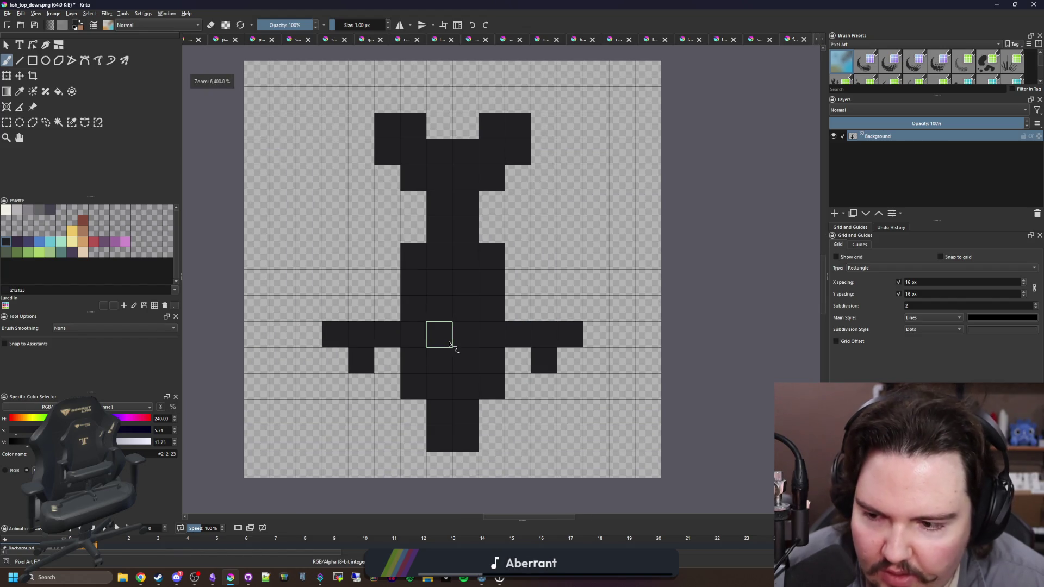
{"action": "key", "text": "ctrl+z"}
{"action": "key", "text": "ctrl+z"}
{"action": "key", "text": "ctrl+z"}
Erase the upper head pixels and extend the dark body upward by two cells.
{"action": "key", "text": "e"}
{"action": "left_click_drag", "start_coordinate": [416, 180], "coordinate": [394, 125]}
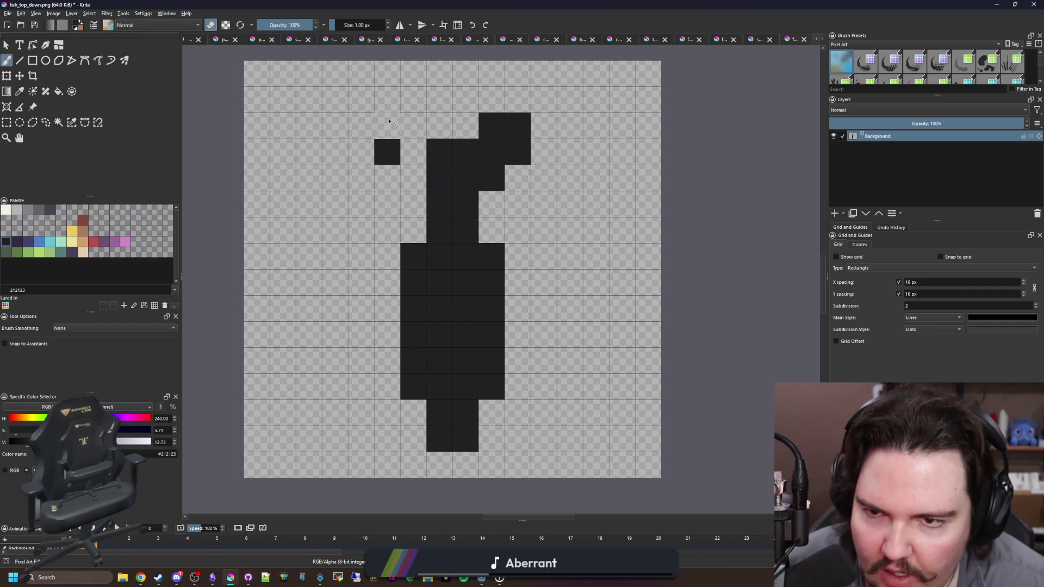
{"action": "left_click_drag", "start_coordinate": [474, 173], "coordinate": [527, 161]}
{"action": "left_click", "coordinate": [460, 134]}
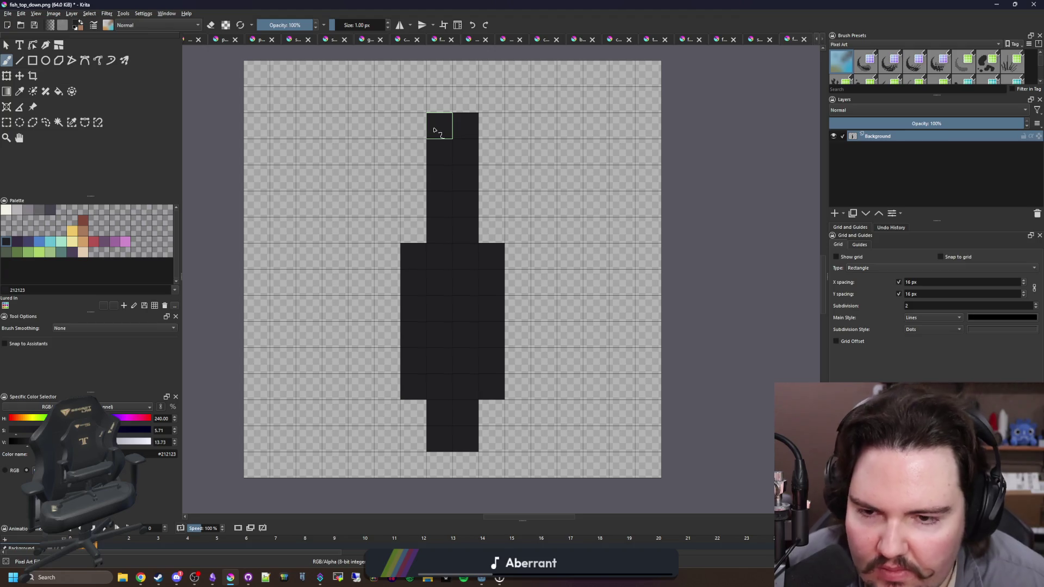
{"action": "left_click_drag", "start_coordinate": [440, 106], "coordinate": [461, 100]}
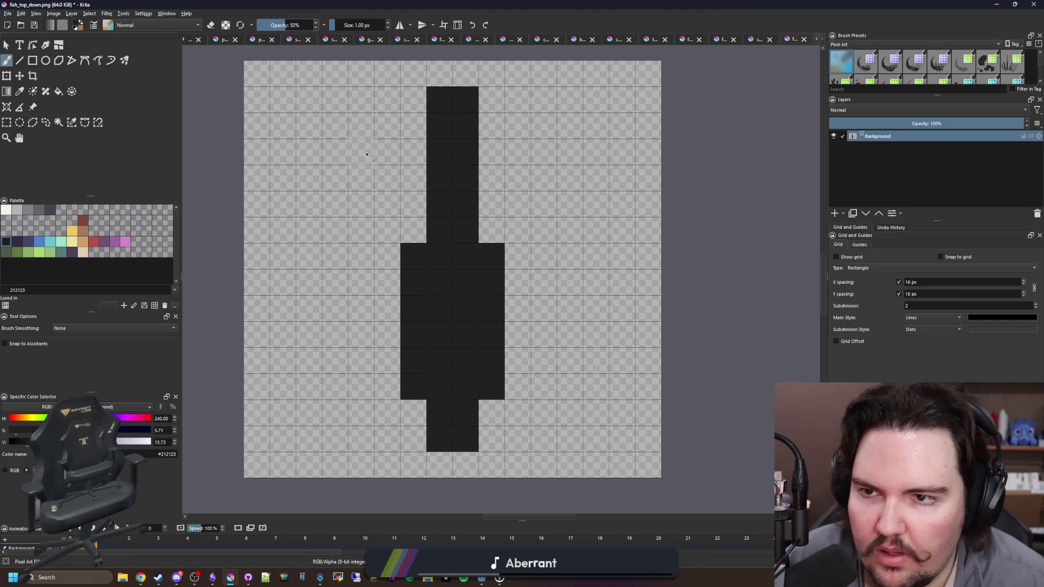
Paint translucent 50%-opacity grey side fins beside the slim dark body.
{"action": "left_click_drag", "start_coordinate": [413, 206], "coordinate": [413, 230]}
{"action": "left_click_drag", "start_coordinate": [491, 230], "coordinate": [492, 218]}
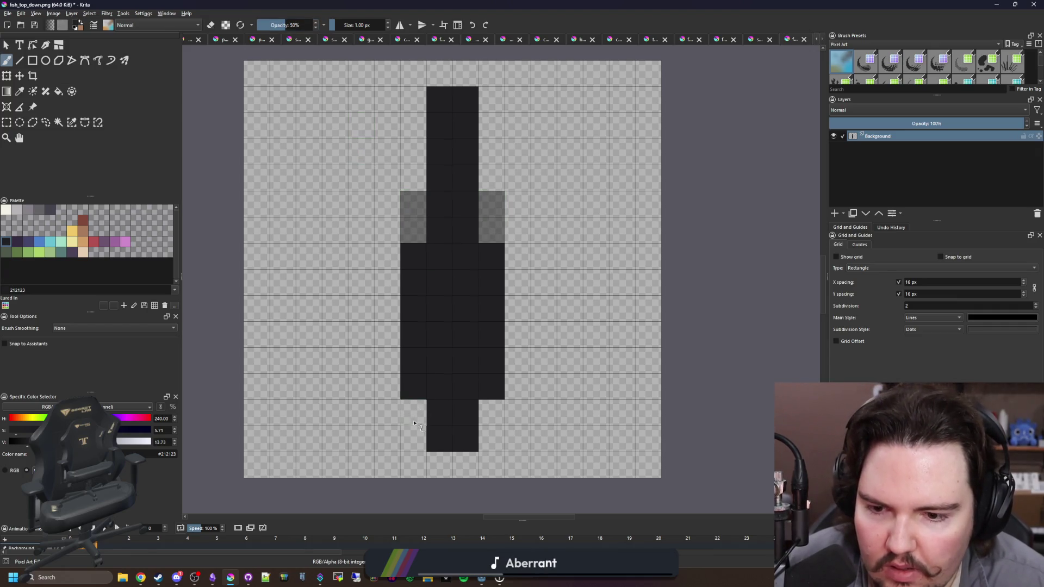
{"action": "scroll", "coordinate": [426, 351], "scroll_direction": "down", "scroll_amount": 2}
{"action": "scroll", "coordinate": [412, 237], "scroll_direction": "up", "scroll_amount": 2}
{"action": "left_click", "coordinate": [418, 210]}
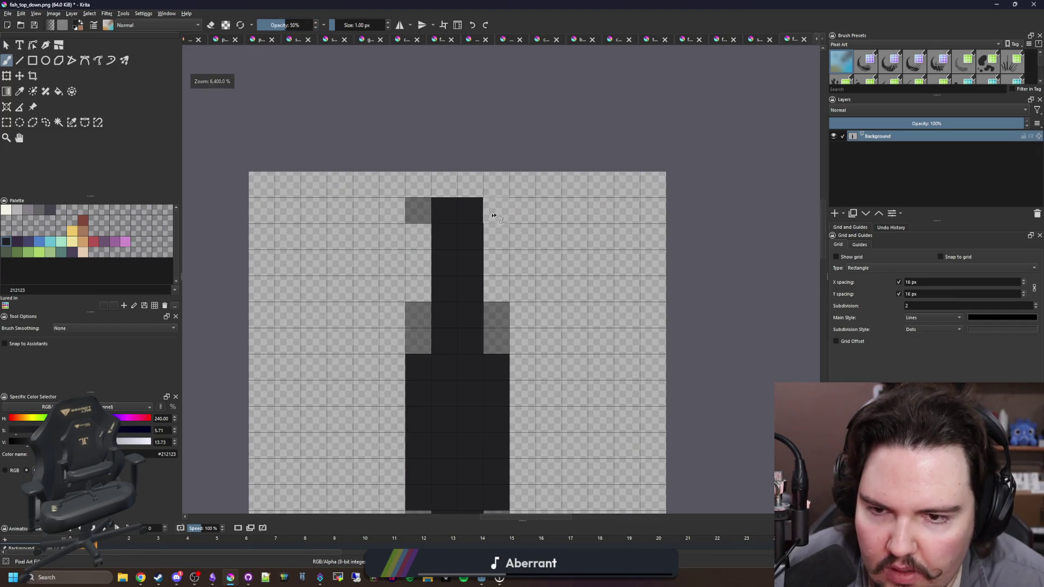
{"action": "left_click", "coordinate": [494, 215]}
{"action": "scroll", "coordinate": [494, 215], "scroll_direction": "down", "scroll_amount": 3}
{"action": "scroll", "coordinate": [426, 160], "scroll_direction": "up", "scroll_amount": 2}
Save the reshaped fish back to PNG, confirming the export settings.
{"action": "key", "text": "ctrl+s"}
{"action": "left_click", "coordinate": [550, 362]}
{"action": "key", "text": "alt+Tab"}
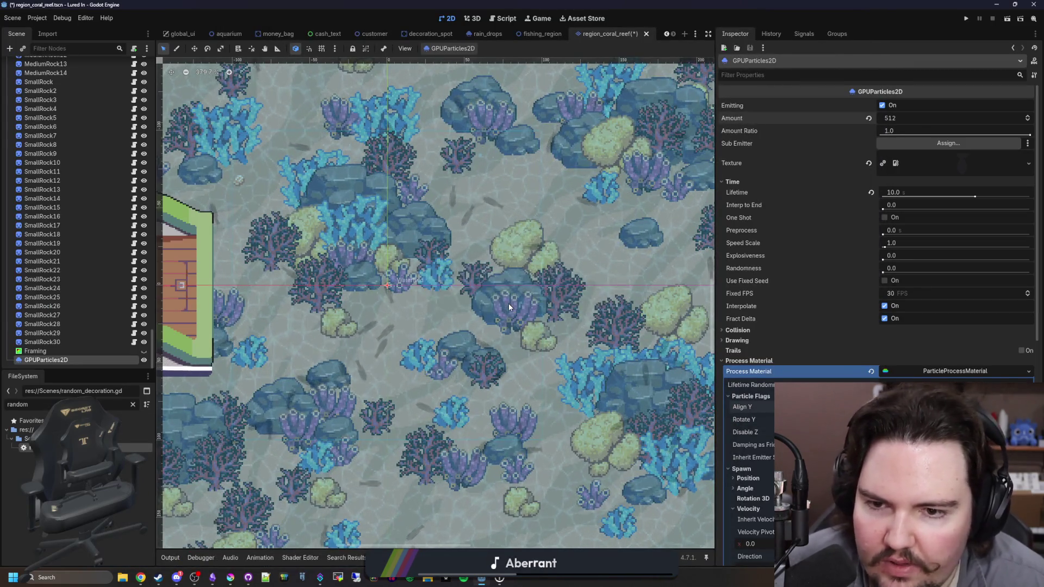
Collapse Process Material and inspect the slim dark fish particles drifting among the coral.
{"action": "scroll", "coordinate": [508, 303], "scroll_direction": "down", "scroll_amount": 2}
{"action": "scroll", "coordinate": [508, 303], "scroll_direction": "up", "scroll_amount": 3}
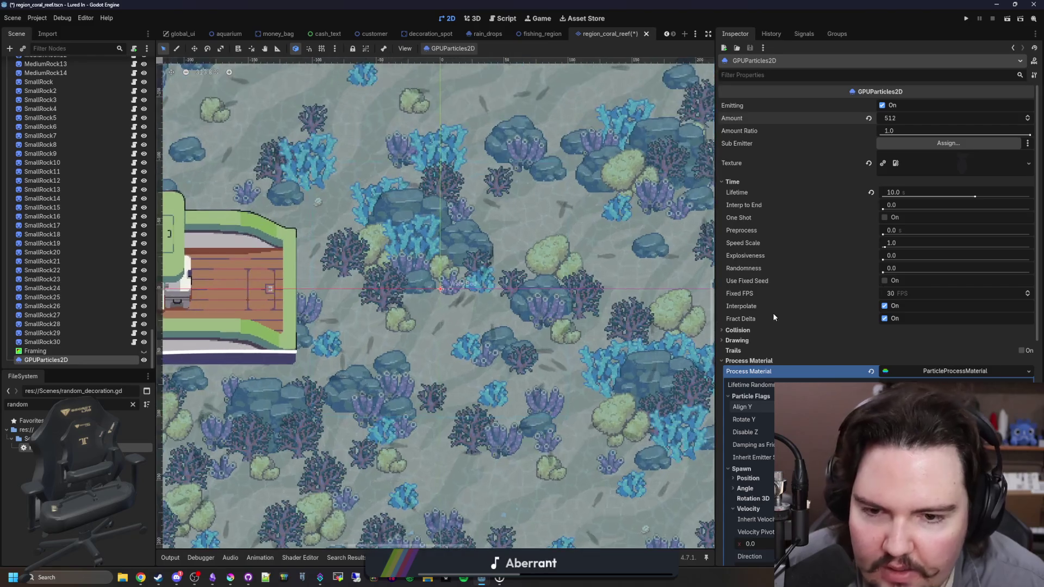
{"action": "left_click", "coordinate": [752, 363]}
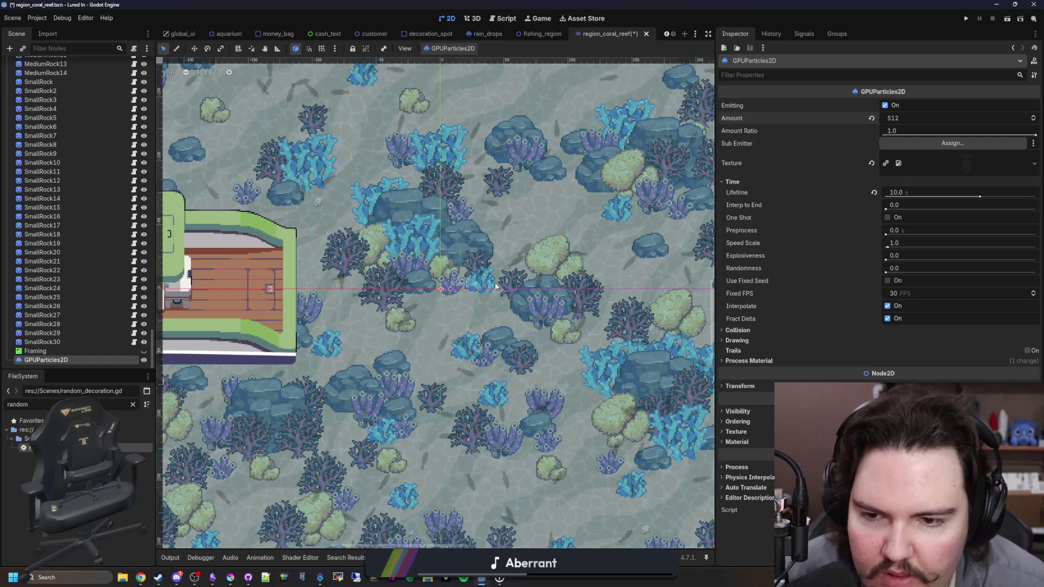
{"action": "scroll", "coordinate": [493, 283], "scroll_direction": "down", "scroll_amount": 1}
{"action": "scroll", "coordinate": [493, 283], "scroll_direction": "down", "scroll_amount": 1}
{"action": "scroll", "coordinate": [493, 284], "scroll_direction": "up", "scroll_amount": 2}
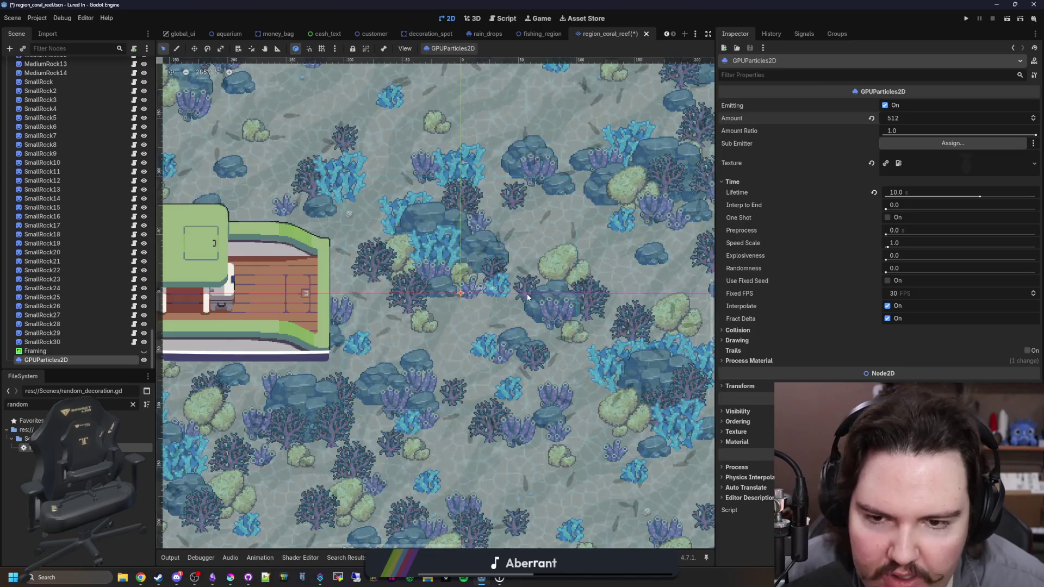
{"action": "scroll", "coordinate": [515, 294], "scroll_direction": "down", "scroll_amount": 5}
{"action": "scroll", "coordinate": [511, 260], "scroll_direction": "up", "scroll_amount": 3}
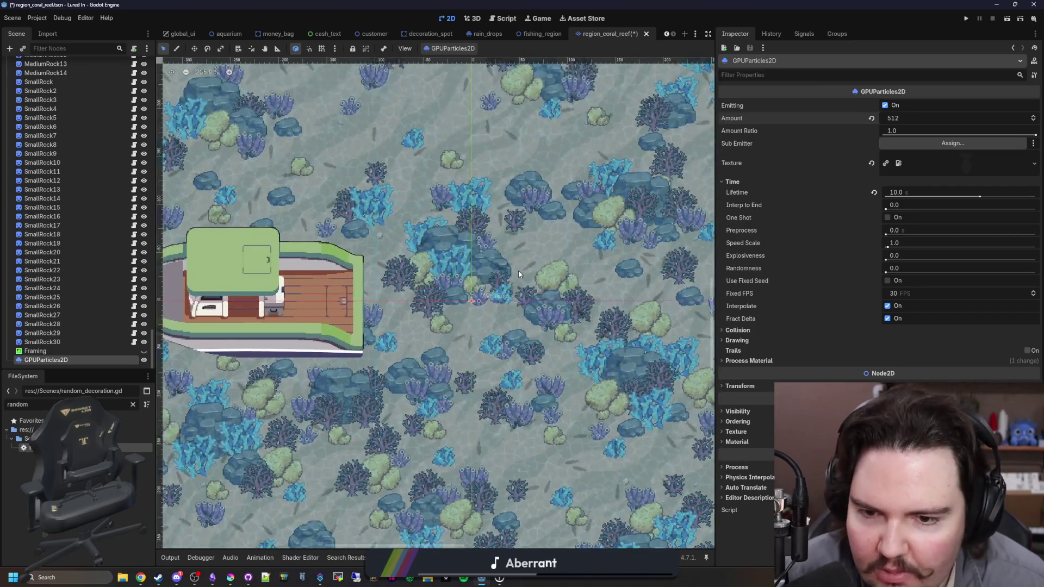
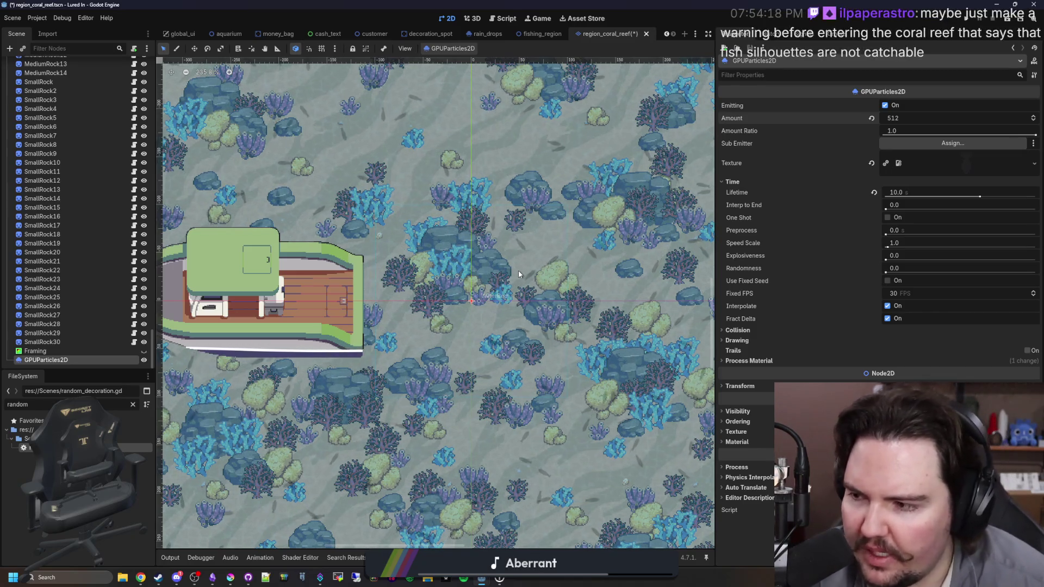
Set the GPUParticles2D emitter's Amount to 128.
{"action": "scroll", "coordinate": [556, 375], "scroll_direction": "up", "scroll_amount": 5}
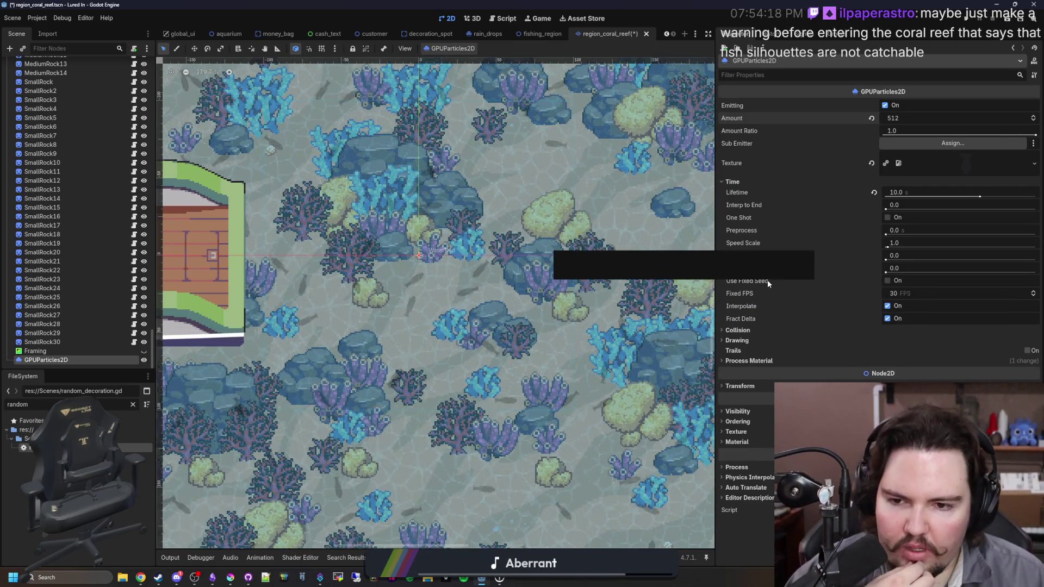
{"action": "left_click", "coordinate": [917, 118]}
{"action": "type", "text": "128"}
{"action": "key", "text": "Return"}
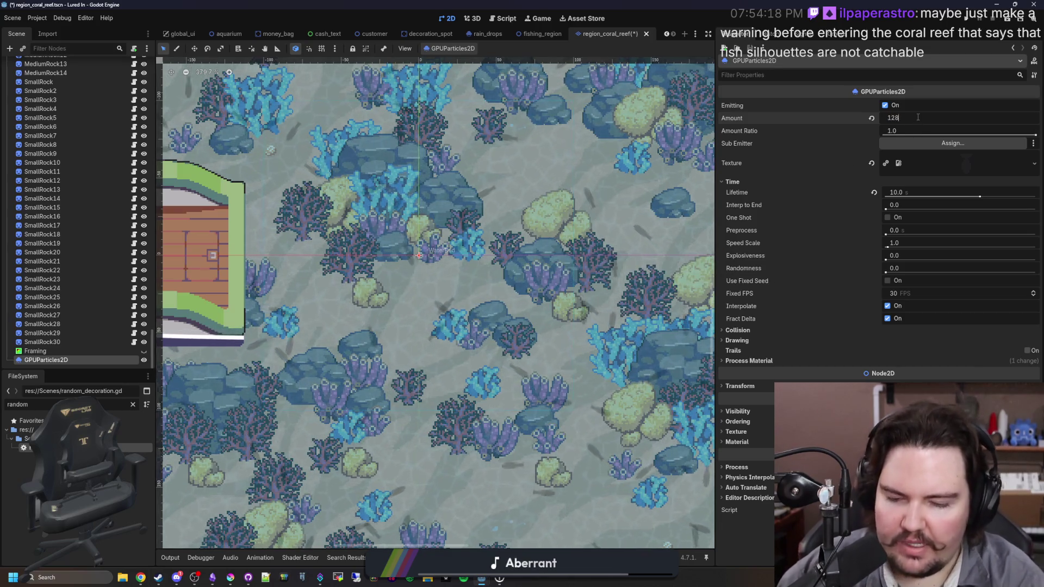
Expand the Process Material and scroll down to its Color Curves.
{"action": "scroll", "coordinate": [543, 303], "scroll_direction": "down", "scroll_amount": 3}
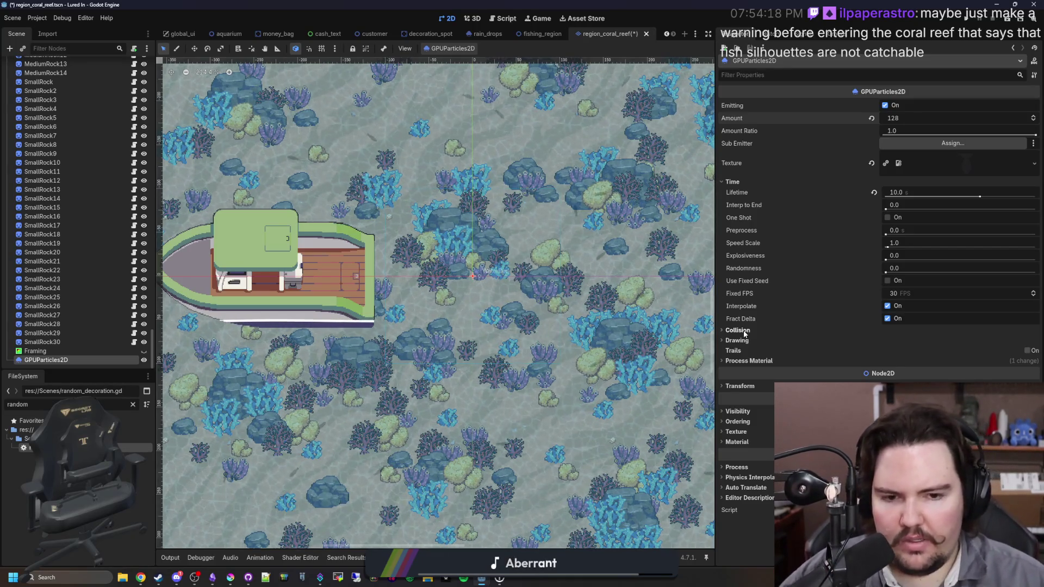
{"action": "left_click", "coordinate": [725, 181]}
{"action": "left_click", "coordinate": [725, 181]}
{"action": "left_click", "coordinate": [725, 181]}
{"action": "left_click", "coordinate": [725, 181]}
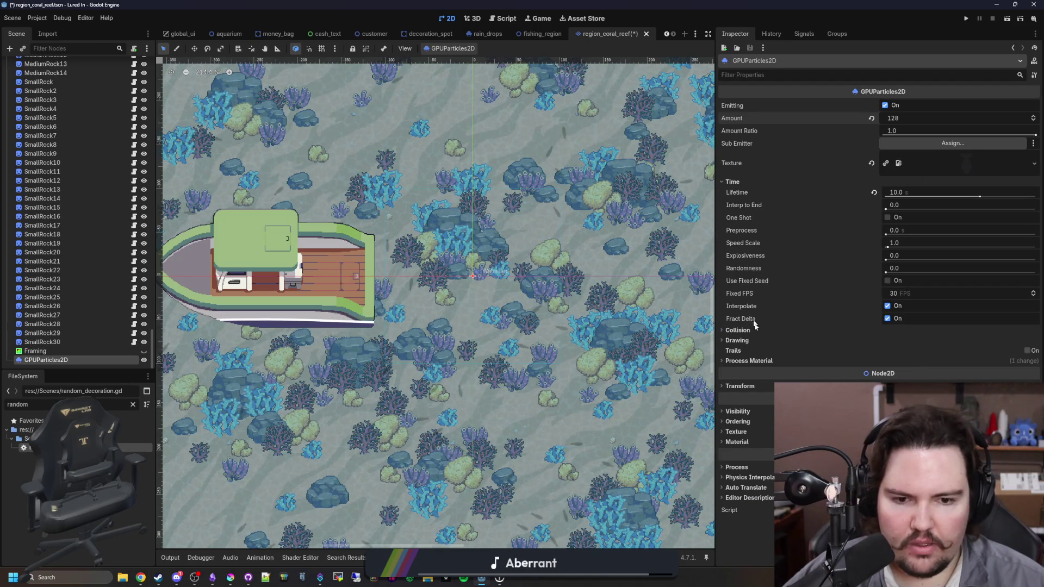
{"action": "left_click", "coordinate": [758, 361]}
{"action": "scroll", "coordinate": [876, 326], "scroll_direction": "down", "scroll_amount": 5}
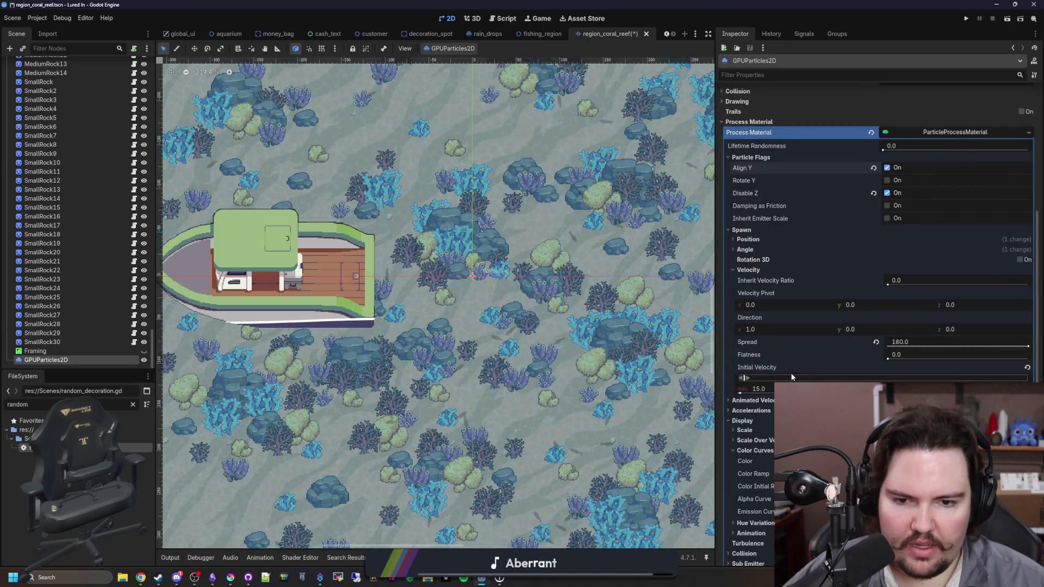
{"action": "scroll", "coordinate": [791, 361], "scroll_direction": "down", "scroll_amount": 3}
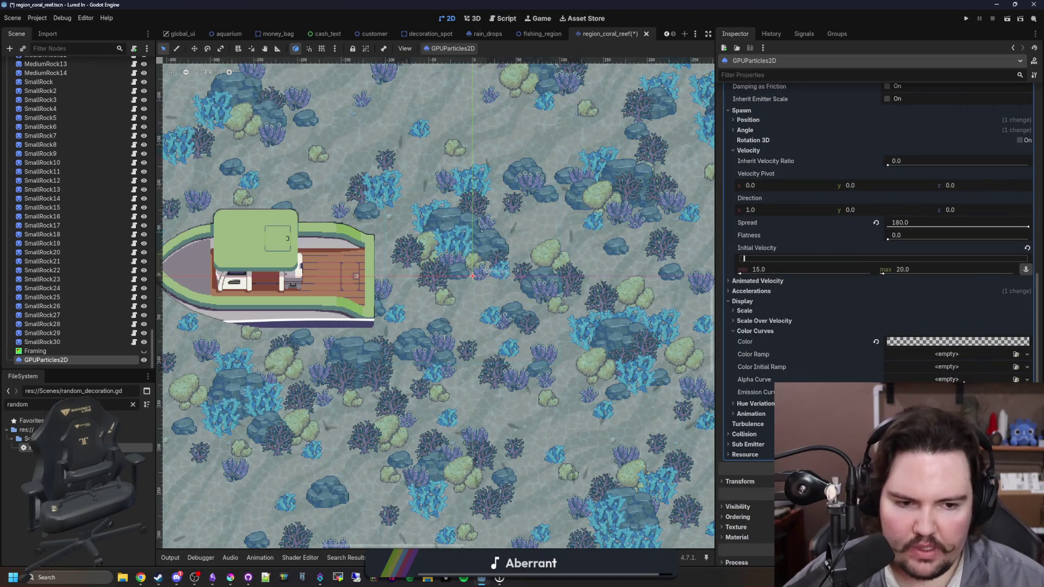
Assign a new CurveTexture holding a new Curve to the Alpha Curve.
{"action": "left_click", "coordinate": [1027, 379]}
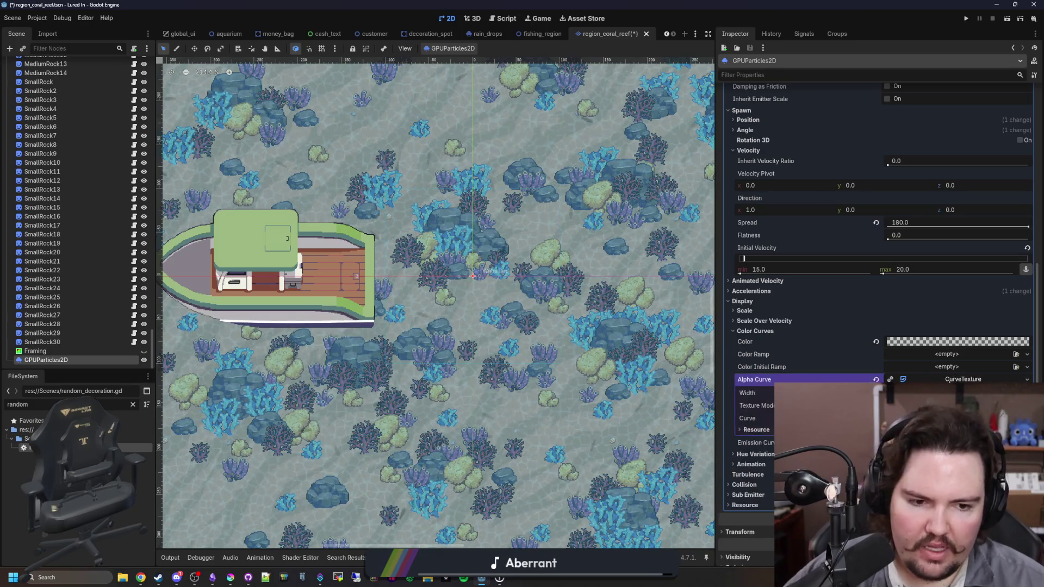
{"action": "left_click", "coordinate": [761, 389]}
{"action": "left_click", "coordinate": [949, 359]}
{"action": "left_click", "coordinate": [978, 371]}
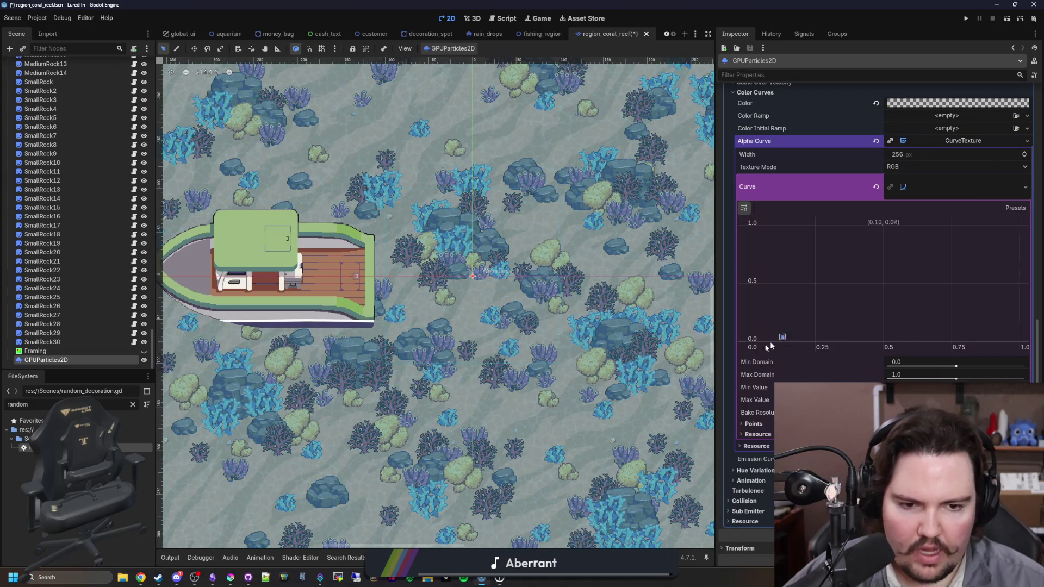
Drag the curve points into a bell shape peaking at (0.5, 1.0).
{"action": "mouse_move", "coordinate": [860, 314]}
{"action": "left_mouse_down"}
{"action": "mouse_move", "coordinate": [978, 242]}
{"action": "mouse_move", "coordinate": [1021, 242]}
{"action": "mouse_move", "coordinate": [986, 367]}
{"action": "left_mouse_up"}
{"action": "left_click_drag", "start_coordinate": [879, 341], "coordinate": [883, 213]}
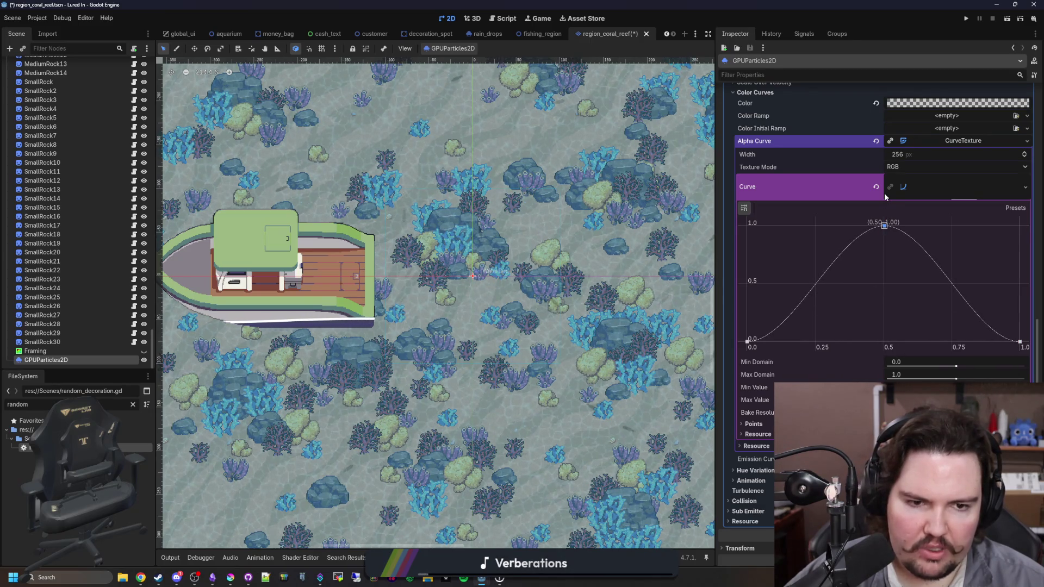
{"action": "scroll", "coordinate": [448, 213], "scroll_direction": "up", "scroll_amount": 3}
{"action": "scroll", "coordinate": [451, 299], "scroll_direction": "down", "scroll_amount": 4}
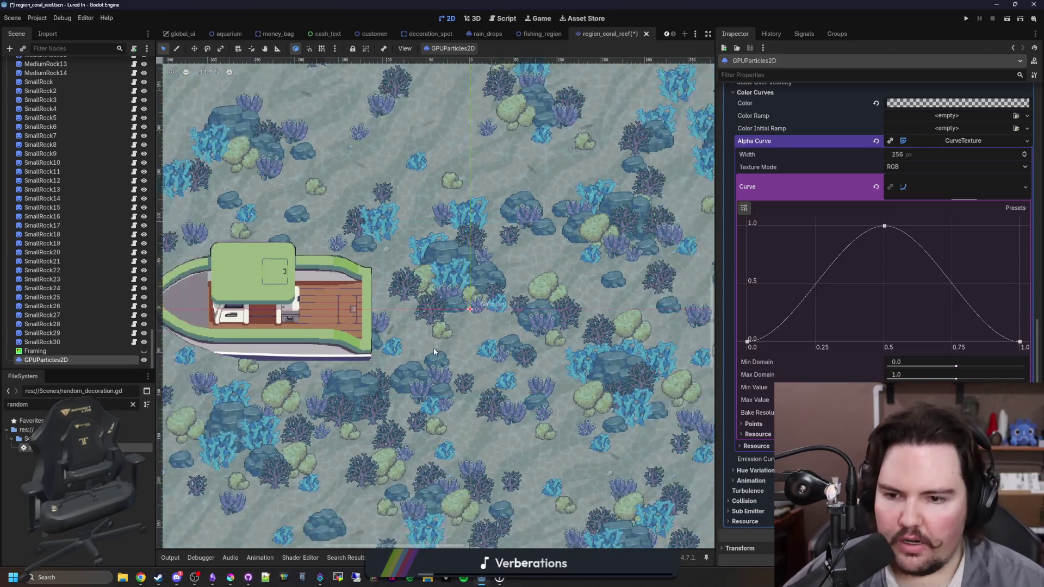
{"action": "scroll", "coordinate": [622, 214], "scroll_direction": "up", "scroll_amount": 3}
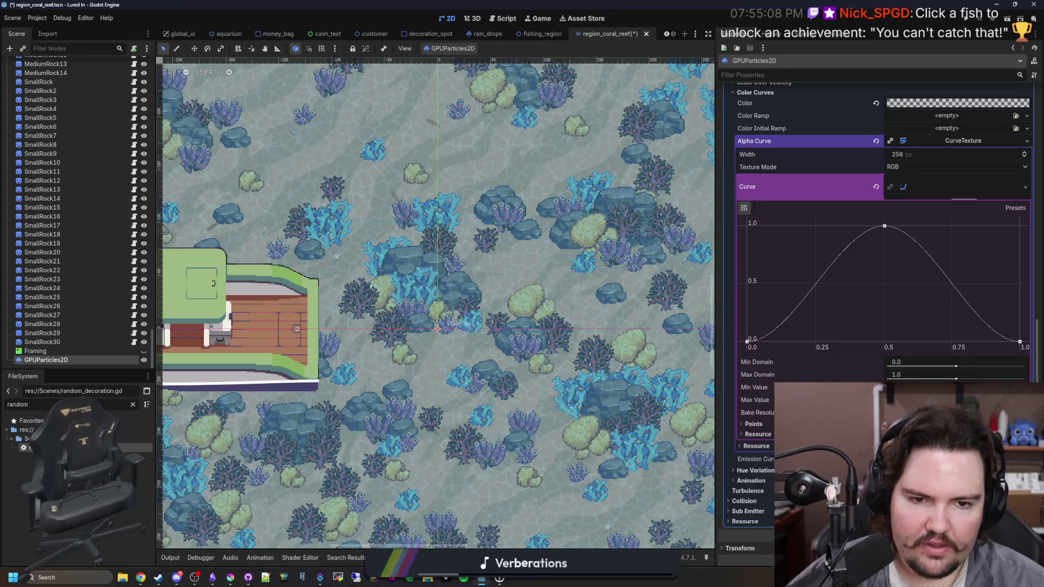
{"action": "left_click", "coordinate": [967, 202]}
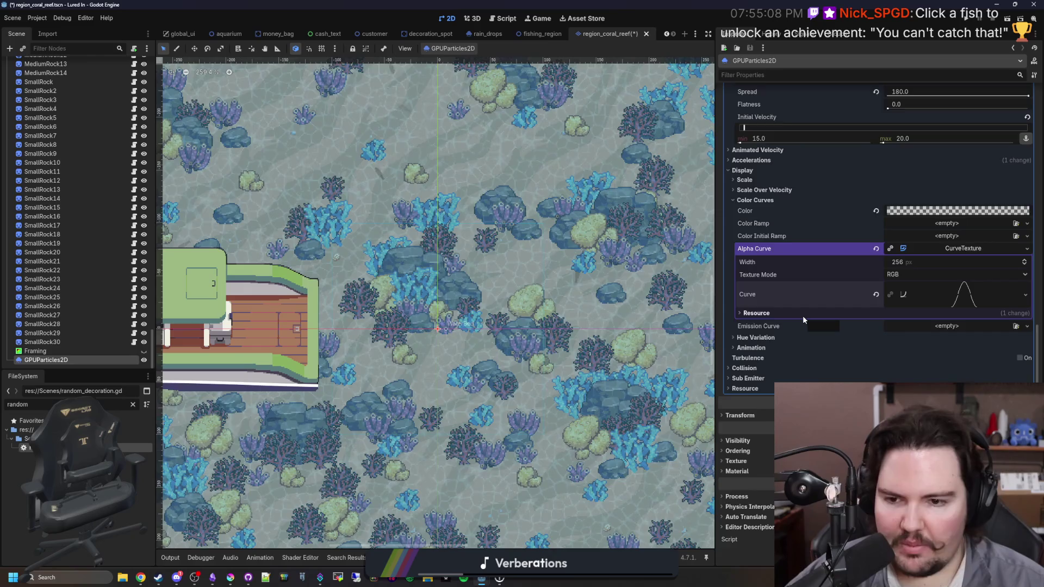
{"action": "scroll", "coordinate": [802, 315], "scroll_direction": "up", "scroll_amount": 3}
{"action": "scroll", "coordinate": [418, 237], "scroll_direction": "down", "scroll_amount": 1}
{"action": "scroll", "coordinate": [838, 270], "scroll_direction": "up", "scroll_amount": 10}
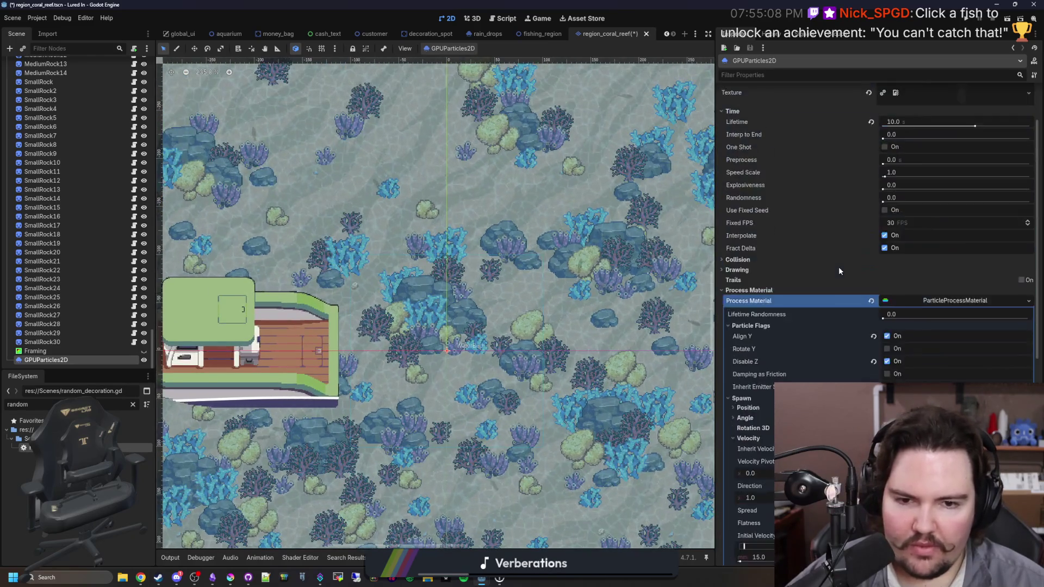
Re-enter 128 as the emitter's particle Amount.
{"action": "left_click", "coordinate": [912, 115]}
{"action": "type", "text": "25"}
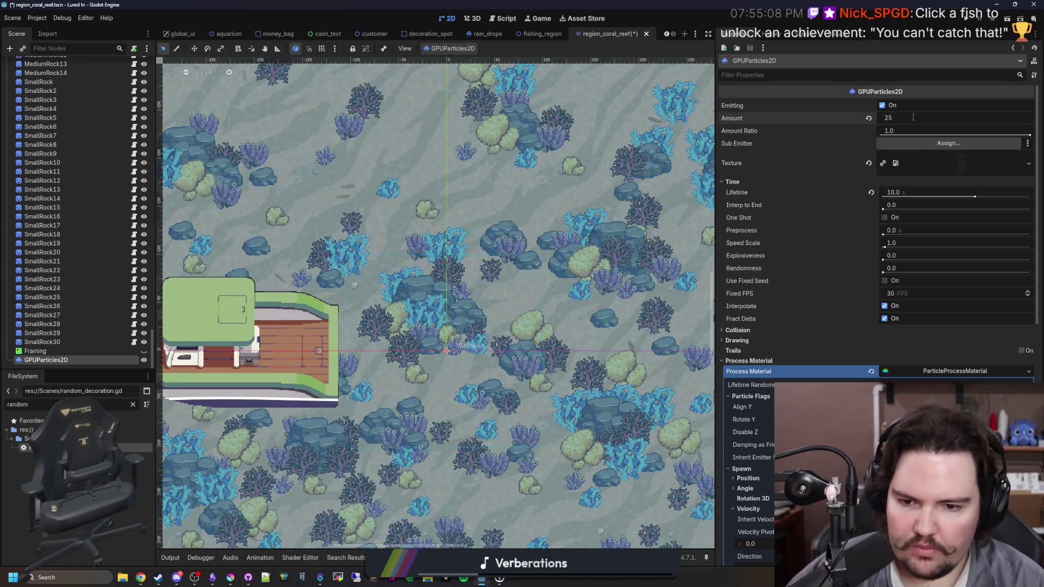
{"action": "type", "text": "6128"}
{"action": "key", "text": "Return"}
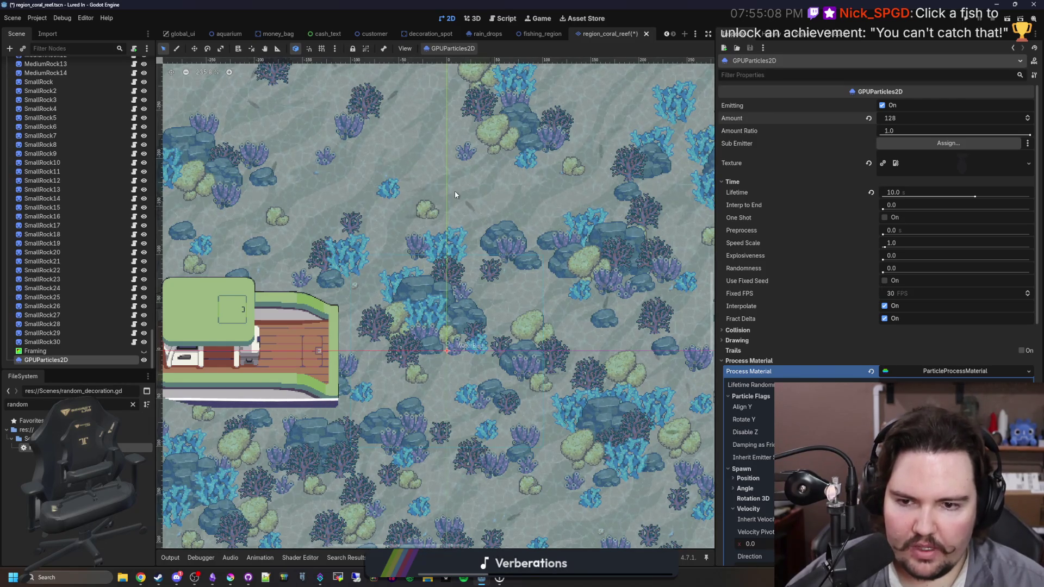
{"action": "scroll", "coordinate": [455, 191], "scroll_direction": "down", "scroll_amount": 1}
{"action": "scroll", "coordinate": [430, 302], "scroll_direction": "up", "scroll_amount": 3}
{"action": "scroll", "coordinate": [804, 317], "scroll_direction": "down", "scroll_amount": 10}
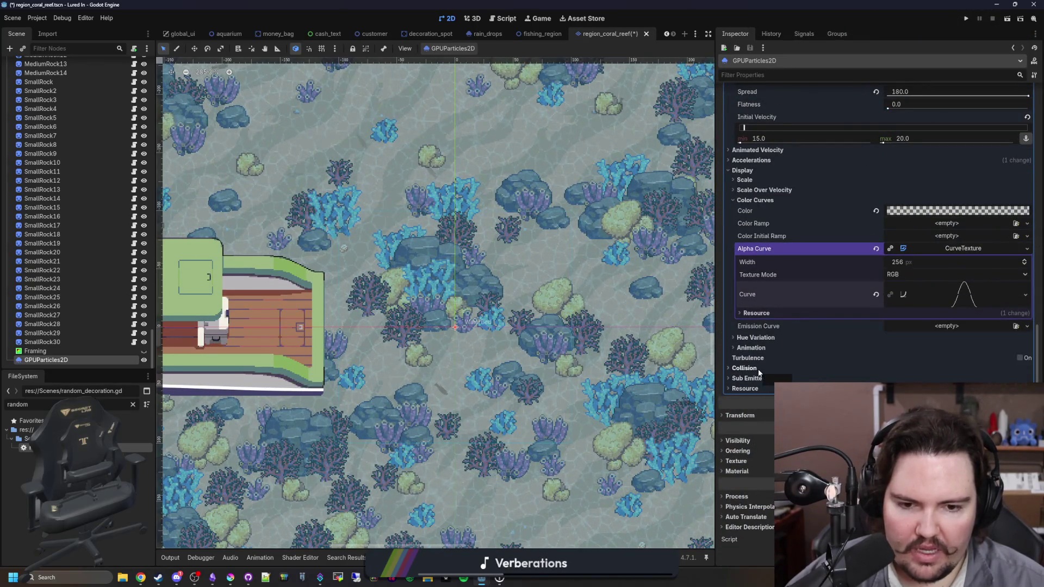
Filter the FileSystem dock for 'jung' and open region_jungle.tscn.
{"action": "double_click", "coordinate": [119, 405]}
{"action": "type", "text": "butterf"}
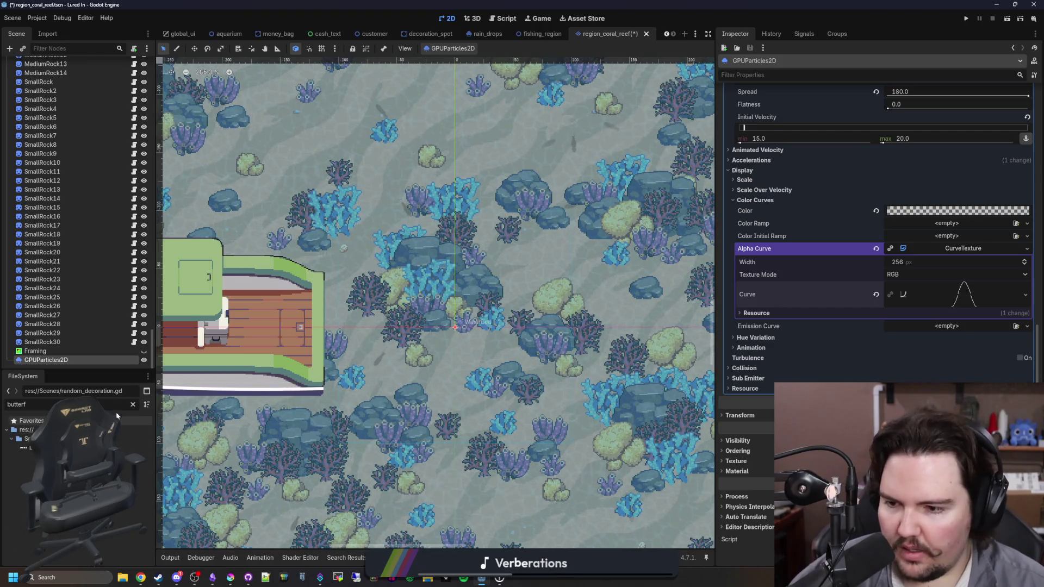
{"action": "key", "text": "BackSpace"}
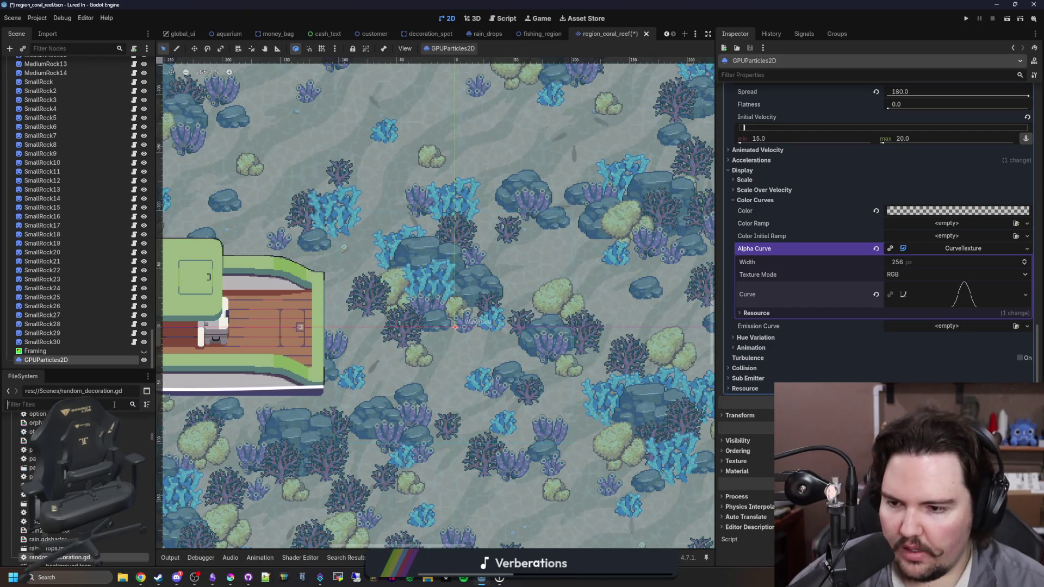
{"action": "type", "text": "jung"}
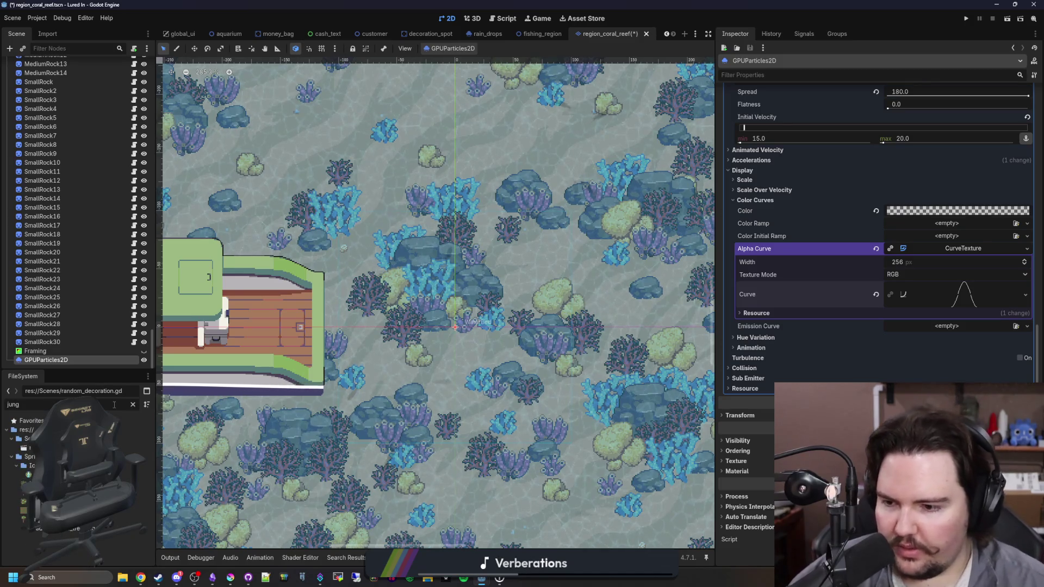
{"action": "double_click", "coordinate": [133, 448]}
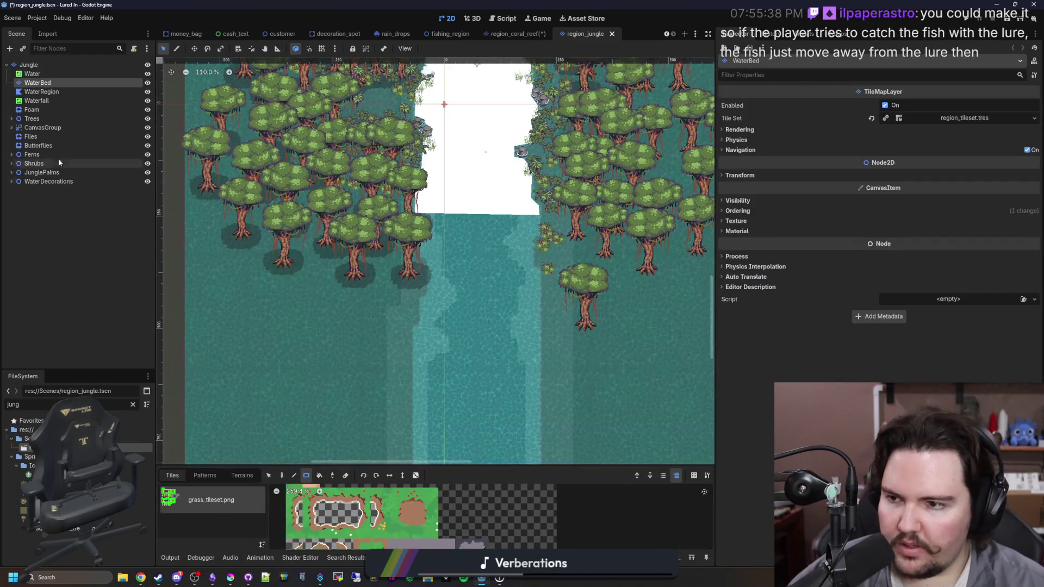
Select the Butterflies node and preview its particle Texture.
{"action": "left_click", "coordinate": [58, 127]}
{"action": "left_click", "coordinate": [65, 145]}
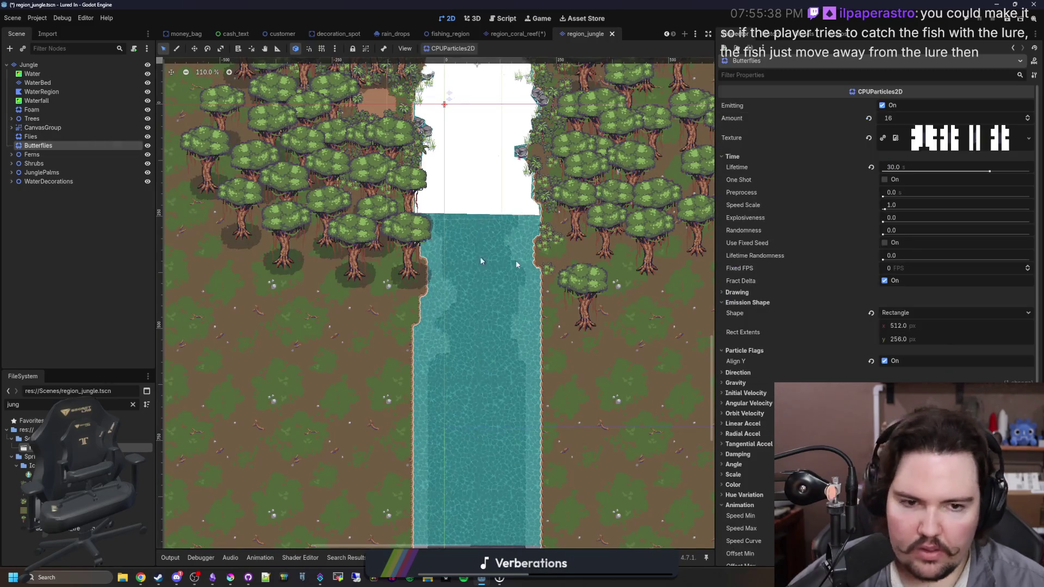
{"action": "scroll", "coordinate": [811, 257], "scroll_direction": "down", "scroll_amount": 5}
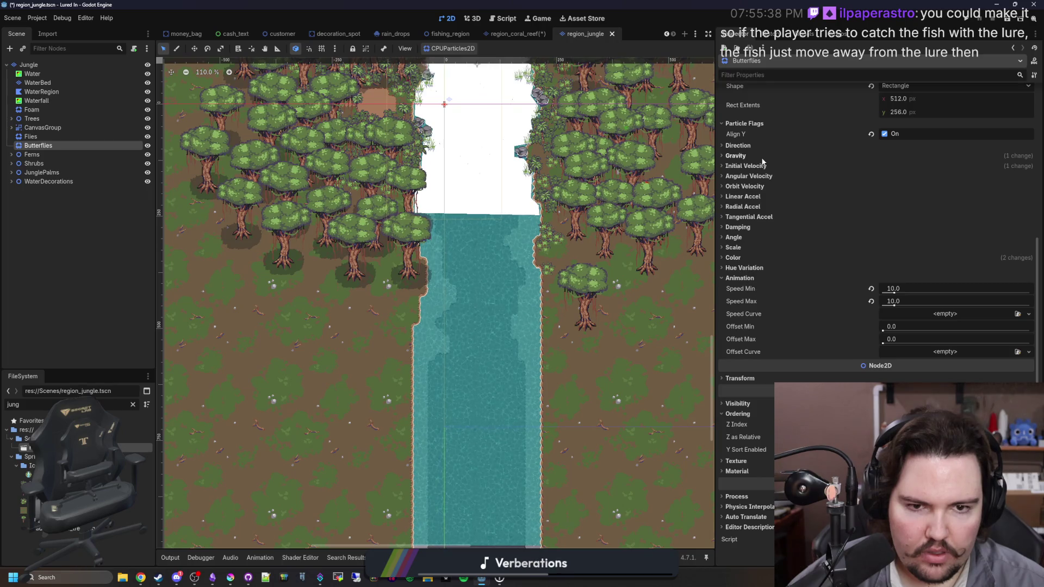
{"action": "scroll", "coordinate": [778, 218], "scroll_direction": "up", "scroll_amount": 5}
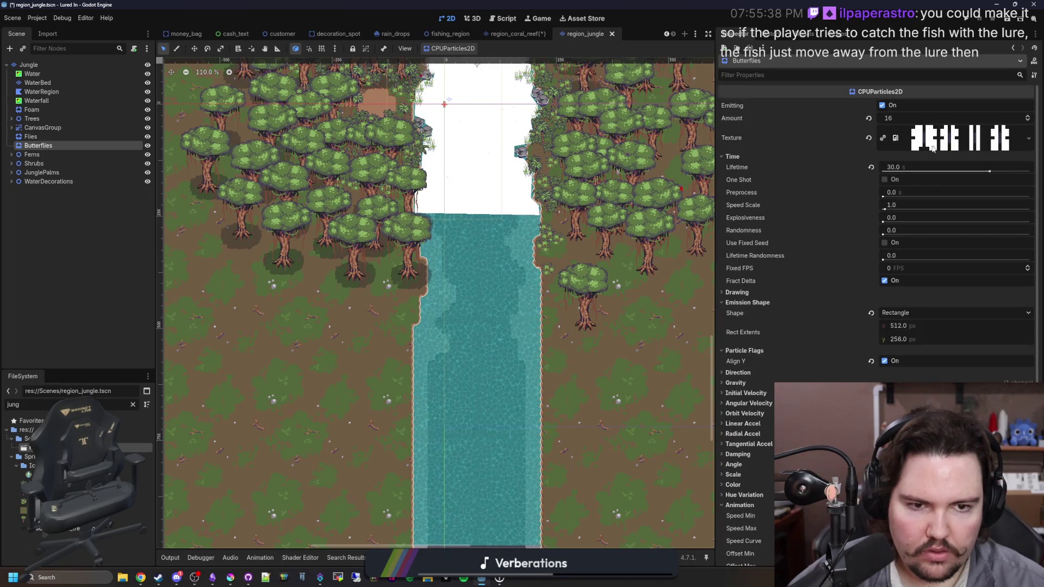
{"action": "left_click", "coordinate": [947, 143]}
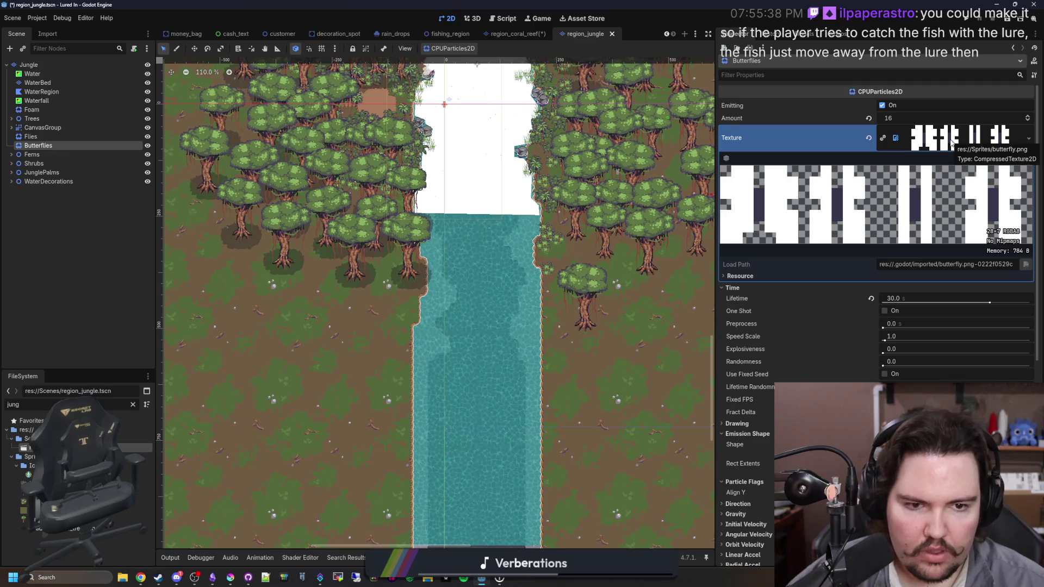
{"action": "left_click", "coordinate": [950, 142]}
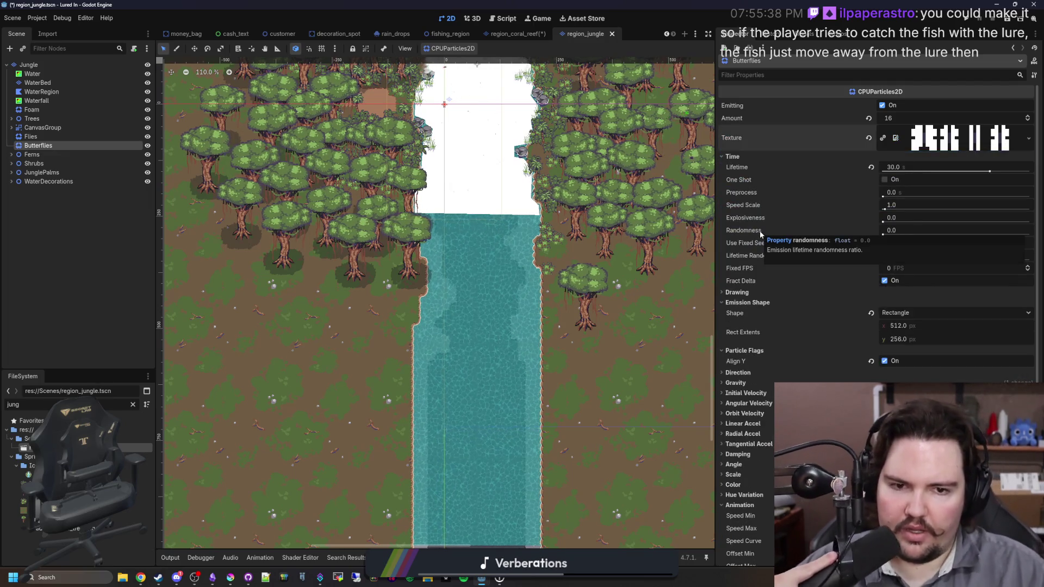
{"action": "scroll", "coordinate": [566, 152], "scroll_direction": "up", "scroll_amount": 5}
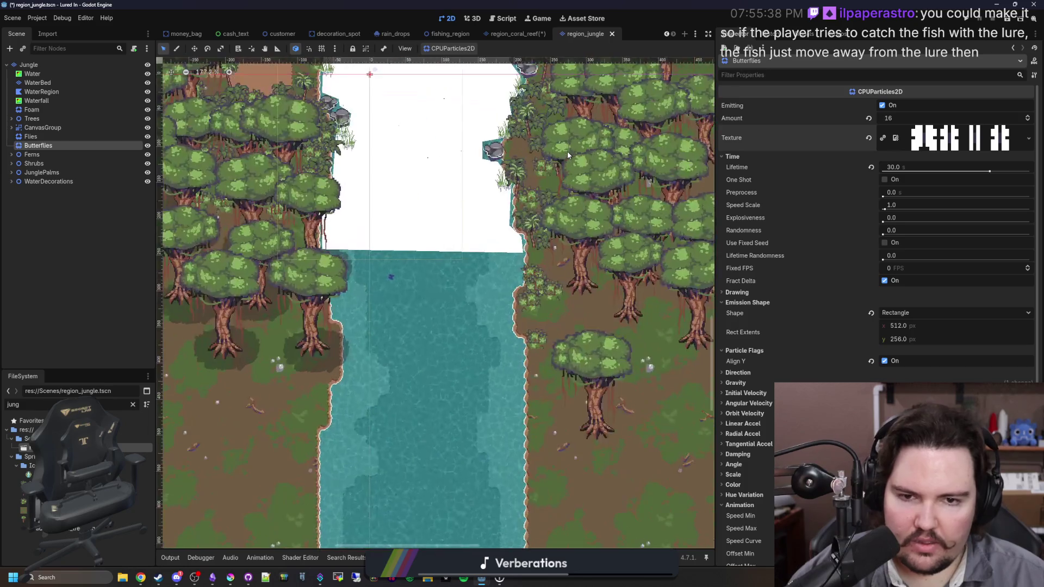
{"action": "scroll", "coordinate": [615, 367], "scroll_direction": "down", "scroll_amount": 2}
{"action": "scroll", "coordinate": [811, 357], "scroll_direction": "down", "scroll_amount": 5}
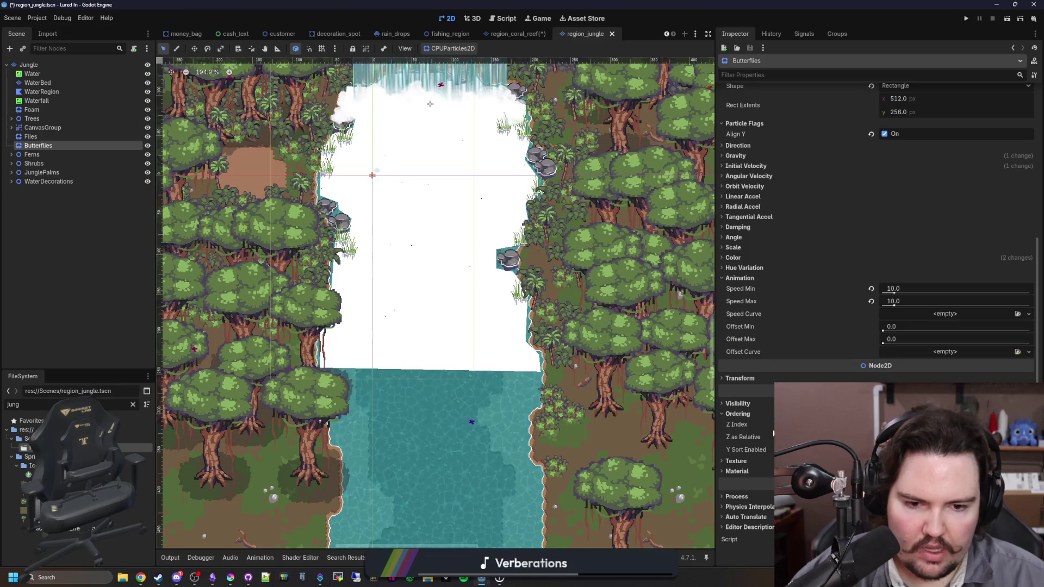
Inspect the Butterflies CanvasItemMaterial, then return to the region_coral_reef scene.
{"action": "left_click", "coordinate": [755, 472]}
{"action": "left_click", "coordinate": [946, 482]}
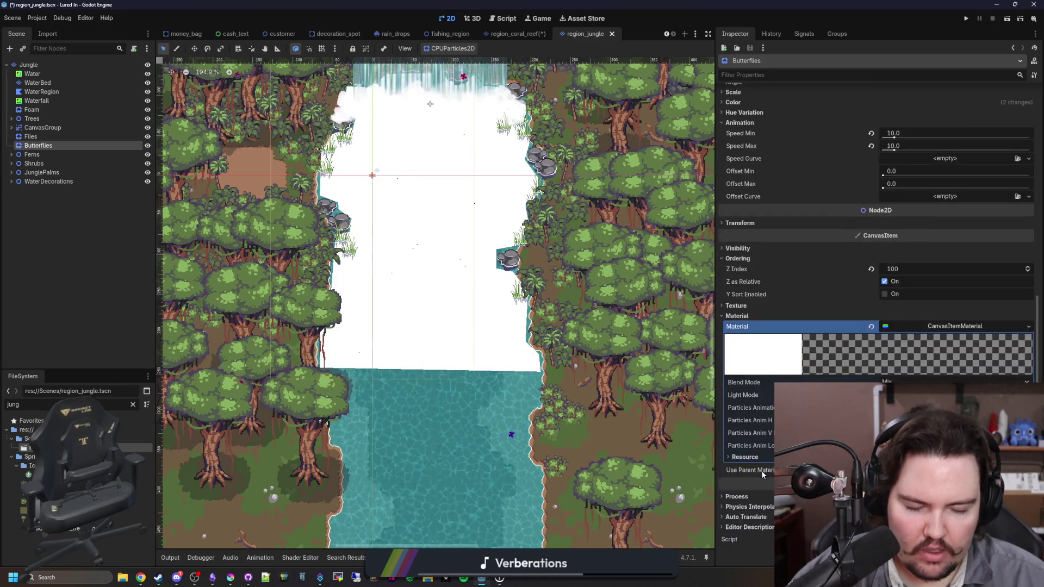
{"action": "left_click", "coordinate": [952, 326]}
{"action": "left_click", "coordinate": [952, 326]}
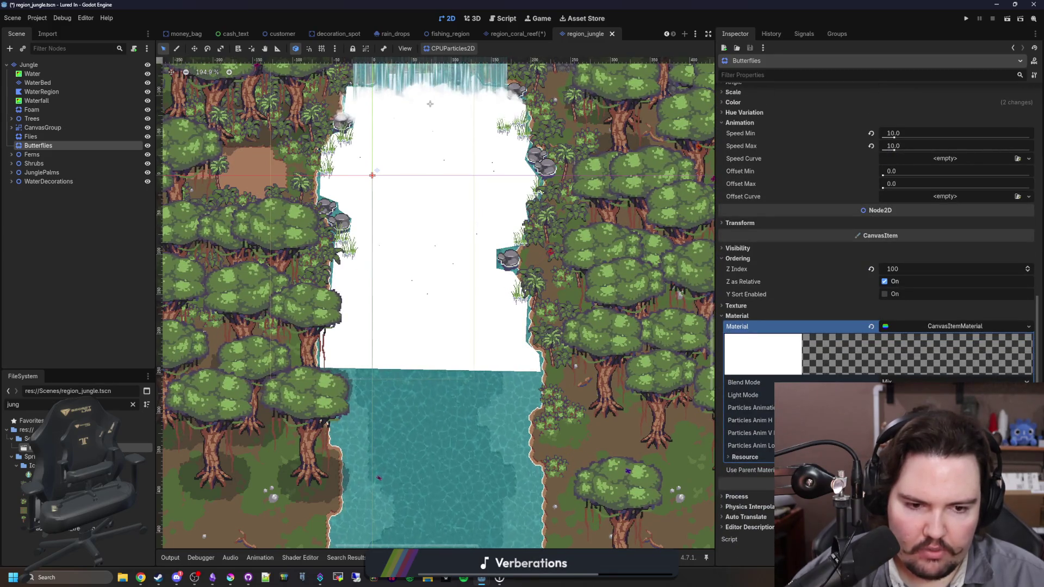
{"action": "right_click", "coordinate": [960, 328]}
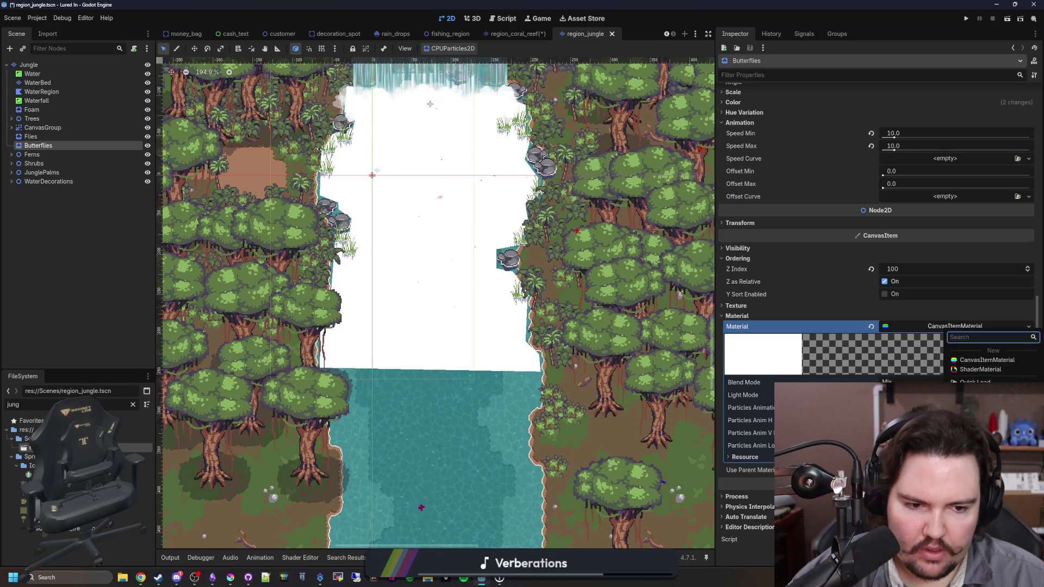
{"action": "key", "text": "Escape"}
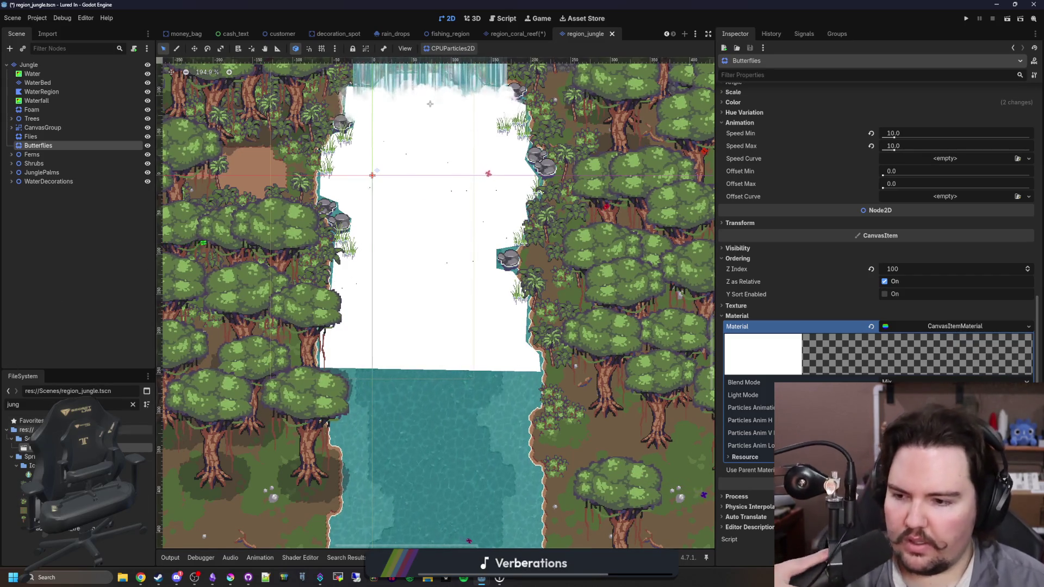
{"action": "left_click", "coordinate": [513, 33]}
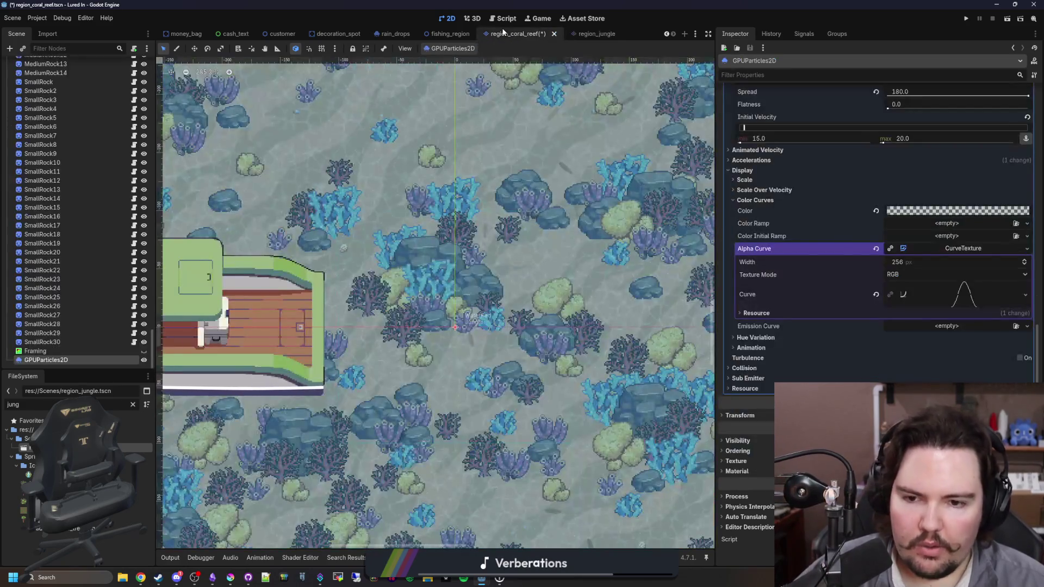
Expand the emitter's CanvasItemMaterial, then bring fish_top_down.png in Krita forward.
{"action": "left_click", "coordinate": [752, 470]}
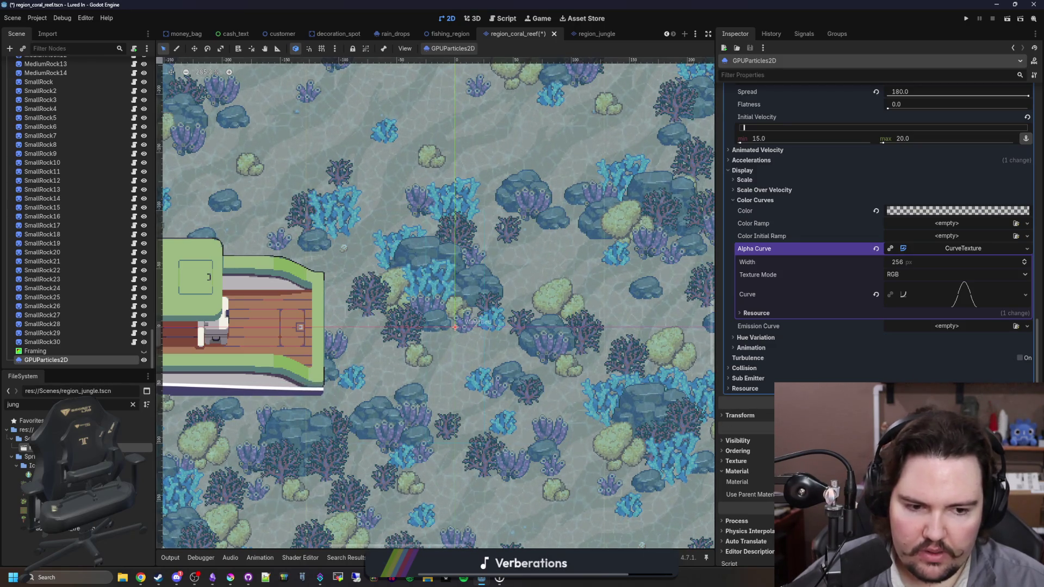
{"action": "left_click", "coordinate": [957, 481]}
{"action": "scroll", "coordinate": [956, 481], "scroll_direction": "down", "scroll_amount": 3}
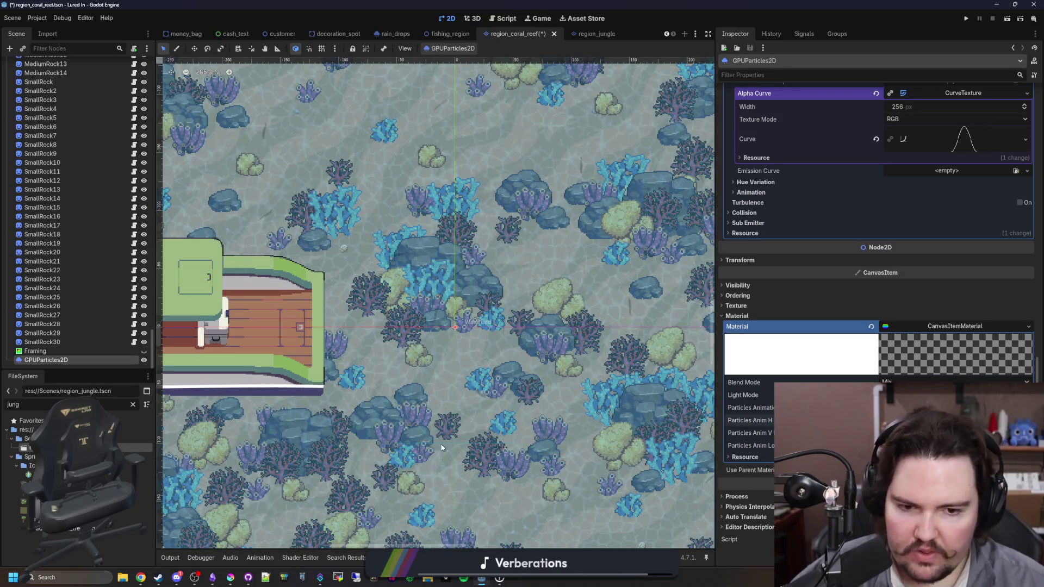
{"action": "left_click", "coordinate": [230, 578]}
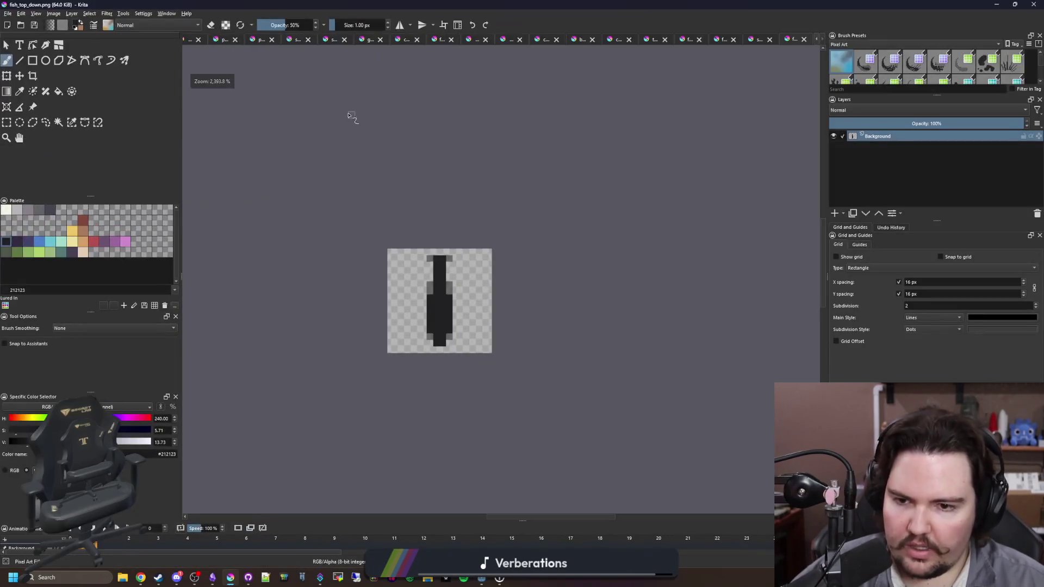
Resize the fish_top_down.png canvas to 32×16.
{"action": "left_click", "coordinate": [53, 14]}
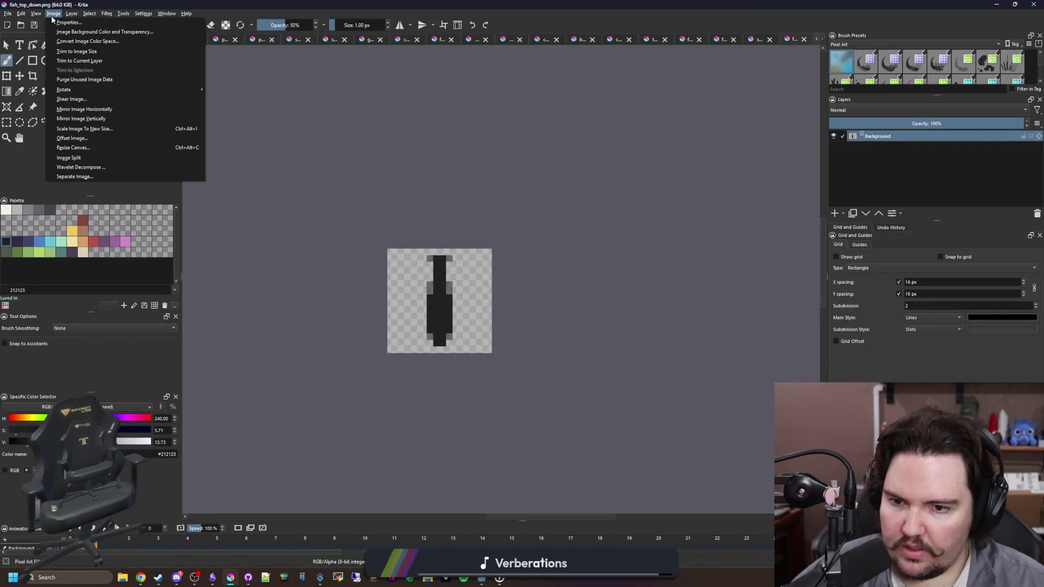
{"action": "left_click", "coordinate": [78, 147]}
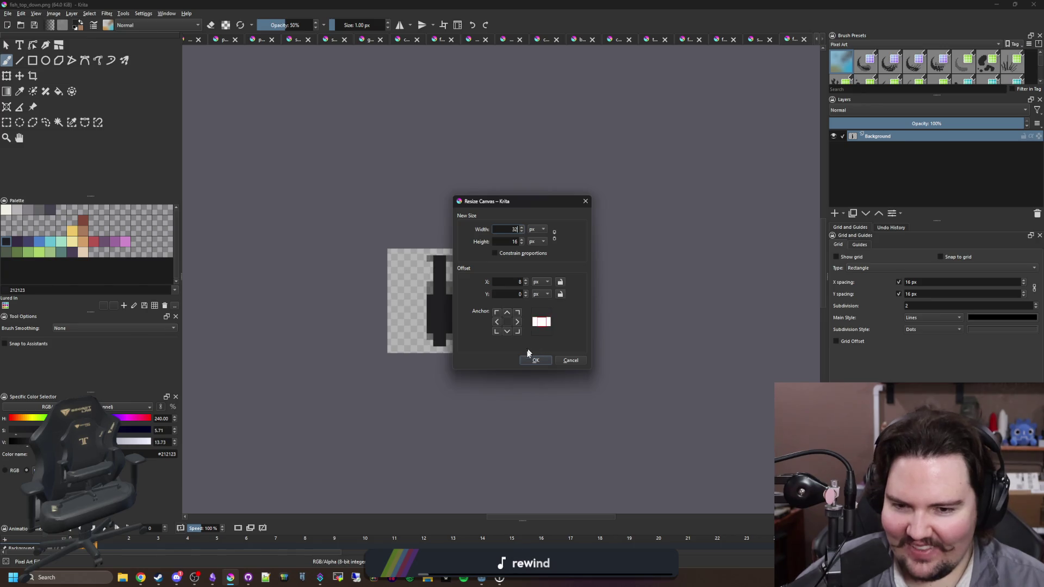
{"action": "left_click", "coordinate": [533, 359]}
{"action": "scroll", "coordinate": [509, 289], "scroll_direction": "up", "scroll_amount": 2}
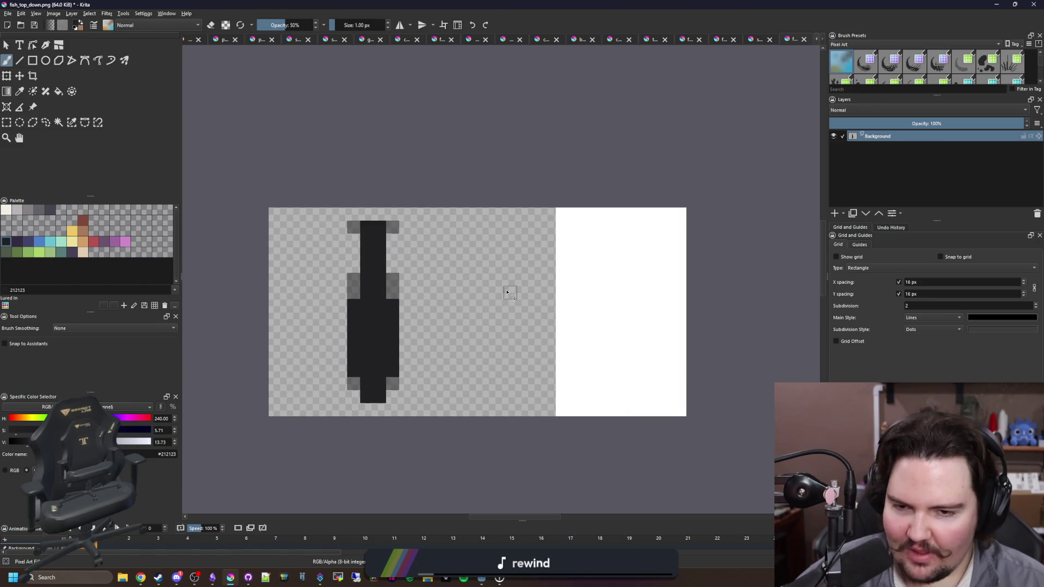
Clear the new white right half of the canvas to transparent.
{"action": "left_click", "coordinate": [7, 122]}
{"action": "left_click_drag", "start_coordinate": [725, 442], "coordinate": [526, 158]}
{"action": "key", "text": "Delete"}
{"action": "left_click", "coordinate": [525, 158]}
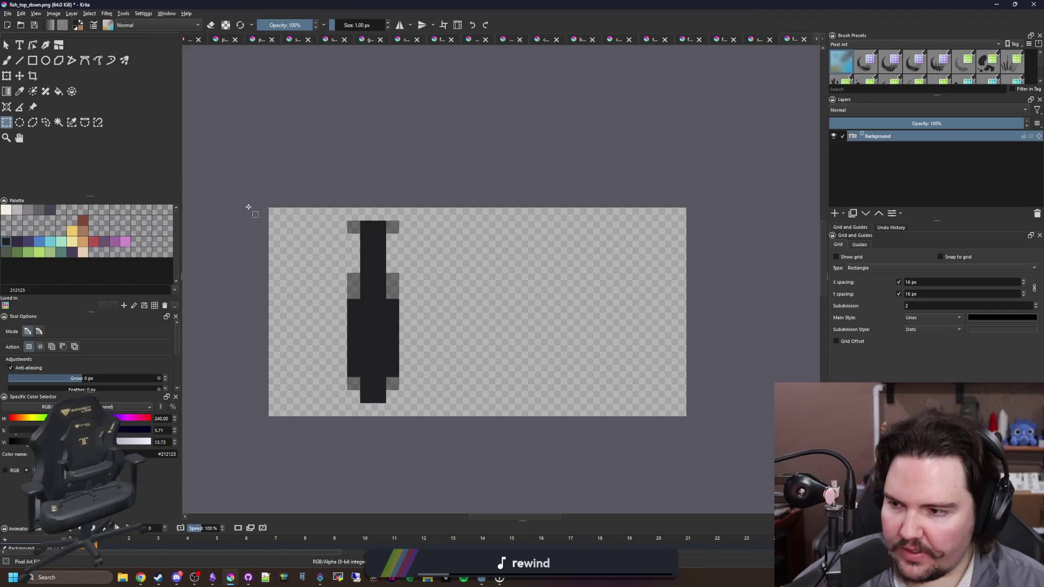
Place a copy of the fish in the right half of the canvas.
{"action": "left_click_drag", "start_coordinate": [271, 211], "coordinate": [463, 418]}
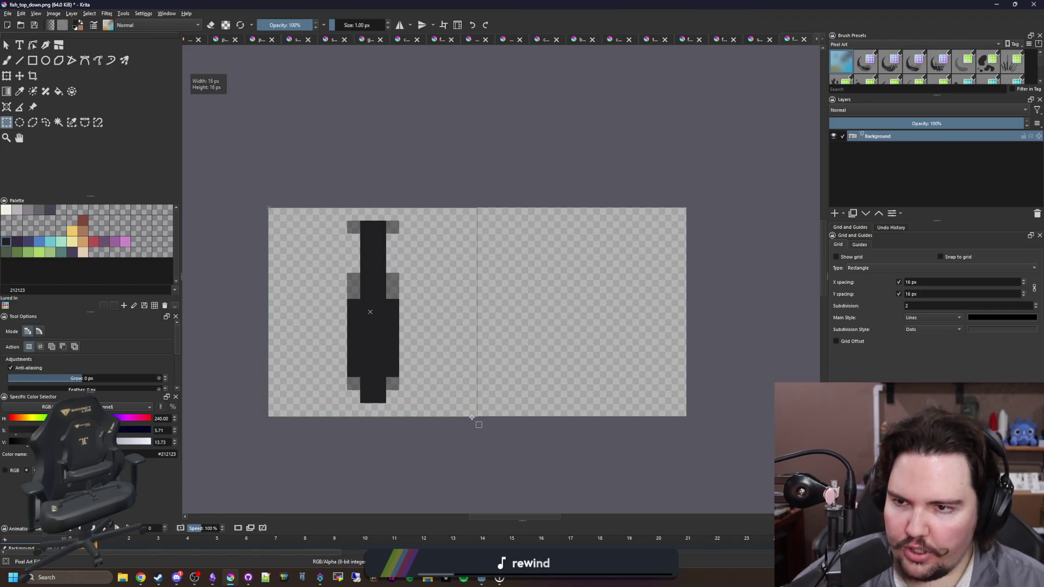
{"action": "key", "text": "ctrl+t"}
{"action": "left_click_drag", "start_coordinate": [375, 163], "coordinate": [602, 256]}
{"action": "key", "text": "ctrl+z"}
{"action": "left_click_drag", "start_coordinate": [373, 304], "coordinate": [598, 288]}
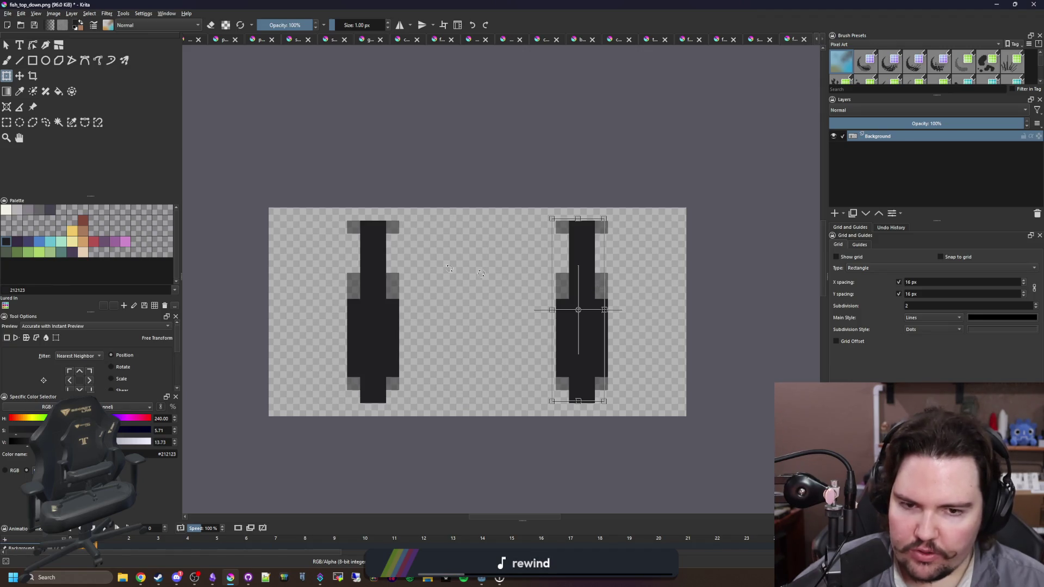
Clear the selection and erase the top cells of the left fish.
{"action": "left_click", "coordinate": [6, 122]}
{"action": "left_click", "coordinate": [322, 219]}
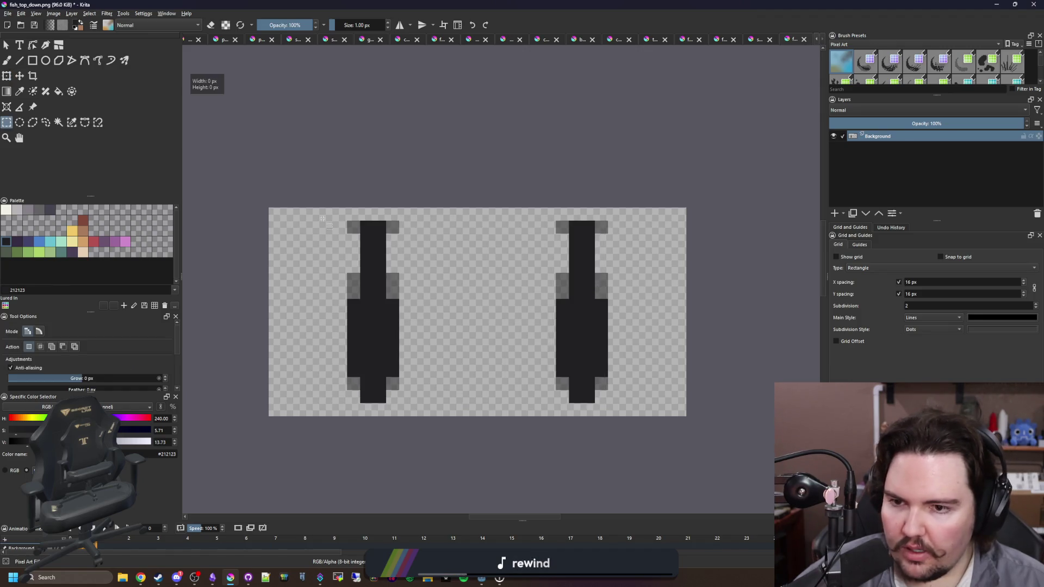
{"action": "left_click", "coordinate": [276, 235]}
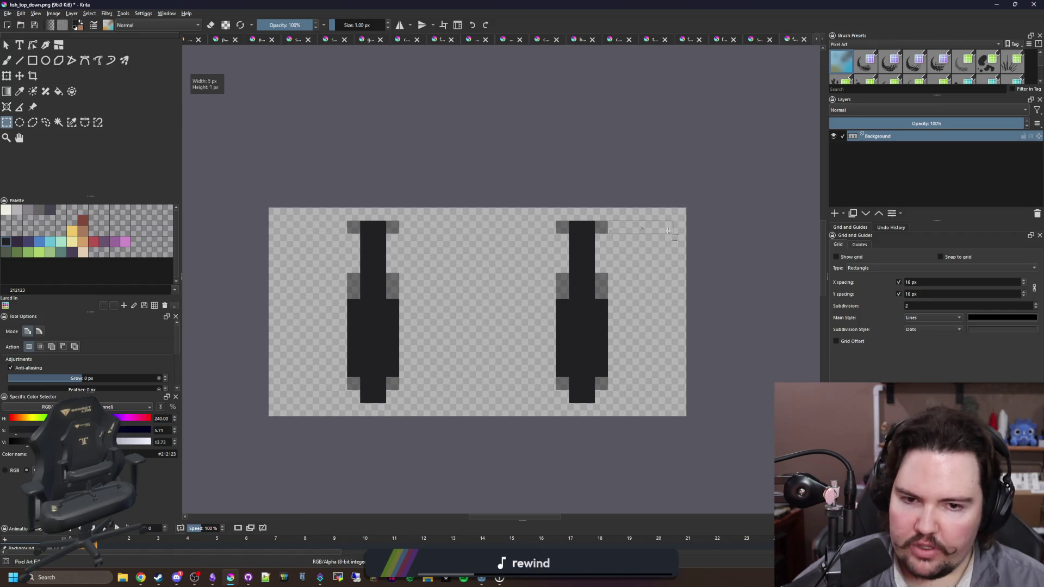
{"action": "left_click", "coordinate": [687, 224]}
{"action": "scroll", "coordinate": [422, 253], "scroll_direction": "up", "scroll_amount": 2}
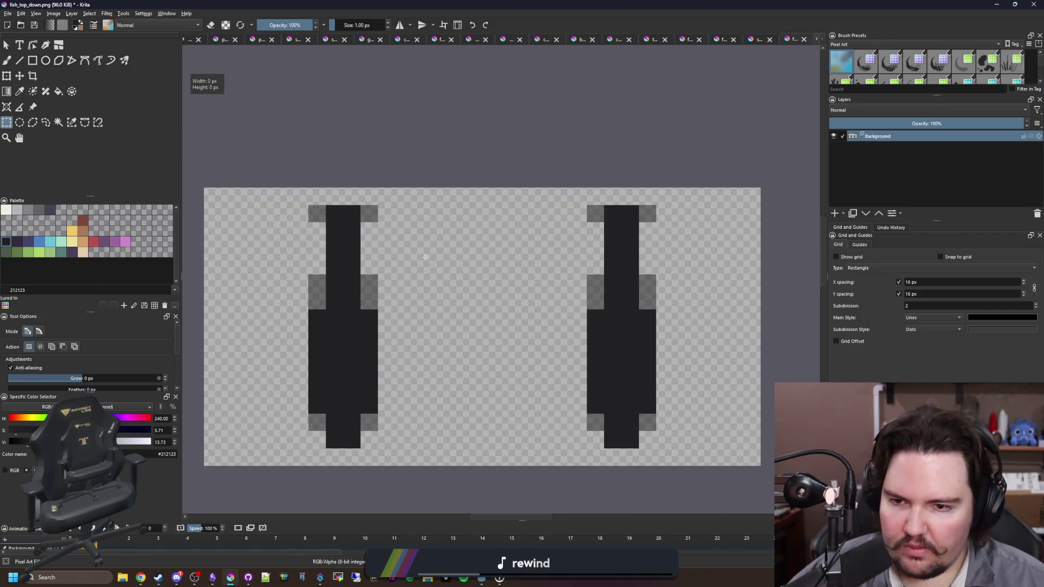
{"action": "key", "text": "b"}
{"action": "key", "text": "e"}
{"action": "left_click_drag", "start_coordinate": [304, 201], "coordinate": [310, 234]}
{"action": "left_click", "coordinate": [288, 201]}
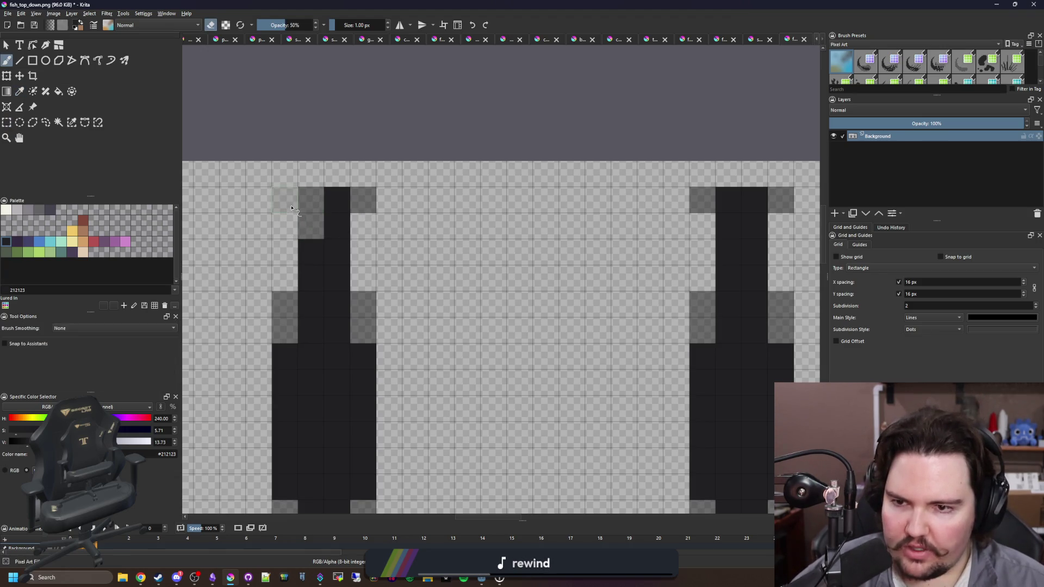
Try grey cells beside the fish's head, then undo them.
{"action": "key", "text": "e"}
{"action": "left_click", "coordinate": [360, 223]}
{"action": "left_click", "coordinate": [367, 229]}
{"action": "left_click", "coordinate": [314, 25]}
{"action": "key", "text": "ctrl+z"}
{"action": "key", "text": "ctrl+z"}
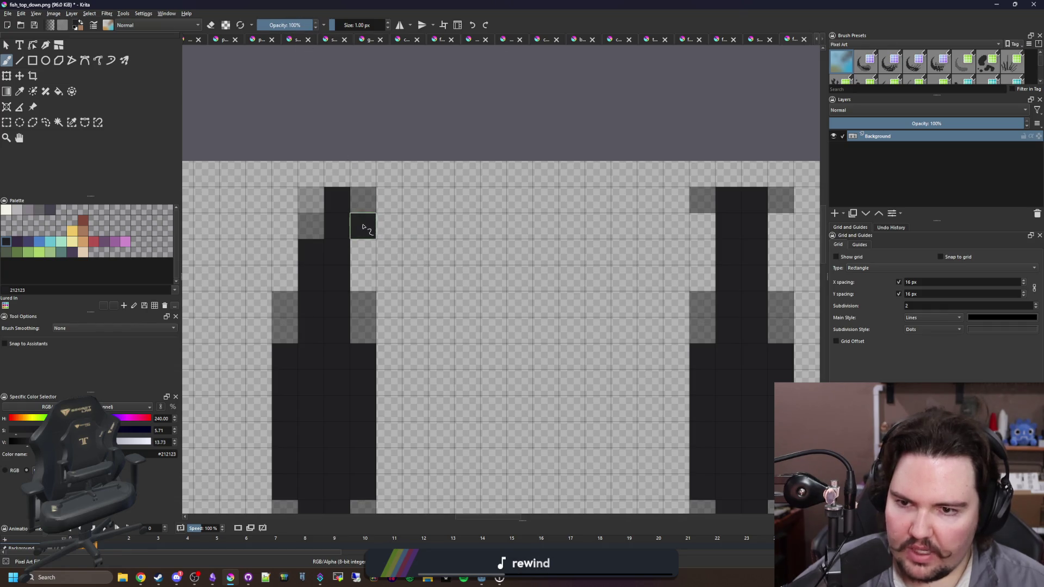
{"action": "key", "text": "ctrl+z"}
{"action": "key", "text": "ctrl+z"}
{"action": "key", "text": "ctrl+z"}
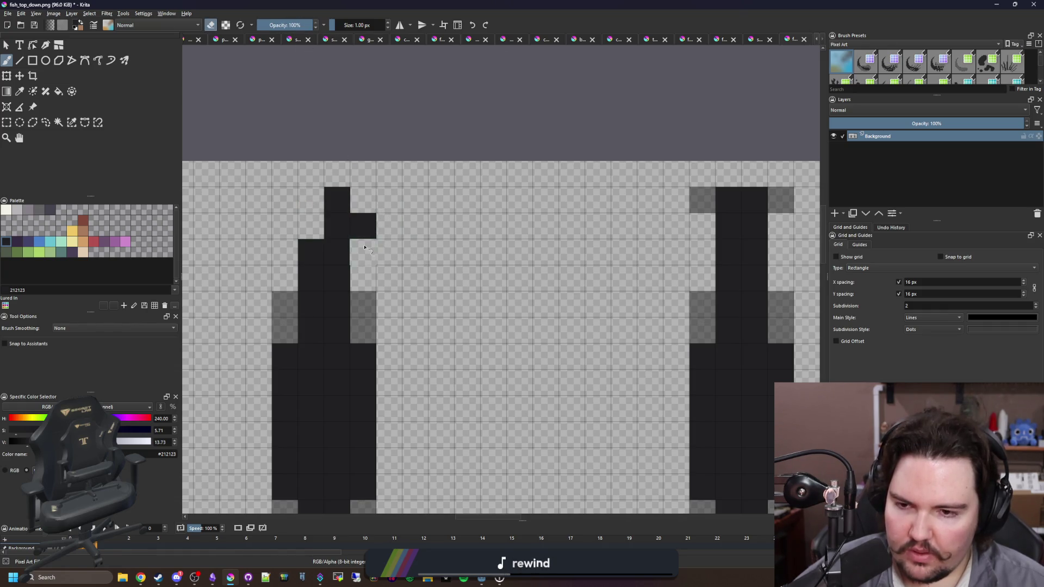
{"action": "scroll", "coordinate": [345, 348], "scroll_direction": "down", "scroll_amount": 2}
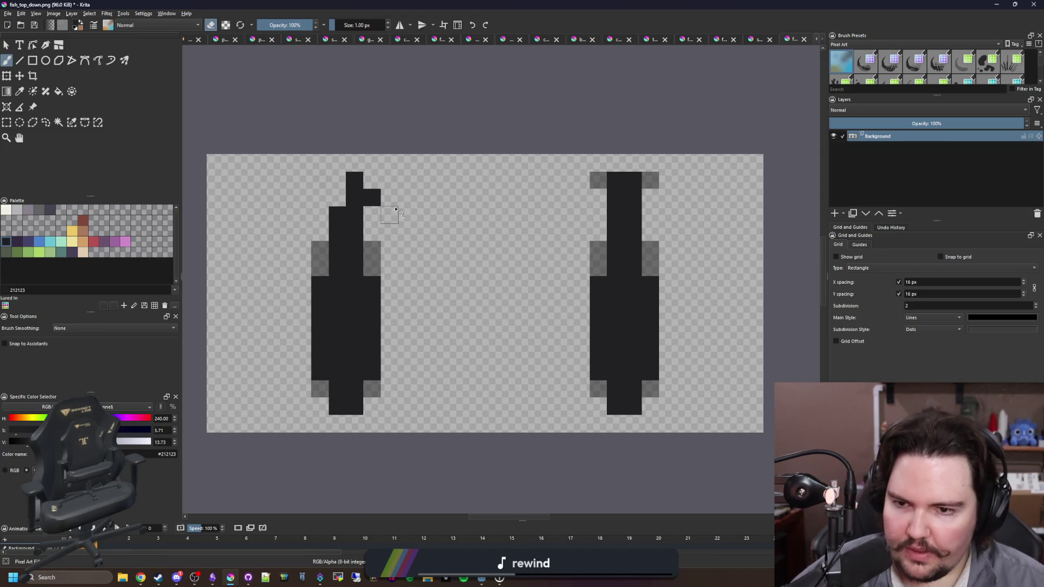
{"action": "scroll", "coordinate": [396, 208], "scroll_direction": "up", "scroll_amount": 2}
{"action": "key", "text": "e"}
{"action": "key", "text": "e"}
{"action": "scroll", "coordinate": [419, 230], "scroll_direction": "down", "scroll_amount": 2}
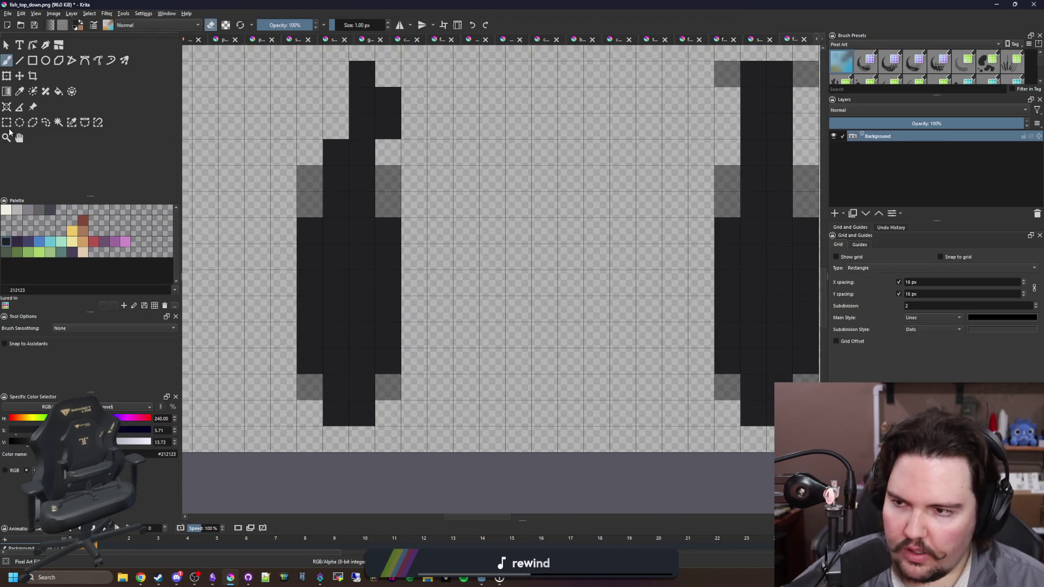
Shift the left fish's lower tail section one pixel right.
{"action": "left_click", "coordinate": [6, 123]}
{"action": "left_click_drag", "start_coordinate": [296, 348], "coordinate": [454, 425]}
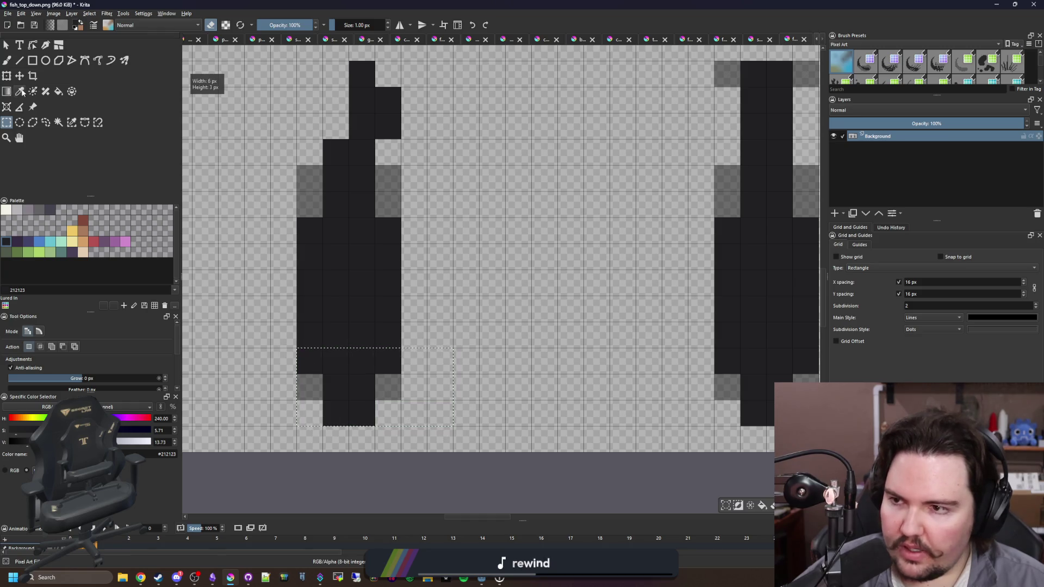
{"action": "key", "text": "t"}
{"action": "left_click_drag", "start_coordinate": [335, 380], "coordinate": [372, 366]}
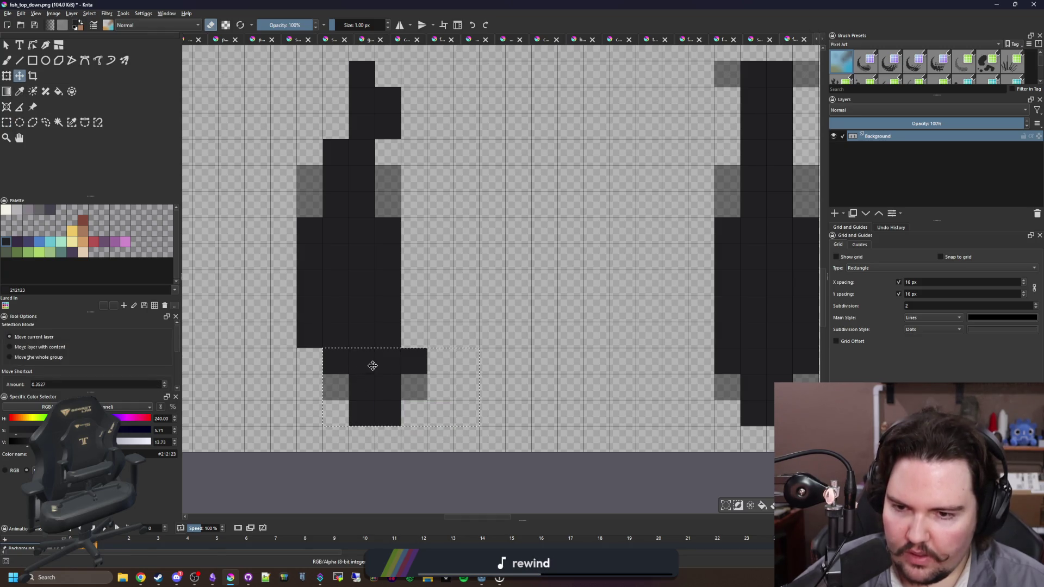
Add dark cells at the tail bottom and lower body, erasing stray cells.
{"action": "key", "text": "b"}
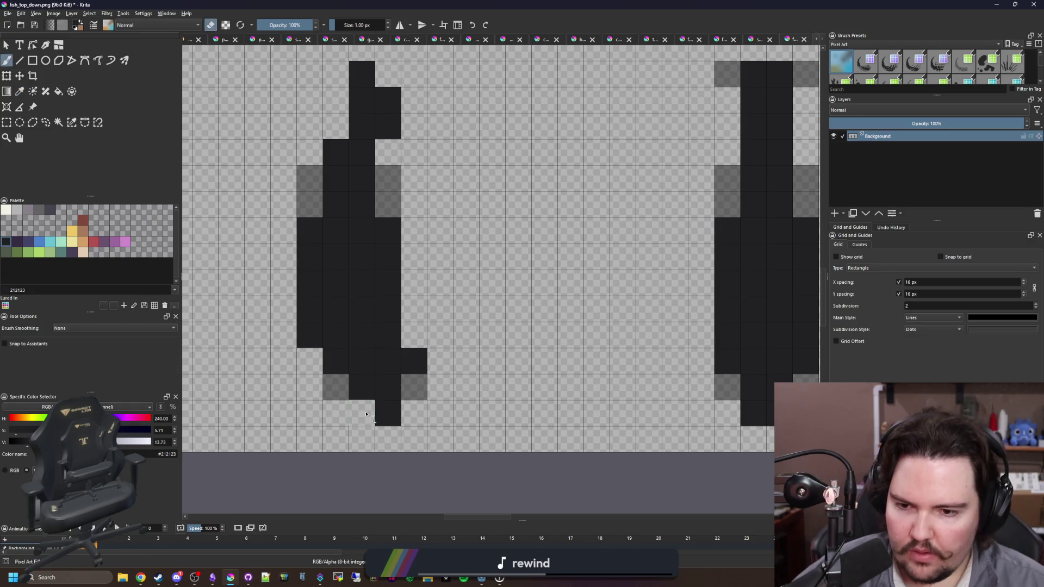
{"action": "left_click", "coordinate": [378, 378]}
{"action": "left_click", "coordinate": [321, 347]}
{"action": "left_click", "coordinate": [413, 335]}
{"action": "key", "text": "e"}
{"action": "left_click", "coordinate": [303, 333]}
{"action": "scroll", "coordinate": [326, 238], "scroll_direction": "down", "scroll_amount": 5}
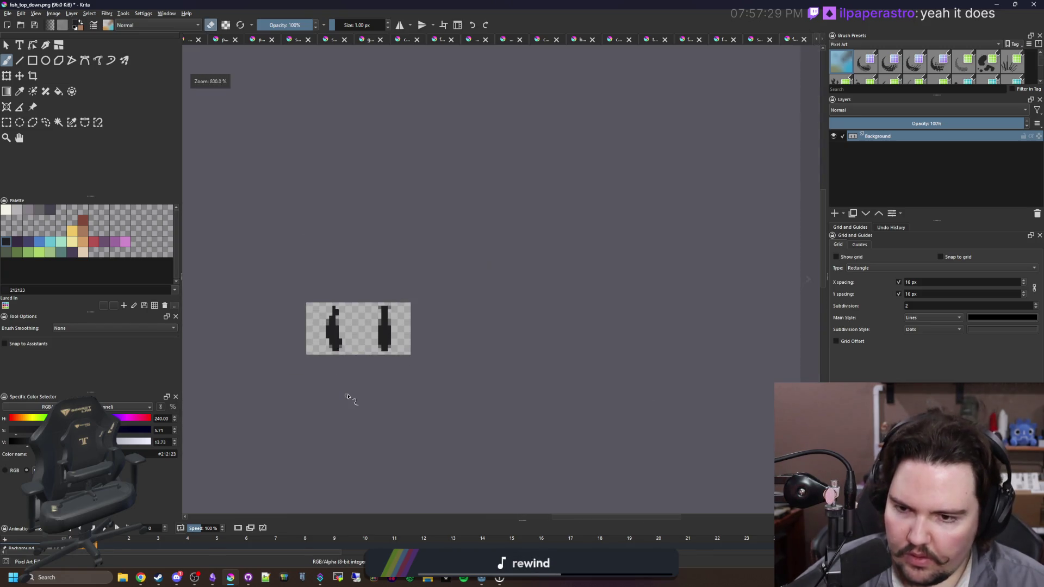
{"action": "scroll", "coordinate": [331, 374], "scroll_direction": "up", "scroll_amount": 5}
{"action": "left_click", "coordinate": [375, 357]}
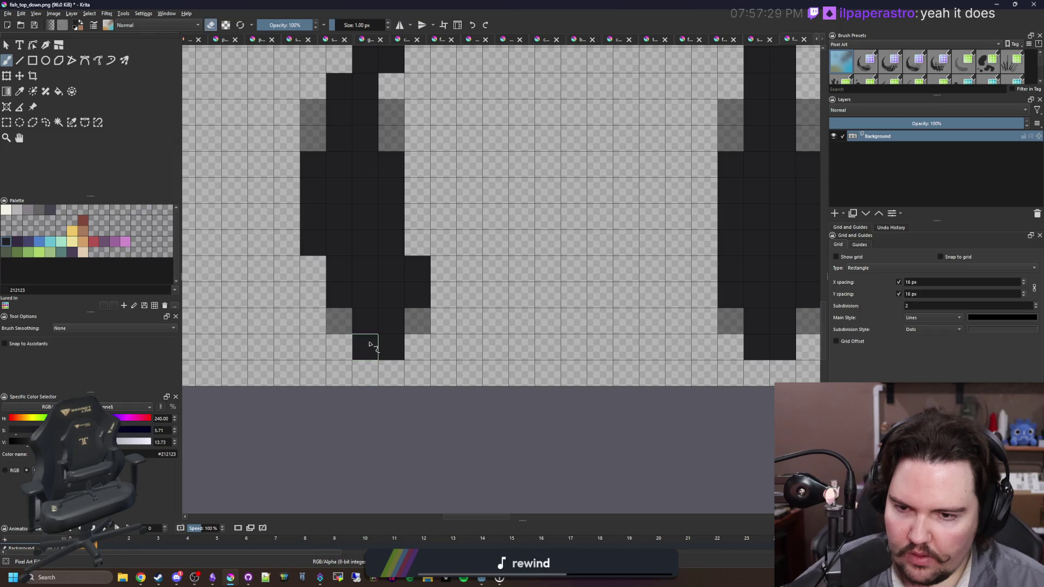
{"action": "left_click_drag", "start_coordinate": [375, 357], "coordinate": [382, 398]}
Paint half-grey edge cells around the fish at 50% brush opacity.
{"action": "left_click", "coordinate": [297, 27]}
{"action": "type", "text": "50"}
{"action": "key", "text": "Return"}
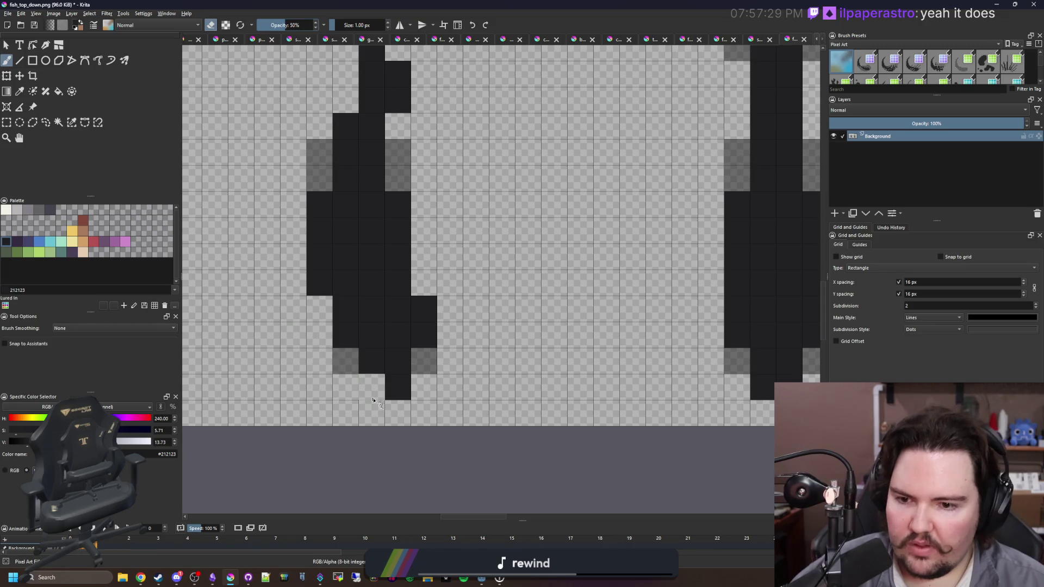
{"action": "left_click", "coordinate": [320, 309]}
{"action": "left_click", "coordinate": [372, 387]}
{"action": "scroll", "coordinate": [344, 281], "scroll_direction": "up", "scroll_amount": 2}
{"action": "left_click", "coordinate": [402, 96]}
{"action": "left_click", "coordinate": [428, 122]}
{"action": "scroll", "coordinate": [392, 193], "scroll_direction": "down", "scroll_amount": 4}
{"action": "scroll", "coordinate": [410, 263], "scroll_direction": "down", "scroll_amount": 3}
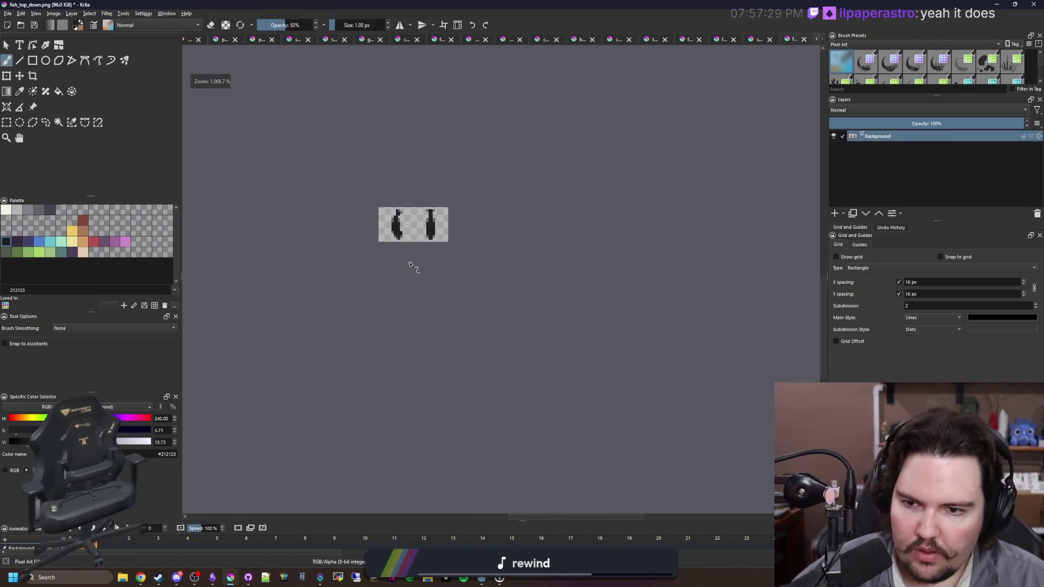
{"action": "scroll", "coordinate": [410, 256], "scroll_direction": "up", "scroll_amount": 7}
Adjust the grey cells at the fish's bottom-right, darkening them at 80% opacity.
{"action": "left_click", "coordinate": [475, 363]}
{"action": "left_click", "coordinate": [464, 362]}
{"action": "key", "text": "e"}
{"action": "left_click", "coordinate": [467, 340]}
{"action": "left_click", "coordinate": [307, 25]}
{"action": "left_click", "coordinate": [464, 336]}
{"action": "left_click", "coordinate": [464, 362]}
{"action": "scroll", "coordinate": [405, 346], "scroll_direction": "down", "scroll_amount": 1}
{"action": "left_click", "coordinate": [428, 343]}
Paint the cell above the tail dark at 100% brush opacity.
{"action": "key", "text": "e"}
{"action": "left_click_drag", "start_coordinate": [302, 27], "coordinate": [317, 28]}
{"action": "left_click", "coordinate": [431, 341]}
{"action": "scroll", "coordinate": [380, 391], "scroll_direction": "down", "scroll_amount": 7}
{"action": "scroll", "coordinate": [389, 379], "scroll_direction": "up", "scroll_amount": 4}
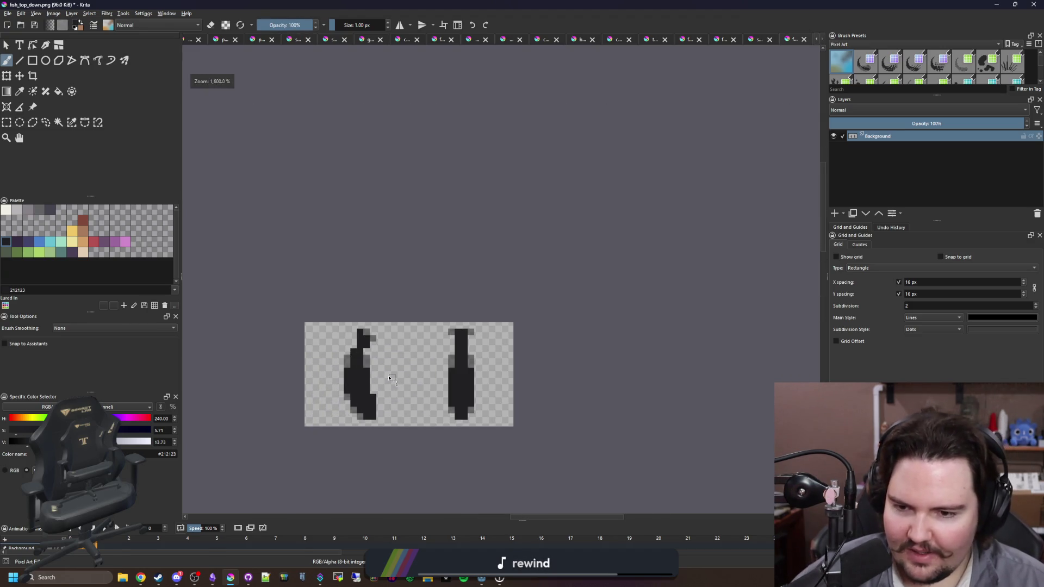
{"action": "scroll", "coordinate": [389, 379], "scroll_direction": "up", "scroll_amount": 1}
{"action": "key", "text": "ctrl+r"}
Delete the straight right fish and put a horizontally mirrored copy of the curved fish there.
{"action": "mouse_move", "coordinate": [640, 418]}
{"action": "left_mouse_down"}
{"action": "mouse_move", "coordinate": [562, 157]}
{"action": "mouse_move", "coordinate": [548, 158]}
{"action": "left_mouse_up"}
{"action": "key", "text": "Delete"}
{"action": "mouse_move", "coordinate": [444, 432]}
{"action": "left_mouse_down"}
{"action": "mouse_move", "coordinate": [345, 205]}
{"action": "mouse_move", "coordinate": [313, 185]}
{"action": "left_mouse_up"}
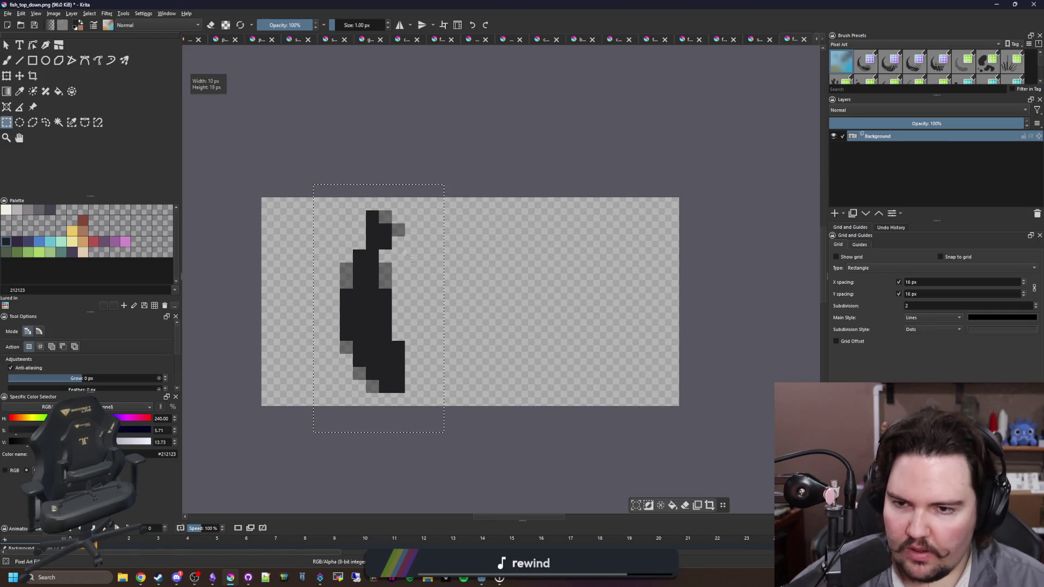
{"action": "key", "text": "ctrl+t"}
{"action": "left_click_drag", "start_coordinate": [395, 341], "coordinate": [604, 341]}
{"action": "right_click", "coordinate": [604, 341]}
{"action": "left_click", "coordinate": [655, 401]}
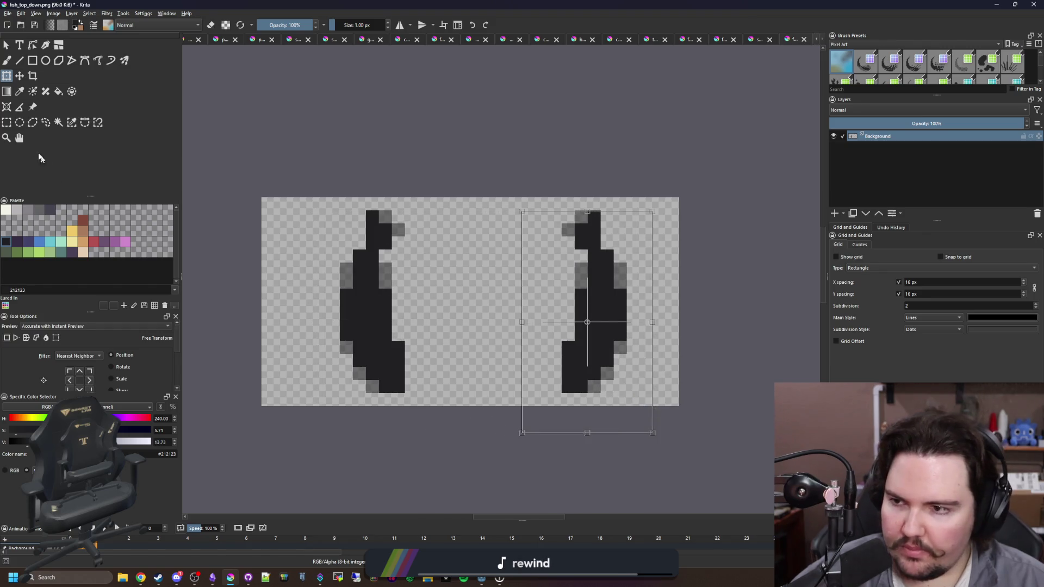
{"action": "left_click", "coordinate": [6, 123]}
{"action": "left_click", "coordinate": [324, 322]}
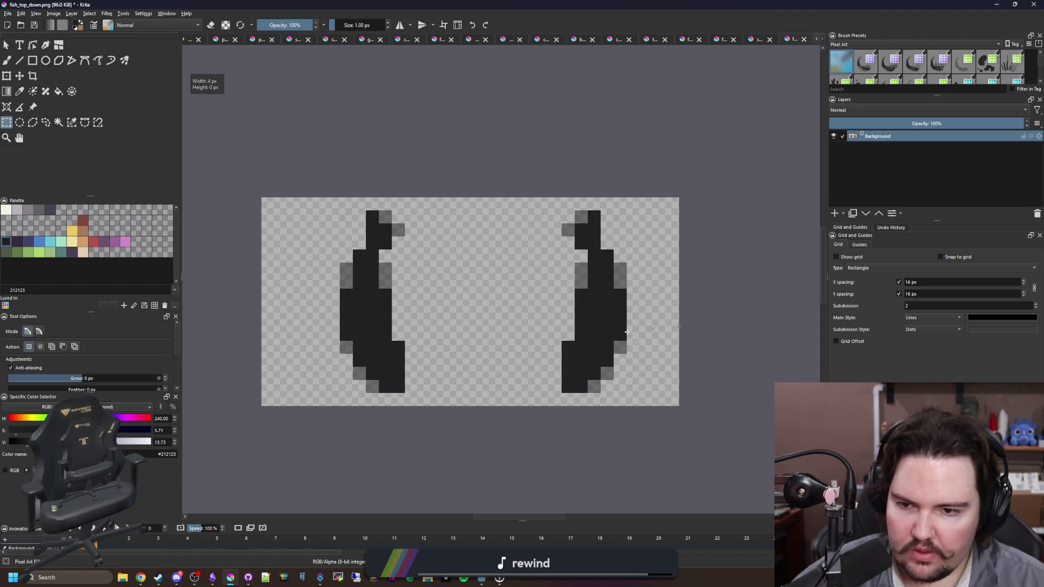
Nudge the mirrored fish a few pixels left and save the sprite as PNG.
{"action": "left_click_drag", "start_coordinate": [680, 432], "coordinate": [533, 133]}
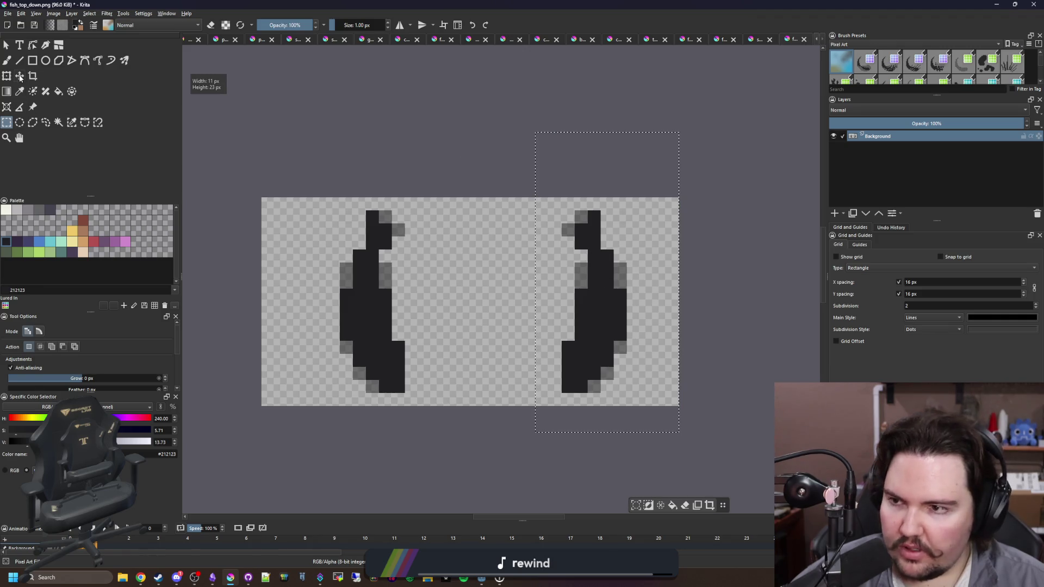
{"action": "key", "text": "t"}
{"action": "left_click_drag", "start_coordinate": [571, 280], "coordinate": [559, 280]}
{"action": "key", "text": "ctrl+s"}
{"action": "key", "text": "Return"}
{"action": "key", "text": "super+Down"}
{"action": "key", "text": "super+Down"}
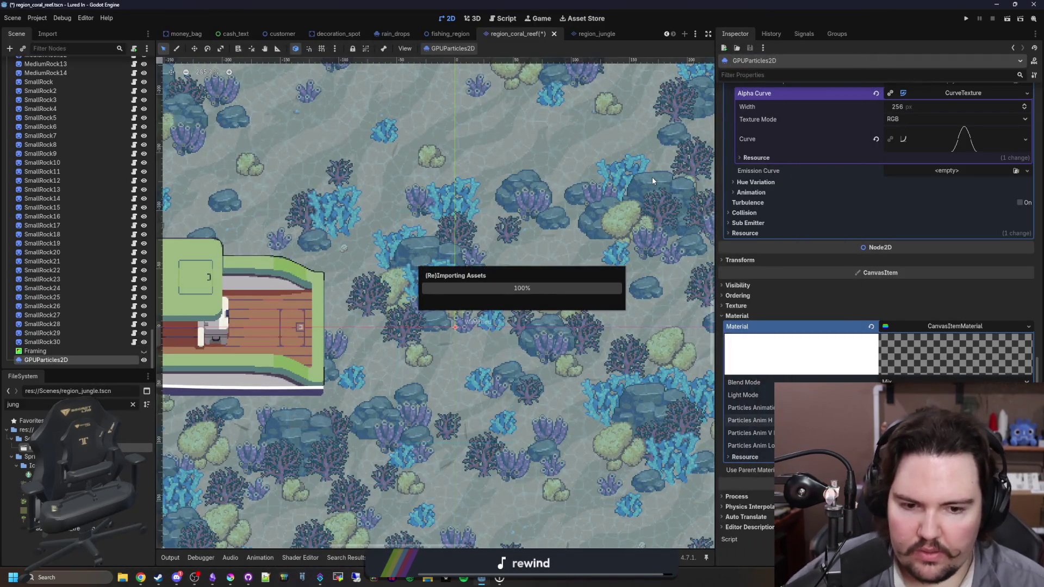
Set the fish particles' Animation Speed min and max both to 8.0.
{"action": "scroll", "coordinate": [574, 255], "scroll_direction": "up", "scroll_amount": 1}
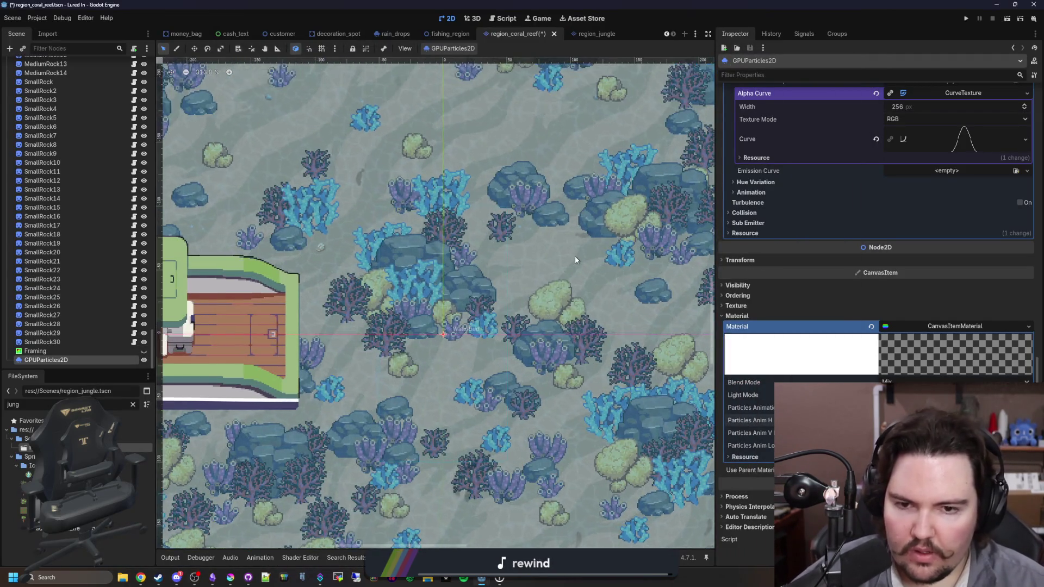
{"action": "scroll", "coordinate": [335, 225], "scroll_direction": "up", "scroll_amount": 10}
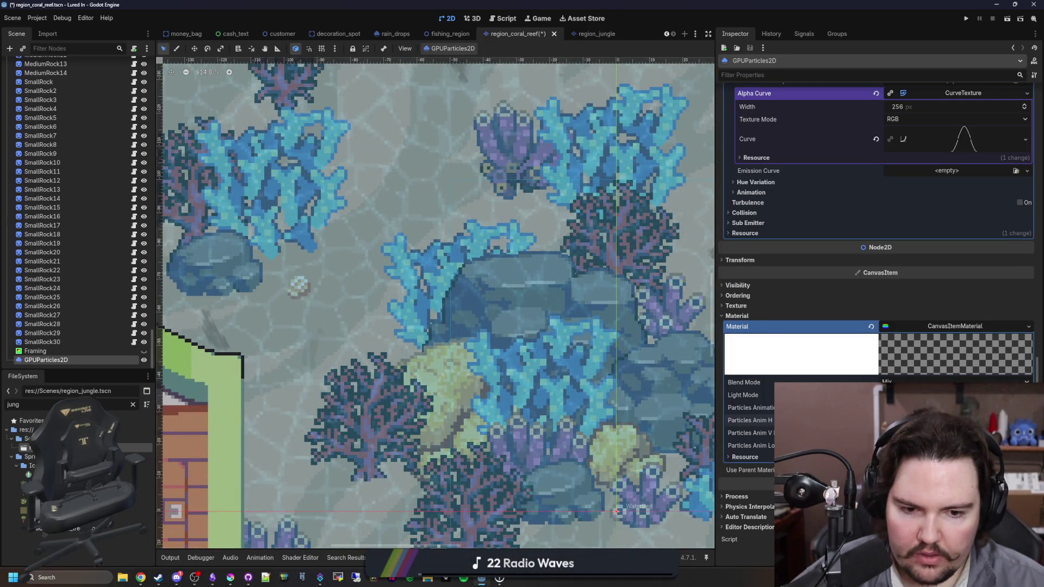
{"action": "scroll", "coordinate": [810, 363], "scroll_direction": "up", "scroll_amount": 10}
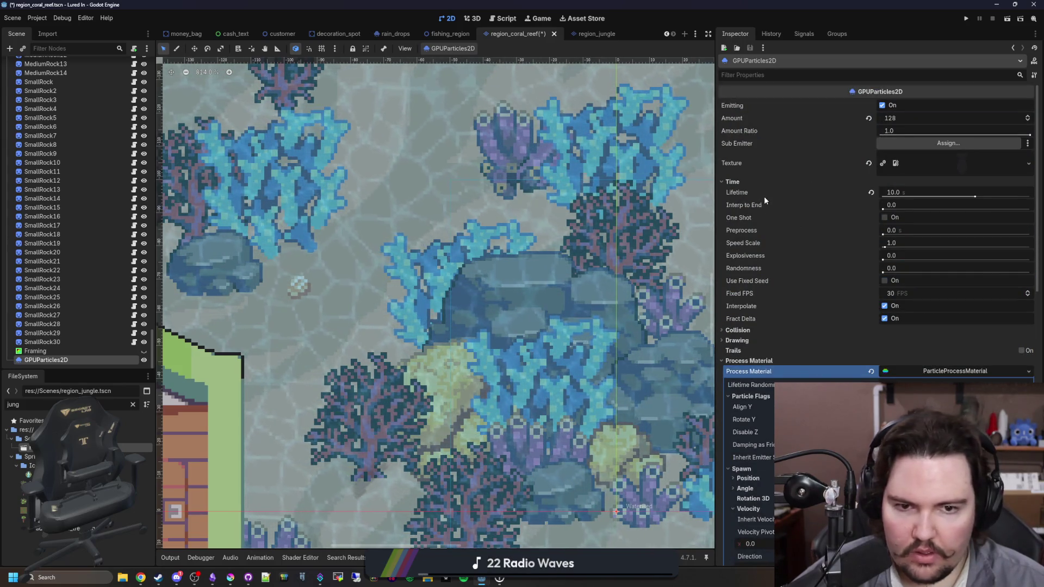
{"action": "scroll", "coordinate": [788, 282], "scroll_direction": "down", "scroll_amount": 10}
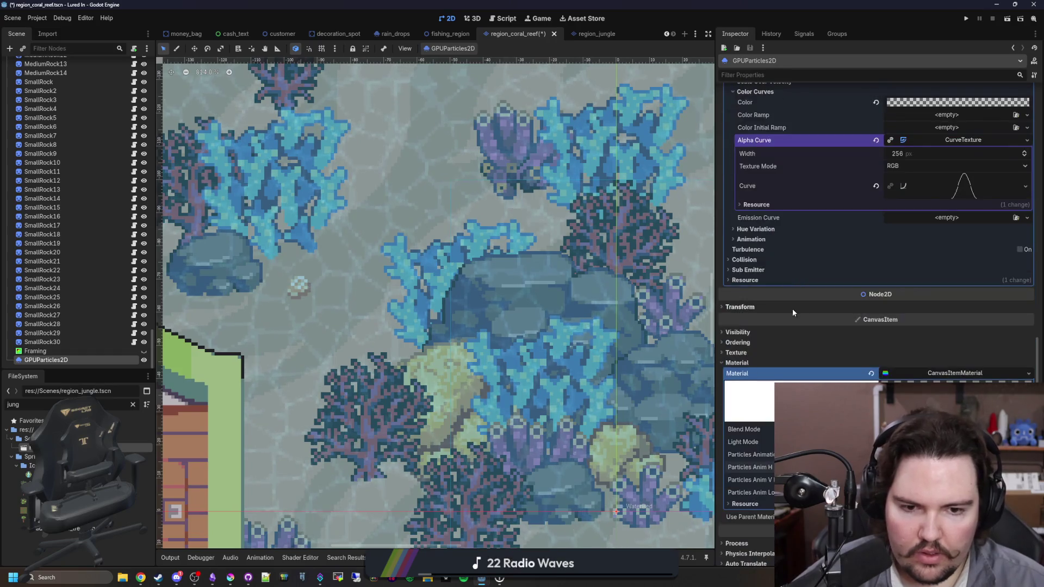
{"action": "left_click", "coordinate": [760, 241]}
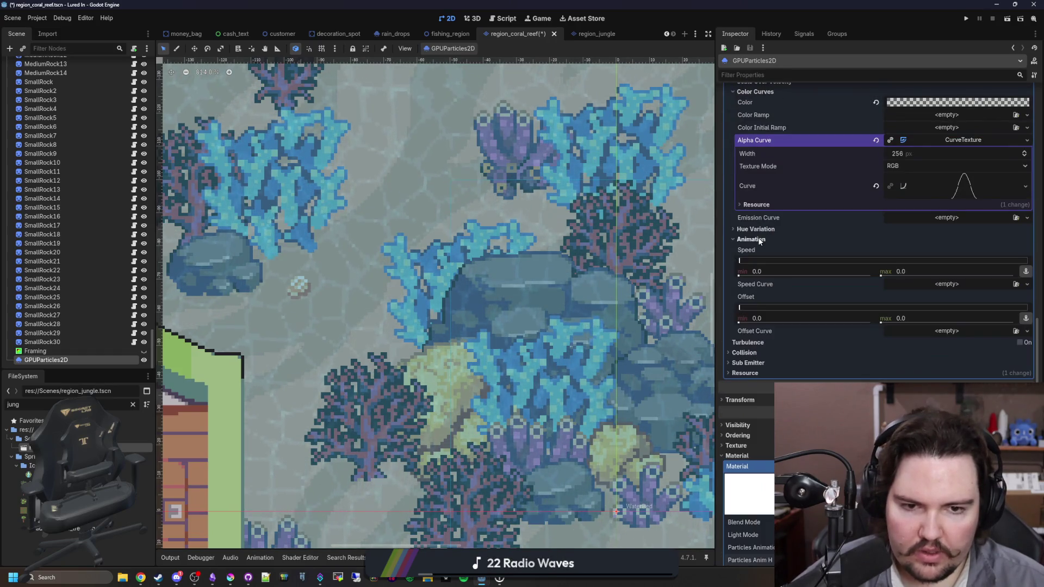
{"action": "left_click", "coordinate": [921, 270]}
{"action": "type", "text": "8"}
{"action": "key", "text": "Return"}
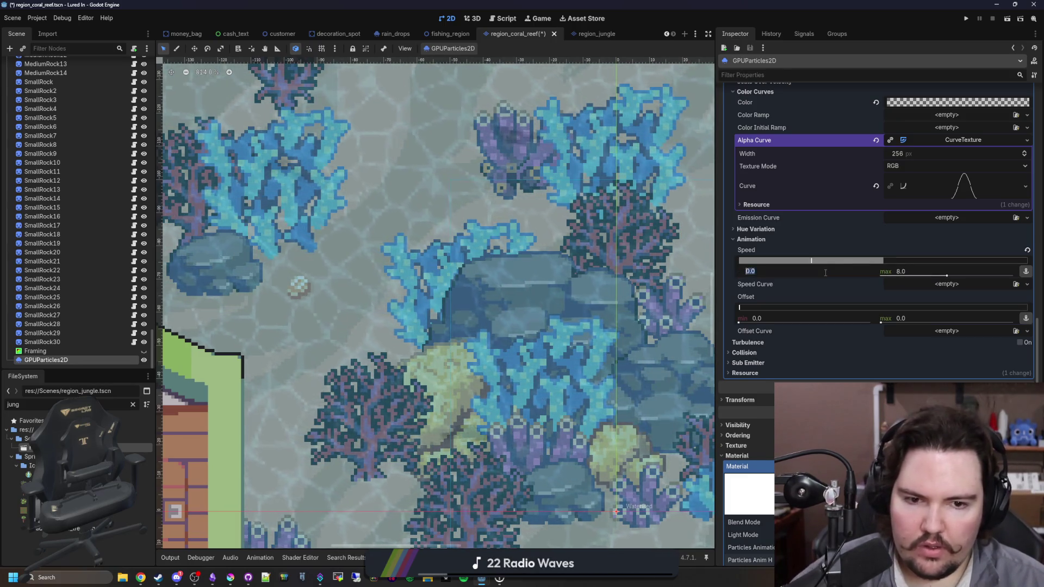
{"action": "left_click", "coordinate": [826, 272]}
{"action": "type", "text": "8"}
{"action": "key", "text": "Return"}
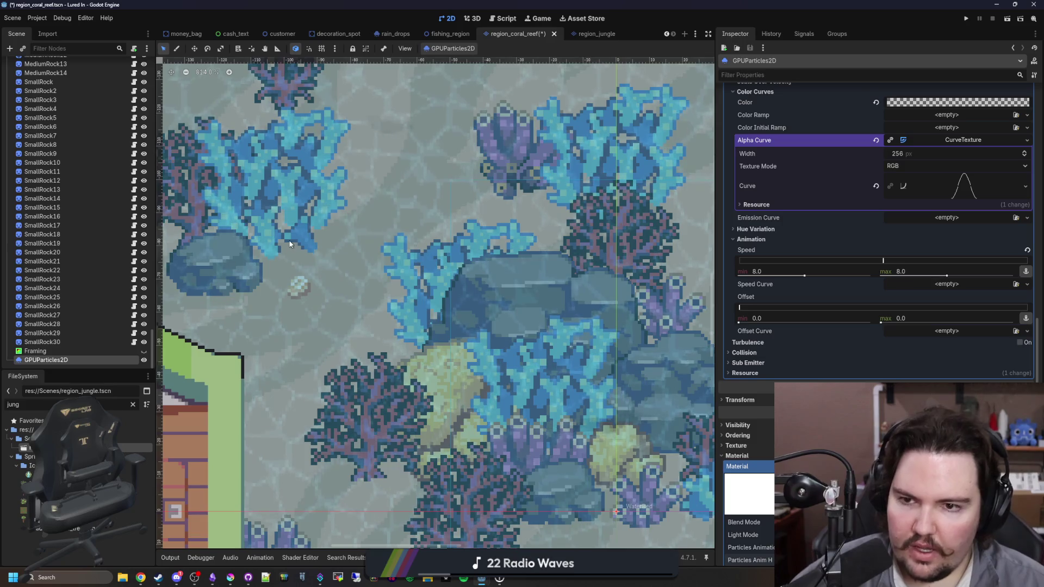
Bring the fish_top_down.png sprite in Krita back to the front.
{"action": "scroll", "coordinate": [291, 244], "scroll_direction": "down", "scroll_amount": 2}
{"action": "scroll", "coordinate": [291, 244], "scroll_direction": "down", "scroll_amount": 3}
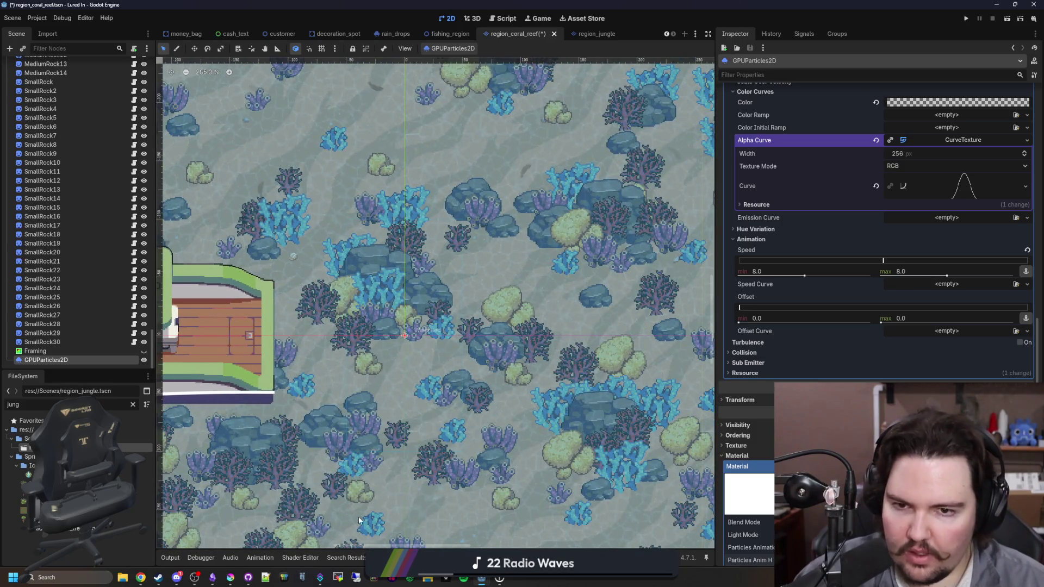
{"action": "left_click", "coordinate": [230, 577]}
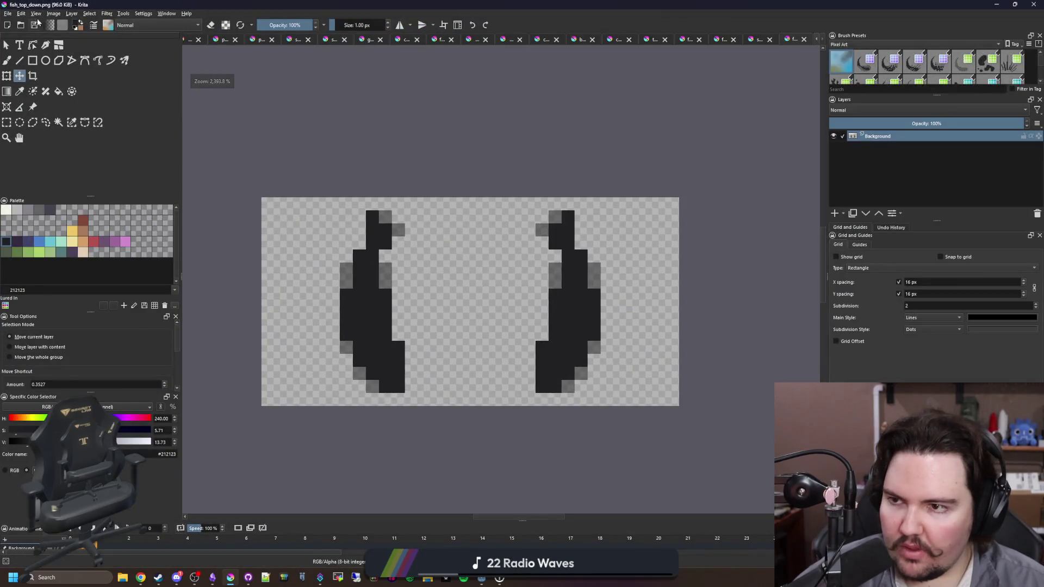
Widen the canvas to 48 px and show the 16 px pixel grid.
{"action": "left_click", "coordinate": [53, 14]}
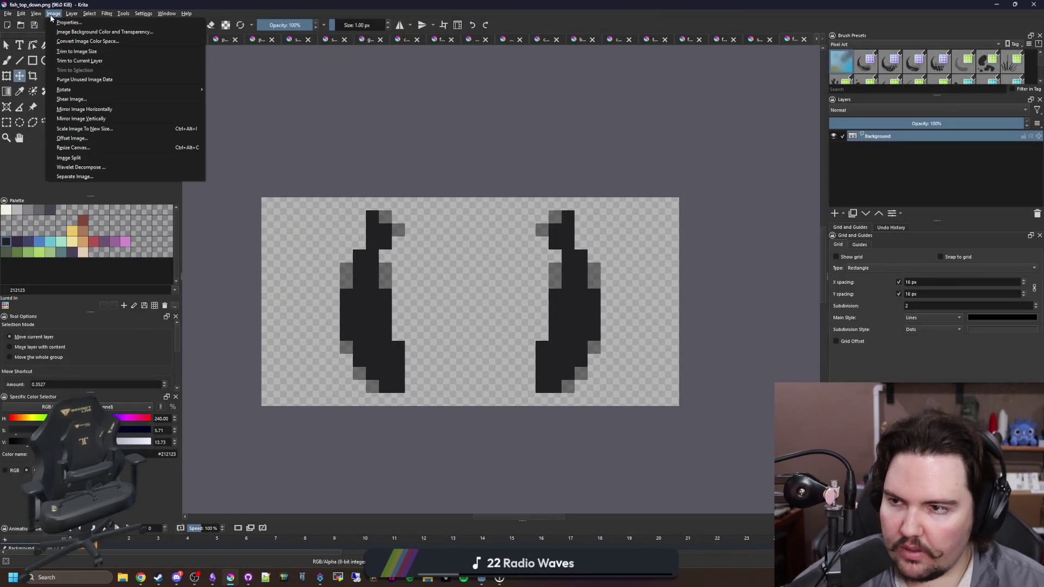
{"action": "left_click", "coordinate": [82, 146]}
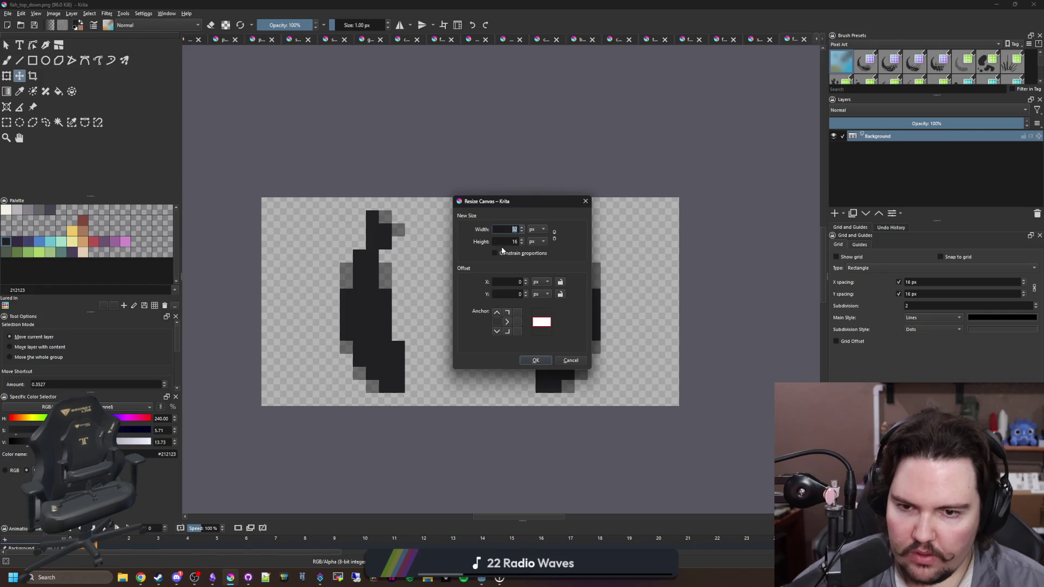
{"action": "left_click", "coordinate": [539, 360]}
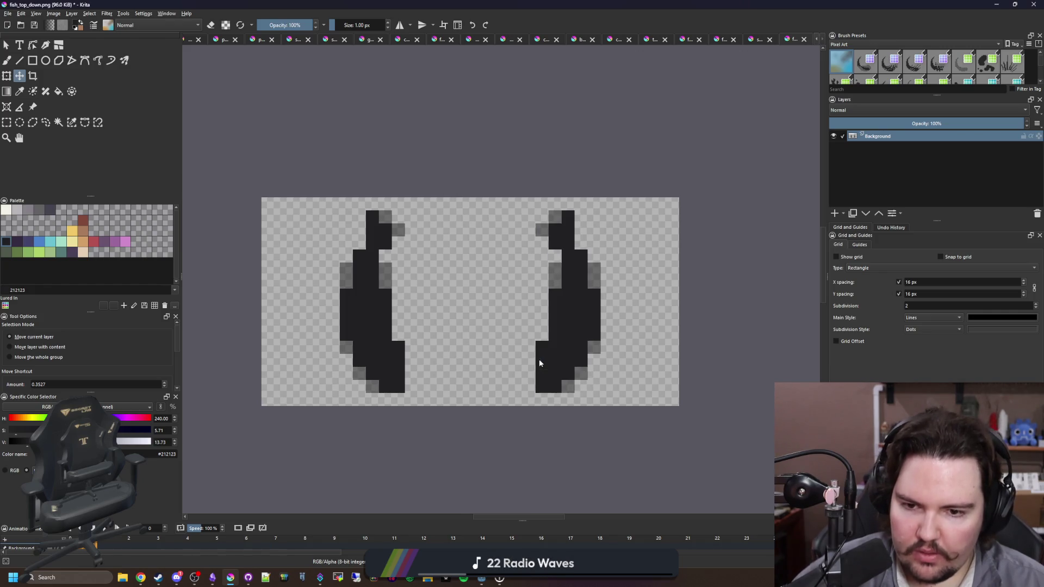
{"action": "left_click", "coordinate": [837, 257]}
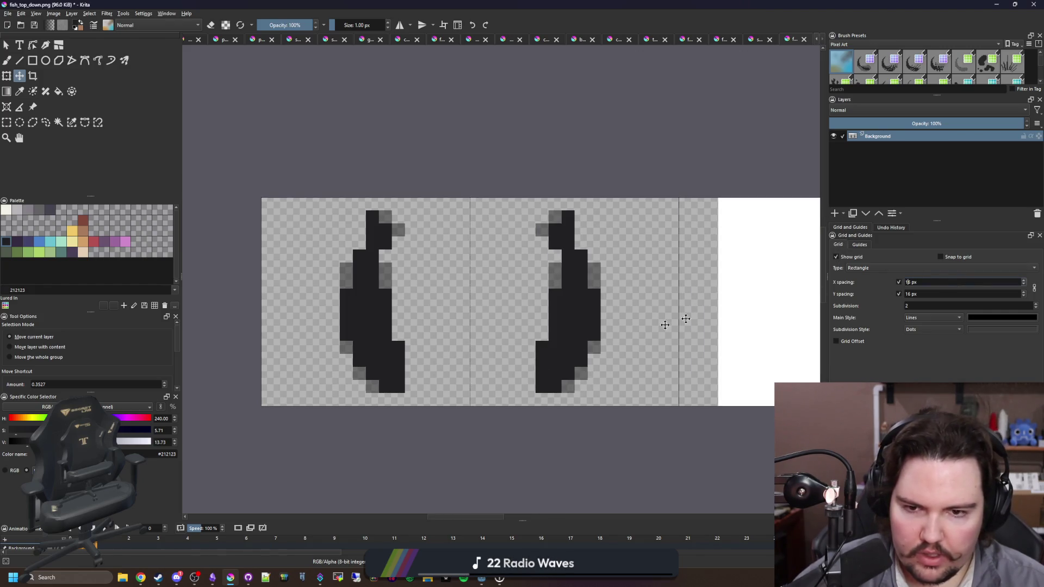
{"action": "scroll", "coordinate": [204, 329], "scroll_direction": "right", "scroll_amount": 2}
Widen the canvas further to 64 px, anchored on the left.
{"action": "left_click", "coordinate": [6, 123]}
{"action": "scroll", "coordinate": [233, 240], "scroll_direction": "down", "scroll_amount": 2}
{"action": "mouse_move", "coordinate": [589, 362]}
{"action": "left_mouse_down"}
{"action": "mouse_move", "coordinate": [426, 214]}
{"action": "mouse_move", "coordinate": [413, 181]}
{"action": "left_mouse_up"}
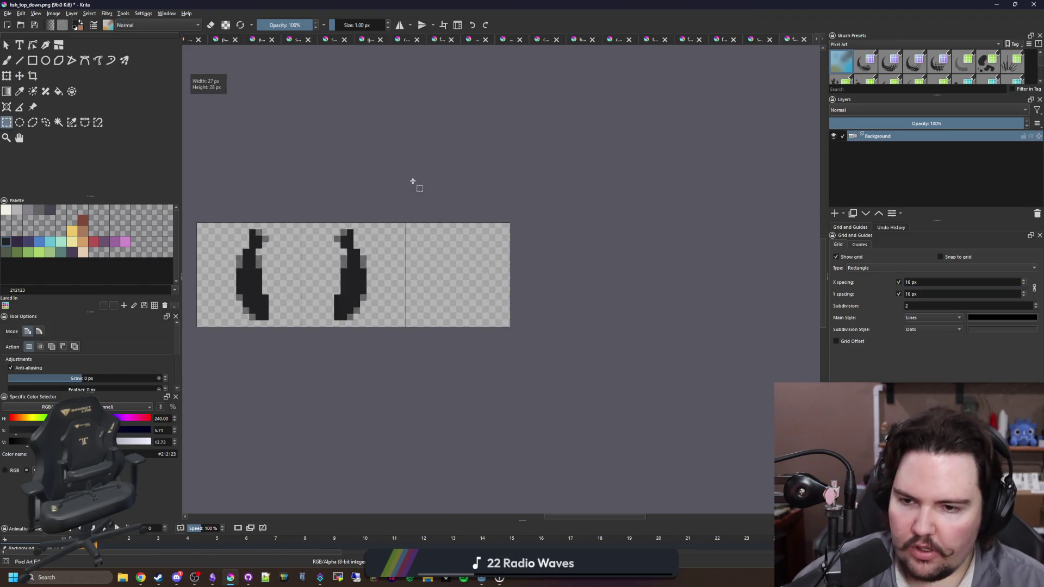
{"action": "left_click", "coordinate": [54, 13]}
{"action": "left_click", "coordinate": [88, 146]}
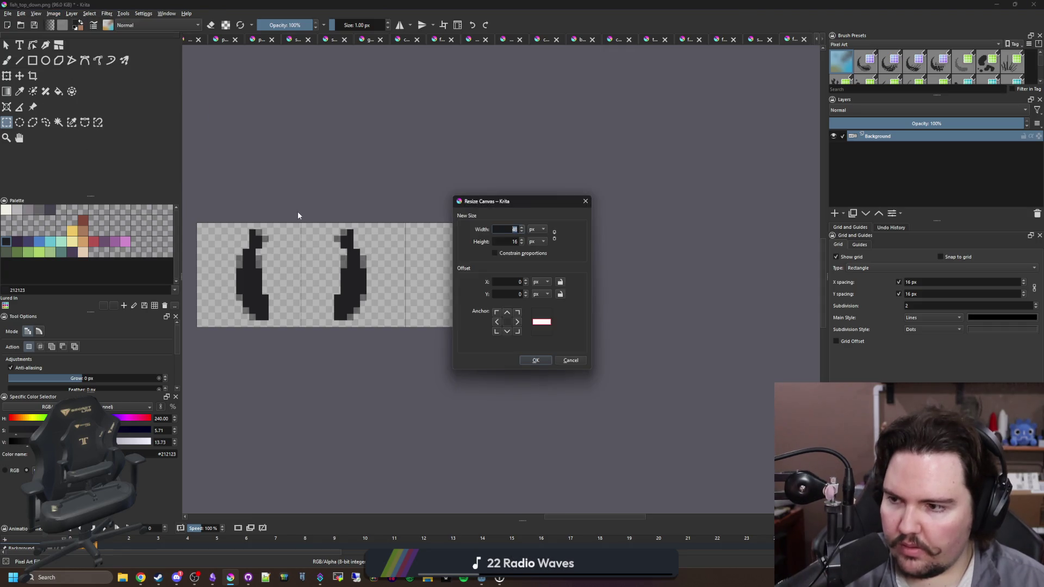
{"action": "left_click", "coordinate": [496, 321]}
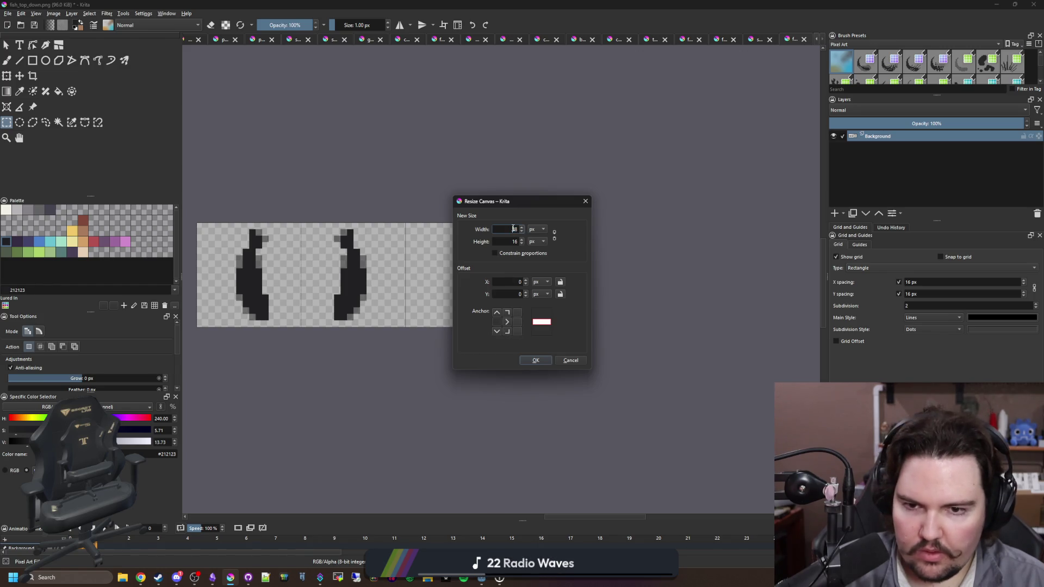
{"action": "type", "text": "64"}
{"action": "left_click", "coordinate": [537, 360]}
{"action": "left_click_drag", "start_coordinate": [729, 364], "coordinate": [573, 159]}
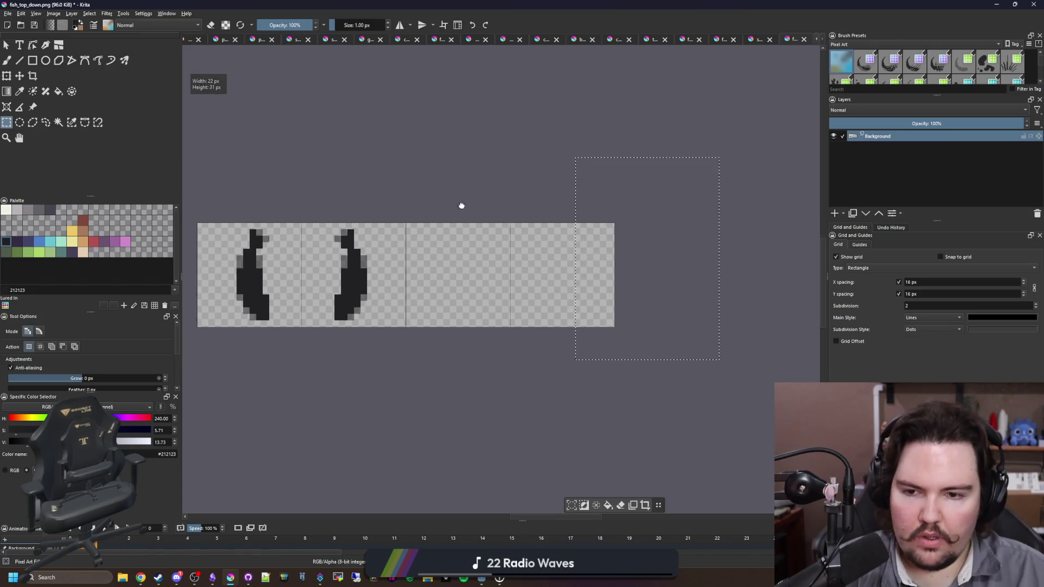
{"action": "scroll", "coordinate": [449, 364], "scroll_direction": "up", "scroll_amount": 1}
Move the right-bend fish into the third frame.
{"action": "left_click_drag", "start_coordinate": [449, 364], "coordinate": [321, 186]}
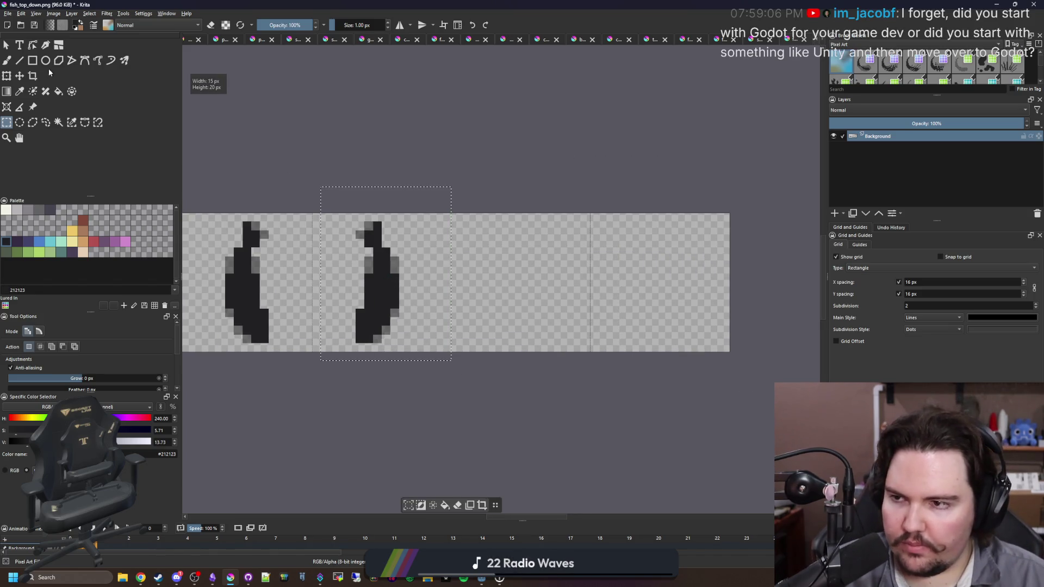
{"action": "key", "text": "t"}
{"action": "left_click_drag", "start_coordinate": [373, 273], "coordinate": [548, 283]}
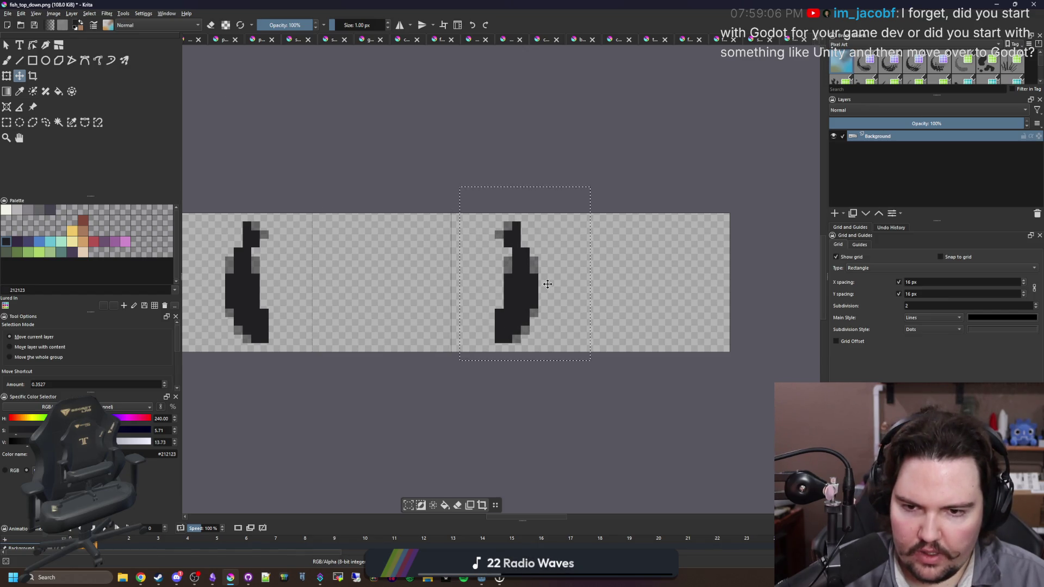
{"action": "key", "text": "ctrl+shift+a"}
Paste a copy of the left-bend fish into the second frame.
{"action": "left_click", "coordinate": [20, 91]}
{"action": "scroll", "coordinate": [283, 327], "scroll_direction": "up", "scroll_amount": 2}
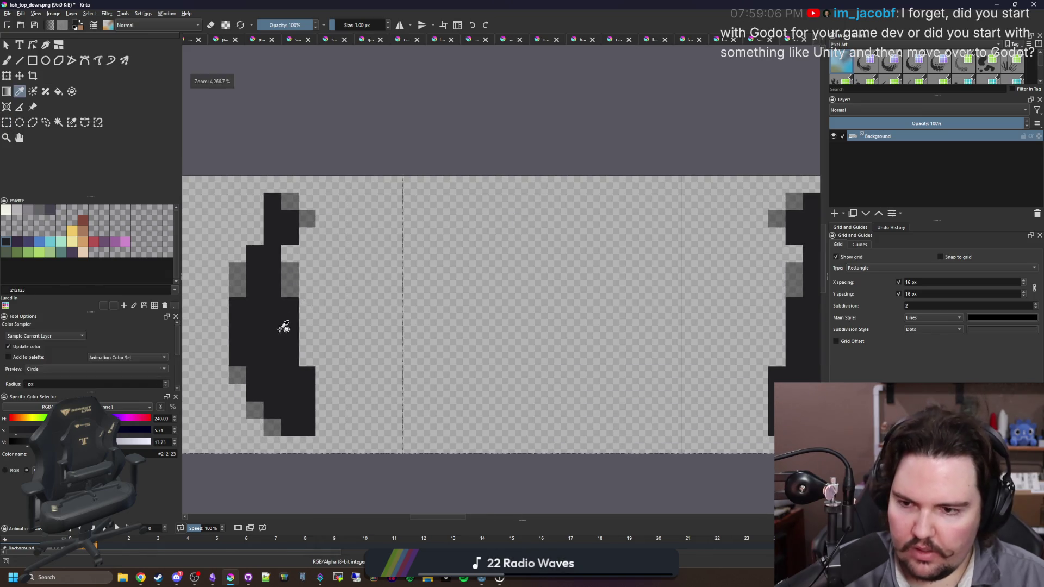
{"action": "left_click", "coordinate": [11, 122]}
{"action": "left_click_drag", "start_coordinate": [361, 455], "coordinate": [188, 141]}
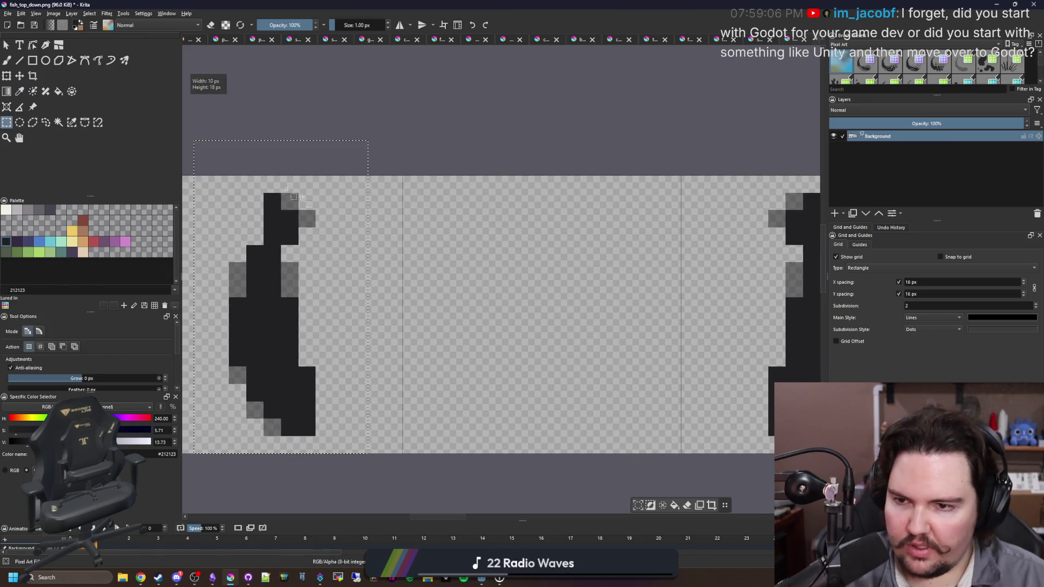
{"action": "key", "text": "ctrl+c"}
{"action": "key", "text": "ctrl+alt+v"}
{"action": "key", "text": "ctrl+t"}
{"action": "mouse_move", "coordinate": [548, 312]}
{"action": "left_mouse_down"}
{"action": "mouse_move", "coordinate": [566, 329]}
{"action": "mouse_move", "coordinate": [564, 314]}
{"action": "mouse_move", "coordinate": [566, 430]}
{"action": "mouse_move", "coordinate": [484, 412]}
{"action": "mouse_move", "coordinate": [513, 433]}
{"action": "left_mouse_up"}
{"action": "scroll", "coordinate": [565, 326], "scroll_direction": "up", "scroll_amount": 1}
{"action": "key", "text": "b"}
Redraw the copy as a straight vertical fish by erasing and painting dark pixels.
{"action": "key", "text": "e"}
{"action": "key", "text": "e"}
{"action": "key", "text": "e"}
{"action": "left_click_drag", "start_coordinate": [549, 402], "coordinate": [538, 376]}
{"action": "key", "text": "e"}
{"action": "left_click", "coordinate": [460, 350]}
{"action": "key", "text": "e"}
{"action": "left_click_drag", "start_coordinate": [461, 222], "coordinate": [438, 286]}
{"action": "mouse_move", "coordinate": [514, 213]}
{"action": "left_mouse_down"}
{"action": "mouse_move", "coordinate": [489, 145]}
{"action": "mouse_move", "coordinate": [484, 198]}
{"action": "mouse_move", "coordinate": [466, 158]}
{"action": "left_mouse_up"}
{"action": "key", "text": "e"}
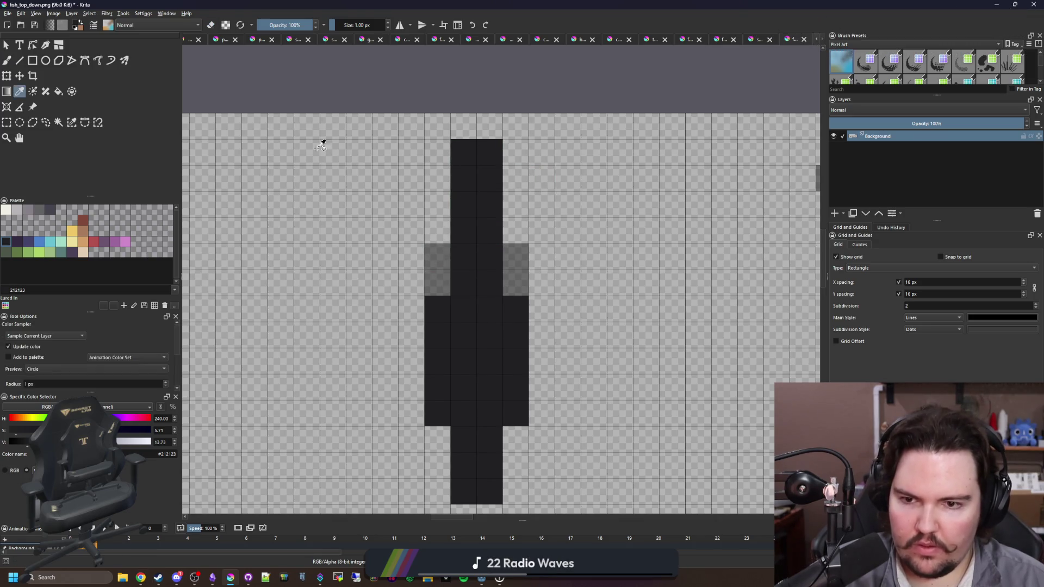
Paint half-tone cells around the straight fish at 50% brush opacity.
{"action": "left_click", "coordinate": [289, 26]}
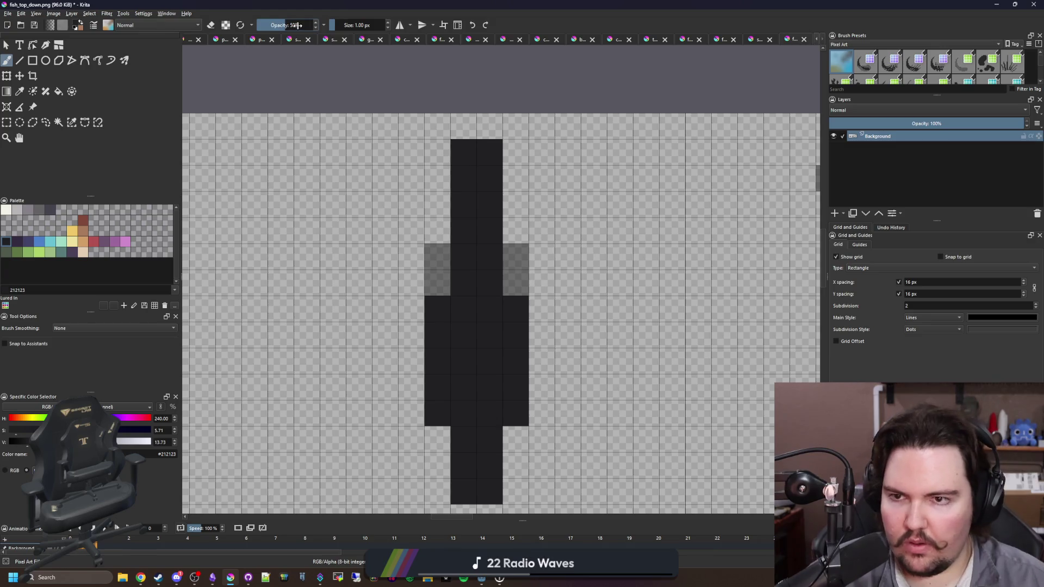
{"action": "left_click", "coordinate": [438, 152]}
{"action": "left_click", "coordinate": [517, 153]}
{"action": "scroll", "coordinate": [477, 351], "scroll_direction": "down", "scroll_amount": 3}
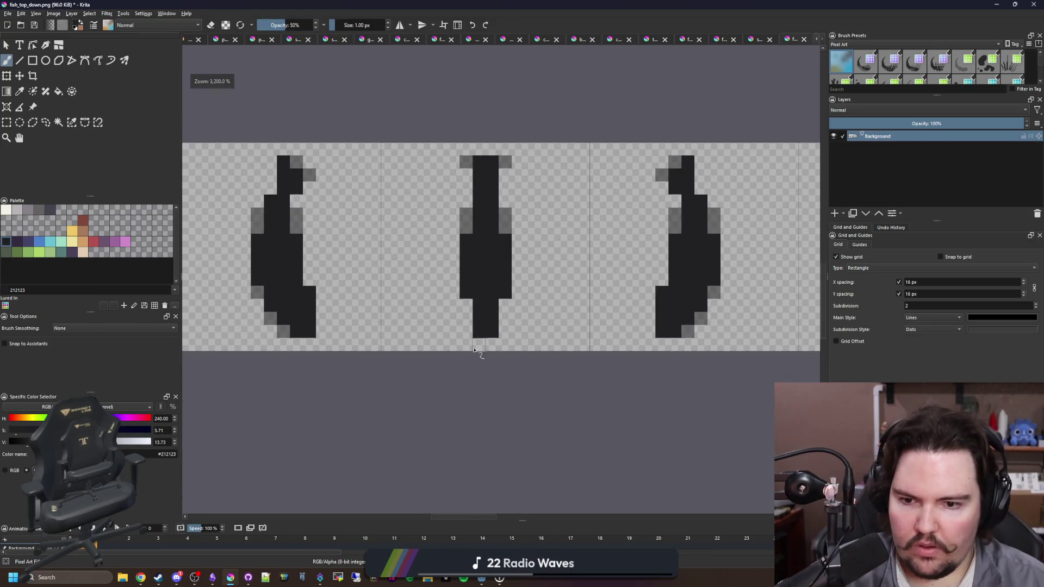
{"action": "scroll", "coordinate": [477, 350], "scroll_direction": "up", "scroll_amount": 3}
{"action": "left_click", "coordinate": [466, 303]}
{"action": "left_click", "coordinate": [545, 303]}
{"action": "key", "text": "p"}
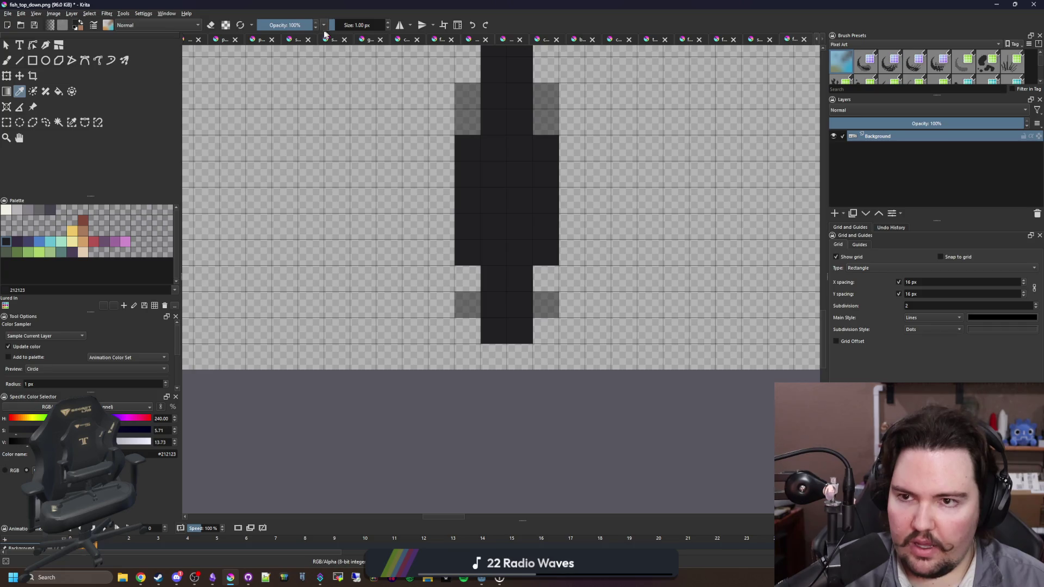
{"action": "key", "text": "b"}
{"action": "left_click", "coordinate": [466, 279]}
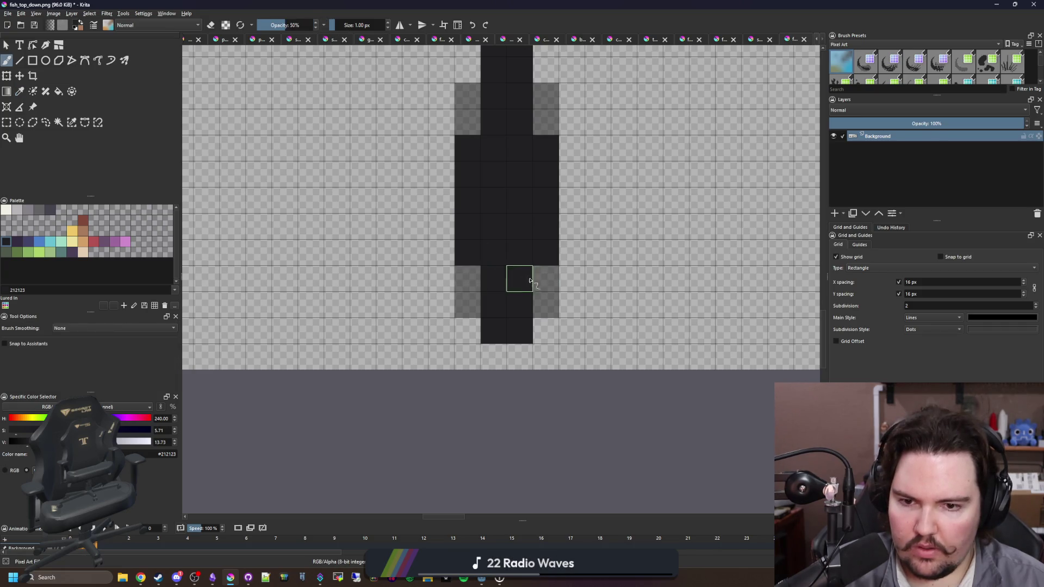
Darken two side cells of the straight fish at 100% opacity.
{"action": "left_click_drag", "start_coordinate": [298, 25], "coordinate": [326, 25]}
{"action": "left_click", "coordinate": [474, 270]}
{"action": "left_click", "coordinate": [545, 279]}
{"action": "scroll", "coordinate": [456, 261], "scroll_direction": "down", "scroll_amount": 5}
{"action": "scroll", "coordinate": [458, 253], "scroll_direction": "up", "scroll_amount": 2}
Copy the straight fish into the fourth frame.
{"action": "left_click", "coordinate": [6, 123]}
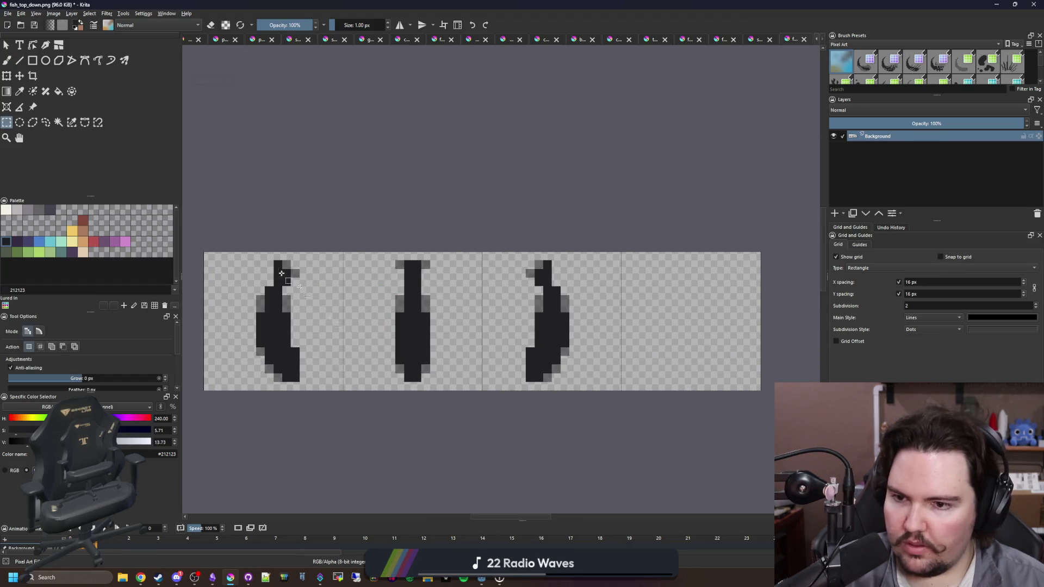
{"action": "scroll", "coordinate": [330, 414], "scroll_direction": "up", "scroll_amount": 1}
{"action": "left_click_drag", "start_coordinate": [334, 411], "coordinate": [542, 195]}
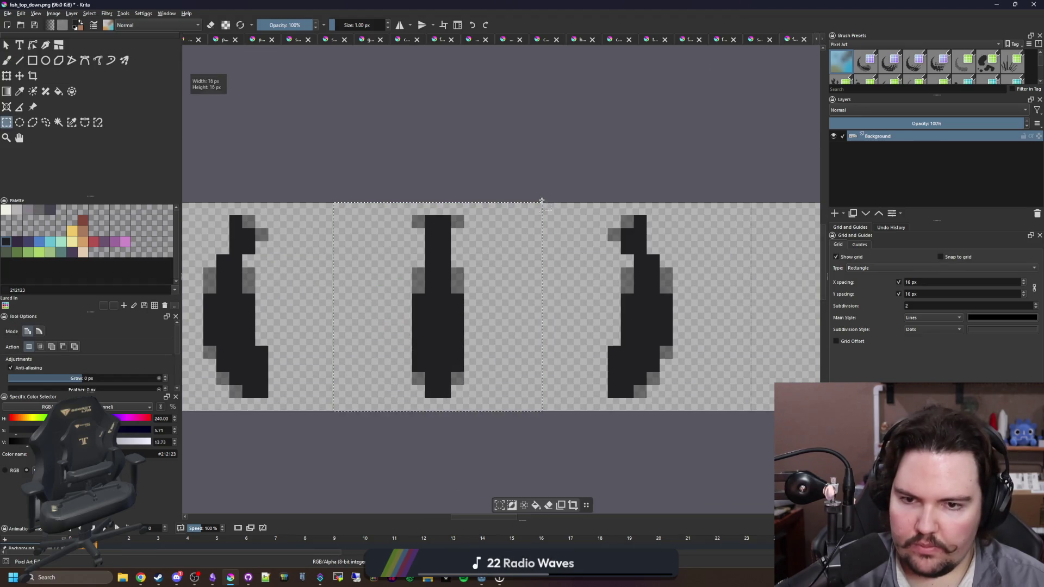
{"action": "scroll", "coordinate": [541, 217], "scroll_direction": "down", "scroll_amount": 2}
{"action": "key", "text": "ctrl+t"}
{"action": "left_click_drag", "start_coordinate": [420, 244], "coordinate": [622, 242]}
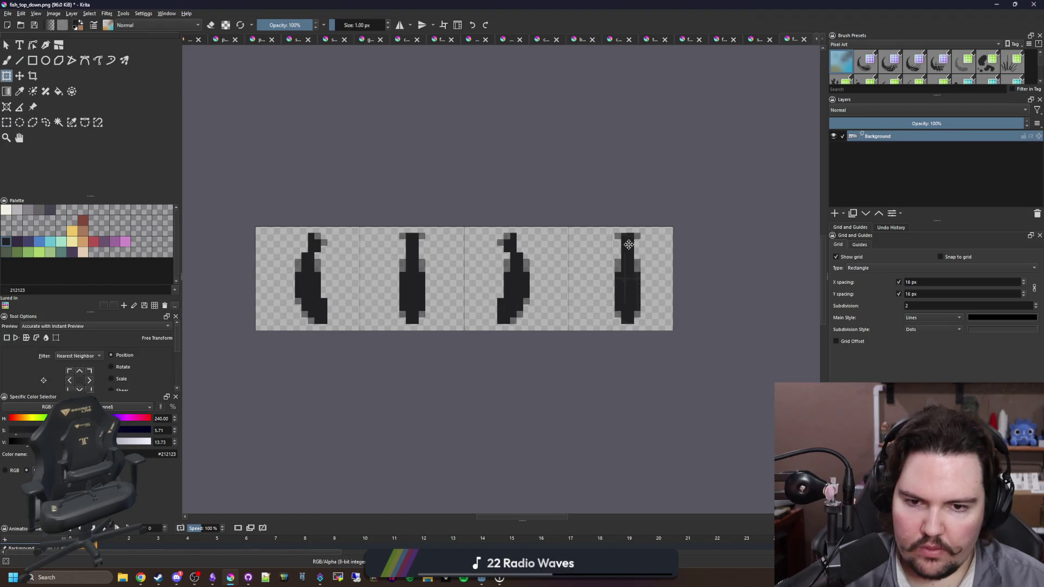
{"action": "key", "text": "Return"}
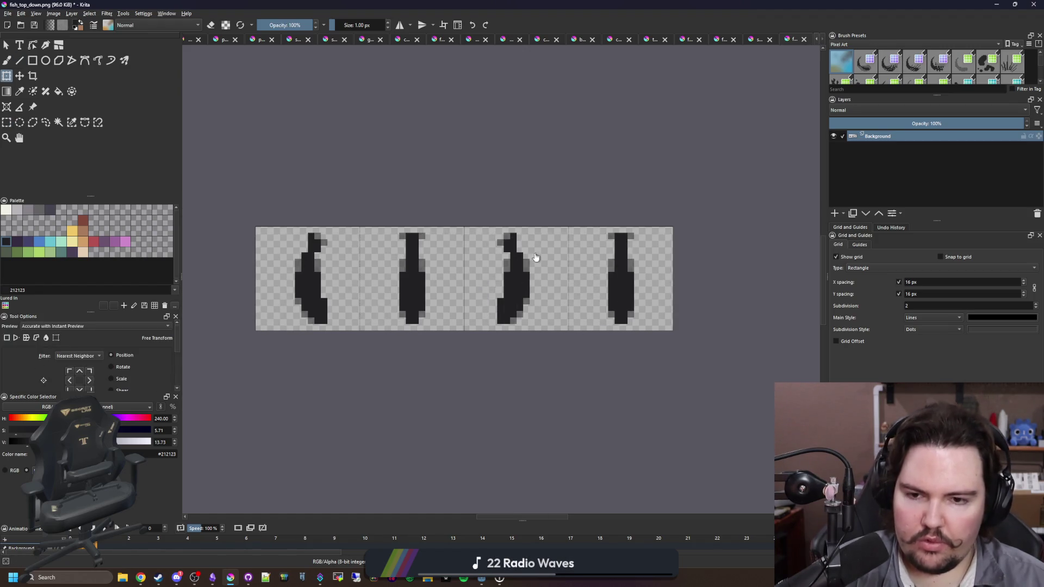
Save the four-frame sprite sheet as PNG.
{"action": "key", "text": "ctrl+s"}
{"action": "left_click", "coordinate": [557, 377]}
{"action": "key", "text": "alt+Tab"}
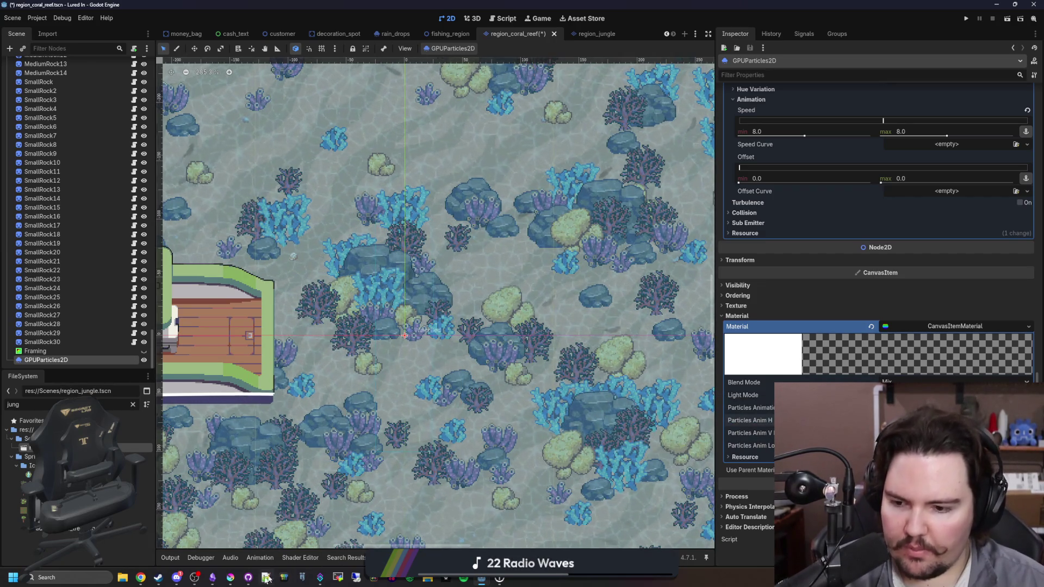
Bring up the fish_top_down.png window showing the four fish frames.
{"action": "mouse_move", "coordinate": [231, 577]}
{"action": "left_click", "coordinate": [373, 446]}
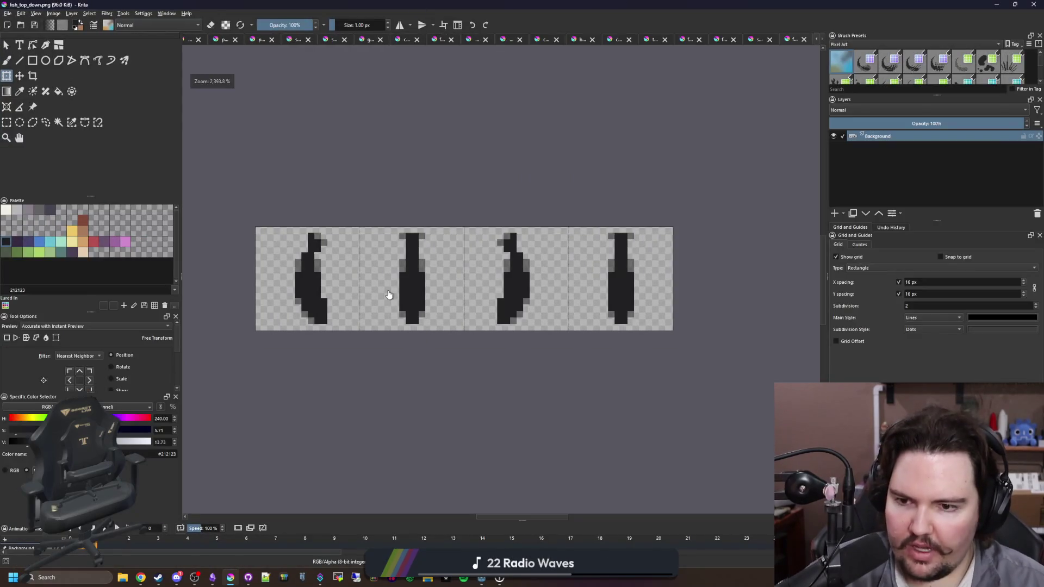
{"action": "scroll", "coordinate": [370, 304], "scroll_direction": "up", "scroll_amount": 3}
{"action": "key", "text": "p"}
{"action": "scroll", "coordinate": [281, 243], "scroll_direction": "down", "scroll_amount": 4}
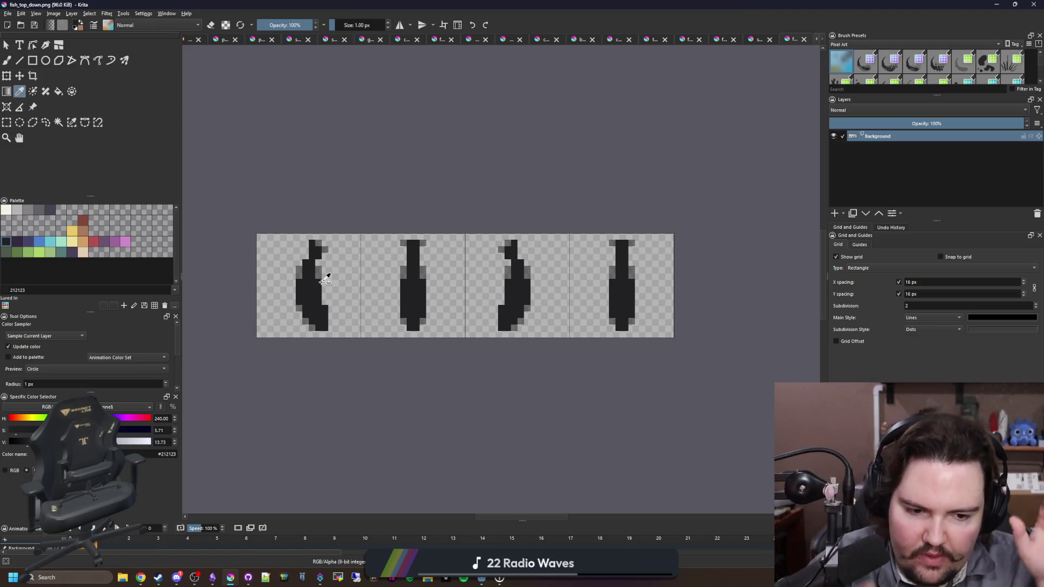
{"action": "key", "text": "b"}
{"action": "scroll", "coordinate": [533, 321], "scroll_direction": "up", "scroll_amount": 3}
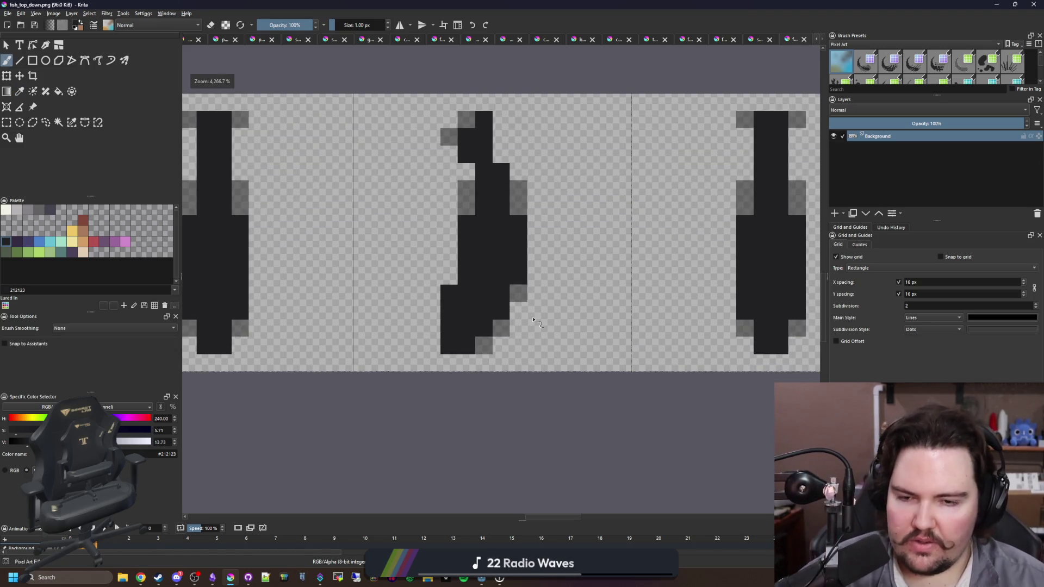
Paint rows of fin pixels on the left of the fish body and a mirrored right fin.
{"action": "scroll", "coordinate": [533, 320], "scroll_direction": "down", "scroll_amount": 2}
{"action": "scroll", "coordinate": [641, 296], "scroll_direction": "up", "scroll_amount": 2}
{"action": "scroll", "coordinate": [431, 275], "scroll_direction": "up", "scroll_amount": 2}
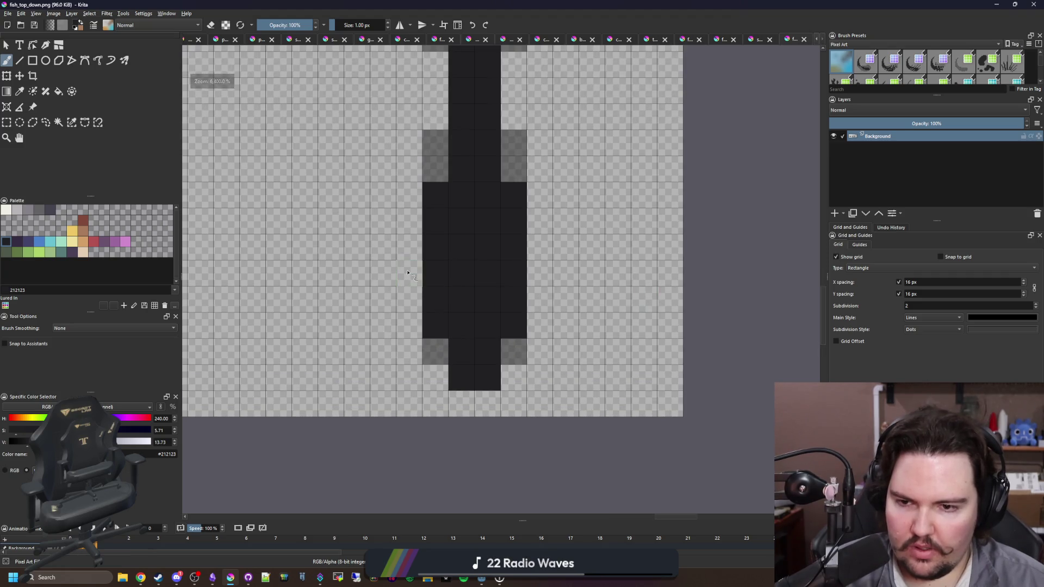
{"action": "mouse_move", "coordinate": [408, 272]}
{"action": "left_mouse_down"}
{"action": "mouse_move", "coordinate": [377, 272]}
{"action": "mouse_move", "coordinate": [396, 279]}
{"action": "mouse_move", "coordinate": [383, 273]}
{"action": "mouse_move", "coordinate": [380, 299]}
{"action": "left_mouse_up"}
{"action": "key", "text": "ctrl+z"}
{"action": "key", "text": "ctrl+z"}
{"action": "left_click_drag", "start_coordinate": [440, 320], "coordinate": [394, 319]}
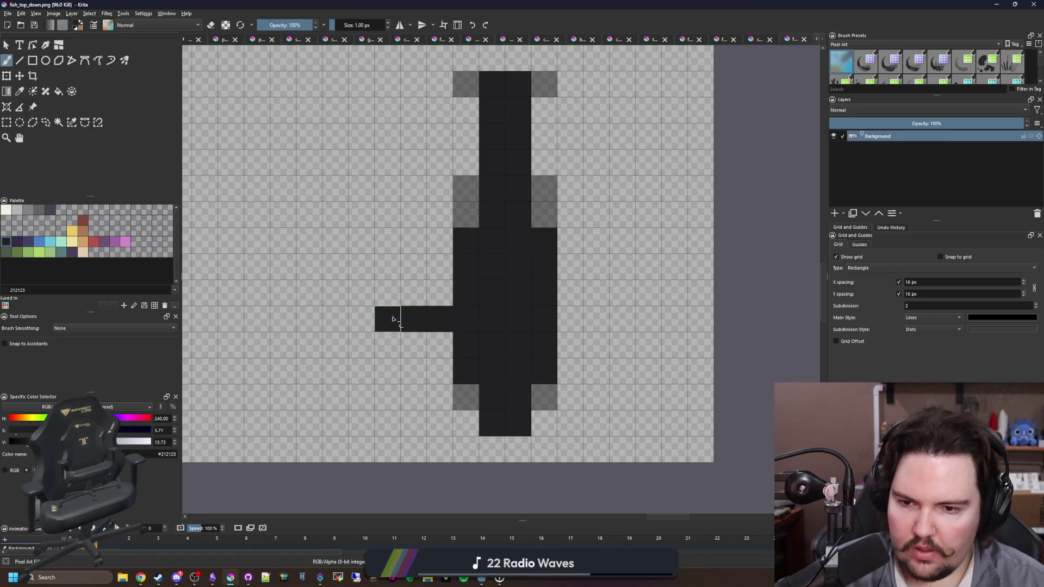
{"action": "left_click_drag", "start_coordinate": [441, 345], "coordinate": [417, 346]}
{"action": "mouse_move", "coordinate": [566, 342]}
{"action": "left_mouse_down"}
{"action": "mouse_move", "coordinate": [595, 319]}
{"action": "mouse_move", "coordinate": [625, 320]}
{"action": "mouse_move", "coordinate": [543, 344]}
{"action": "left_mouse_up"}
Erase the stray left-fin pixels and repaint the left fin right beside the body.
{"action": "scroll", "coordinate": [520, 328], "scroll_direction": "down", "scroll_amount": 5}
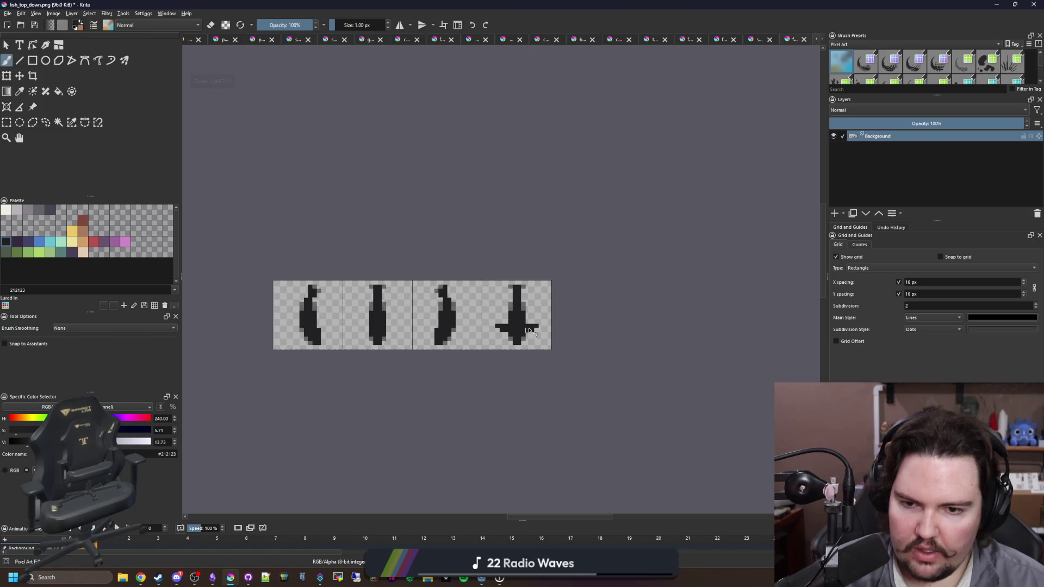
{"action": "scroll", "coordinate": [522, 326], "scroll_direction": "up", "scroll_amount": 5}
{"action": "key", "text": "e"}
{"action": "left_click", "coordinate": [340, 339]}
{"action": "left_click", "coordinate": [392, 340]}
{"action": "left_click", "coordinate": [363, 324]}
{"action": "left_click", "coordinate": [368, 337]}
{"action": "left_click", "coordinate": [340, 313]}
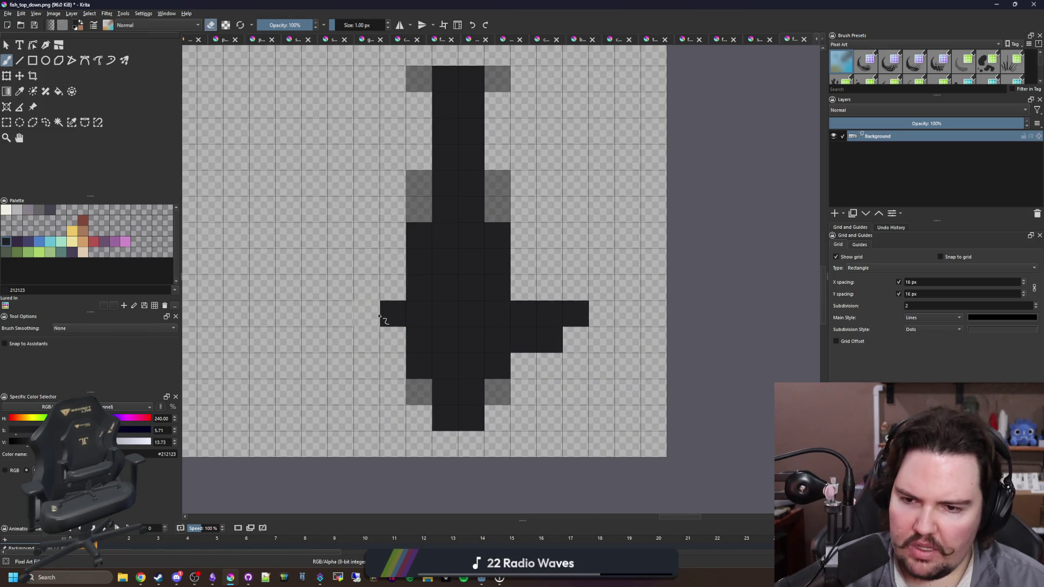
{"action": "left_click", "coordinate": [367, 314]}
{"action": "left_click", "coordinate": [367, 340]}
{"action": "left_click", "coordinate": [340, 314]}
{"action": "left_click", "coordinate": [344, 337]}
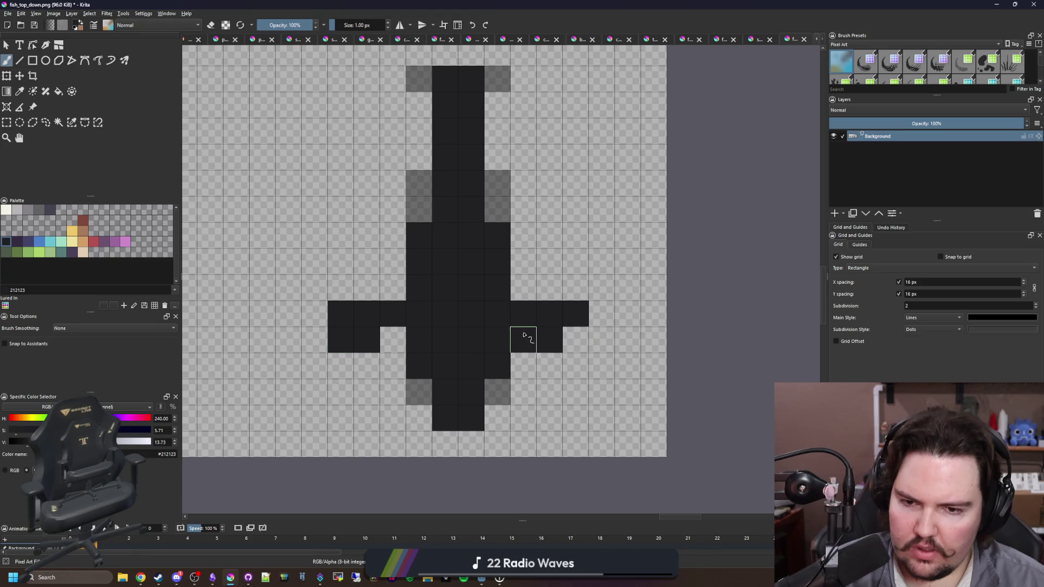
Trim the outer fin columns on both sides and fill in dark fin cells beside the body.
{"action": "scroll", "coordinate": [411, 223], "scroll_direction": "down", "scroll_amount": 8}
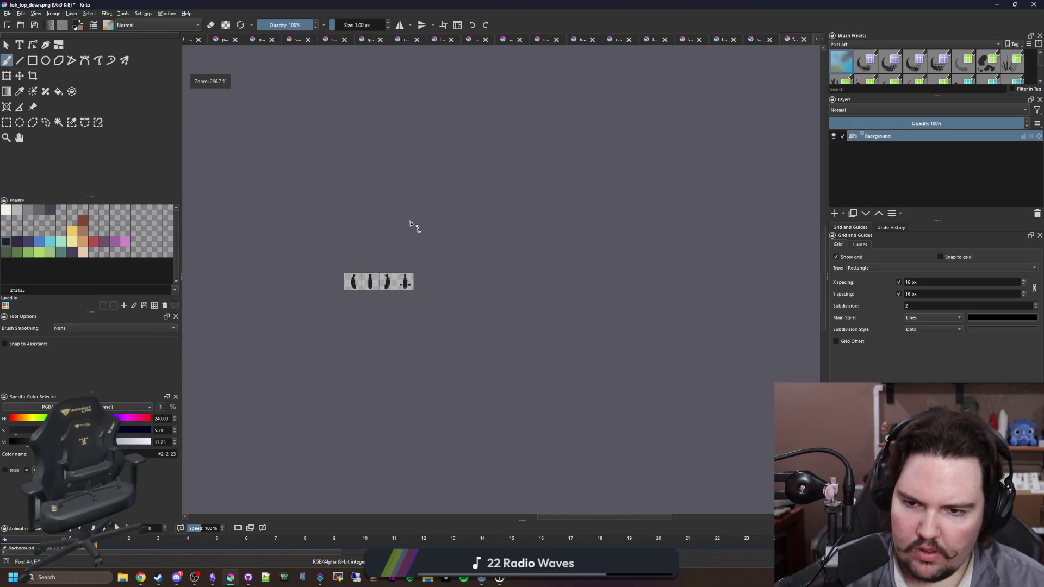
{"action": "scroll", "coordinate": [411, 223], "scroll_direction": "up", "scroll_amount": 8}
{"action": "key", "text": "e"}
{"action": "left_click_drag", "start_coordinate": [311, 362], "coordinate": [311, 388]}
{"action": "left_click_drag", "start_coordinate": [545, 362], "coordinate": [546, 388]}
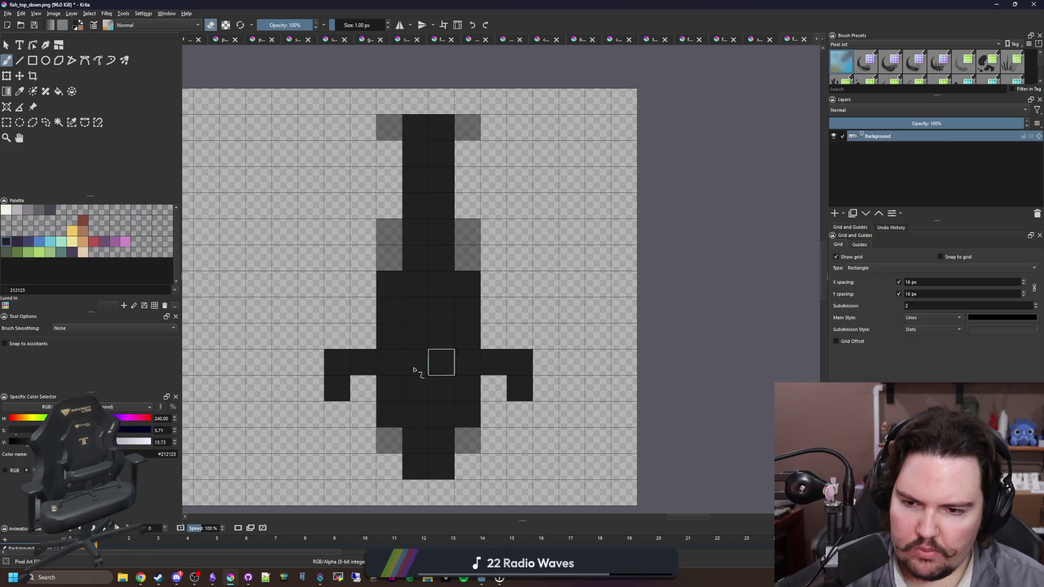
{"action": "key", "text": "e"}
{"action": "left_click", "coordinate": [460, 384]}
{"action": "left_click", "coordinate": [360, 336]}
{"action": "left_click_drag", "start_coordinate": [498, 340], "coordinate": [519, 336]}
{"action": "left_click", "coordinate": [494, 388]}
{"action": "left_click", "coordinate": [363, 389]}
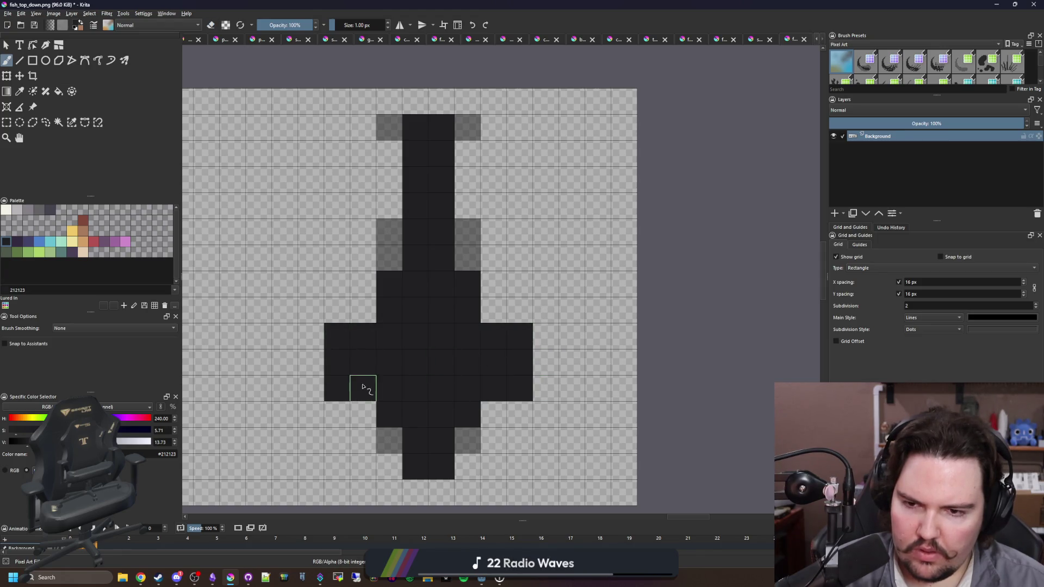
Erase the outer fin cells and fin tips on both sides of the fish.
{"action": "key", "text": "e"}
{"action": "left_click", "coordinate": [337, 388]}
{"action": "left_click", "coordinate": [520, 388]}
{"action": "scroll", "coordinate": [405, 294], "scroll_direction": "down", "scroll_amount": 2}
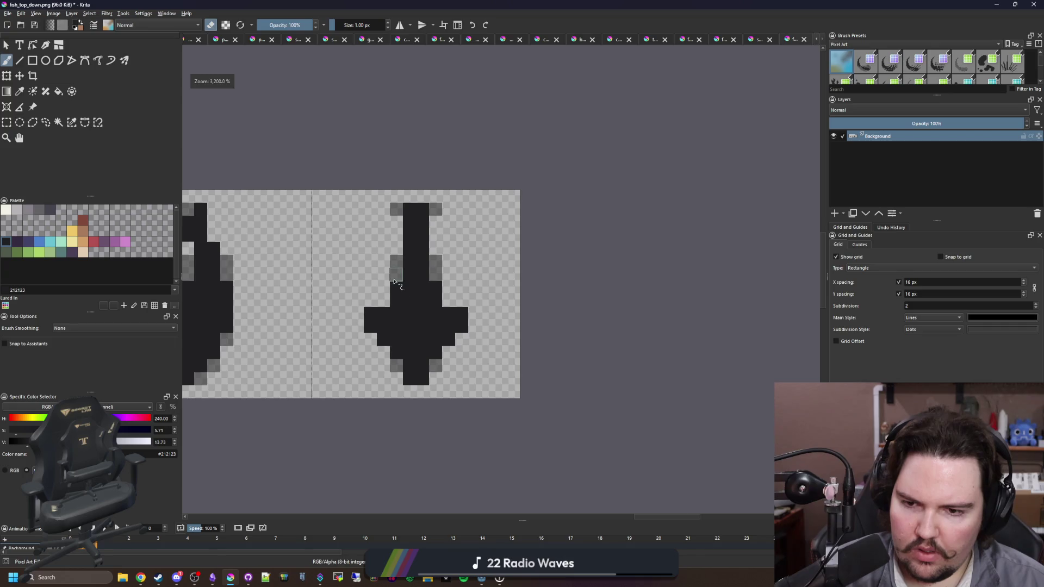
{"action": "scroll", "coordinate": [403, 283], "scroll_direction": "up", "scroll_amount": 1}
{"action": "key", "text": "ctrl+z"}
{"action": "key", "text": "ctrl+z"}
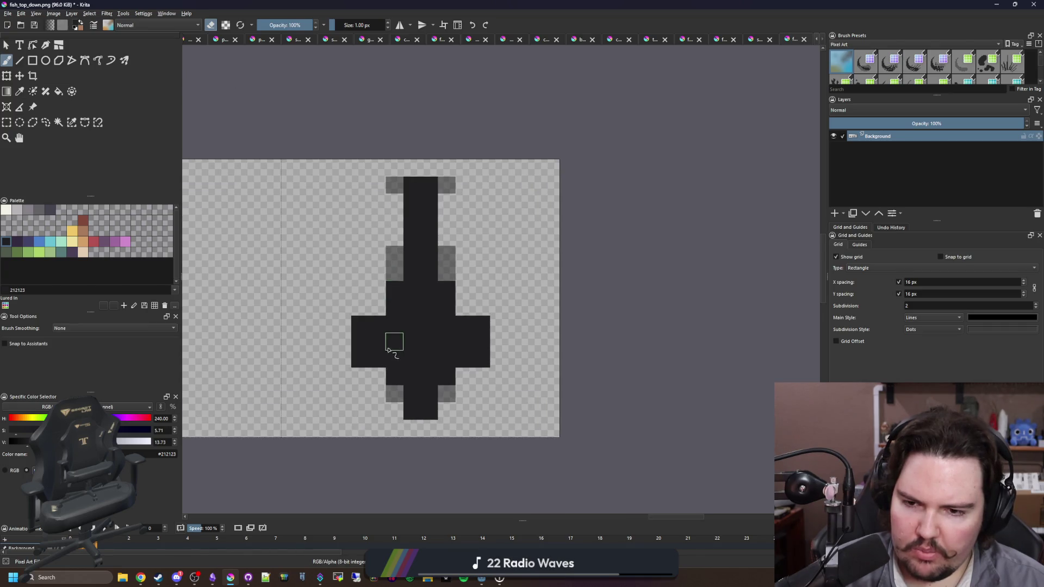
{"action": "scroll", "coordinate": [392, 343], "scroll_direction": "up", "scroll_amount": 1}
{"action": "left_click_drag", "start_coordinate": [372, 361], "coordinate": [346, 360]}
{"action": "left_click_drag", "start_coordinate": [499, 361], "coordinate": [527, 361]}
{"action": "left_click", "coordinate": [526, 333]}
{"action": "left_click", "coordinate": [351, 333]}
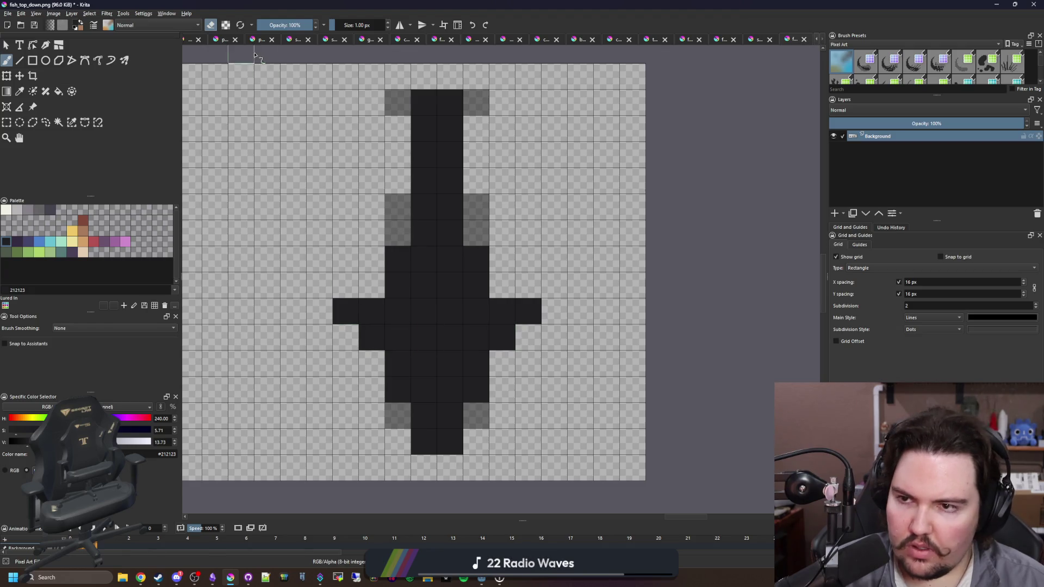
Set brush opacity to 50% and paint half-transparent grey left and right fin tips.
{"action": "left_click", "coordinate": [288, 24]}
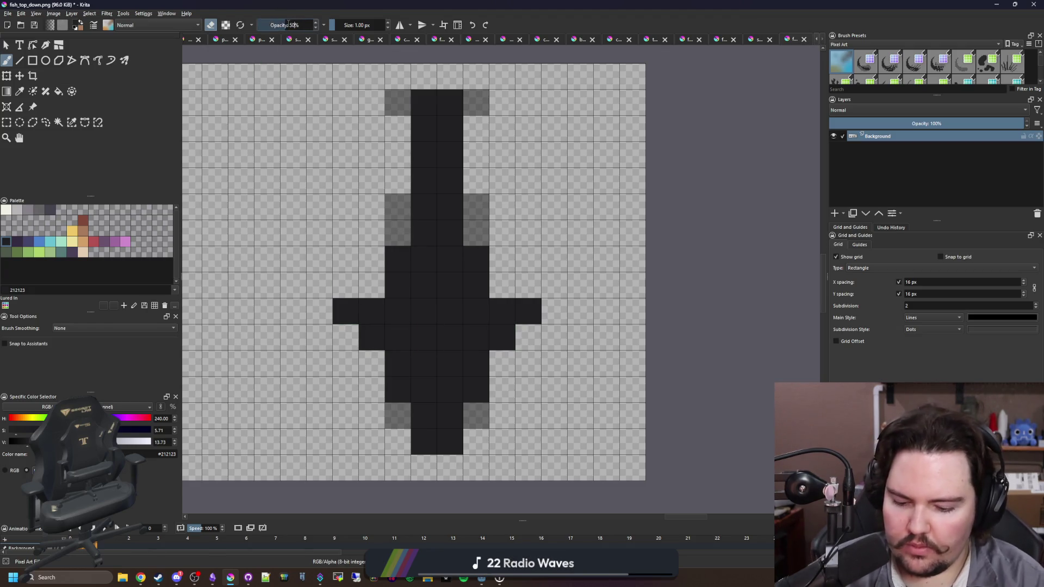
{"action": "left_click", "coordinate": [355, 349]}
{"action": "left_click", "coordinate": [526, 340]}
{"action": "scroll", "coordinate": [535, 337], "scroll_direction": "down", "scroll_amount": 3}
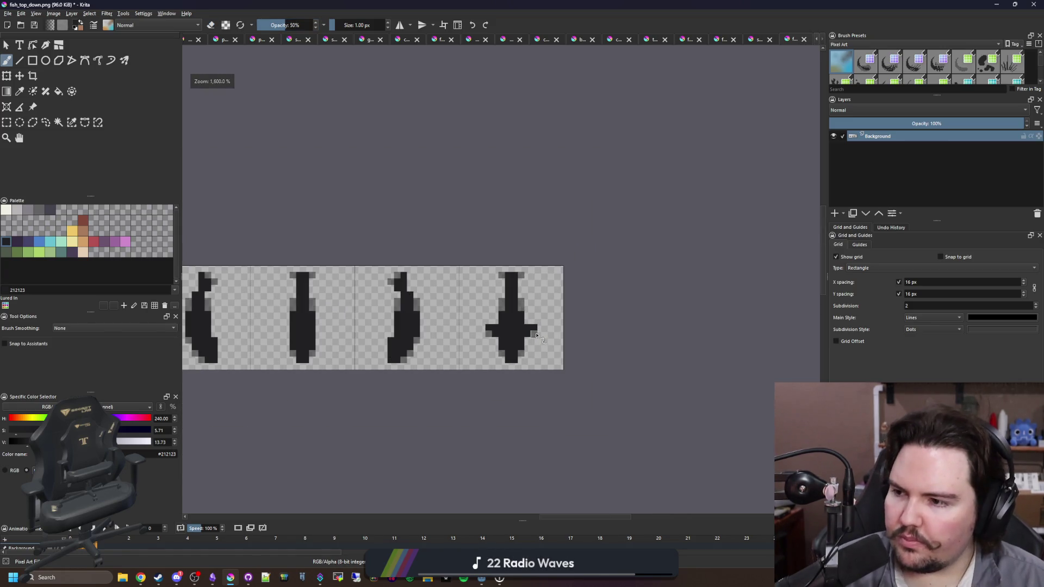
Rectangle-select the fish's fin rows and transform them onto another fish frame.
{"action": "scroll", "coordinate": [541, 334], "scroll_direction": "up", "scroll_amount": 3}
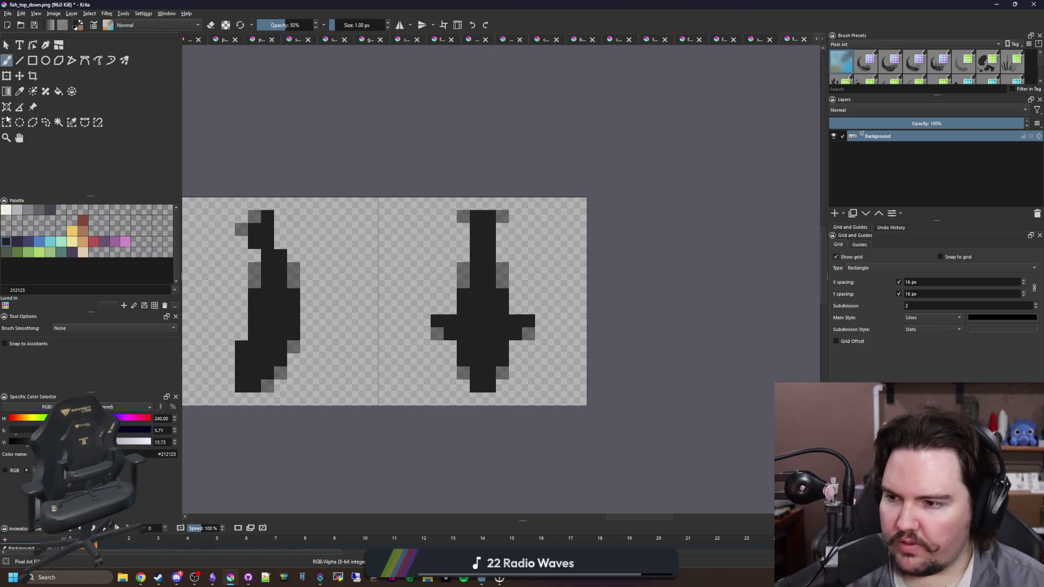
{"action": "left_click", "coordinate": [7, 123]}
{"action": "scroll", "coordinate": [489, 318], "scroll_direction": "up", "scroll_amount": 2}
{"action": "mouse_move", "coordinate": [371, 315]}
{"action": "left_mouse_down"}
{"action": "mouse_move", "coordinate": [482, 350]}
{"action": "mouse_move", "coordinate": [592, 348]}
{"action": "left_mouse_up"}
{"action": "scroll", "coordinate": [593, 347], "scroll_direction": "down", "scroll_amount": 3}
{"action": "scroll", "coordinate": [680, 334], "scroll_direction": "up", "scroll_amount": 3}
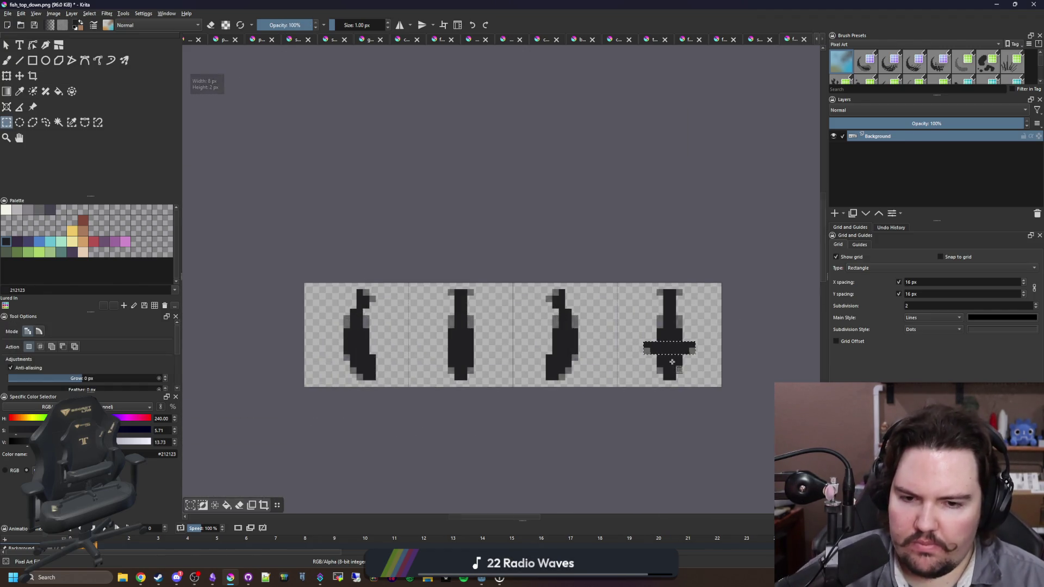
{"action": "key", "text": "ctrl+t"}
{"action": "left_click_drag", "start_coordinate": [697, 333], "coordinate": [277, 333]}
{"action": "scroll", "coordinate": [548, 345], "scroll_direction": "down", "scroll_amount": 2}
{"action": "scroll", "coordinate": [548, 346], "scroll_direction": "down", "scroll_amount": 2}
{"action": "scroll", "coordinate": [658, 328], "scroll_direction": "up", "scroll_amount": 6}
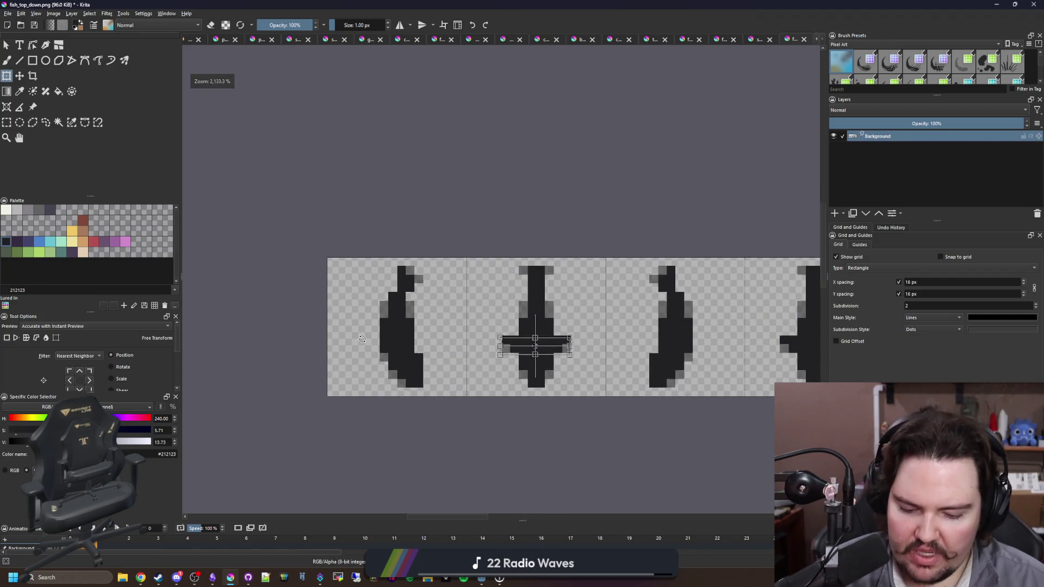
{"action": "key", "text": "p"}
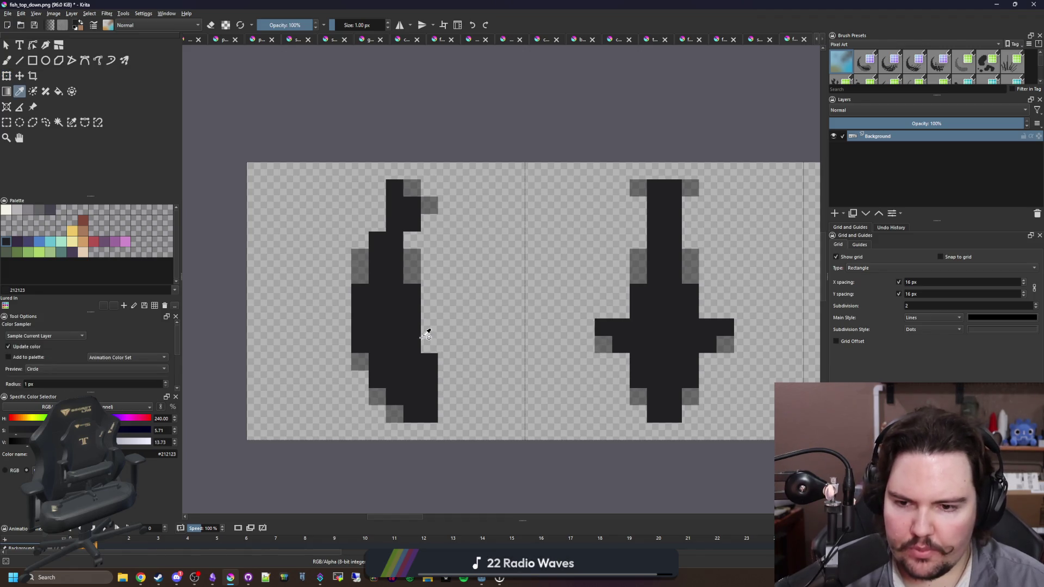
Paint solid dark left and right fins beside the curved-body fish.
{"action": "scroll", "coordinate": [425, 333], "scroll_direction": "up", "scroll_amount": 2}
{"action": "key", "text": "b"}
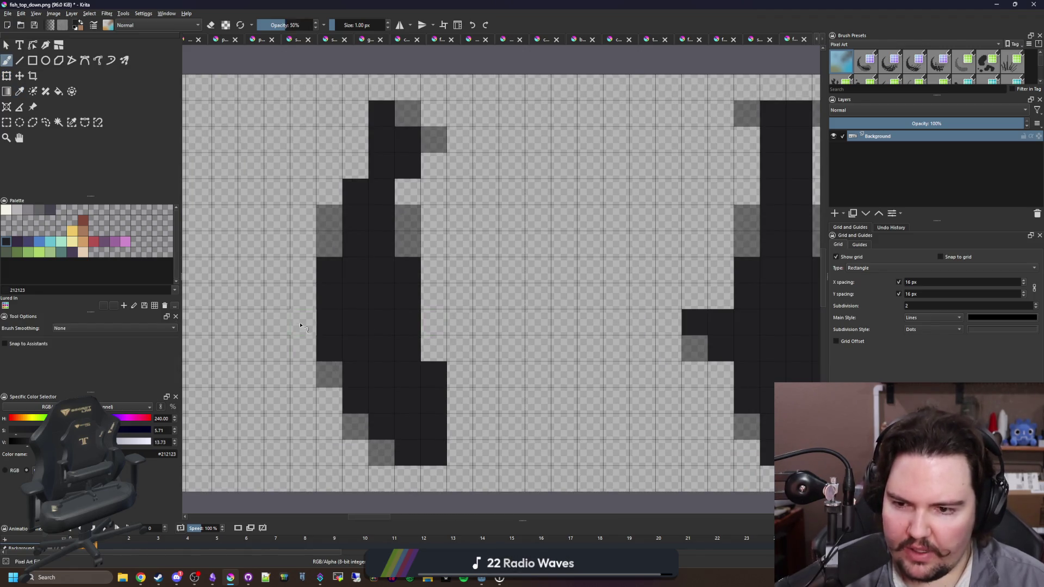
{"action": "left_click_drag", "start_coordinate": [300, 325], "coordinate": [277, 375]}
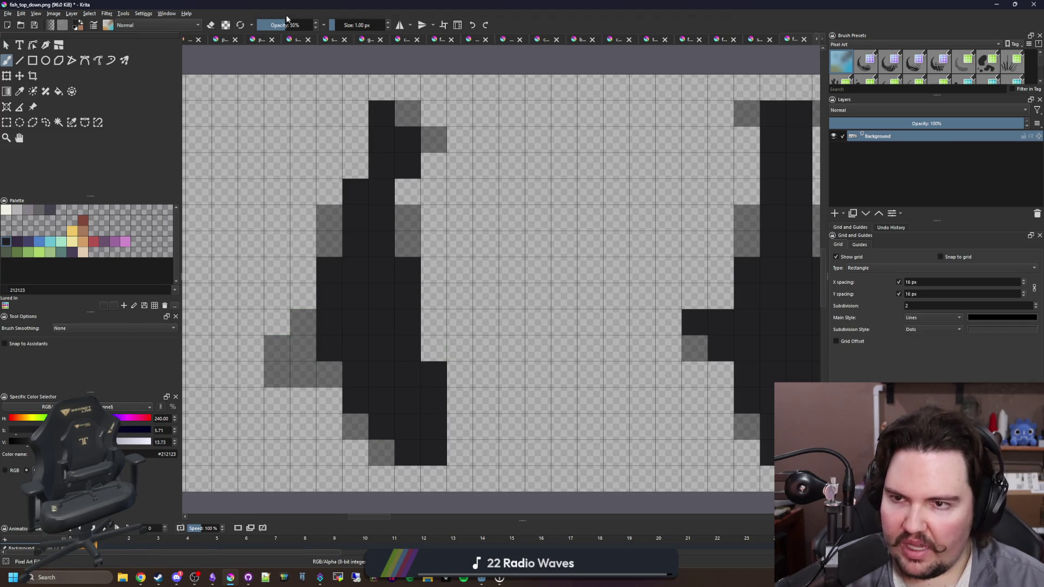
{"action": "left_click_drag", "start_coordinate": [297, 22], "coordinate": [315, 22]}
{"action": "mouse_move", "coordinate": [303, 348]}
{"action": "left_mouse_down"}
{"action": "mouse_move", "coordinate": [275, 349]}
{"action": "mouse_move", "coordinate": [279, 368]}
{"action": "mouse_move", "coordinate": [303, 374]}
{"action": "left_mouse_up"}
{"action": "mouse_move", "coordinate": [437, 321]}
{"action": "left_mouse_down"}
{"action": "mouse_move", "coordinate": [462, 319]}
{"action": "mouse_move", "coordinate": [435, 304]}
{"action": "left_mouse_up"}
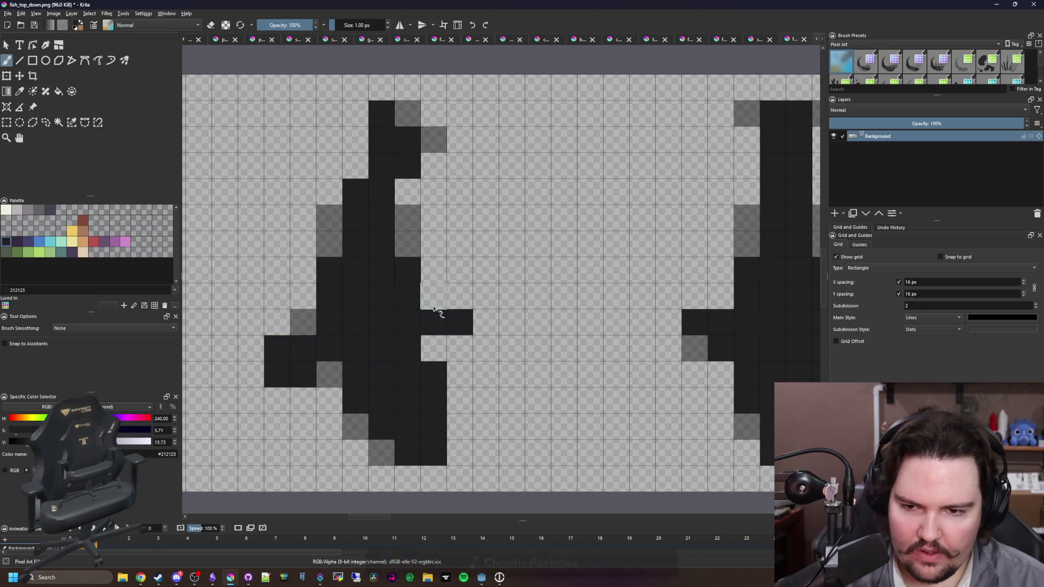
{"action": "left_click", "coordinate": [464, 303]}
Paint the right fin on the third fish frame.
{"action": "scroll", "coordinate": [403, 255], "scroll_direction": "down", "scroll_amount": 3}
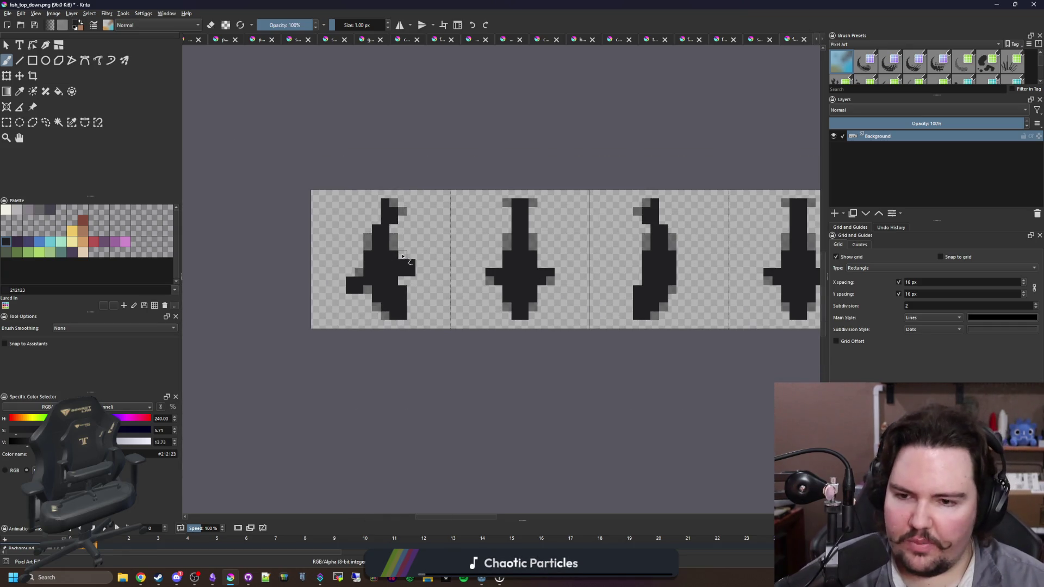
{"action": "scroll", "coordinate": [403, 255], "scroll_direction": "up", "scroll_amount": 3}
{"action": "scroll", "coordinate": [544, 257], "scroll_direction": "down", "scroll_amount": 3}
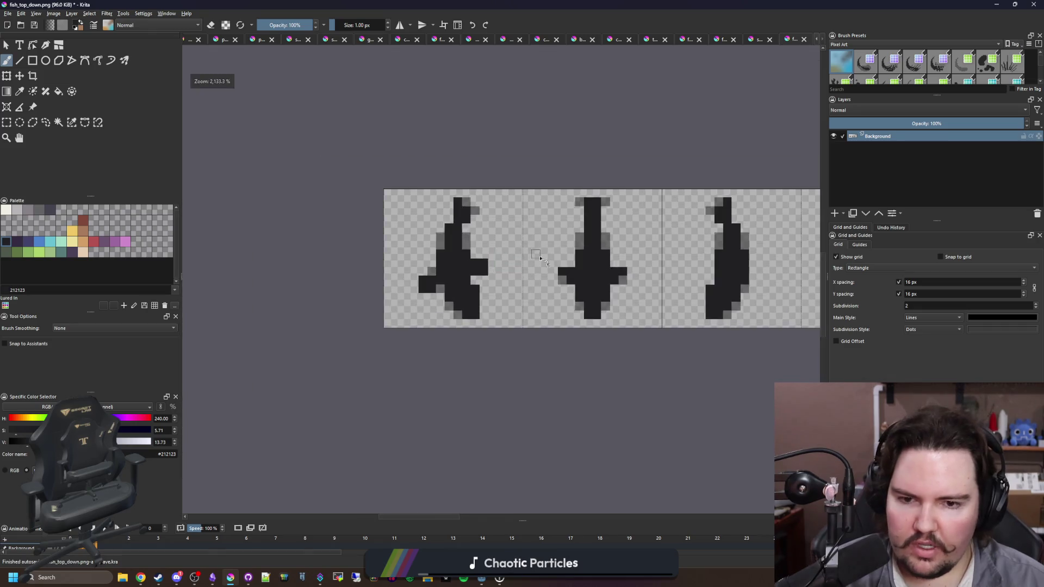
{"action": "scroll", "coordinate": [544, 257], "scroll_direction": "right", "scroll_amount": 3}
{"action": "scroll", "coordinate": [501, 277], "scroll_direction": "up", "scroll_amount": 1}
{"action": "mouse_move", "coordinate": [518, 275]}
{"action": "left_mouse_down"}
{"action": "mouse_move", "coordinate": [613, 305]}
{"action": "mouse_move", "coordinate": [672, 288]}
{"action": "left_mouse_up"}
{"action": "scroll", "coordinate": [613, 305], "scroll_direction": "down", "scroll_amount": 1}
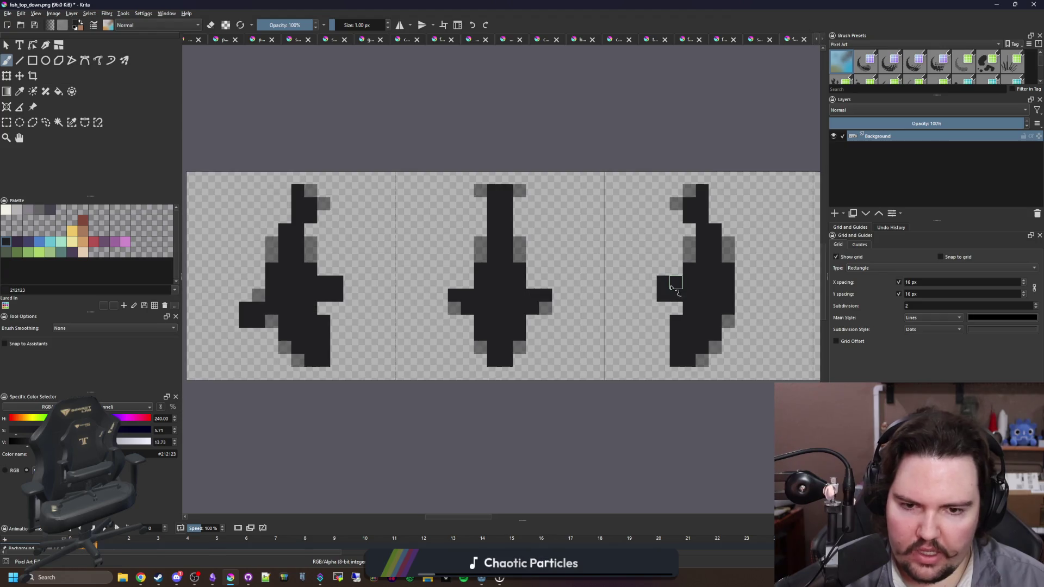
{"action": "left_click_drag", "start_coordinate": [741, 312], "coordinate": [754, 319]}
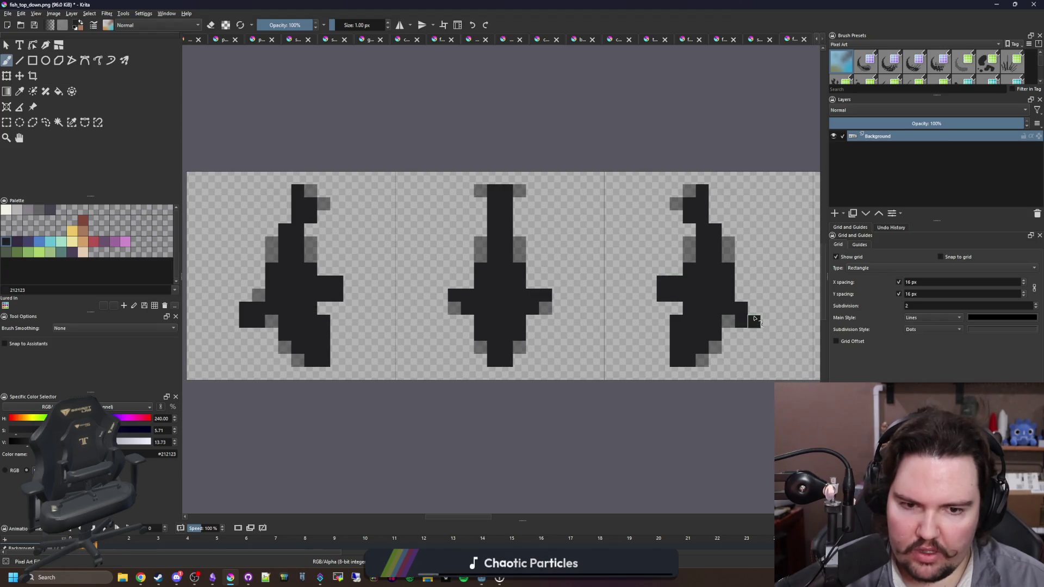
Edit the brush opacity value and switch to the eraser.
{"action": "double_click", "coordinate": [301, 27]}
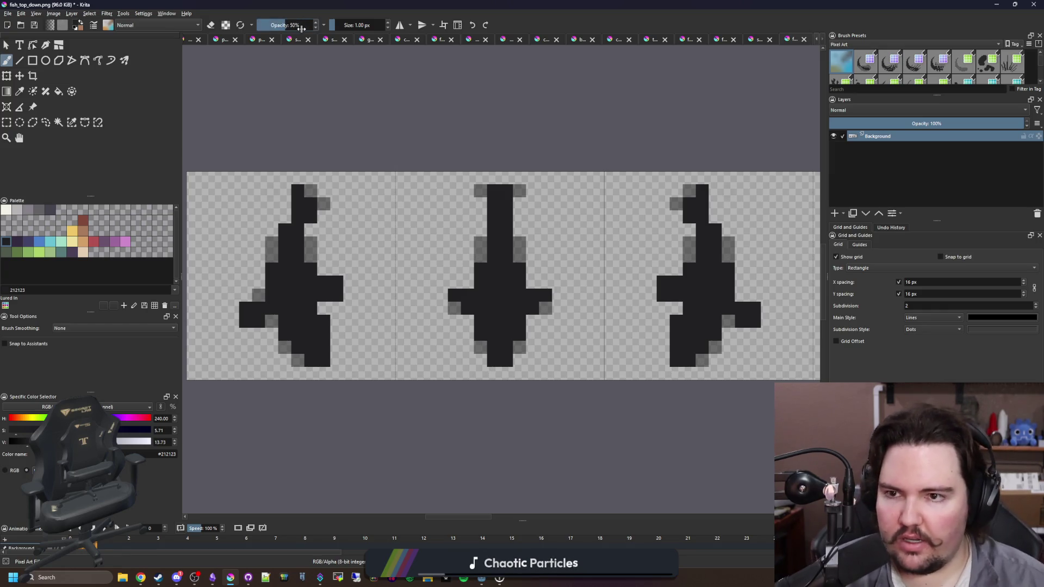
{"action": "scroll", "coordinate": [747, 292], "scroll_direction": "up", "scroll_amount": 1}
{"action": "key", "text": "e"}
{"action": "scroll", "coordinate": [540, 334], "scroll_direction": "down", "scroll_amount": 3}
{"action": "scroll", "coordinate": [436, 317], "scroll_direction": "up", "scroll_amount": 1}
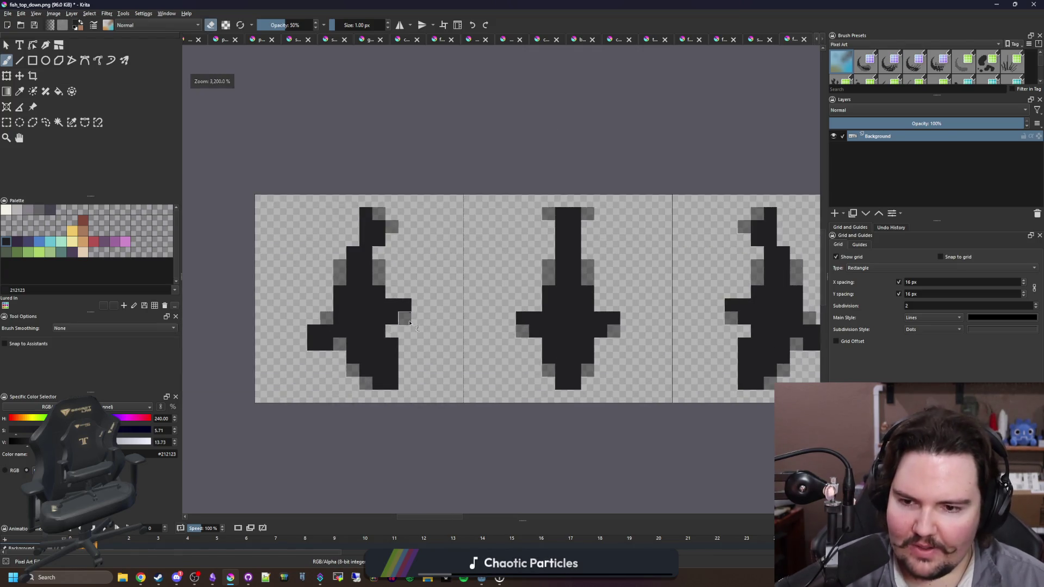
{"action": "scroll", "coordinate": [437, 386], "scroll_direction": "down", "scroll_amount": 2}
Save the fish sprite sheet as PNG, then return to Godot.
{"action": "key", "text": "ctrl+s"}
{"action": "key", "text": "Return"}
{"action": "key", "text": "alt+Tab"}
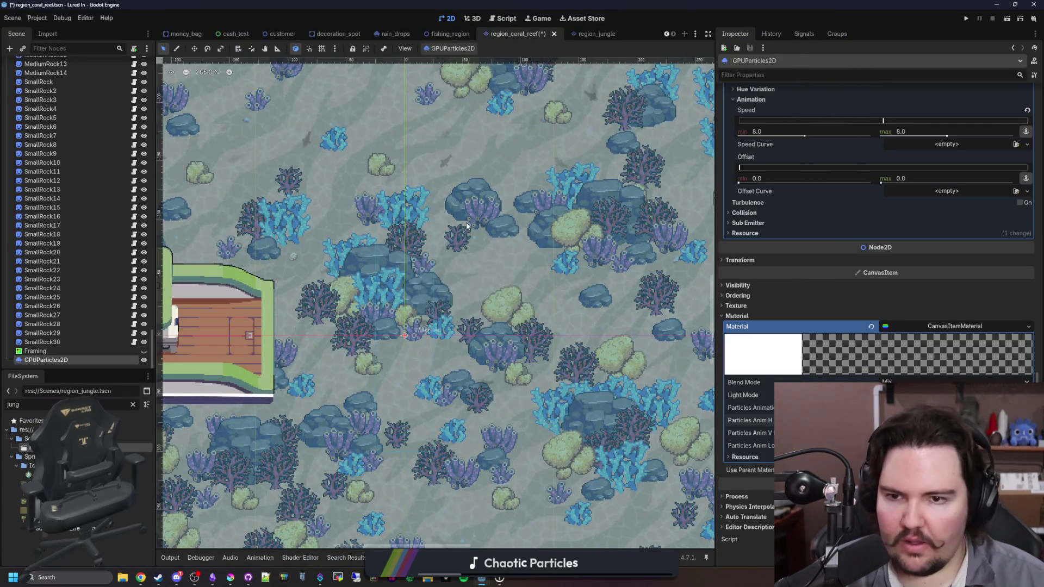
Zoom in on the reef in Godot's 2D viewport, then bring Krita forward and maximize it.
{"action": "scroll", "coordinate": [449, 214], "scroll_direction": "up", "scroll_amount": 1}
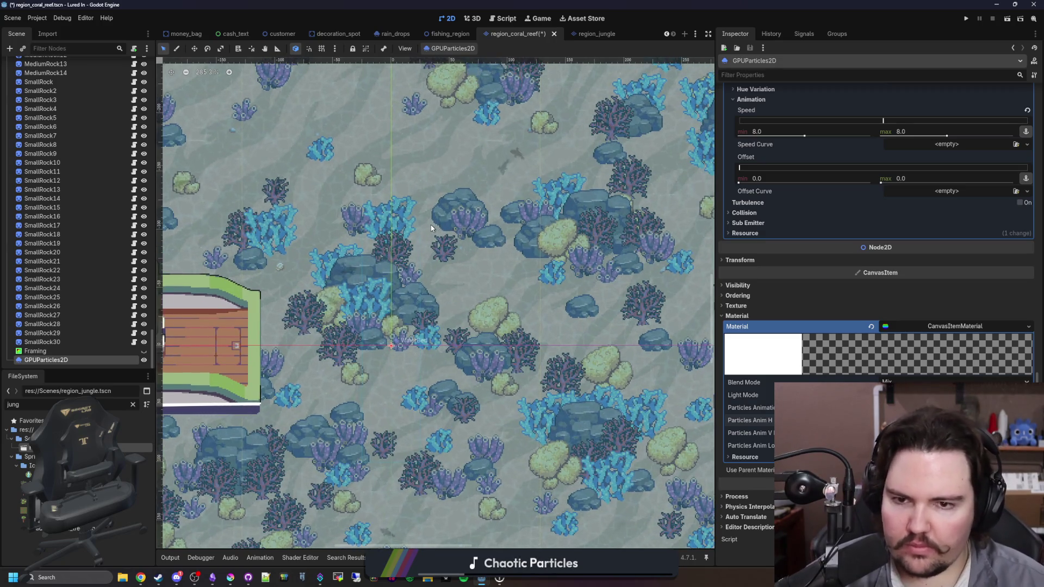
{"action": "scroll", "coordinate": [449, 215], "scroll_direction": "up", "scroll_amount": 2}
{"action": "left_click", "coordinate": [230, 578]}
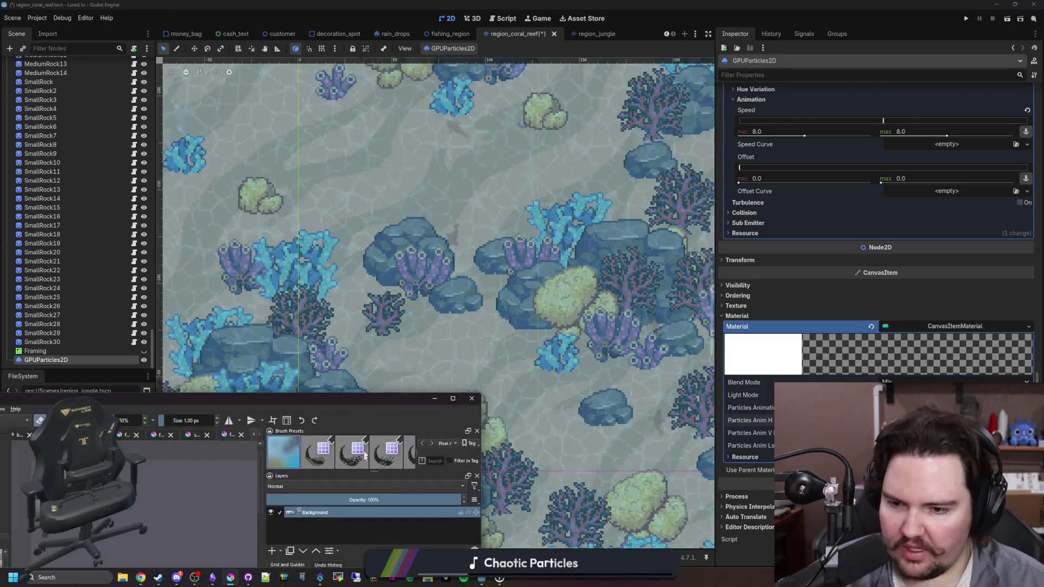
{"action": "left_click_drag", "start_coordinate": [363, 400], "coordinate": [399, 396]}
{"action": "double_click", "coordinate": [399, 393]}
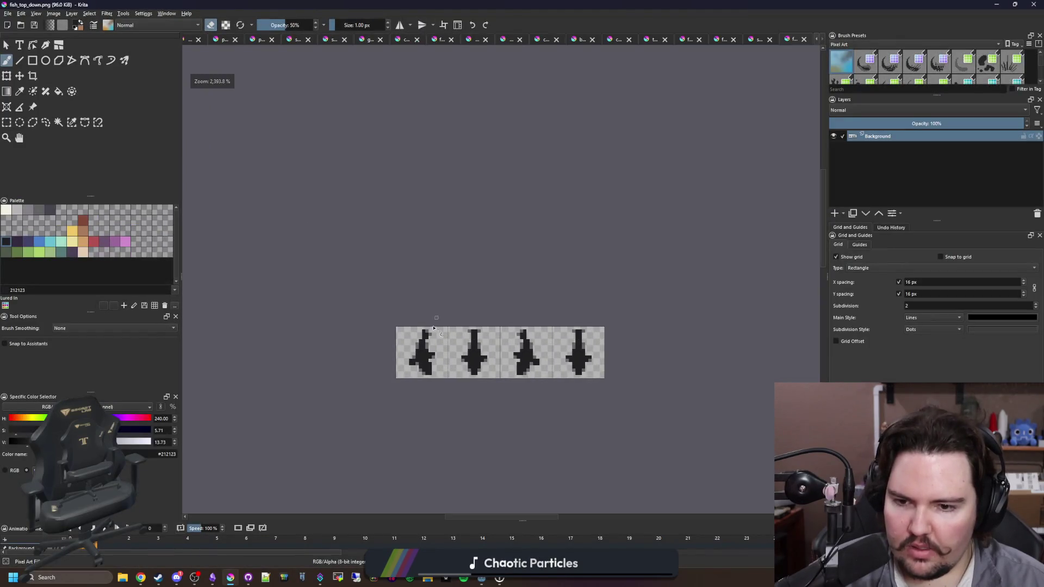
Erase the outermost fin pixel on each side of the straight fish frame.
{"action": "scroll", "coordinate": [440, 302], "scroll_direction": "up", "scroll_amount": 10}
{"action": "left_click", "coordinate": [542, 322]}
{"action": "left_click_drag", "start_coordinate": [543, 322], "coordinate": [337, 326]}
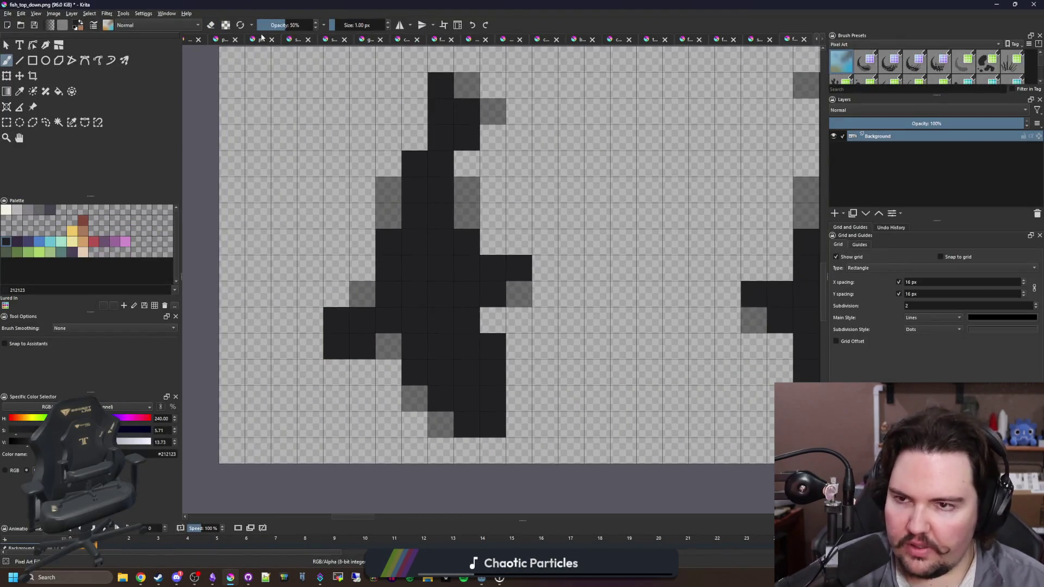
{"action": "key", "text": "e"}
{"action": "left_click", "coordinate": [337, 326]}
{"action": "scroll", "coordinate": [329, 325], "scroll_direction": "down", "scroll_amount": 5}
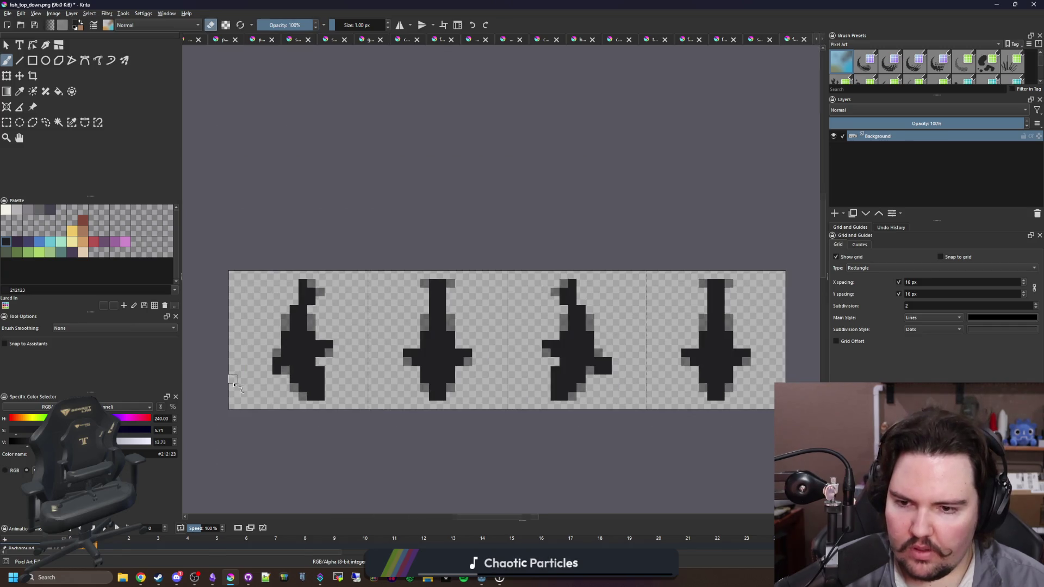
{"action": "scroll", "coordinate": [310, 342], "scroll_direction": "up", "scroll_amount": 3}
{"action": "scroll", "coordinate": [317, 355], "scroll_direction": "down", "scroll_amount": 3}
{"action": "scroll", "coordinate": [473, 365], "scroll_direction": "up", "scroll_amount": 3}
{"action": "scroll", "coordinate": [289, 366], "scroll_direction": "down", "scroll_amount": 4}
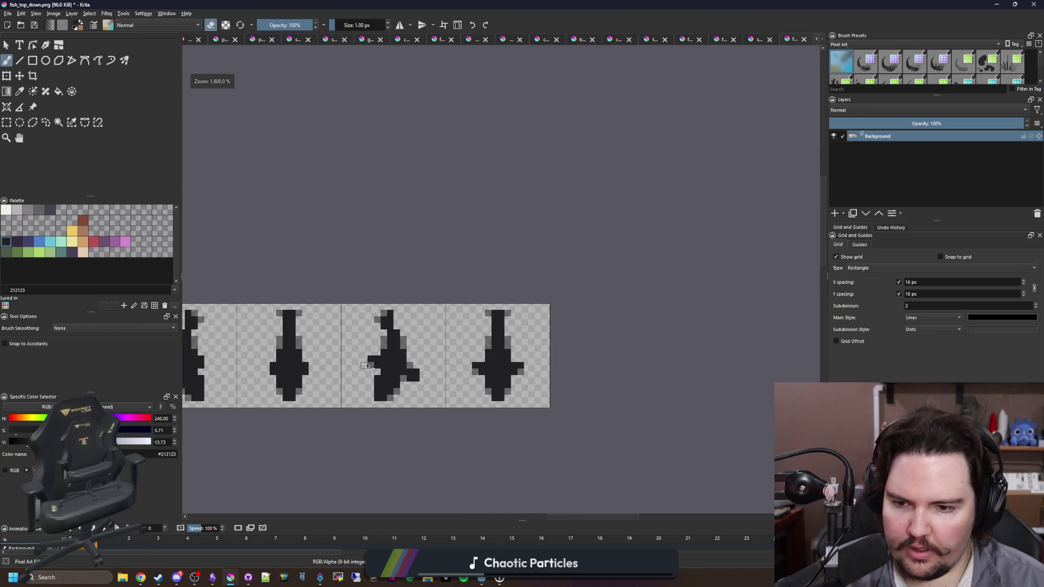
{"action": "scroll", "coordinate": [366, 365], "scroll_direction": "up", "scroll_amount": 3}
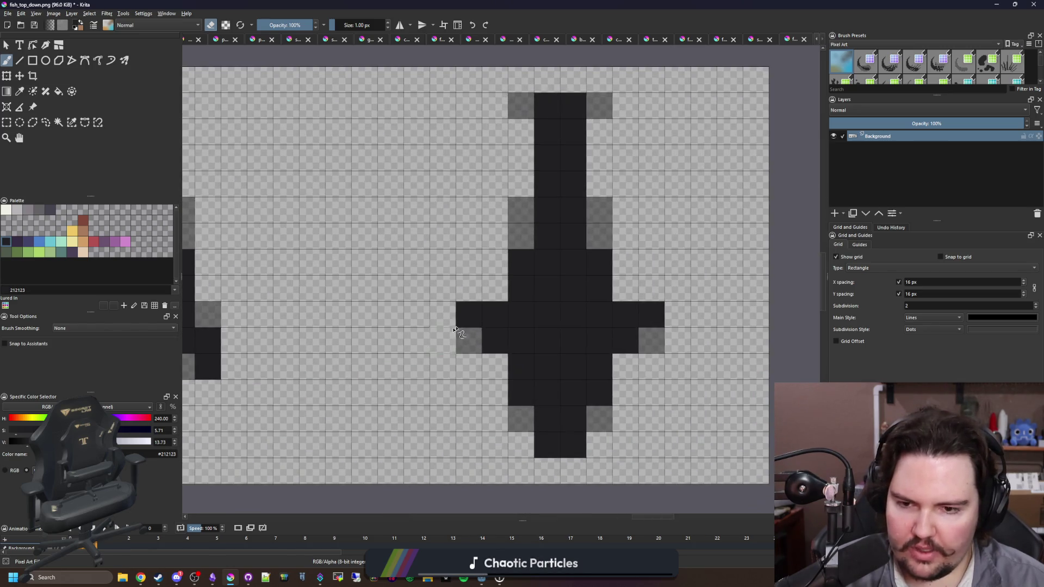
{"action": "left_click_drag", "start_coordinate": [652, 314], "coordinate": [661, 333]}
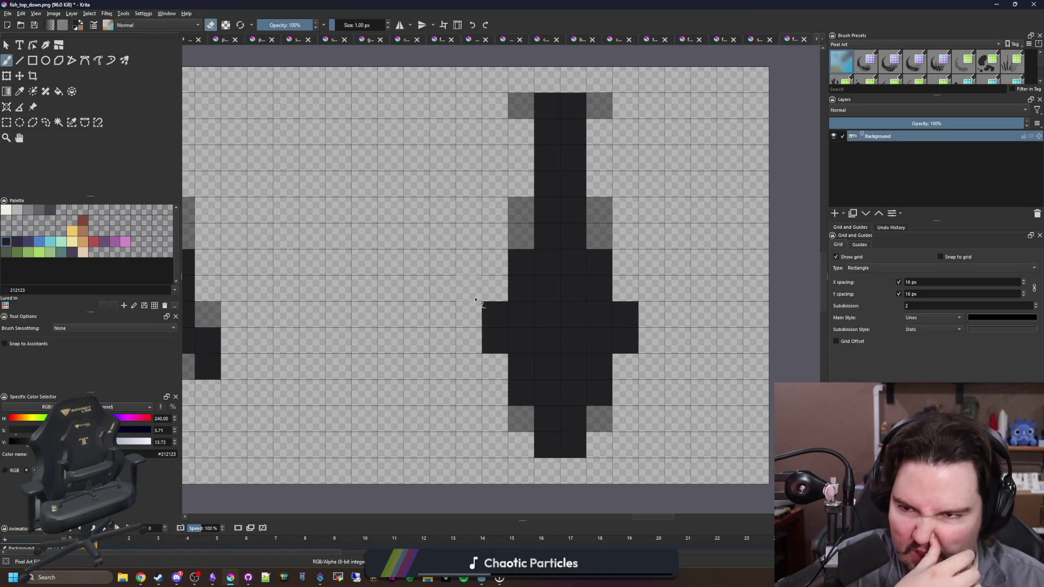
{"action": "left_click", "coordinate": [625, 339]}
{"action": "scroll", "coordinate": [554, 312], "scroll_direction": "down", "scroll_amount": 5}
Save the sprite sheet as PNG and bring Godot Engine back to the front.
{"action": "key", "text": "ctrl+s"}
{"action": "key", "text": "Return"}
{"action": "left_click_drag", "start_coordinate": [625, 5], "coordinate": [521, 429]}
{"action": "left_click", "coordinate": [748, 425]}
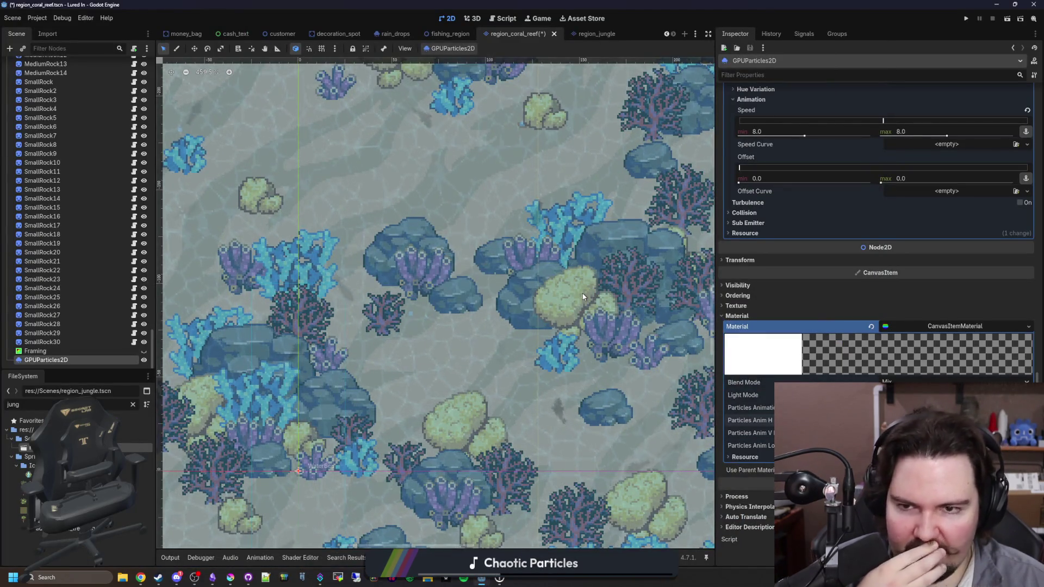
Set the fish particles' maximum animation speed to 4.
{"action": "scroll", "coordinate": [489, 324], "scroll_direction": "down", "scroll_amount": 5}
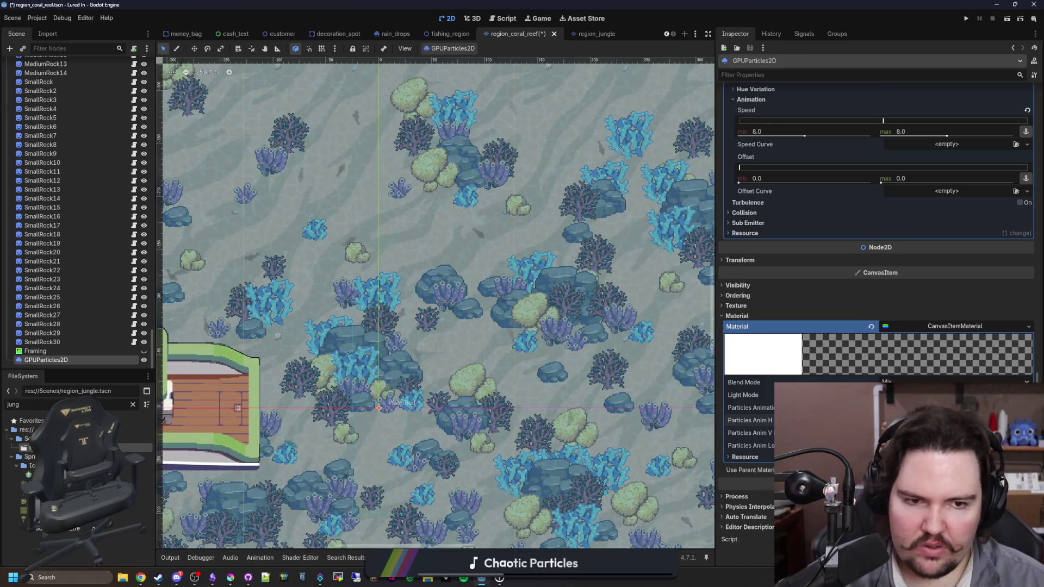
{"action": "scroll", "coordinate": [893, 267], "scroll_direction": "up", "scroll_amount": 3}
{"action": "left_click", "coordinate": [923, 251]}
{"action": "type", "text": "4"}
{"action": "key", "text": "Return"}
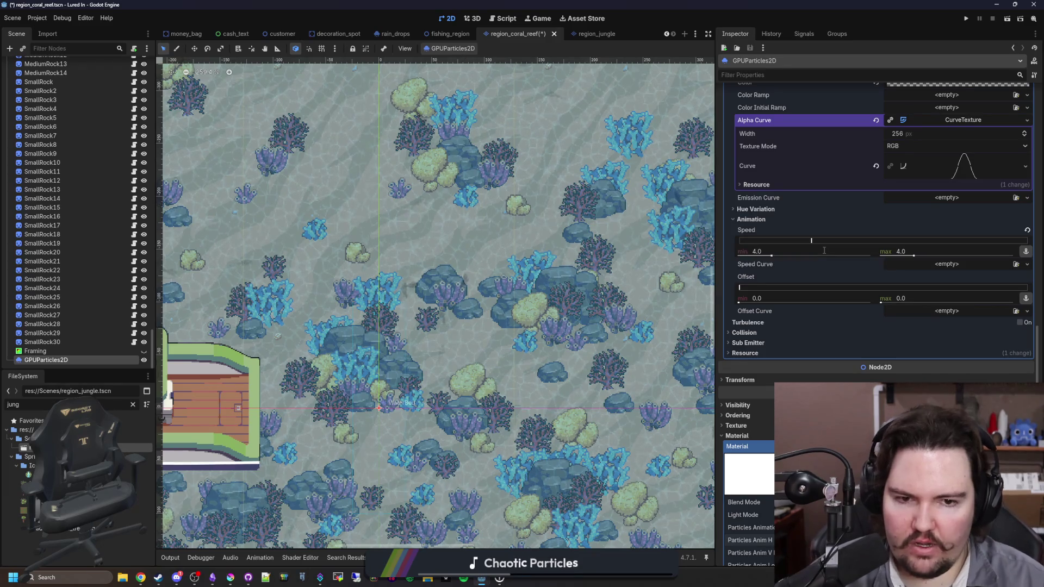
Try initial velocity values: maximum 10 then 5, minimum 8 then 3.
{"action": "scroll", "coordinate": [824, 251], "scroll_direction": "up", "scroll_amount": 3}
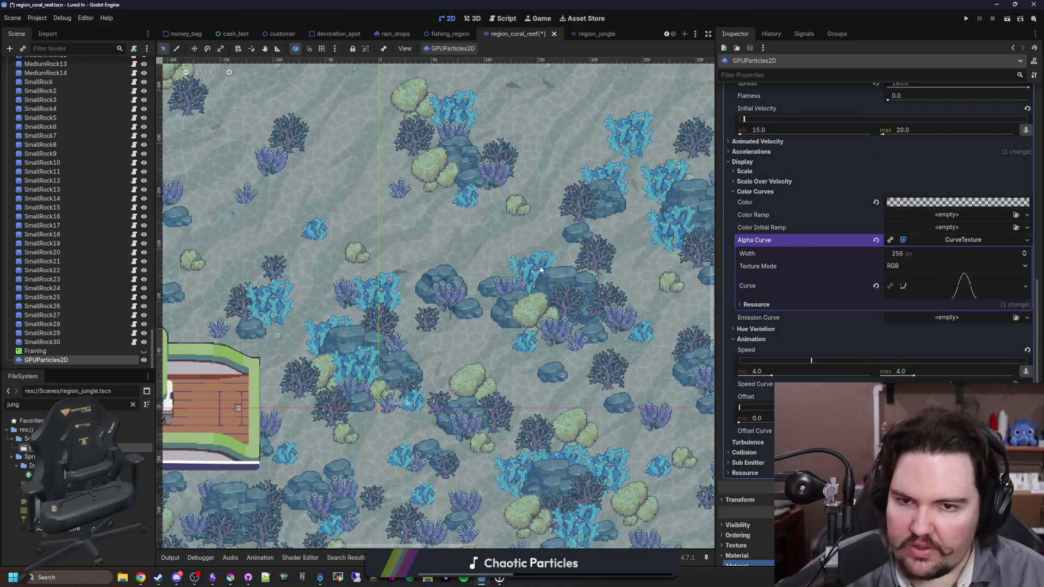
{"action": "scroll", "coordinate": [833, 338], "scroll_direction": "up", "scroll_amount": 3}
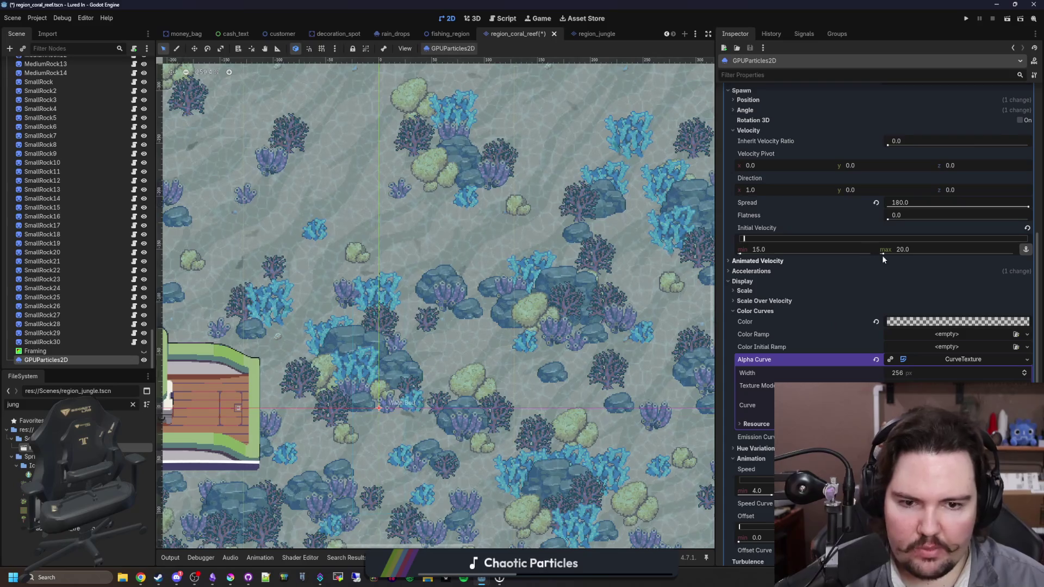
{"action": "left_click", "coordinate": [928, 253]}
{"action": "type", "text": "10"}
{"action": "key", "text": "Return"}
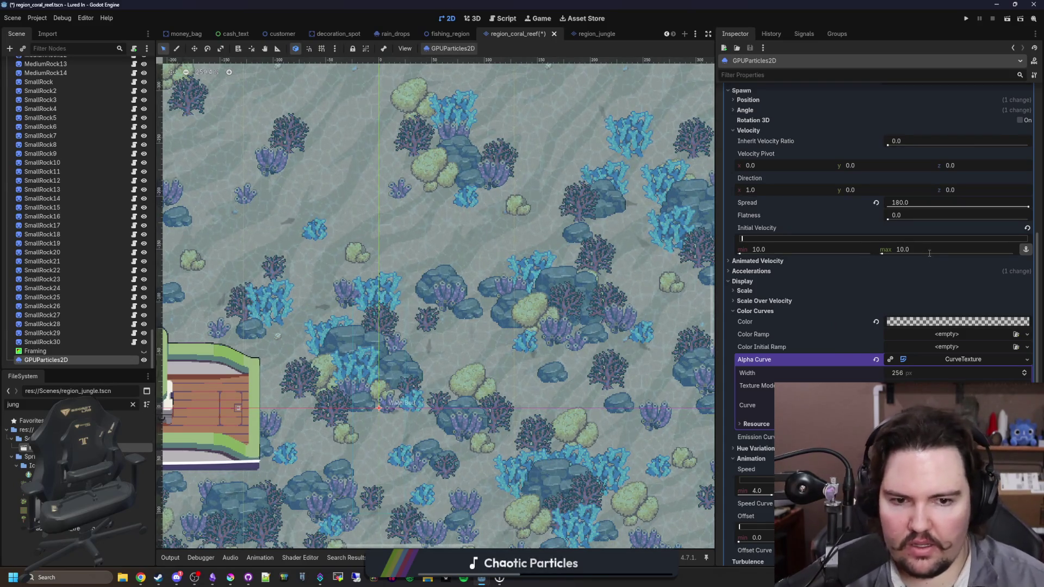
{"action": "left_click", "coordinate": [775, 249]}
{"action": "type", "text": "8"}
{"action": "key", "text": "Return"}
{"action": "left_click", "coordinate": [922, 252]}
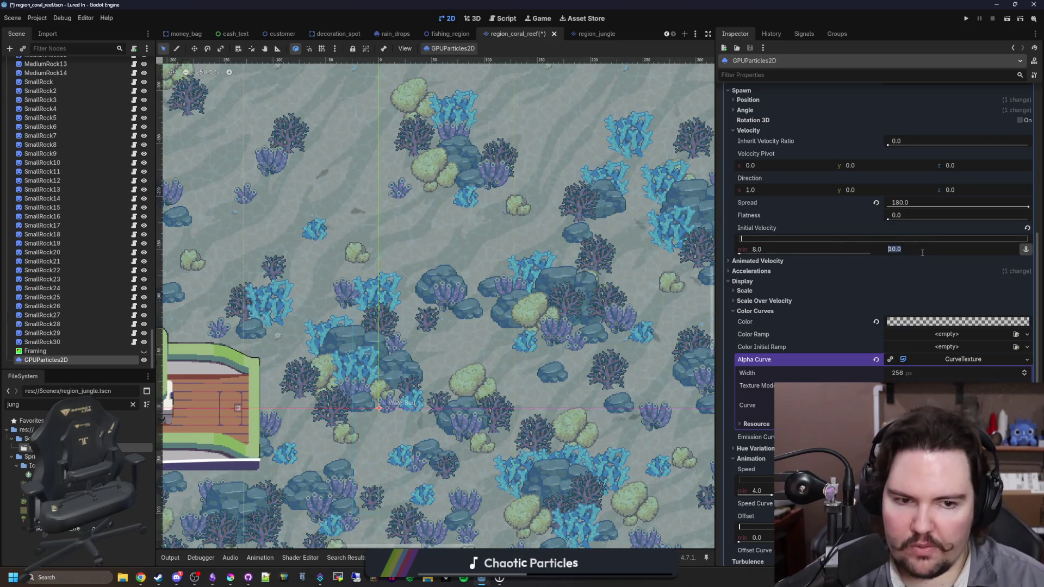
{"action": "type", "text": "5"}
{"action": "key", "text": "Return"}
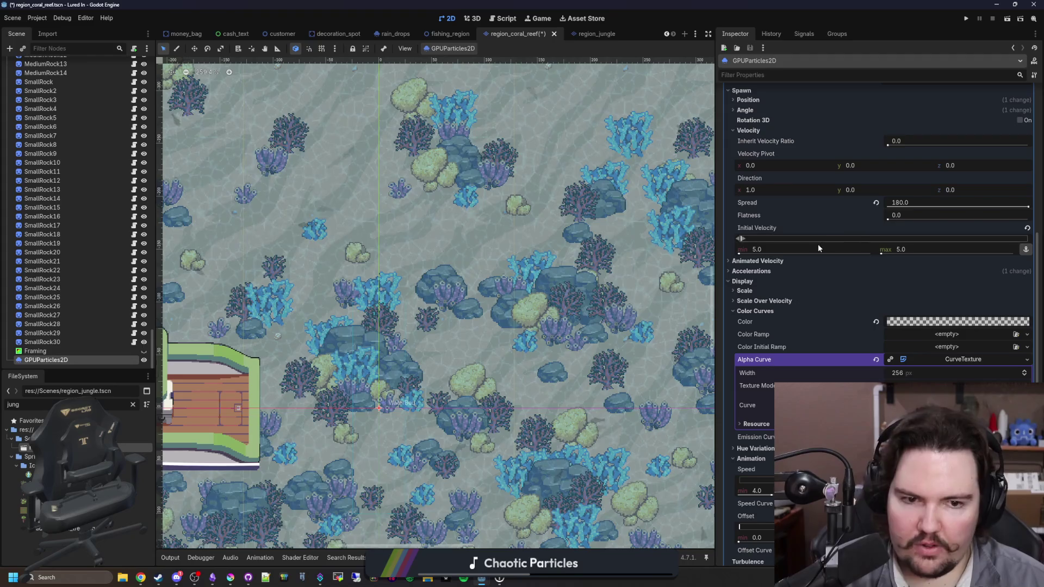
{"action": "left_click", "coordinate": [809, 249]}
{"action": "type", "text": "3"}
{"action": "key", "text": "Return"}
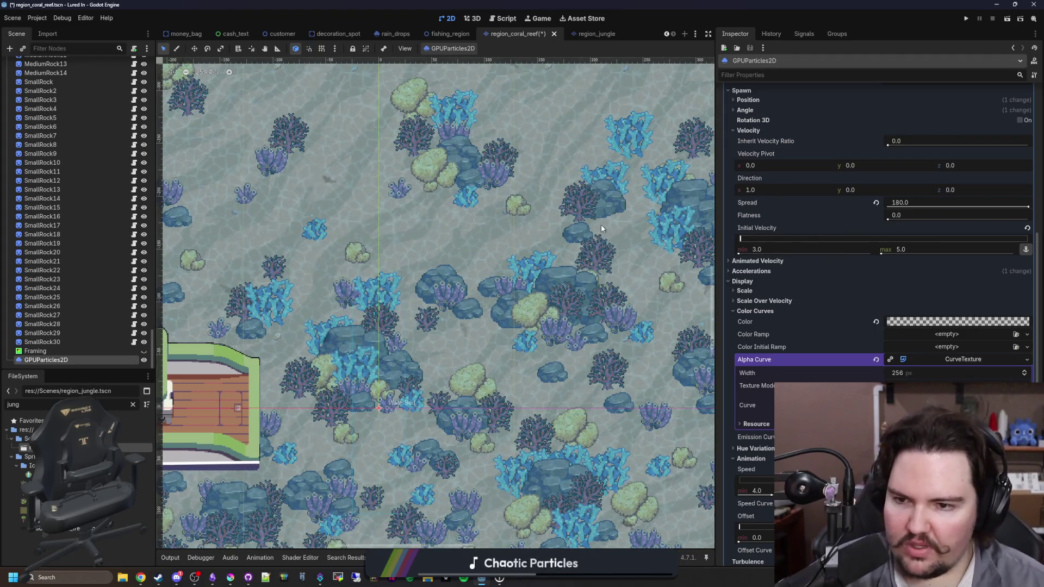
Raise the maximum animation speed to 6, drag it back to 4, and collapse the Animation group.
{"action": "scroll", "coordinate": [815, 367], "scroll_direction": "down", "scroll_amount": 6}
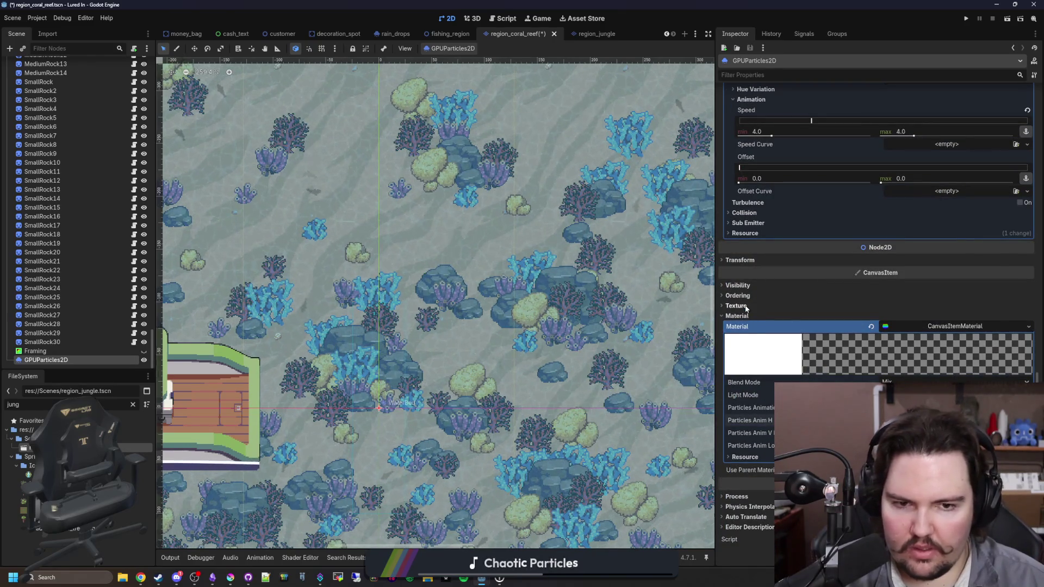
{"action": "scroll", "coordinate": [737, 326], "scroll_direction": "up", "scroll_amount": 2}
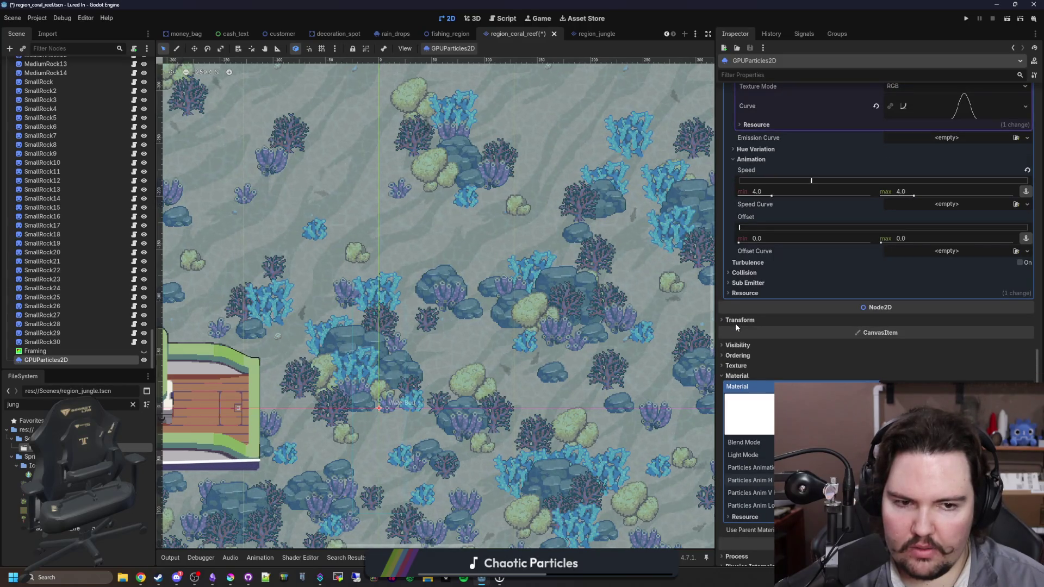
{"action": "scroll", "coordinate": [736, 327], "scroll_direction": "up", "scroll_amount": 2}
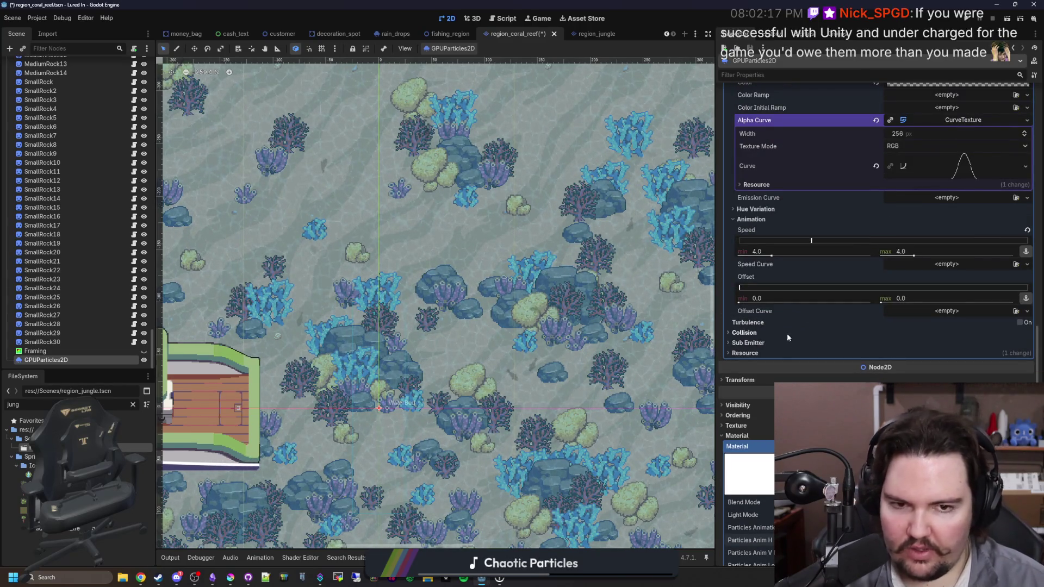
{"action": "scroll", "coordinate": [800, 328], "scroll_direction": "up", "scroll_amount": 2}
{"action": "scroll", "coordinate": [593, 430], "scroll_direction": "up", "scroll_amount": 1}
{"action": "scroll", "coordinate": [900, 307], "scroll_direction": "up", "scroll_amount": 2}
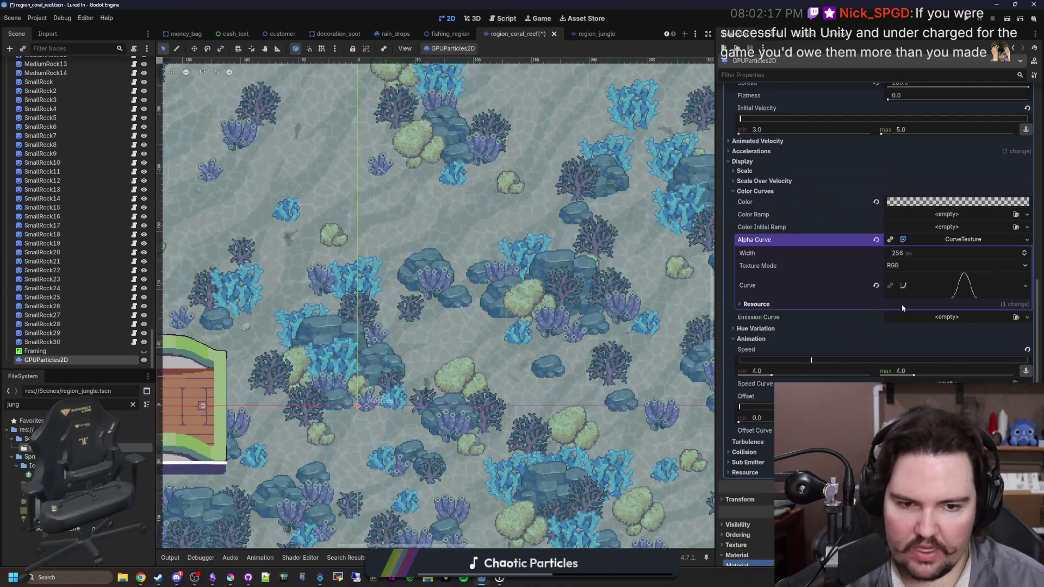
{"action": "left_click", "coordinate": [917, 368]}
{"action": "type", "text": "6"}
{"action": "key", "text": "Return"}
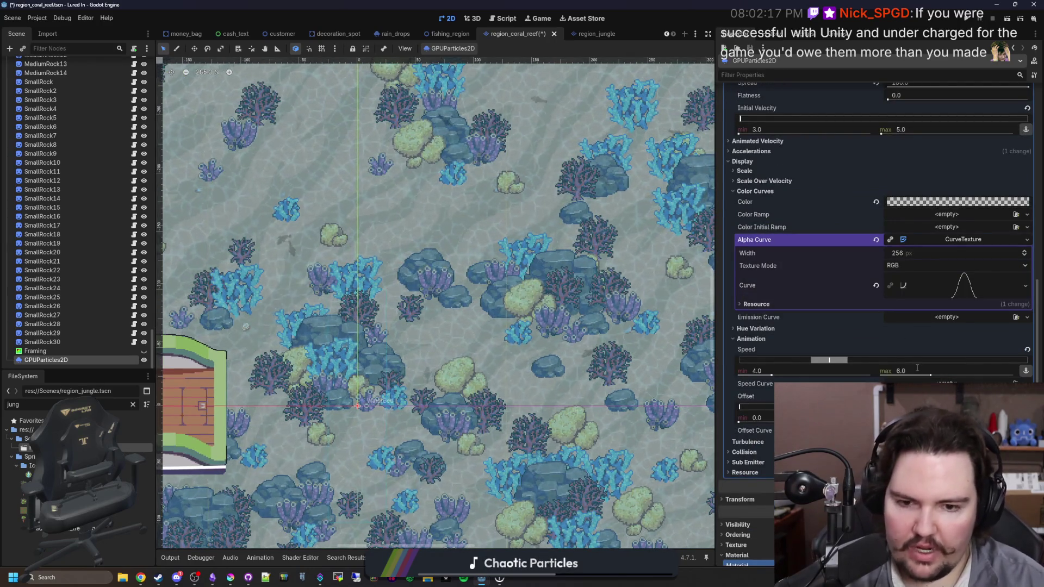
{"action": "left_click_drag", "start_coordinate": [931, 375], "coordinate": [862, 375]}
{"action": "left_click", "coordinate": [756, 340]}
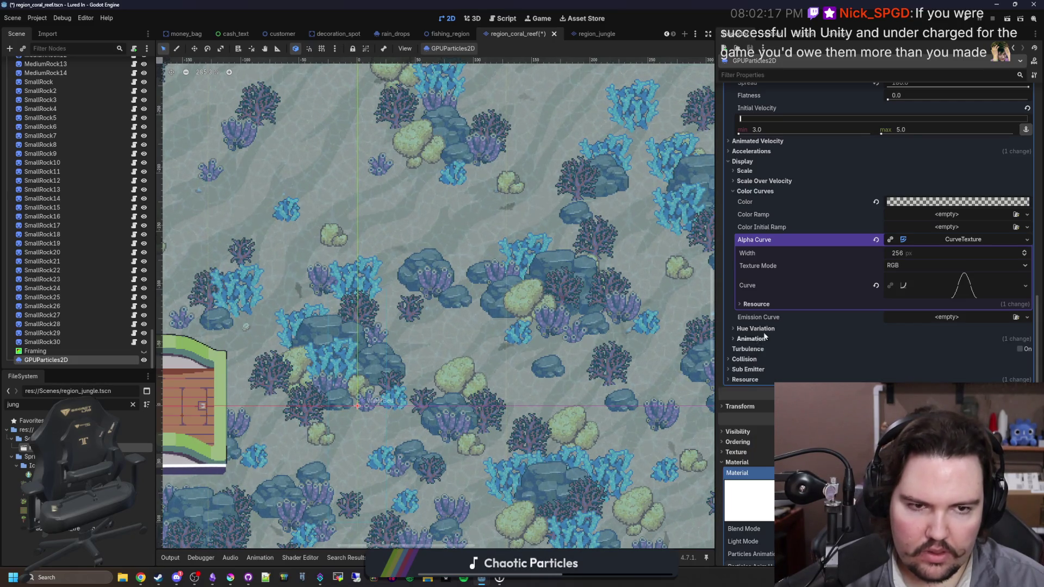
Set initial velocity minimum and maximum both to 8, then save the coral reef scene.
{"action": "scroll", "coordinate": [906, 288], "scroll_direction": "up", "scroll_amount": 3}
{"action": "left_click", "coordinate": [913, 307]}
{"action": "type", "text": "6"}
{"action": "key", "text": "Return"}
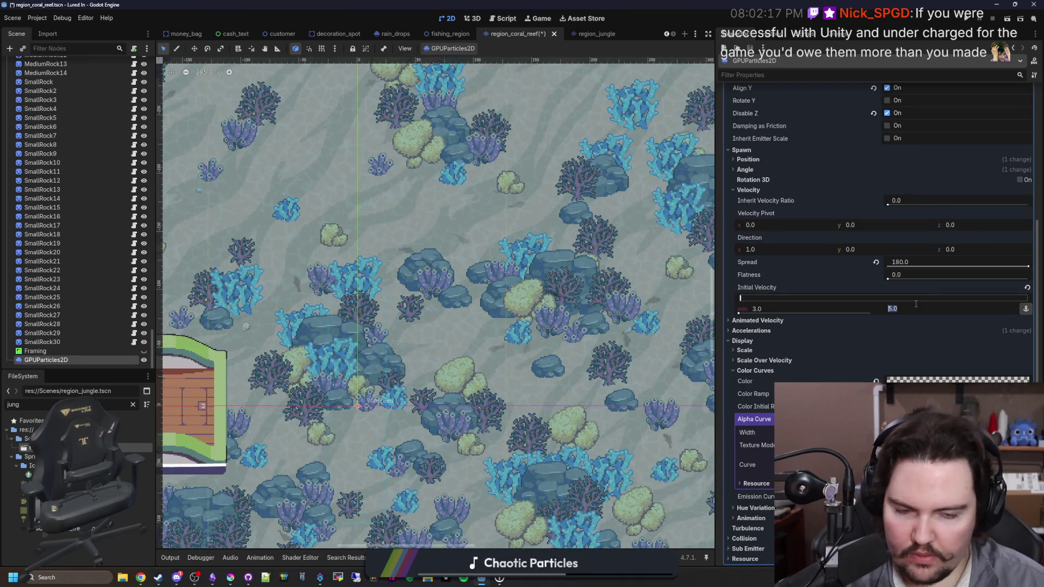
{"action": "left_click", "coordinate": [856, 310]}
{"action": "type", "text": "6"}
{"action": "key", "text": "Return"}
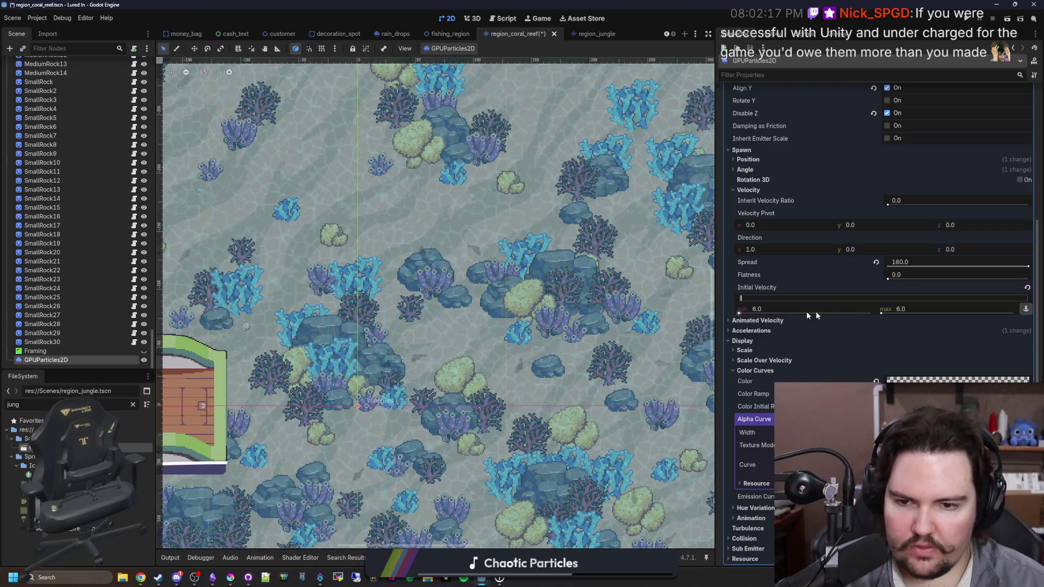
{"action": "left_click", "coordinate": [915, 309]}
{"action": "type", "text": "8"}
{"action": "key", "text": "Return"}
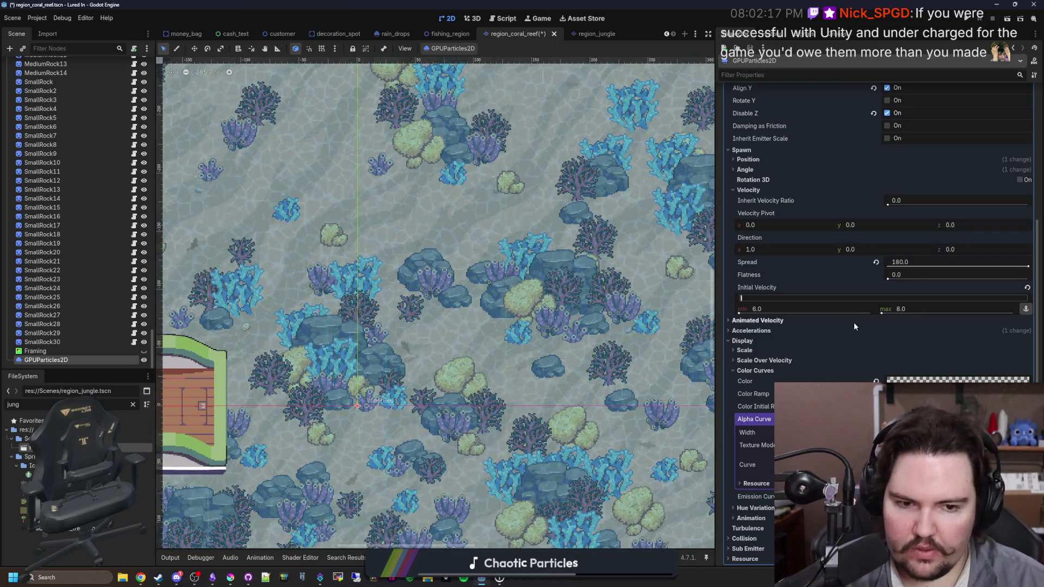
{"action": "left_click", "coordinate": [852, 310]}
{"action": "type", "text": "8"}
{"action": "key", "text": "Return"}
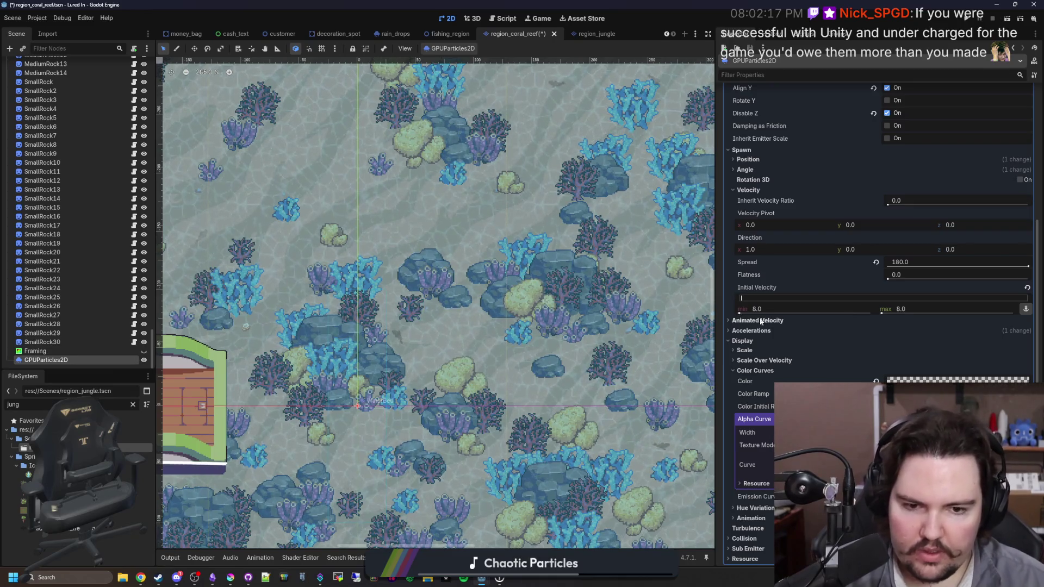
{"action": "scroll", "coordinate": [766, 320], "scroll_direction": "up", "scroll_amount": 2}
{"action": "key", "text": "ctrl+s"}
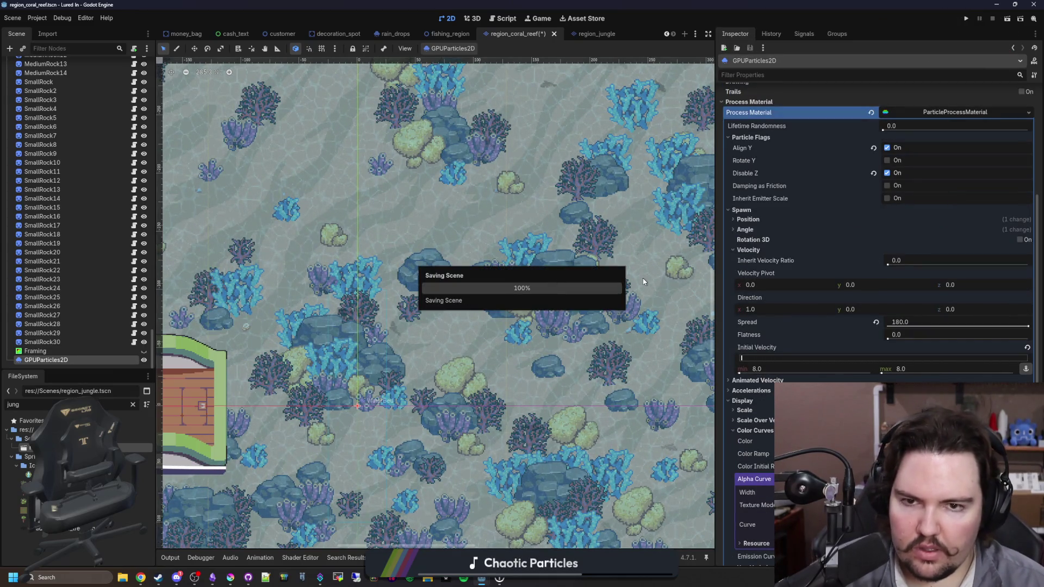
Scroll through the fish emitter's Inspector properties and save the coral reef scene.
{"action": "scroll", "coordinate": [524, 356], "scroll_direction": "down", "scroll_amount": 1}
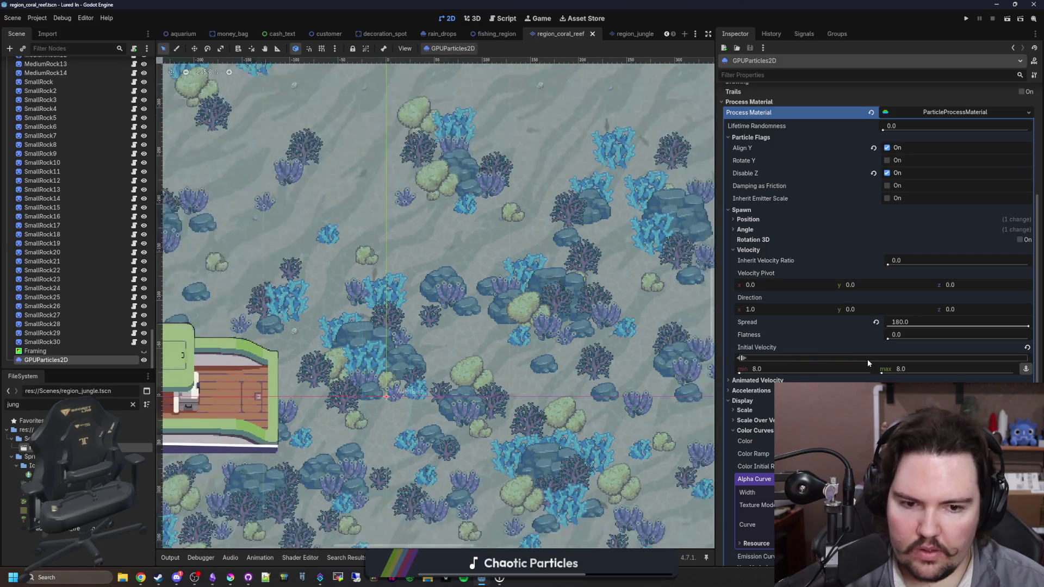
{"action": "scroll", "coordinate": [866, 358], "scroll_direction": "up", "scroll_amount": 3}
{"action": "scroll", "coordinate": [855, 368], "scroll_direction": "down", "scroll_amount": 2}
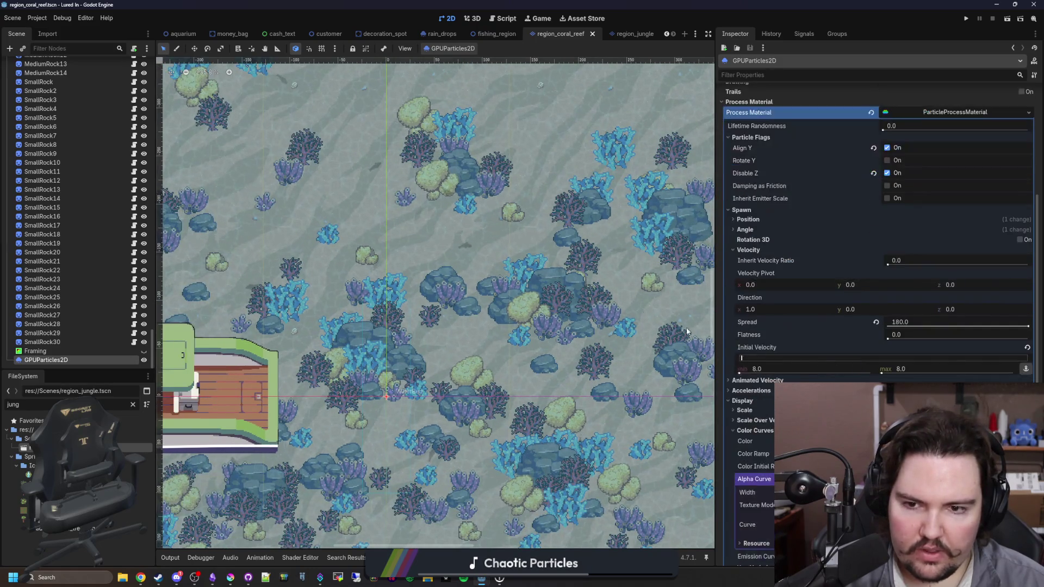
{"action": "scroll", "coordinate": [628, 217], "scroll_direction": "up", "scroll_amount": 1}
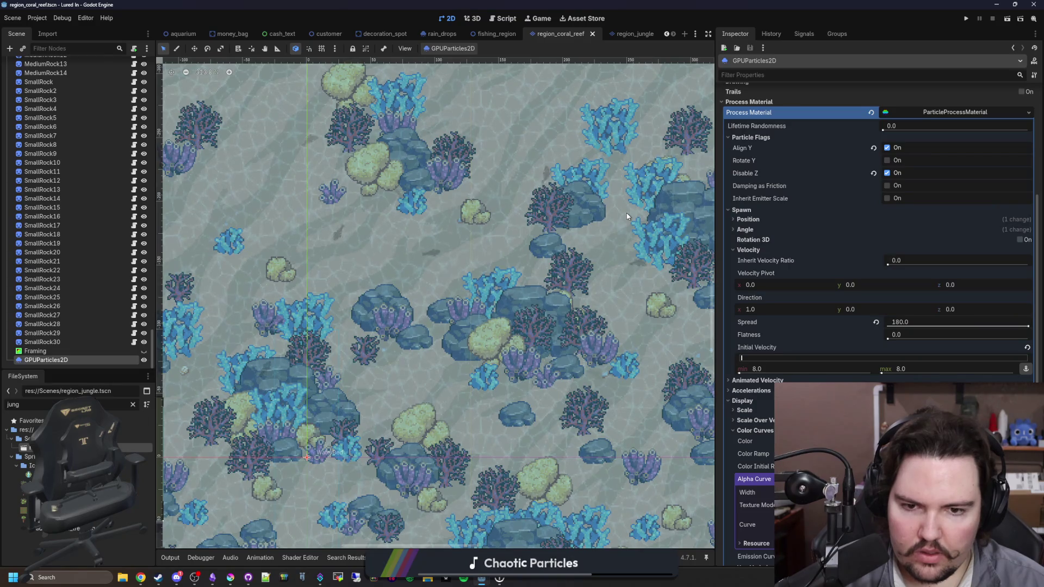
{"action": "scroll", "coordinate": [618, 242], "scroll_direction": "left", "scroll_amount": 3}
{"action": "scroll", "coordinate": [490, 326], "scroll_direction": "down", "scroll_amount": 2}
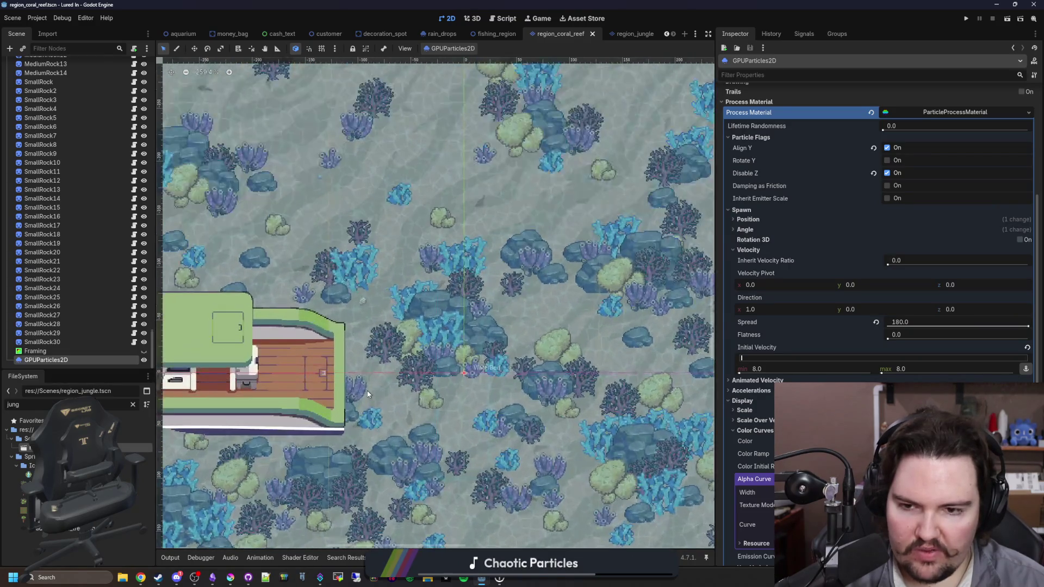
{"action": "key", "text": "ctrl+s"}
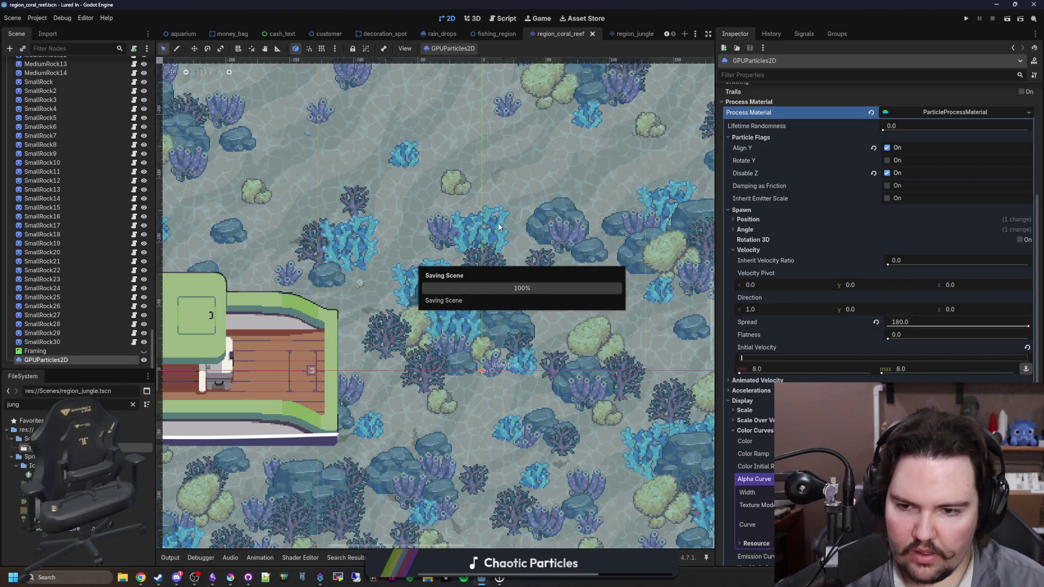
Enter 256 as the fish emitter's Amount and save the scene.
{"action": "scroll", "coordinate": [505, 218], "scroll_direction": "up", "scroll_amount": 3}
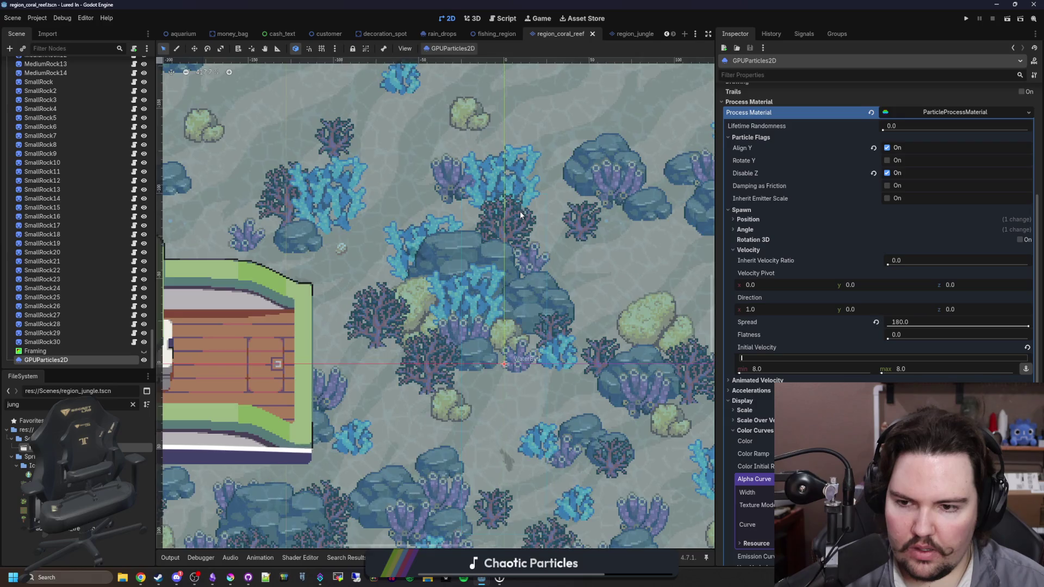
{"action": "scroll", "coordinate": [514, 280], "scroll_direction": "down", "scroll_amount": 5}
{"action": "key", "text": "ctrl+s"}
{"action": "scroll", "coordinate": [538, 313], "scroll_direction": "up", "scroll_amount": 3}
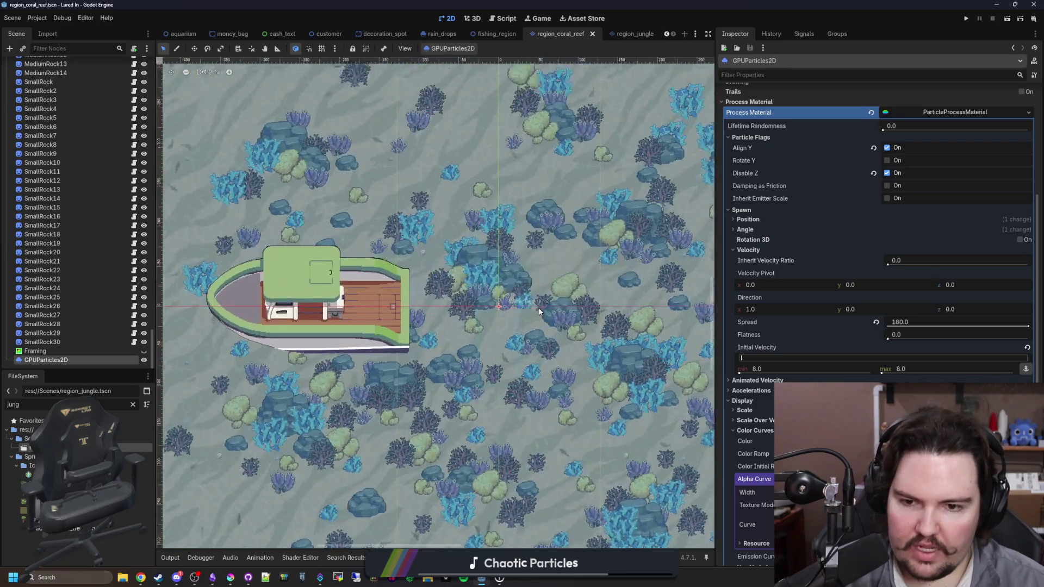
{"action": "scroll", "coordinate": [867, 216], "scroll_direction": "up", "scroll_amount": 5}
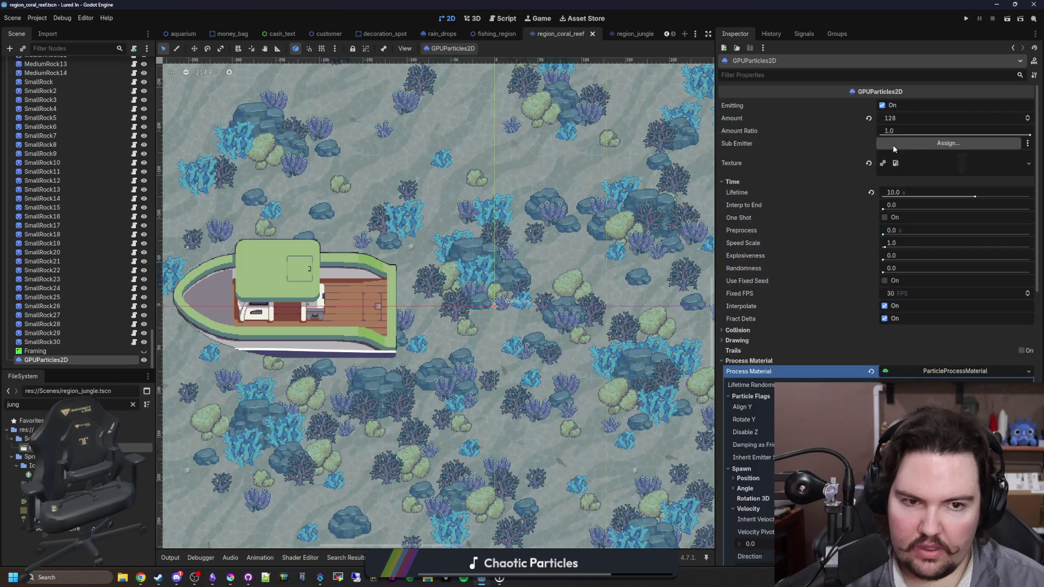
{"action": "type", "text": "256"}
{"action": "key", "text": "Return"}
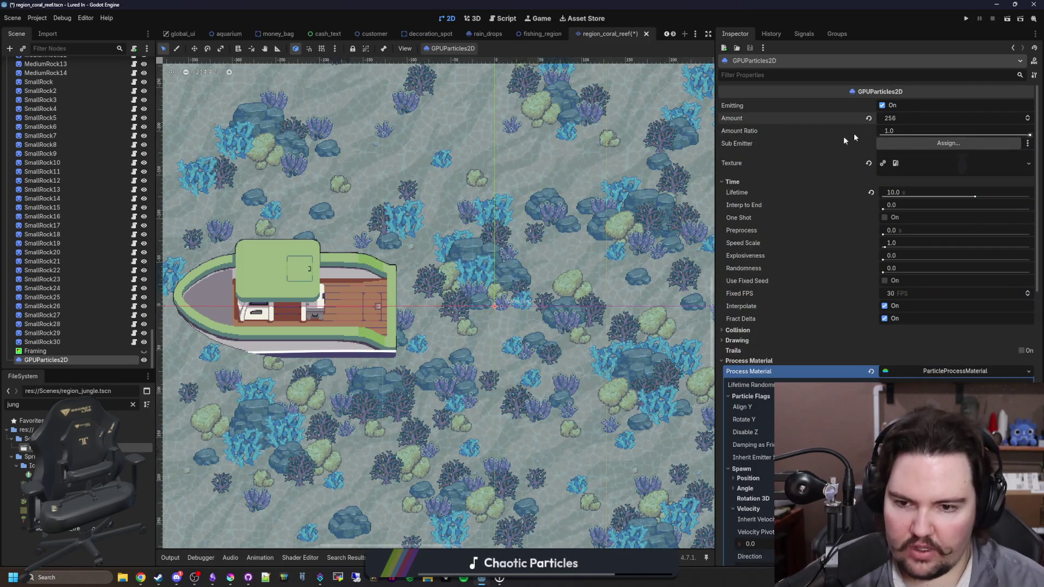
{"action": "key", "text": "ctrl+s"}
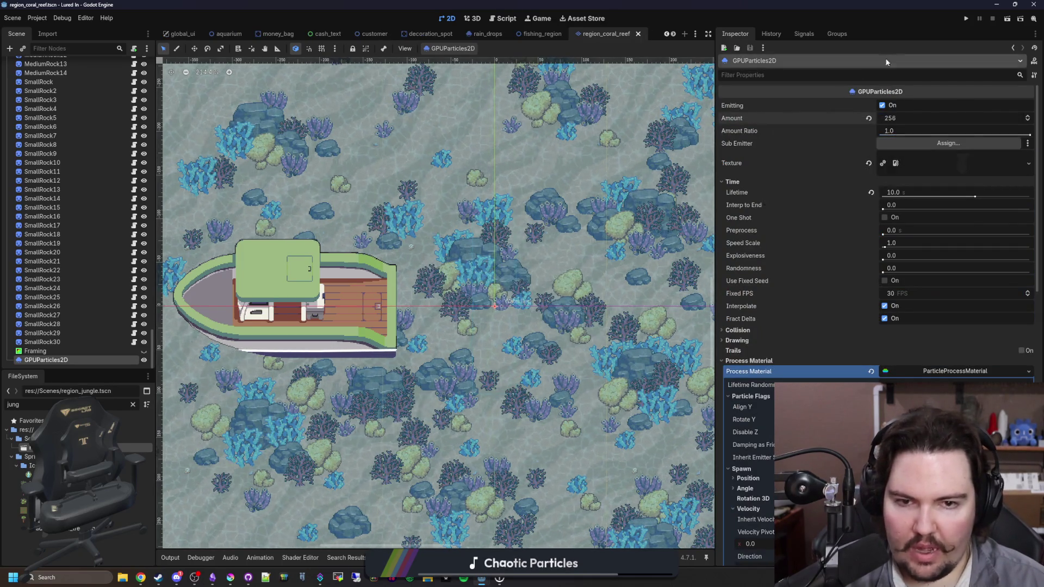
{"action": "left_click", "coordinate": [964, 22]}
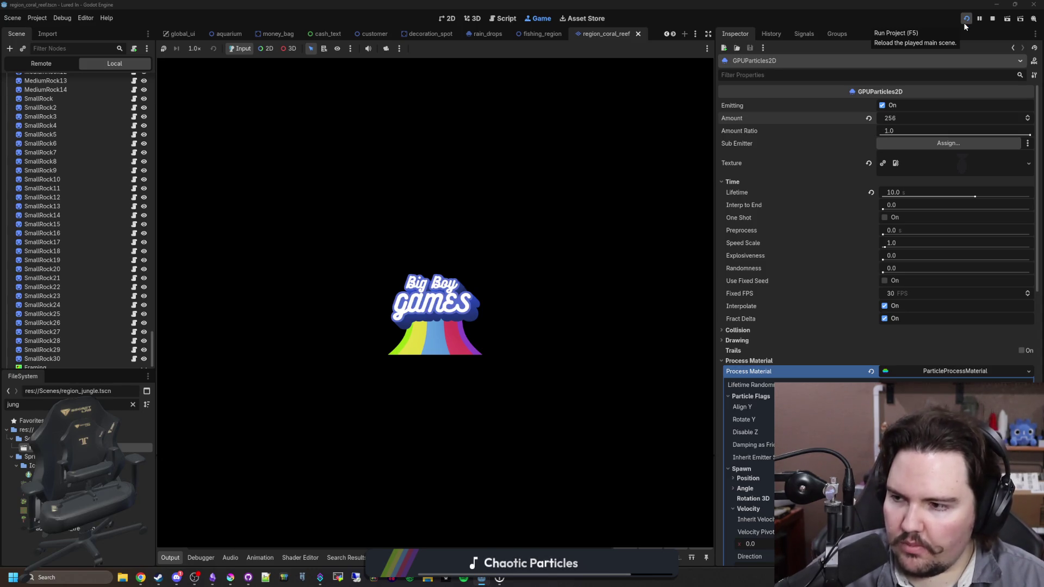
{"action": "left_click", "coordinate": [964, 22]}
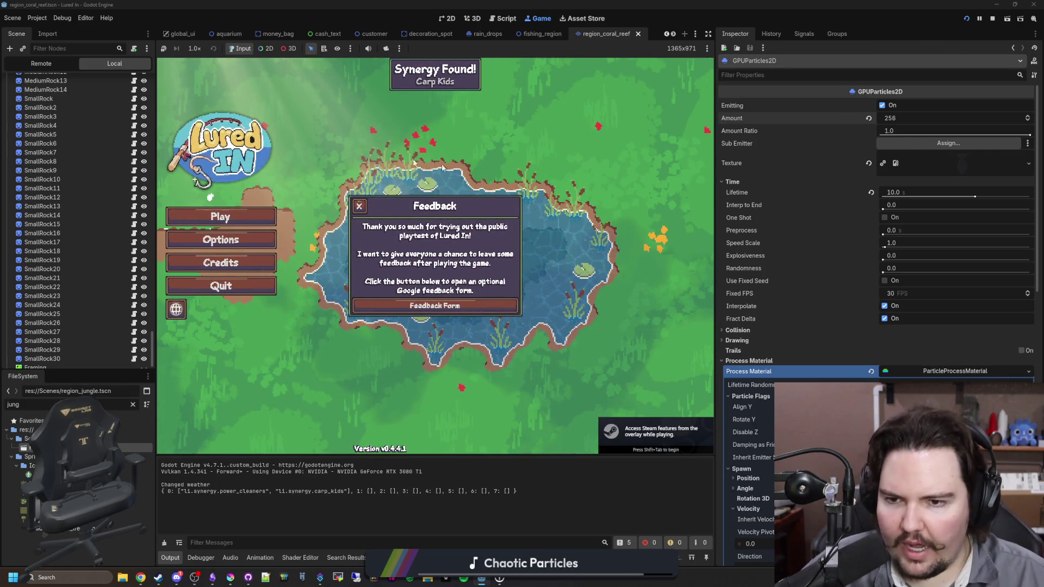
{"action": "left_click", "coordinate": [359, 204]}
{"action": "left_click", "coordinate": [253, 216]}
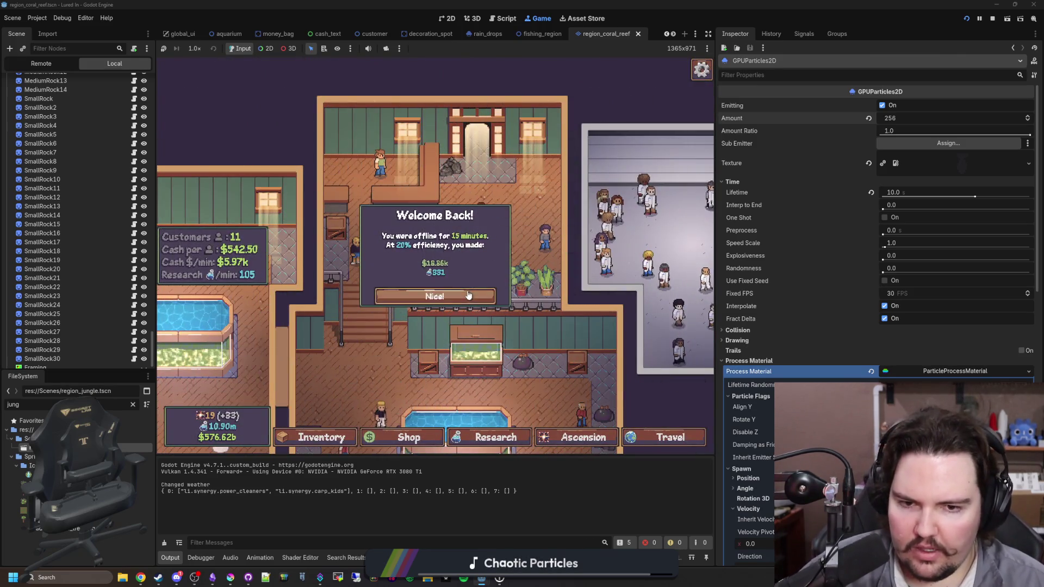
{"action": "left_click", "coordinate": [435, 296]}
{"action": "left_click", "coordinate": [669, 437]}
{"action": "scroll", "coordinate": [468, 299], "scroll_direction": "down", "scroll_amount": 4}
{"action": "left_click", "coordinate": [527, 329]}
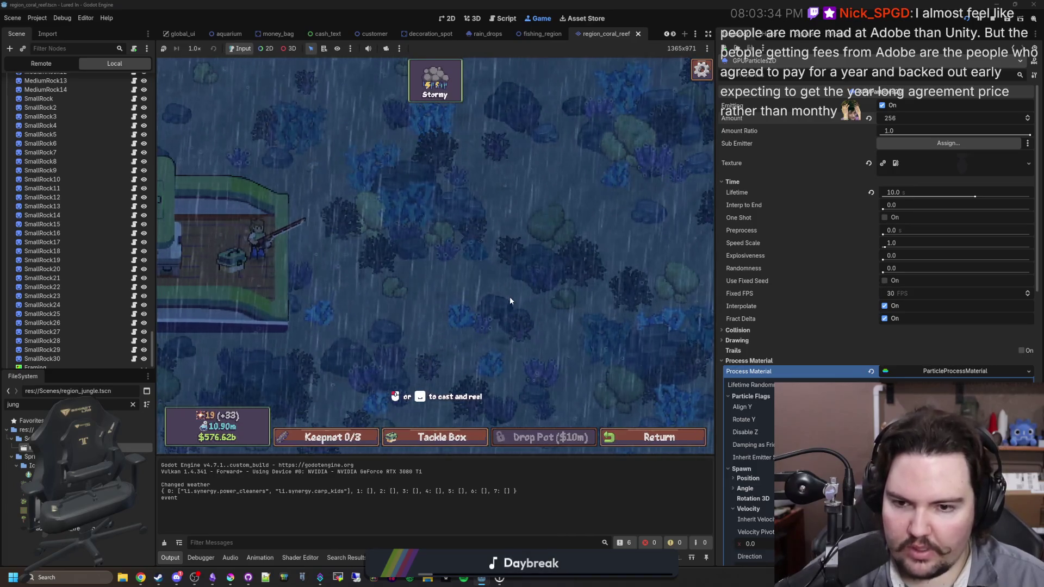
{"action": "left_click", "coordinate": [996, 24]}
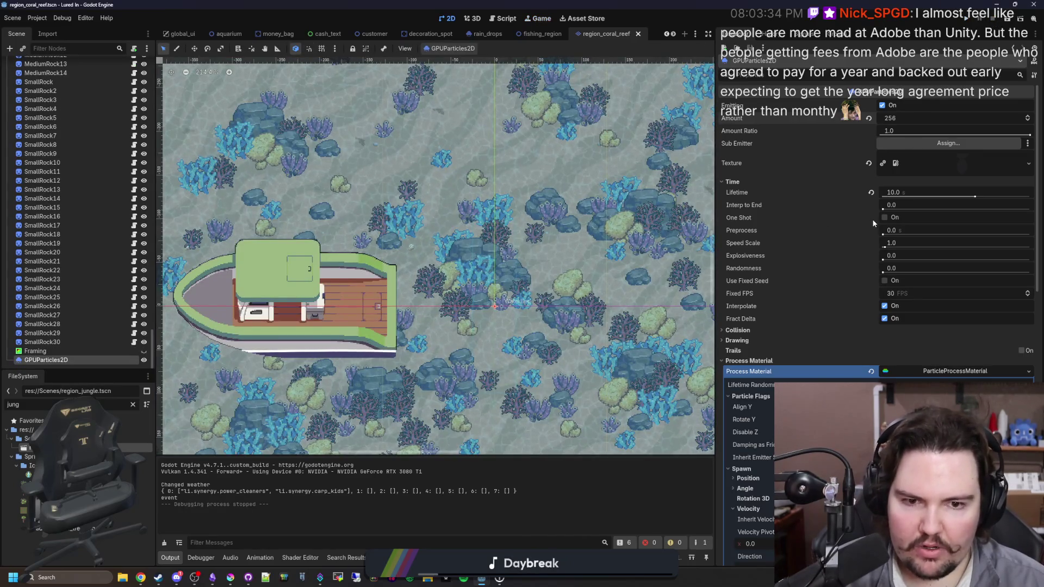
Set the fish particles' Preprocess to 10 seconds.
{"action": "left_click", "coordinate": [898, 230]}
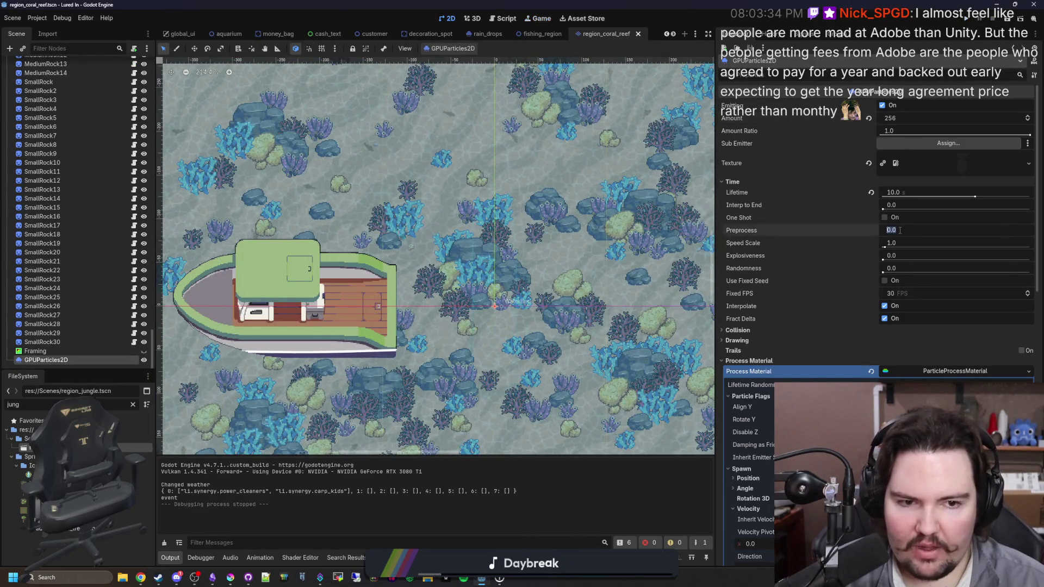
{"action": "type", "text": "10"}
{"action": "key", "text": "Return"}
{"action": "scroll", "coordinate": [632, 238], "scroll_direction": "up", "scroll_amount": 2}
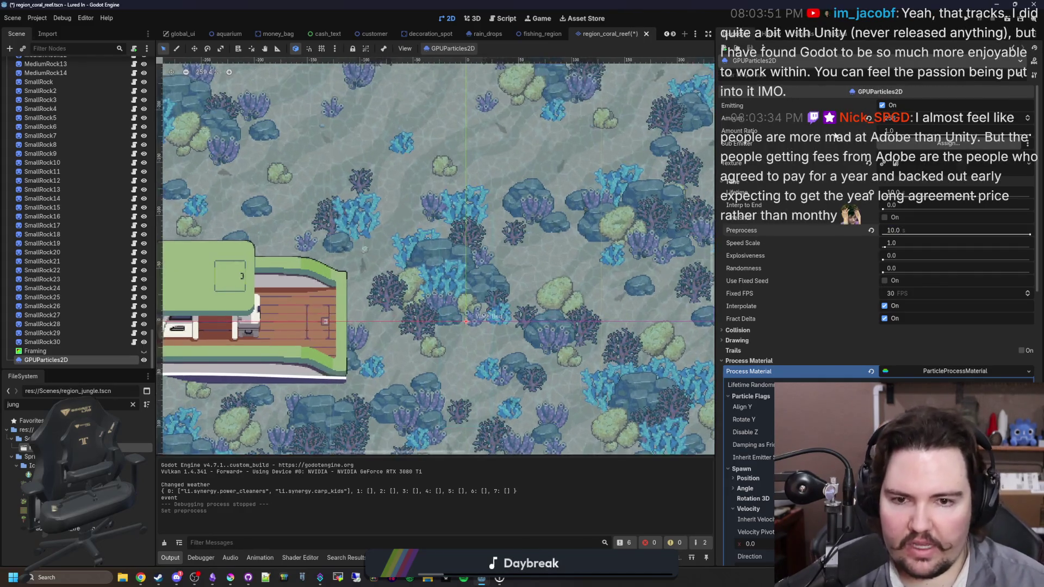
Set Amount back to 128, save the coral reef scene, and run the game.
{"action": "left_click", "coordinate": [915, 117]}
{"action": "type", "text": "128"}
{"action": "key", "text": "Return"}
{"action": "key", "text": "ctrl+s"}
{"action": "scroll", "coordinate": [480, 268], "scroll_direction": "down", "scroll_amount": 2}
{"action": "key", "text": "ctrl+s"}
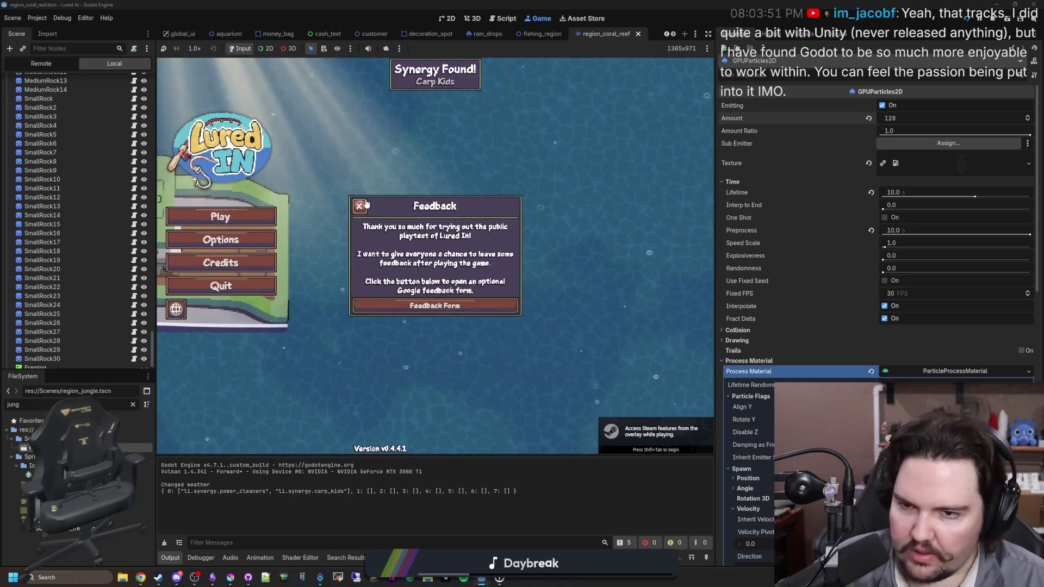
Dismiss the feedback popup and offline earnings message, then open the travel destinations list.
{"action": "left_click", "coordinate": [222, 224]}
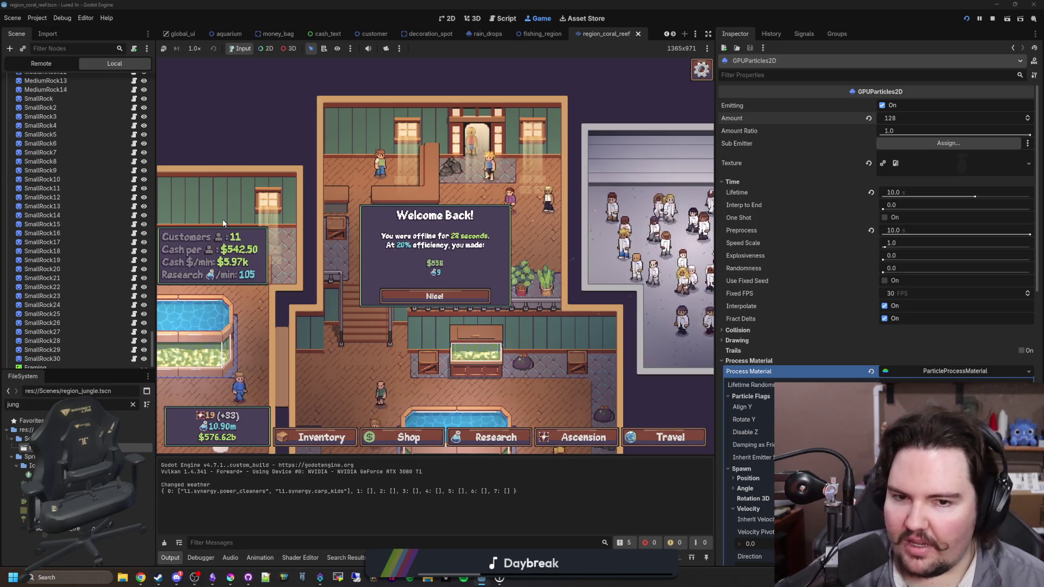
{"action": "left_click", "coordinate": [435, 296]}
{"action": "left_click", "coordinate": [631, 435]}
{"action": "scroll", "coordinate": [543, 315], "scroll_direction": "down", "scroll_amount": 2}
Travel to the Coral Reef, switch the weather to Stormy, and bring Krita forward.
{"action": "left_click", "coordinate": [547, 332]}
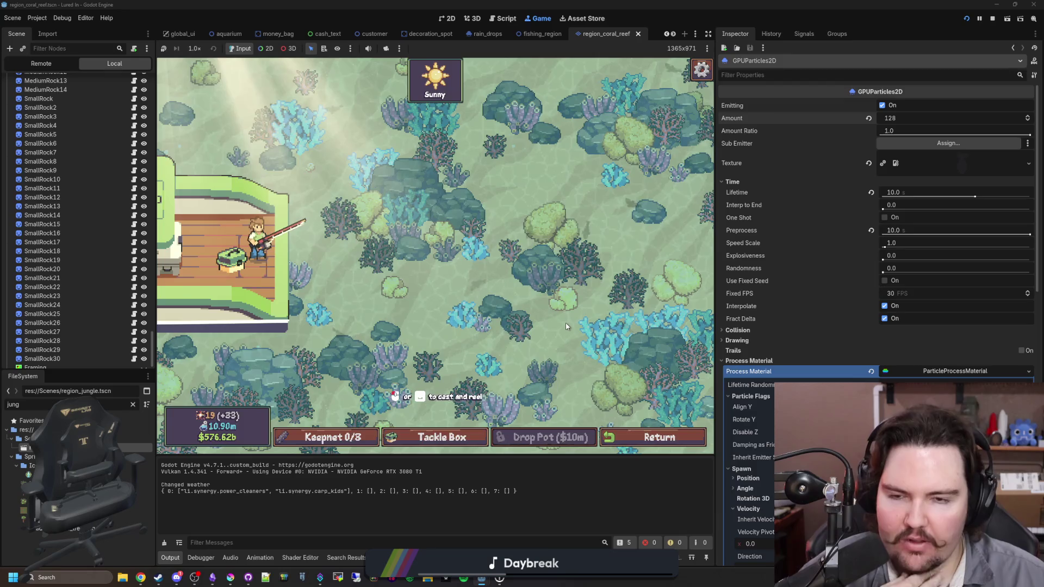
{"action": "key", "text": "w"}
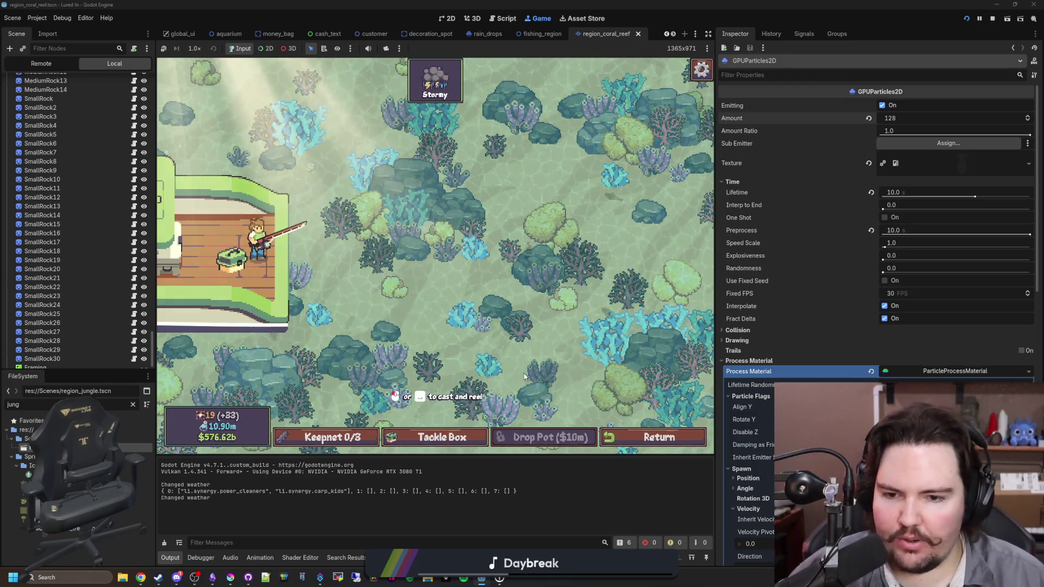
{"action": "left_click", "coordinate": [230, 577]}
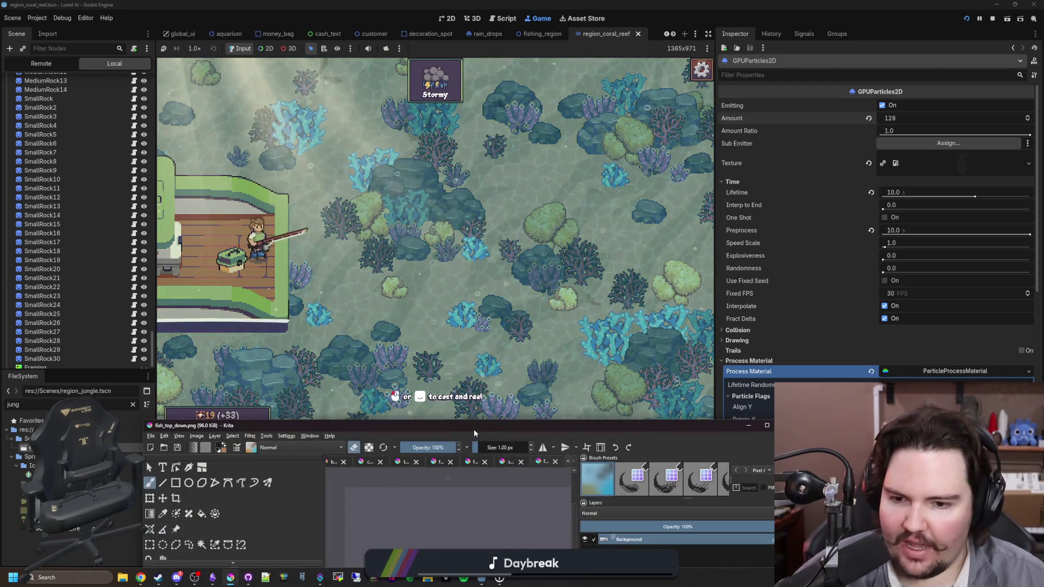
Maximize Krita and close the fish_top_down.png image.
{"action": "double_click", "coordinate": [474, 429]}
{"action": "left_click", "coordinate": [759, 37]}
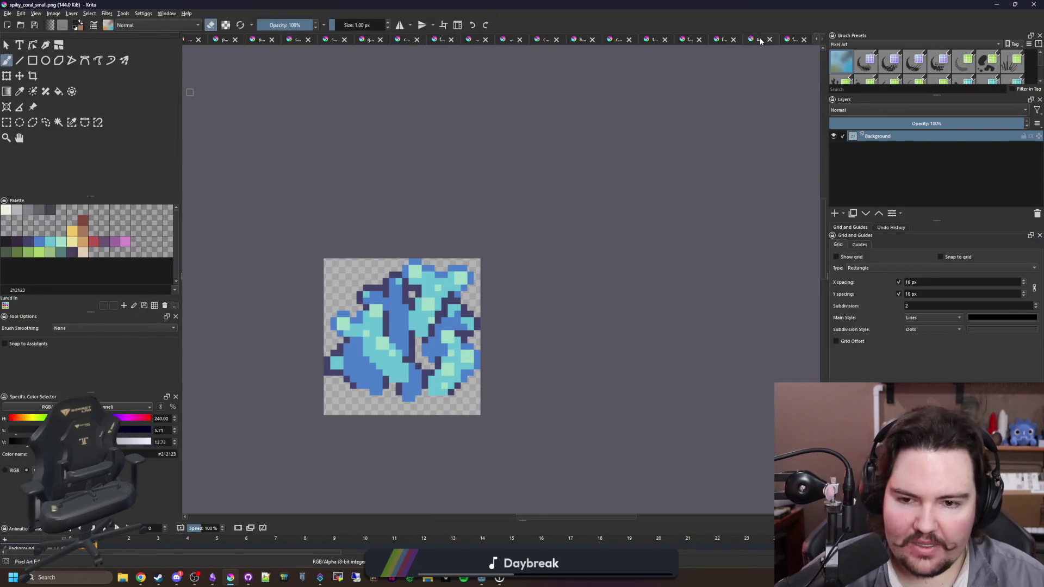
{"action": "scroll", "coordinate": [391, 432], "scroll_direction": "up", "scroll_amount": 2}
{"action": "scroll", "coordinate": [399, 359], "scroll_direction": "up", "scroll_amount": 1}
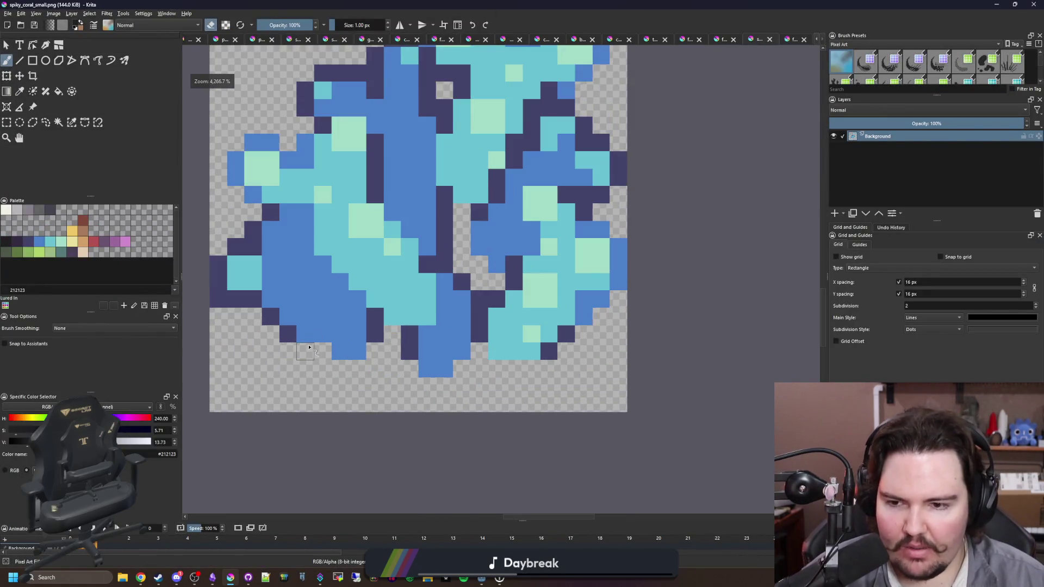
{"action": "left_click", "coordinate": [790, 38]}
{"action": "left_click", "coordinate": [804, 39]}
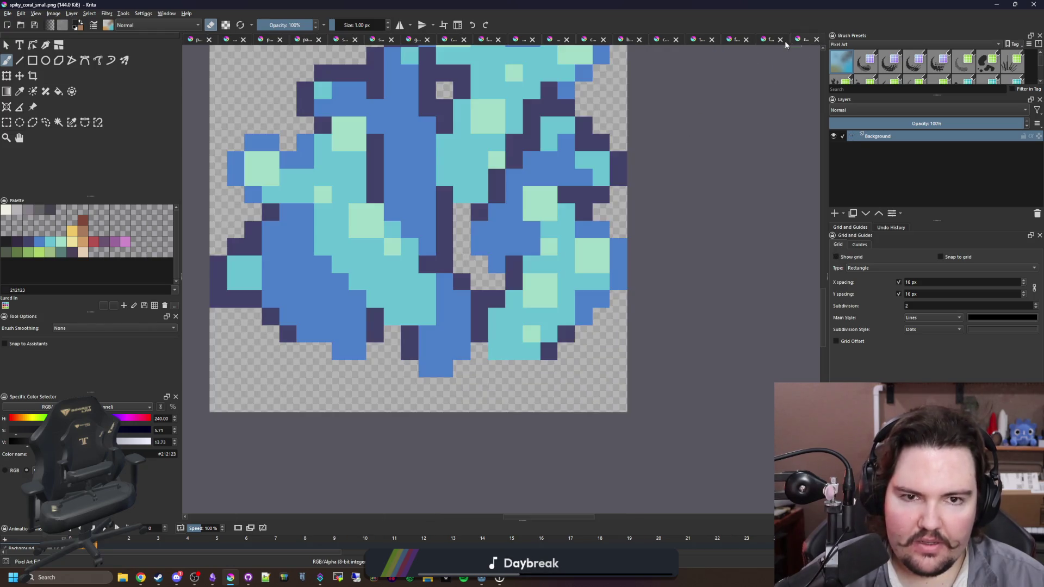
Erase the stray dark pixels below the coral base in fire_coral_1.png.
{"action": "left_click", "coordinate": [765, 39]}
{"action": "scroll", "coordinate": [410, 412], "scroll_direction": "up", "scroll_amount": 4}
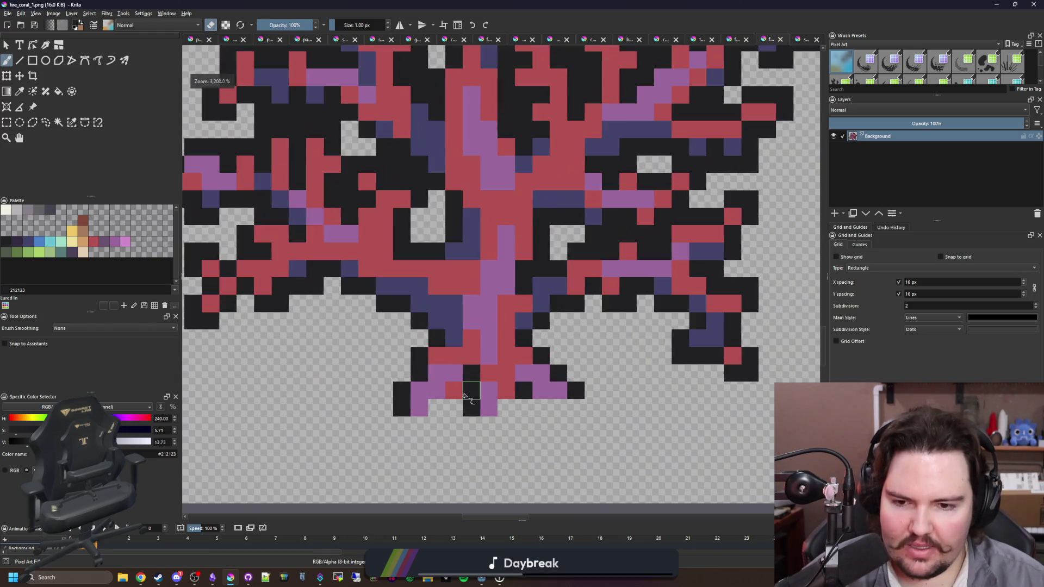
{"action": "key", "text": "e"}
{"action": "mouse_move", "coordinate": [403, 400]}
{"action": "left_mouse_down"}
{"action": "mouse_move", "coordinate": [399, 380]}
{"action": "mouse_move", "coordinate": [424, 368]}
{"action": "left_mouse_up"}
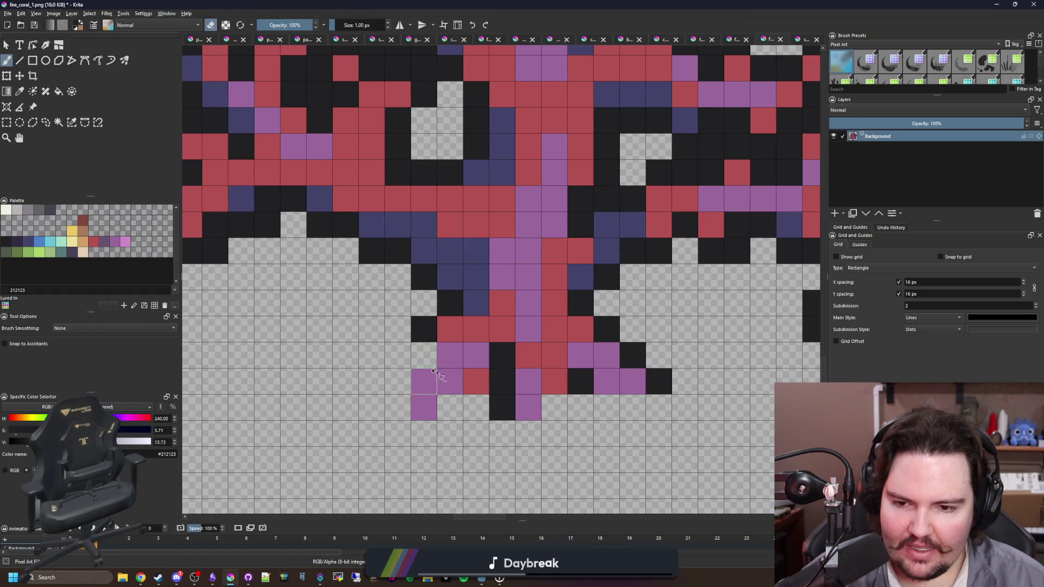
{"action": "left_click_drag", "start_coordinate": [483, 402], "coordinate": [508, 390]}
{"action": "left_click", "coordinate": [572, 389]}
{"action": "left_click", "coordinate": [658, 380]}
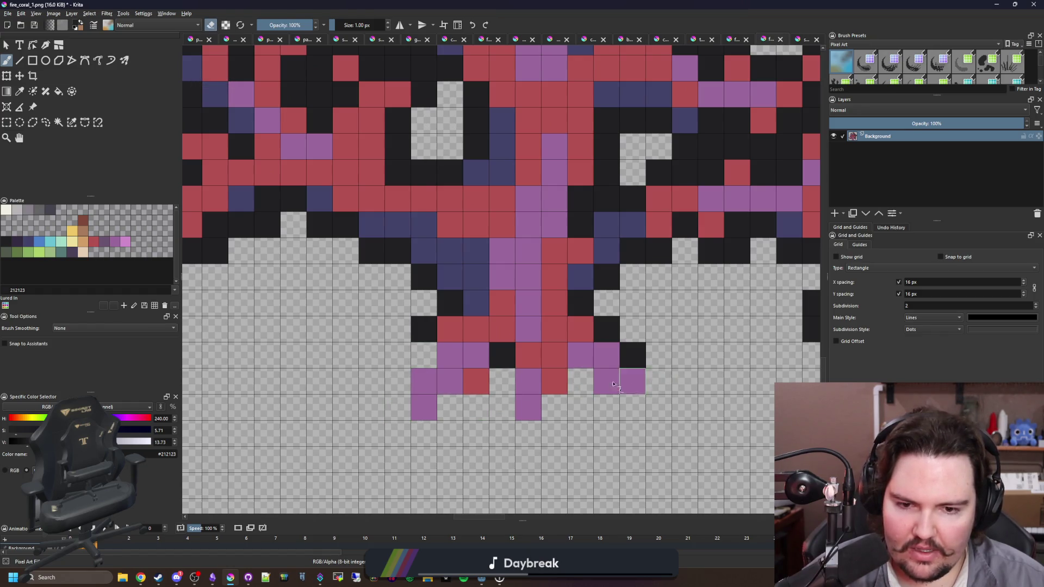
{"action": "scroll", "coordinate": [658, 380], "scroll_direction": "down", "scroll_amount": 5}
{"action": "scroll", "coordinate": [319, 368], "scroll_direction": "up", "scroll_amount": 5}
{"action": "left_click", "coordinate": [287, 374]}
{"action": "left_click", "coordinate": [361, 405]}
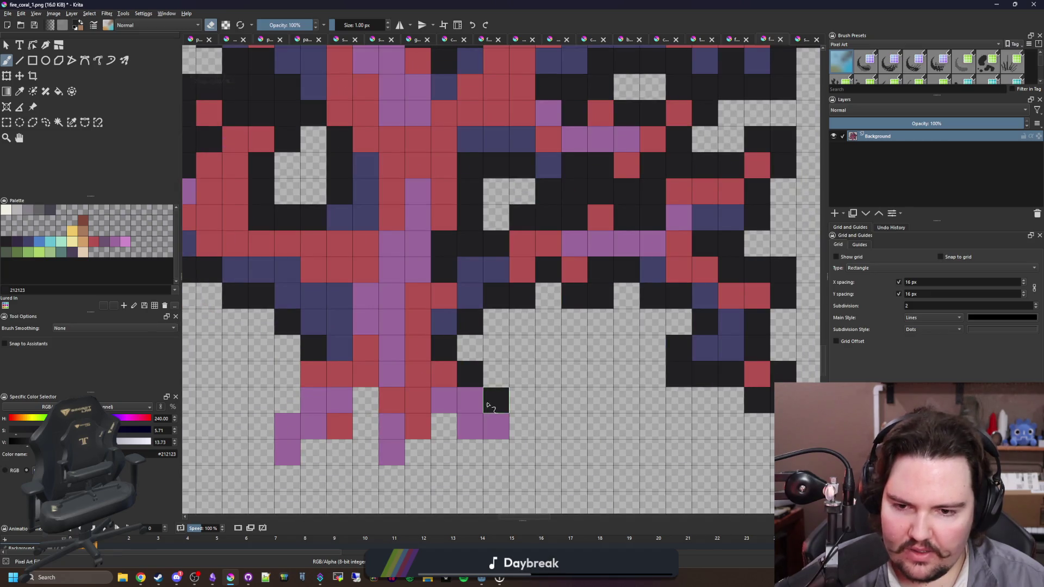
Save fire_coral_1.png as PNG and close it.
{"action": "scroll", "coordinate": [492, 402], "scroll_direction": "down", "scroll_amount": 6}
{"action": "key", "text": "ctrl+s"}
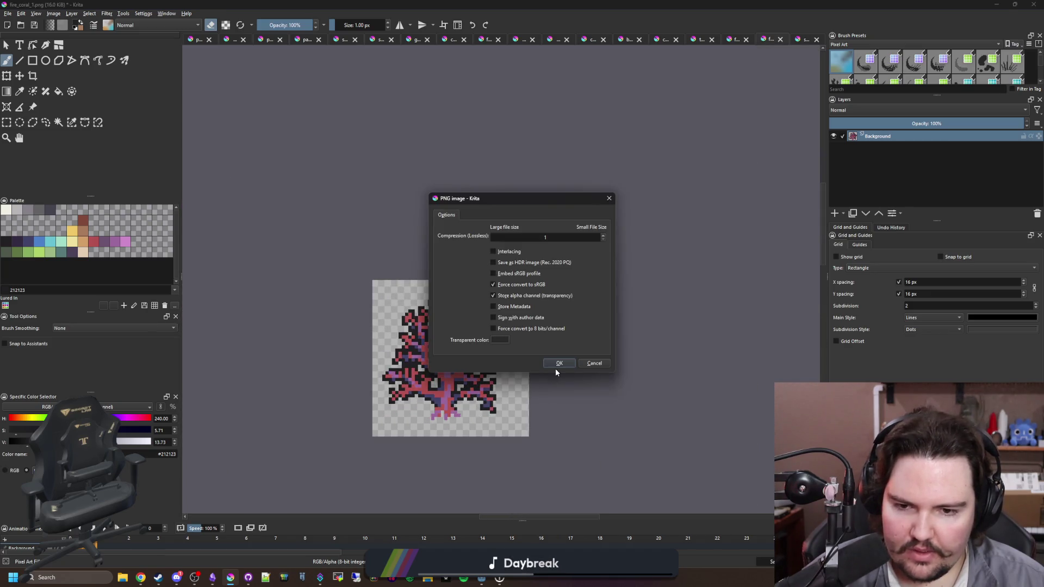
{"action": "left_click", "coordinate": [557, 364]}
{"action": "left_click", "coordinate": [780, 39]}
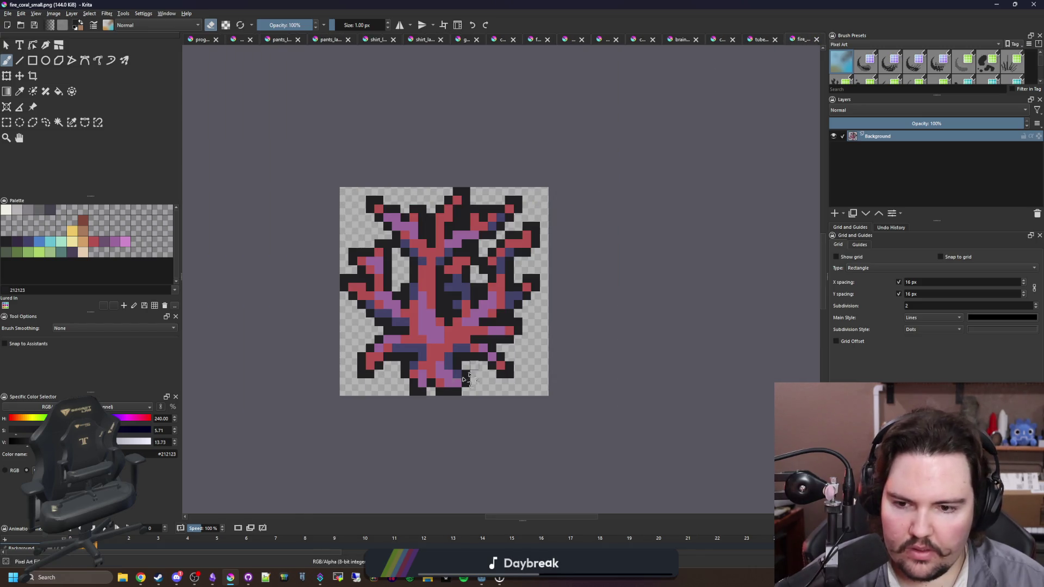
Erase dark pixels along the bottom and right edge of fire_coral_small.png, save, and close it.
{"action": "scroll", "coordinate": [477, 370], "scroll_direction": "up", "scroll_amount": 5}
{"action": "key", "text": "e"}
{"action": "mouse_move", "coordinate": [356, 384]}
{"action": "left_mouse_down"}
{"action": "mouse_move", "coordinate": [375, 400]}
{"action": "mouse_move", "coordinate": [489, 401]}
{"action": "mouse_move", "coordinate": [509, 342]}
{"action": "left_mouse_up"}
{"action": "scroll", "coordinate": [438, 341], "scroll_direction": "down", "scroll_amount": 4}
{"action": "key", "text": "ctrl+s"}
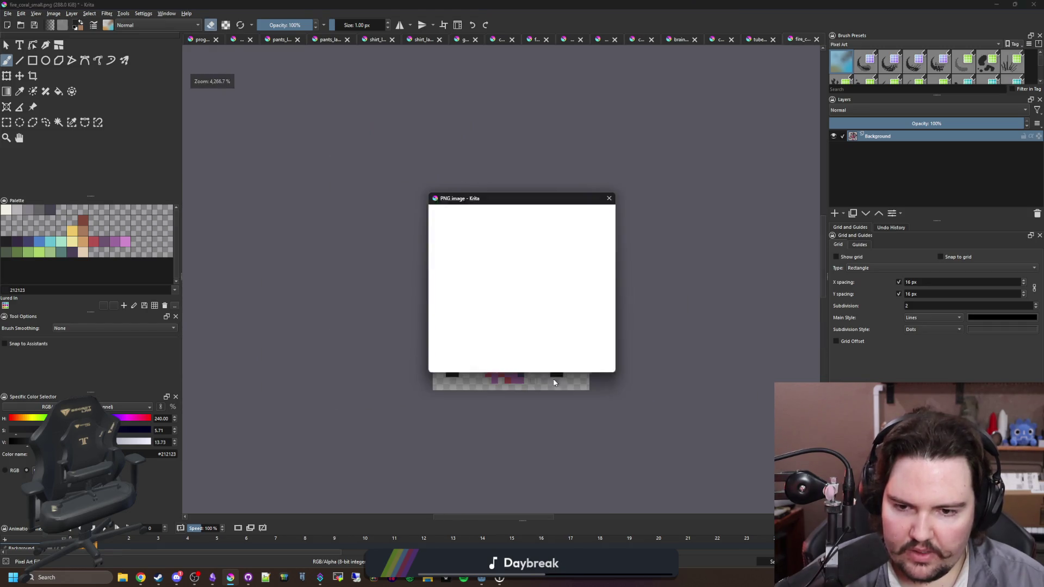
{"action": "left_click", "coordinate": [559, 362]}
{"action": "left_click", "coordinate": [817, 39]}
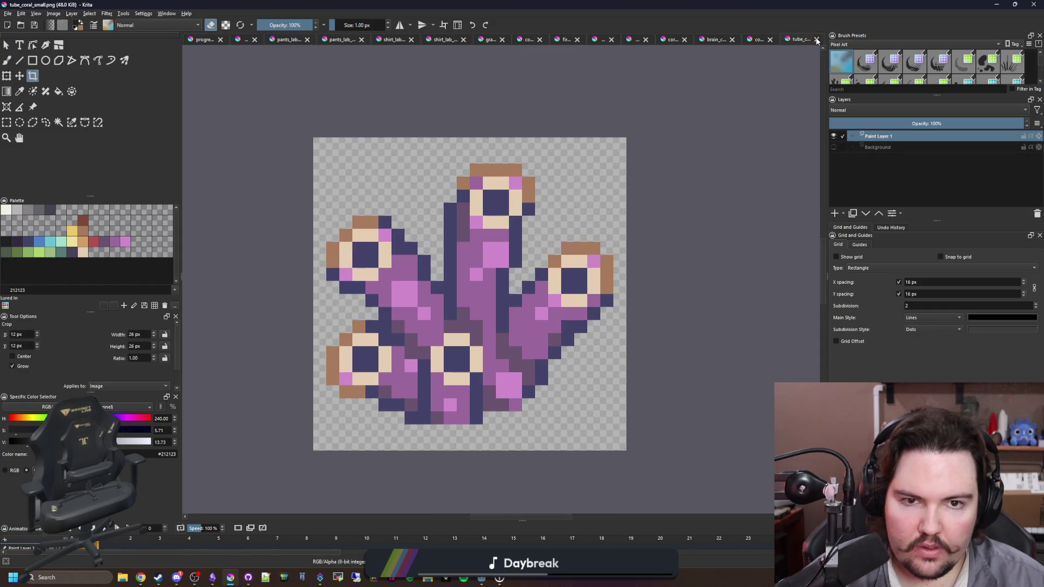
Erase the dark pixels at the tube coral's bottom and repaint one pixel purple.
{"action": "scroll", "coordinate": [438, 404], "scroll_direction": "up", "scroll_amount": 3}
{"action": "key", "text": "e"}
{"action": "key", "text": "b"}
{"action": "key", "text": "e"}
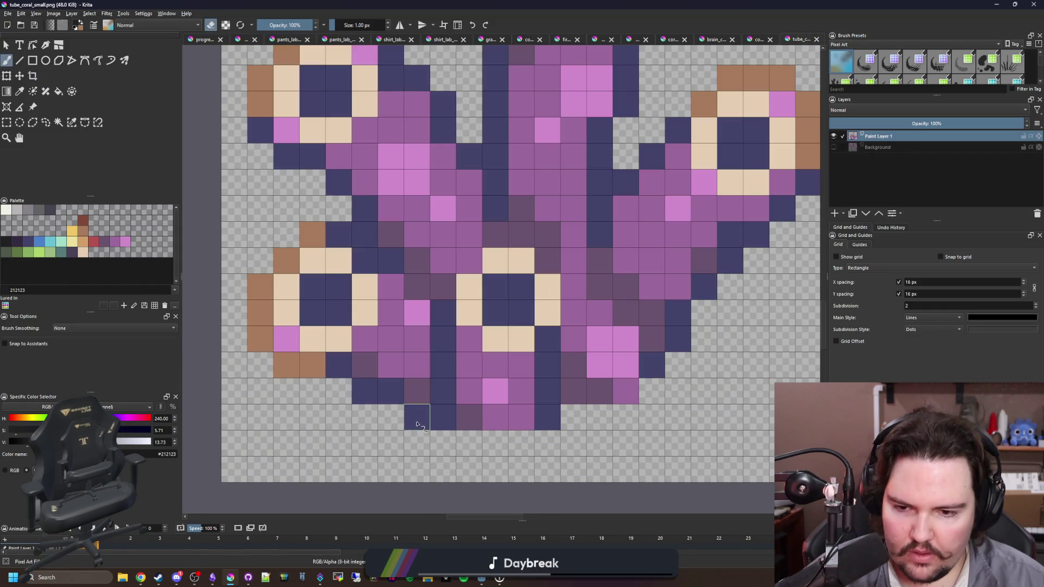
{"action": "left_click_drag", "start_coordinate": [391, 391], "coordinate": [446, 416]}
{"action": "left_click", "coordinate": [548, 418]}
{"action": "left_click", "coordinate": [492, 418], "text": "ctrl"}
{"action": "key", "text": "e"}
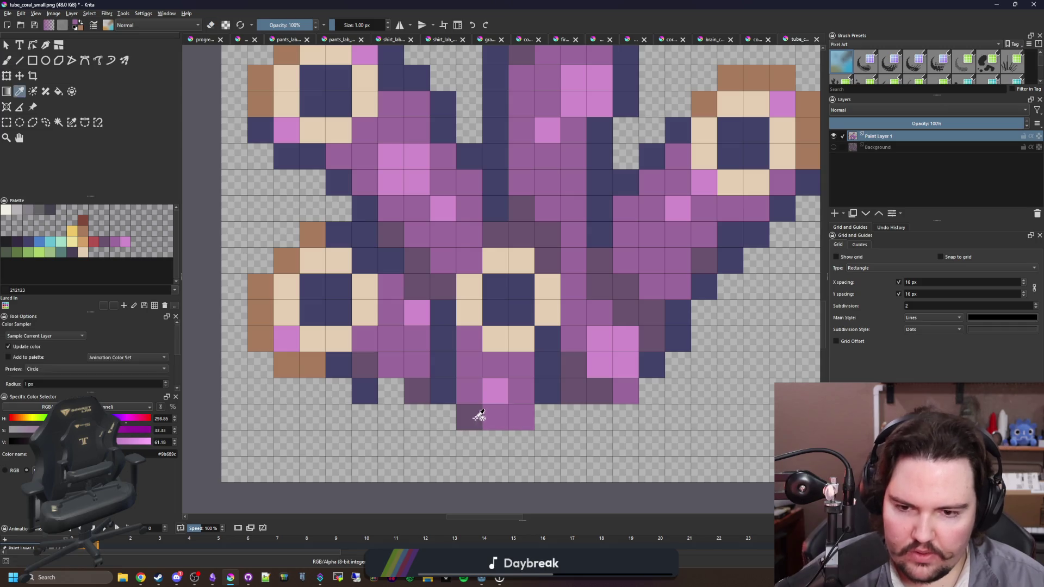
{"action": "left_click", "coordinate": [469, 416]}
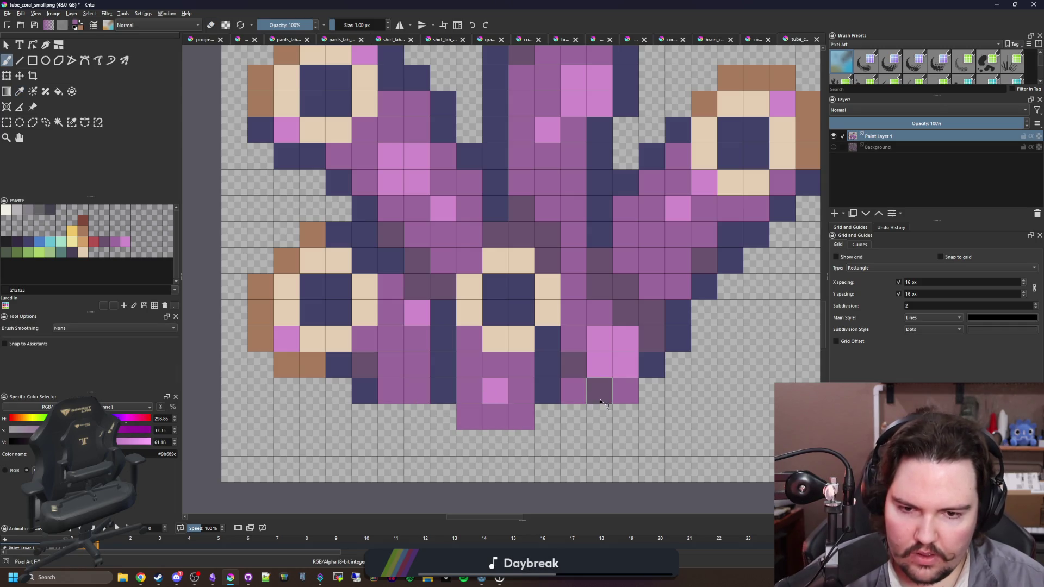
Save tube_coral_small.png as PNG and briefly check the running game.
{"action": "scroll", "coordinate": [430, 384], "scroll_direction": "down", "scroll_amount": 5}
{"action": "key", "text": "ctrl+s"}
{"action": "left_click", "coordinate": [555, 381]}
{"action": "key", "text": "alt+Tab"}
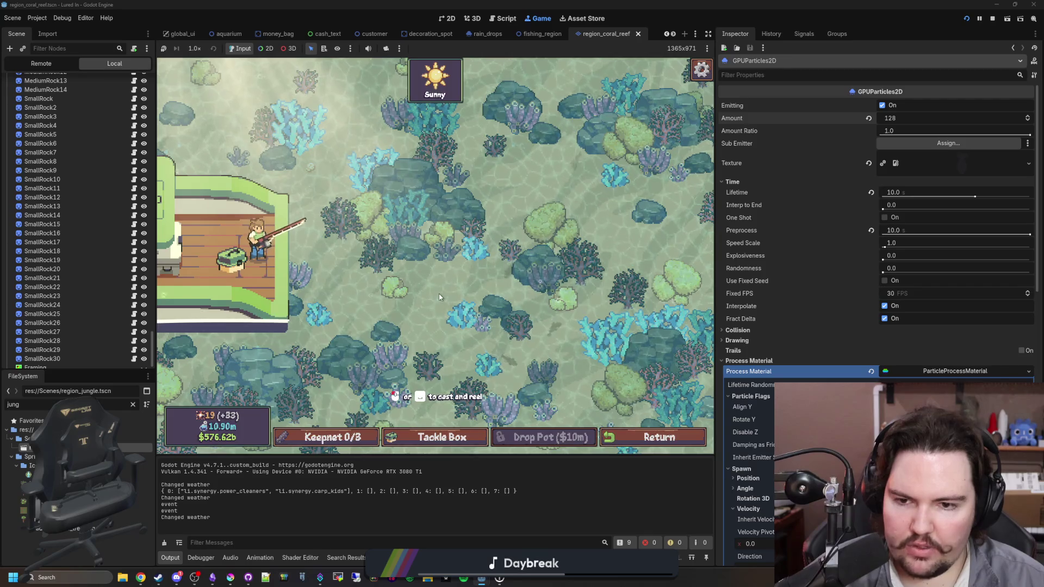
{"action": "key", "text": "alt+Tab"}
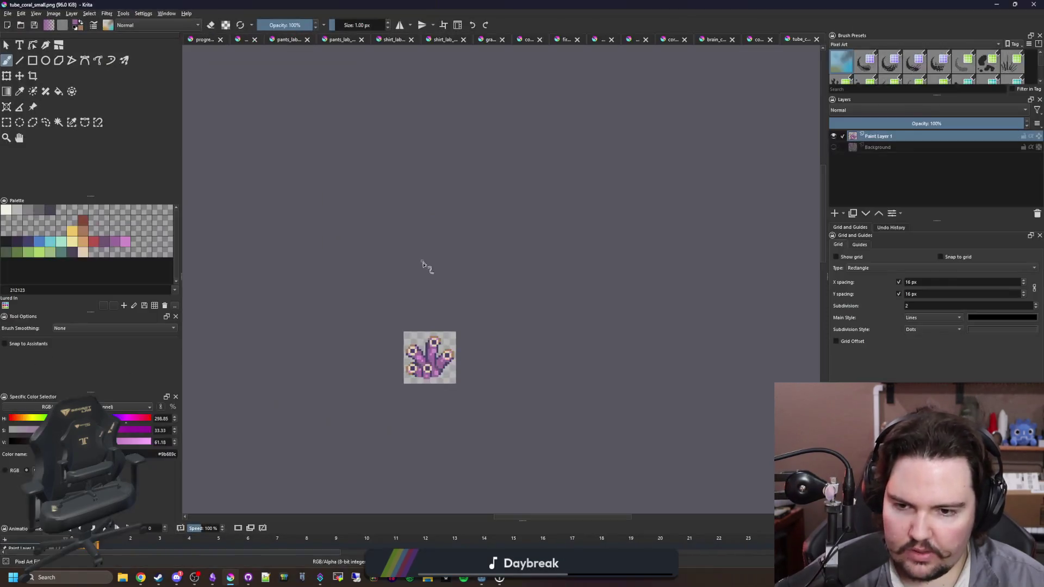
Extend the stalk bottom with purple, dark blue, and muted purple pixels.
{"action": "scroll", "coordinate": [424, 263], "scroll_direction": "up", "scroll_amount": 10}
{"action": "scroll", "coordinate": [465, 440], "scroll_direction": "up", "scroll_amount": 2}
{"action": "left_click_drag", "start_coordinate": [451, 411], "coordinate": [505, 411]}
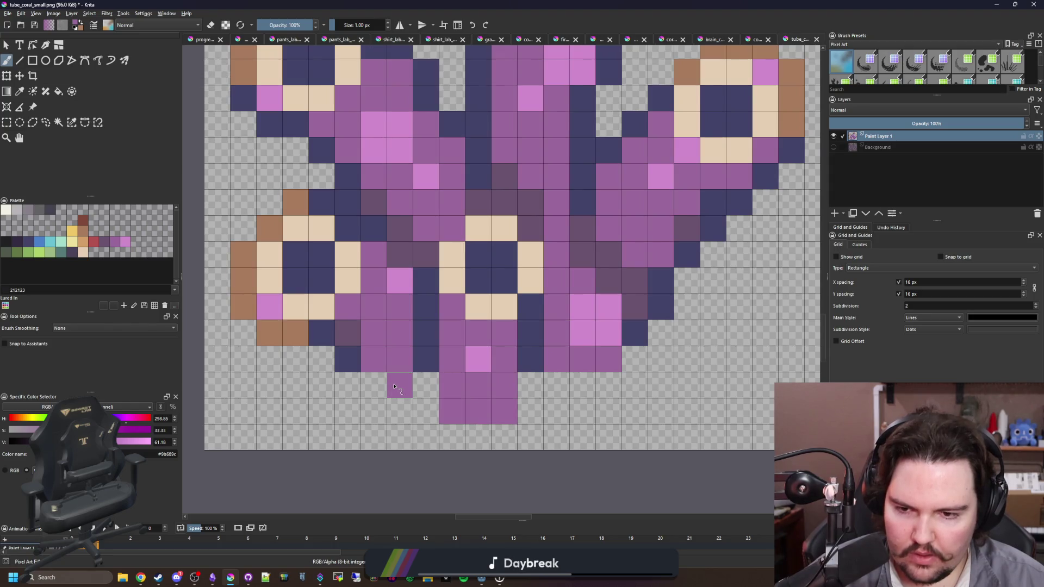
{"action": "left_click", "coordinate": [554, 384]}
{"action": "left_click", "coordinate": [531, 354], "text": "ctrl"}
{"action": "left_click", "coordinate": [528, 386]}
{"action": "left_click", "coordinate": [427, 262], "text": "ctrl"}
{"action": "left_click", "coordinate": [426, 385]}
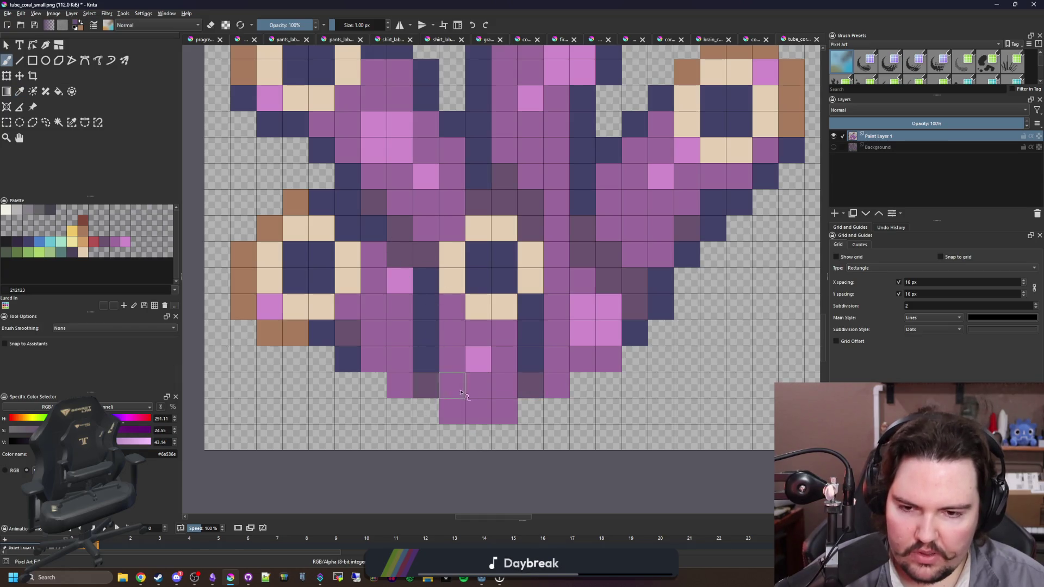
Save the tube coral sprite as PNG and return to the Godot editor.
{"action": "scroll", "coordinate": [454, 394], "scroll_direction": "down", "scroll_amount": 5}
{"action": "key", "text": "ctrl+s"}
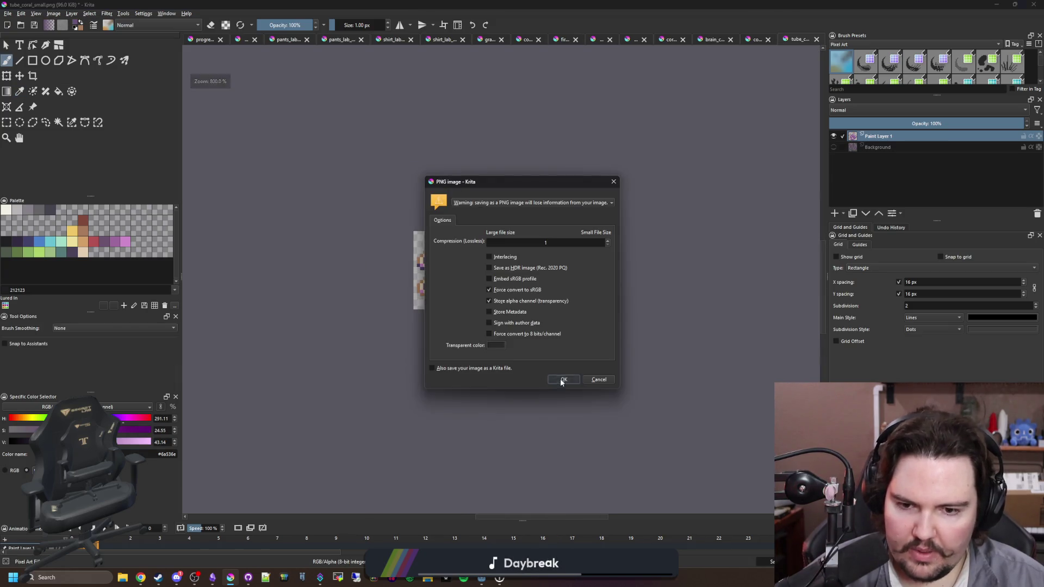
{"action": "left_click", "coordinate": [562, 380]}
{"action": "key", "text": "alt+Tab"}
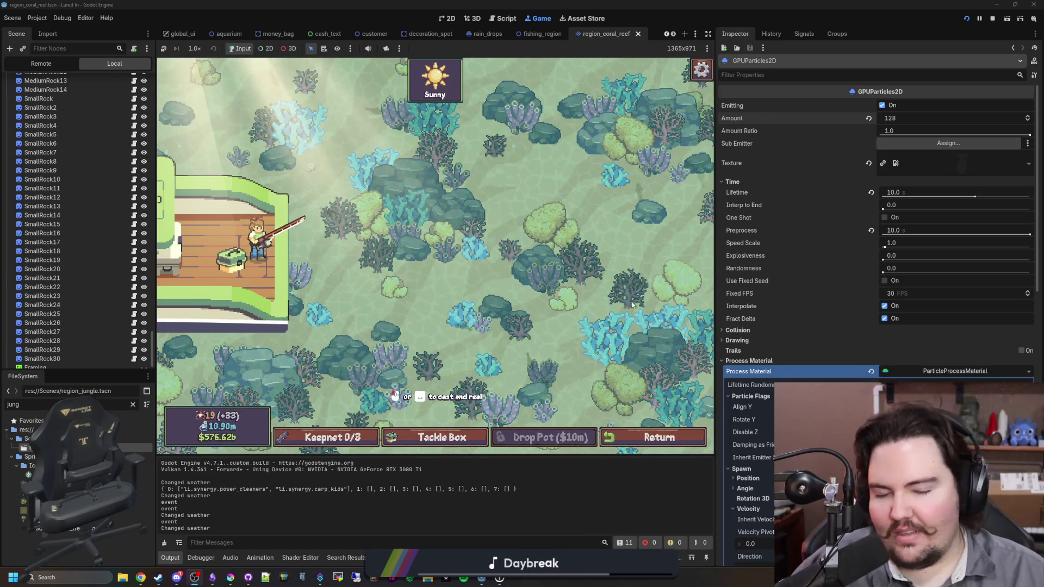
Retune the Water node's overlay colour alpha and confirm the new colour.
{"action": "left_click_drag", "start_coordinate": [522, 345], "coordinate": [505, 261]}
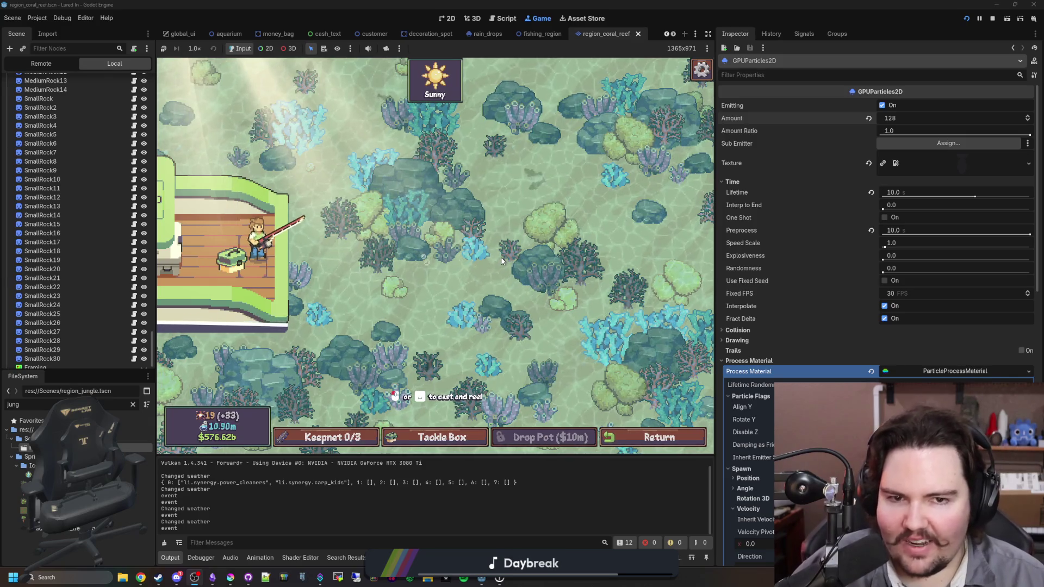
{"action": "scroll", "coordinate": [110, 172], "scroll_direction": "up", "scroll_amount": 10}
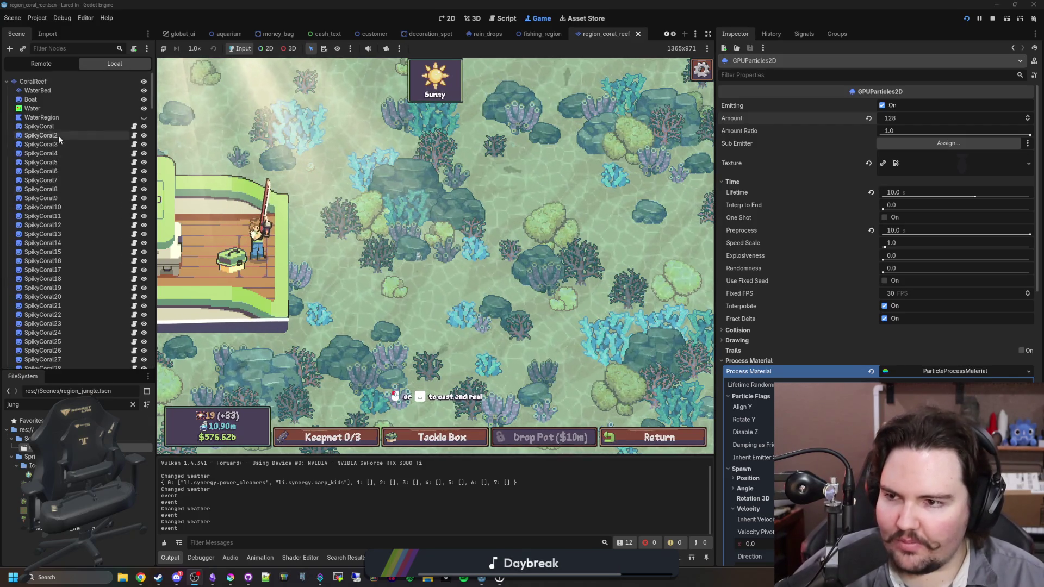
{"action": "left_click", "coordinate": [72, 107]}
{"action": "left_click", "coordinate": [902, 106]}
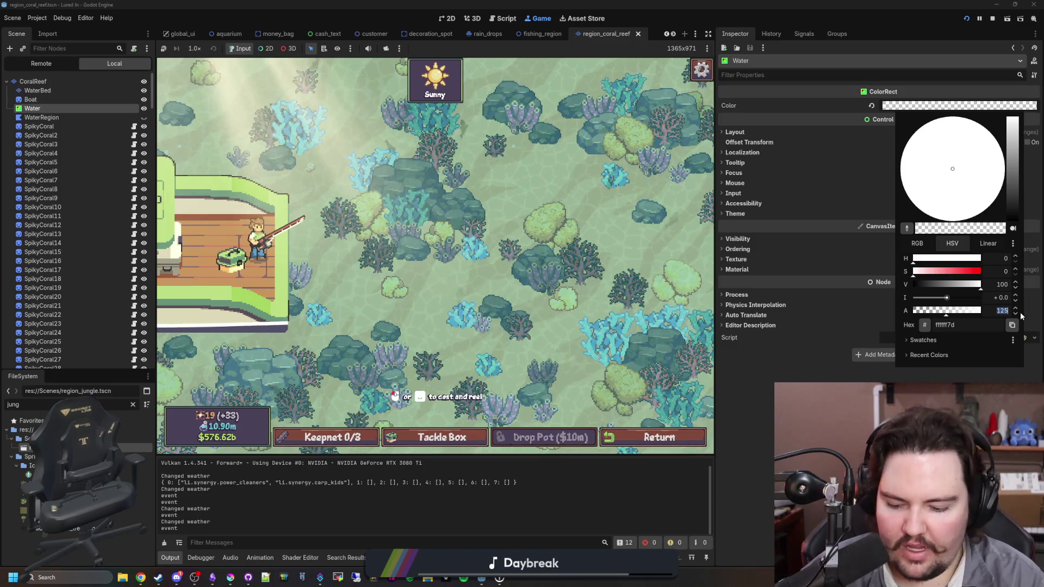
{"action": "key", "text": "Return"}
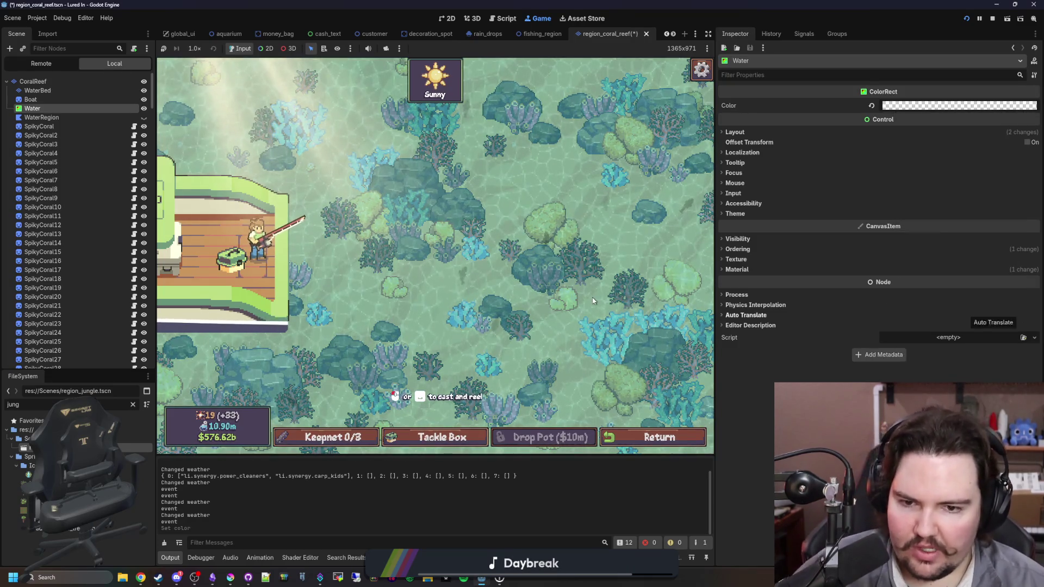
Test fishing in the running game: cast, reel in, and cast again into the reef.
{"action": "left_click_drag", "start_coordinate": [539, 274], "coordinate": [527, 241]}
{"action": "left_click", "coordinate": [527, 242]}
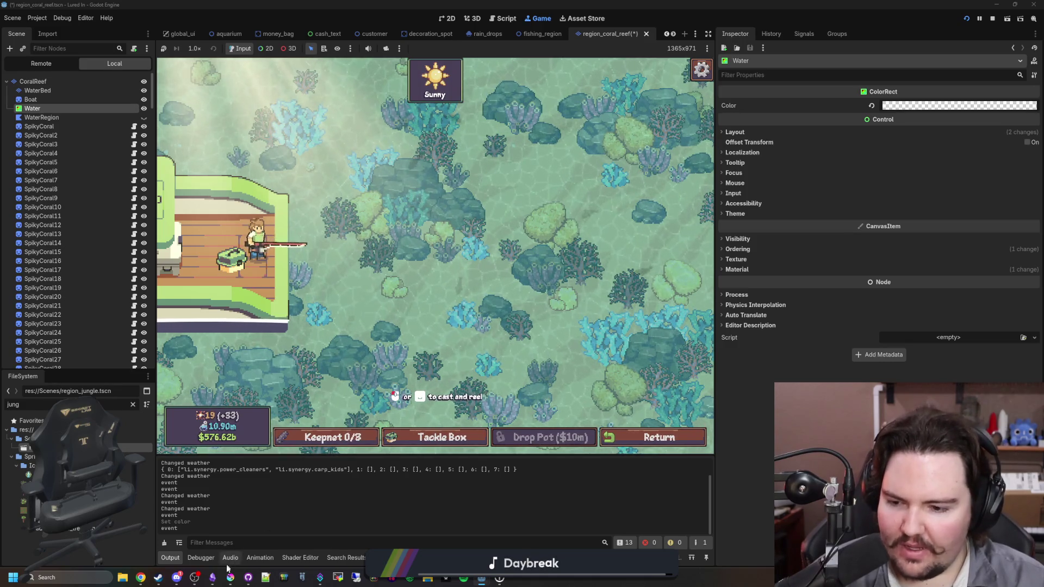
{"action": "mouse_move", "coordinate": [182, 580]}
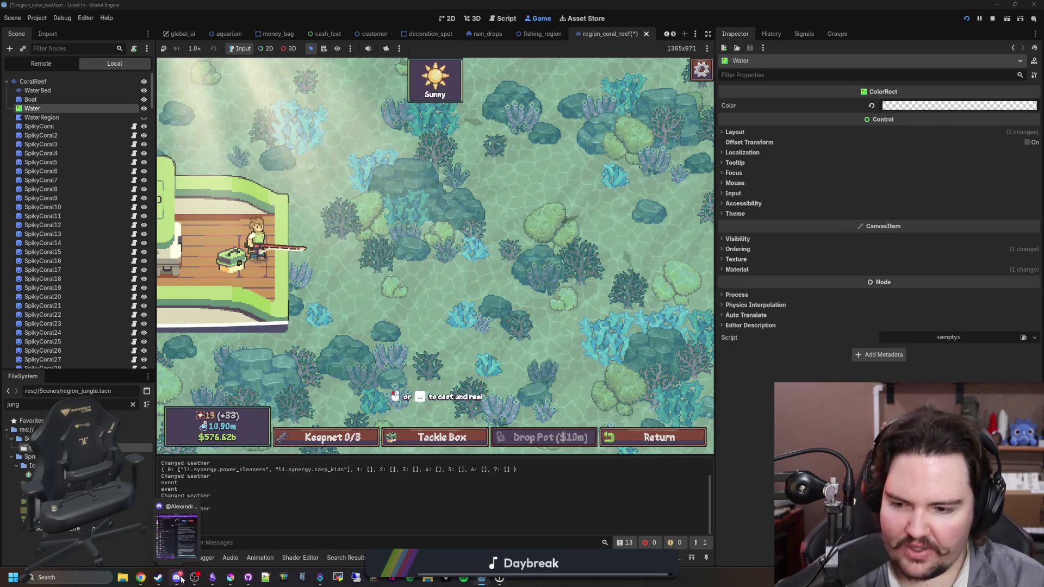
{"action": "left_click", "coordinate": [562, 242]}
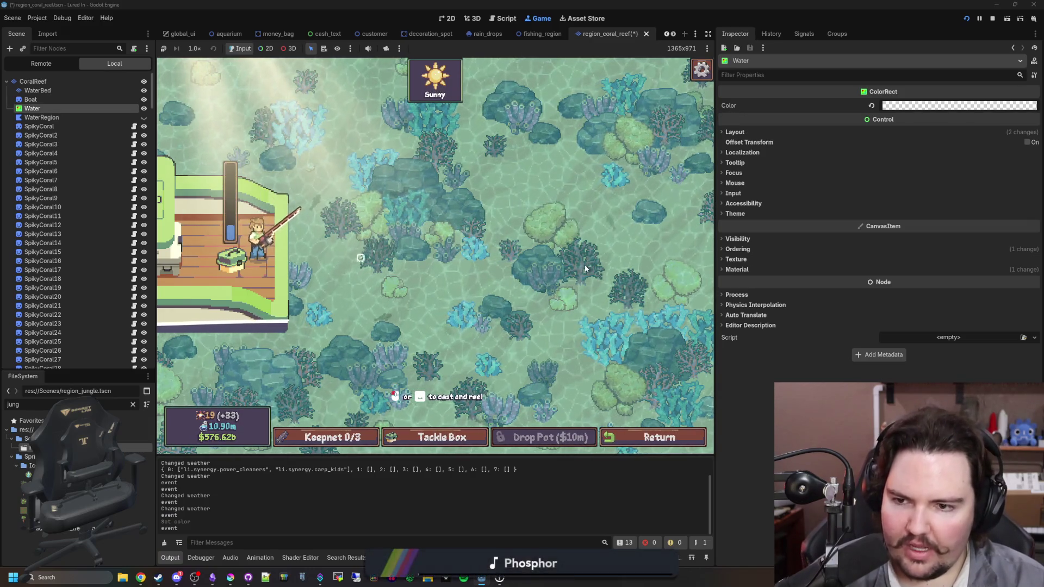
{"action": "left_click", "coordinate": [587, 217]}
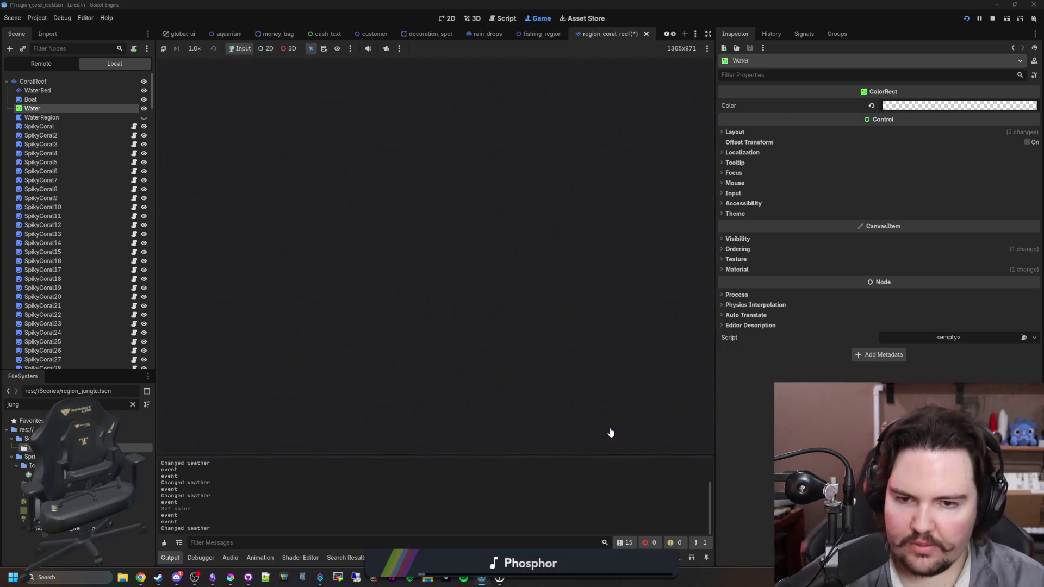
Return to the shop, travel to the Jungle and back, then stop the game with F8.
{"action": "left_click", "coordinate": [636, 439]}
{"action": "left_click", "coordinate": [636, 442]}
{"action": "scroll", "coordinate": [465, 317], "scroll_direction": "down", "scroll_amount": 3}
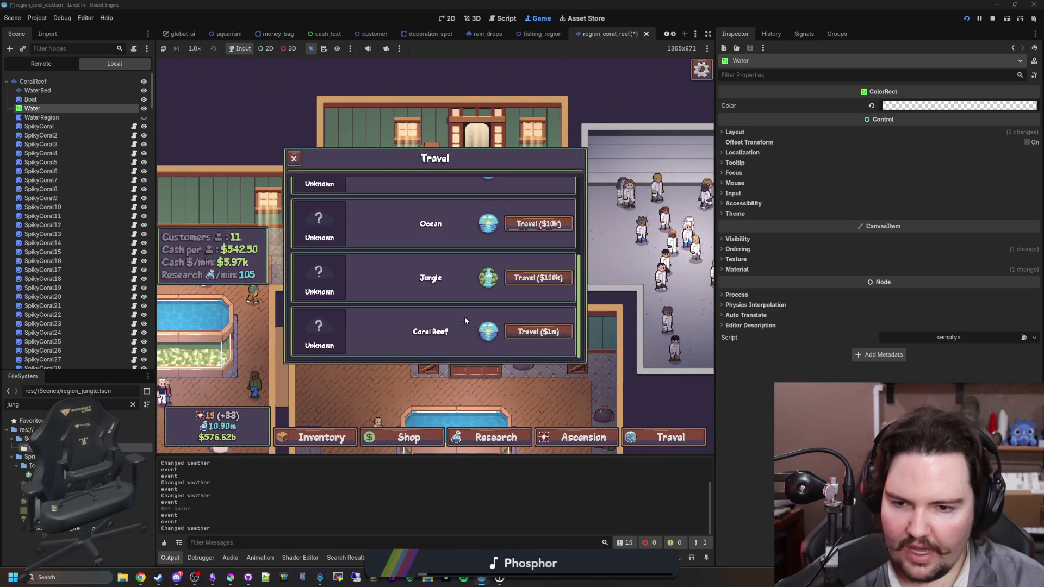
{"action": "left_click", "coordinate": [539, 278]}
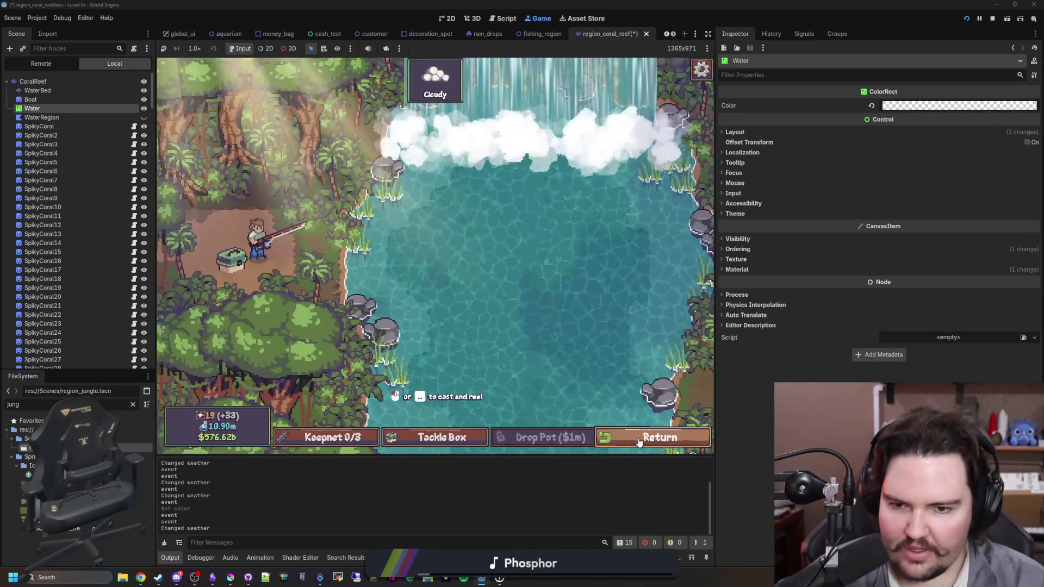
{"action": "left_click", "coordinate": [637, 438]}
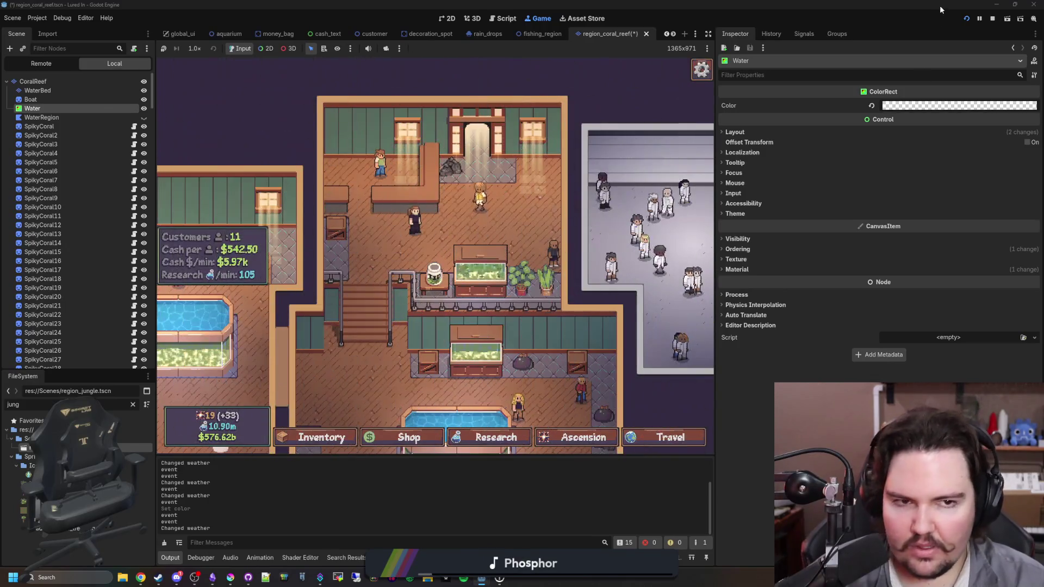
{"action": "key", "text": "F8"}
Select the WaterBed tilemap layer and switch to painting individual tiles.
{"action": "scroll", "coordinate": [559, 309], "scroll_direction": "up", "scroll_amount": 2}
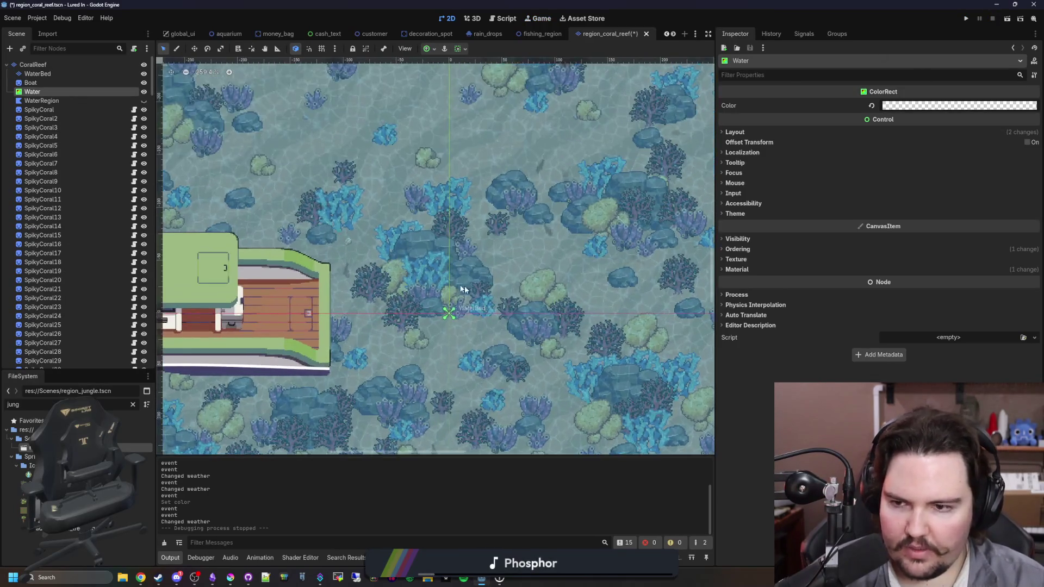
{"action": "left_click", "coordinate": [48, 73]}
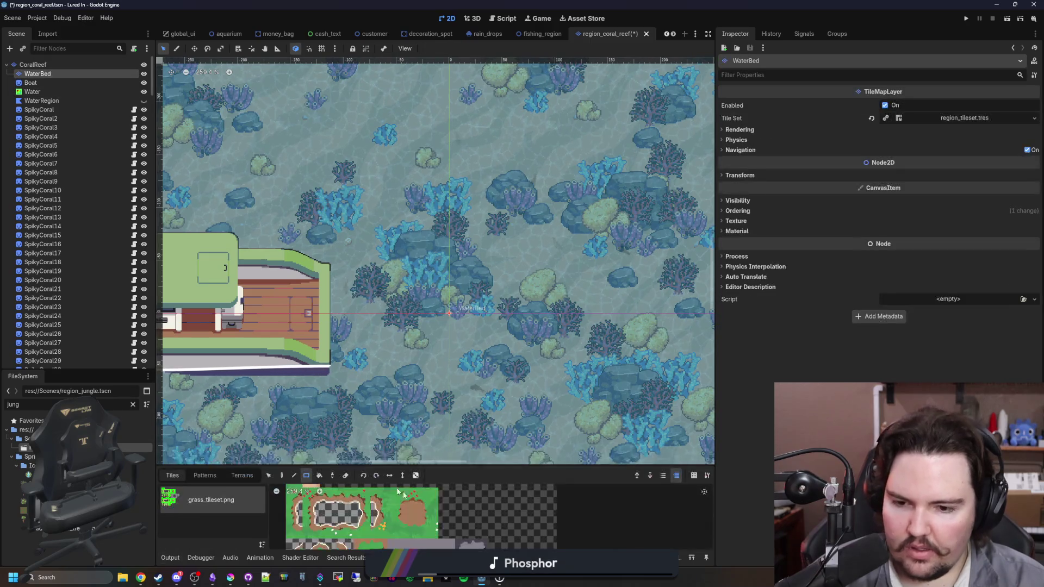
{"action": "scroll", "coordinate": [459, 464], "scroll_direction": "up", "scroll_amount": 3}
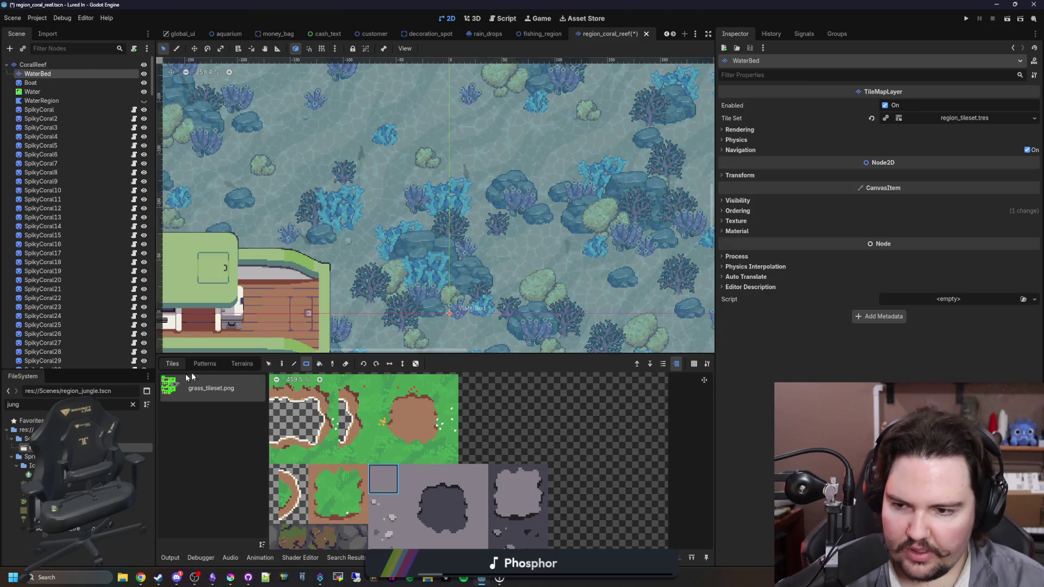
{"action": "left_click", "coordinate": [281, 363]}
Pick two adjacent grey rock-hole tiles, then bring Krita up maximised.
{"action": "scroll", "coordinate": [448, 274], "scroll_direction": "up", "scroll_amount": 4}
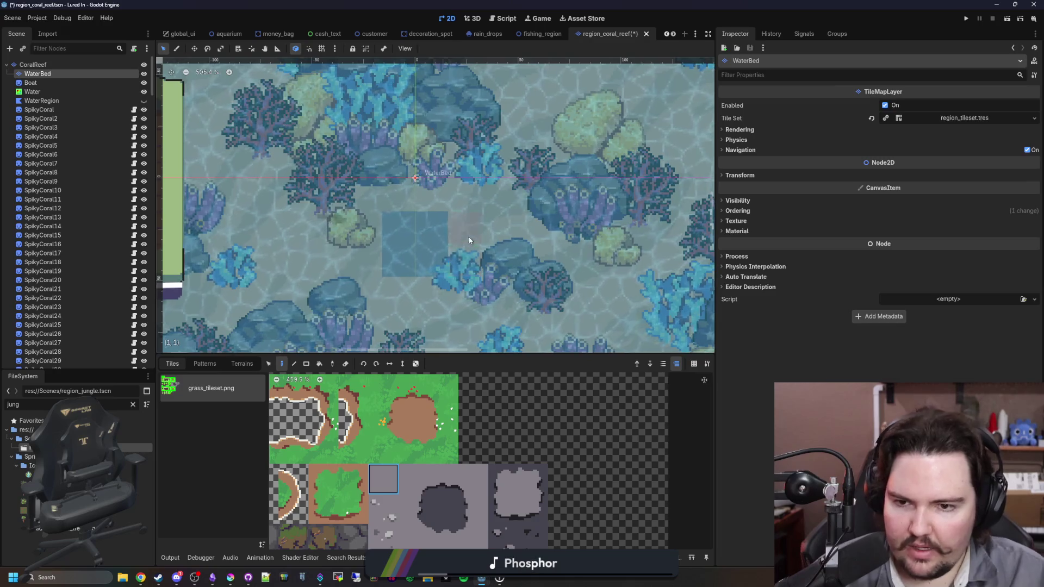
{"action": "scroll", "coordinate": [435, 261], "scroll_direction": "down", "scroll_amount": 3}
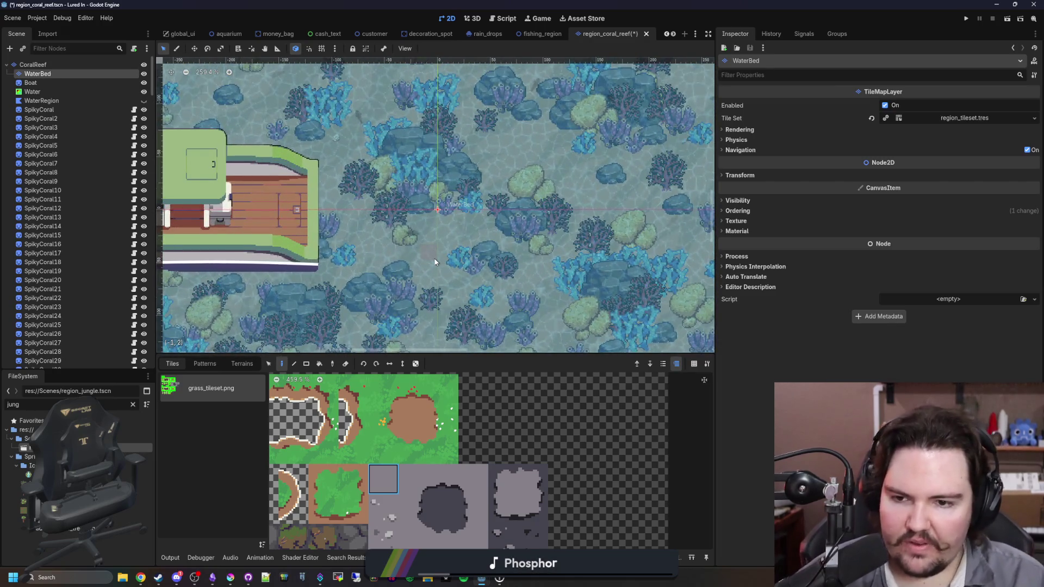
{"action": "scroll", "coordinate": [432, 255], "scroll_direction": "up", "scroll_amount": 2}
{"action": "scroll", "coordinate": [427, 248], "scroll_direction": "up", "scroll_amount": 1}
{"action": "scroll", "coordinate": [435, 467], "scroll_direction": "down", "scroll_amount": 2}
{"action": "left_click_drag", "start_coordinate": [424, 486], "coordinate": [435, 486]}
{"action": "scroll", "coordinate": [437, 499], "scroll_direction": "up", "scroll_amount": 1}
{"action": "key", "text": "alt+Tab"}
{"action": "left_click_drag", "start_coordinate": [512, 383], "coordinate": [497, 3]}
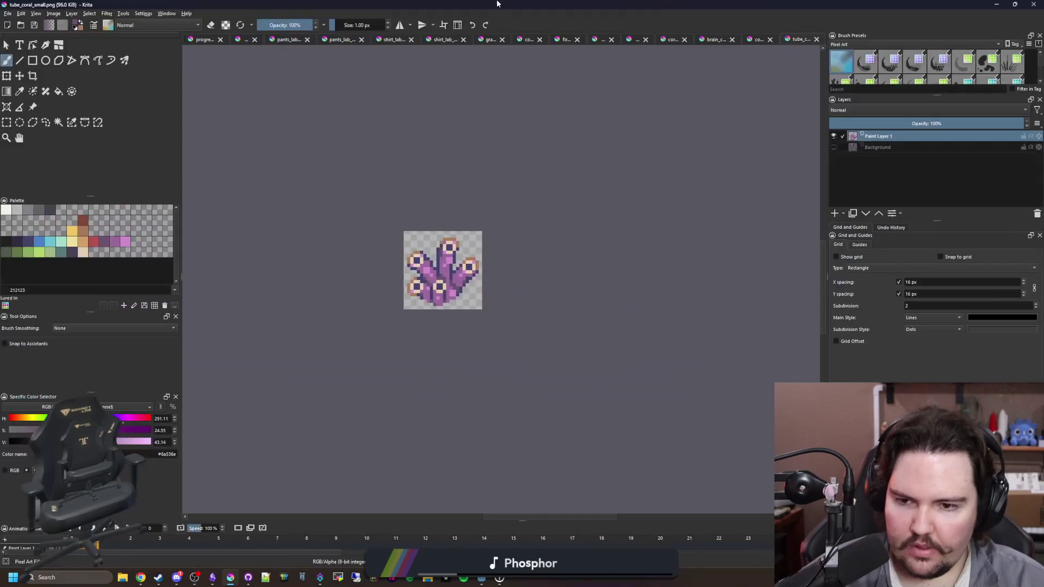
Open grass_tileset.png in Krita.
{"action": "left_click", "coordinate": [12, 14]}
{"action": "left_click", "coordinate": [20, 34]}
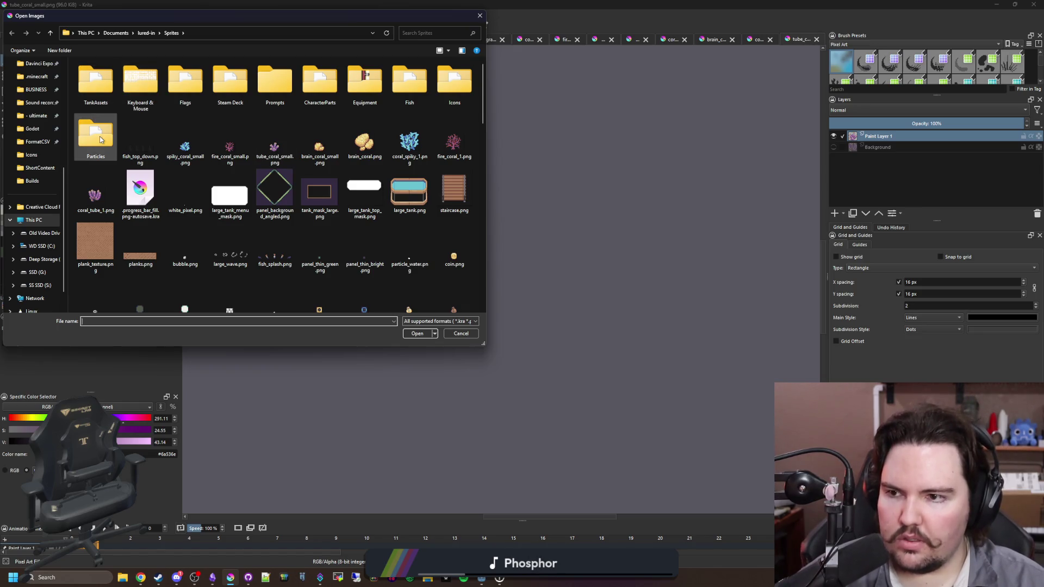
{"action": "scroll", "coordinate": [299, 175], "scroll_direction": "down", "scroll_amount": 15}
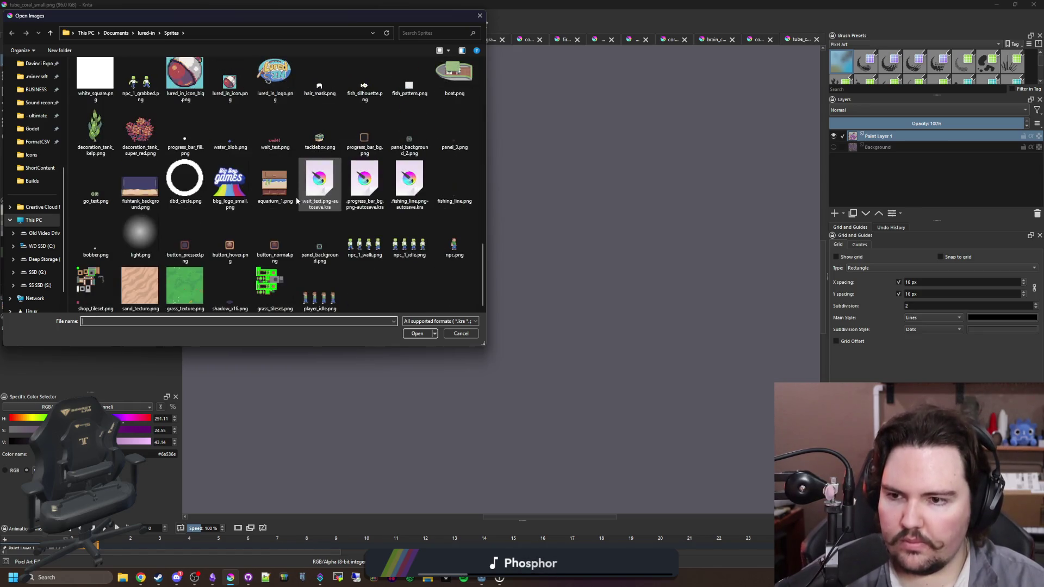
{"action": "double_click", "coordinate": [277, 279]}
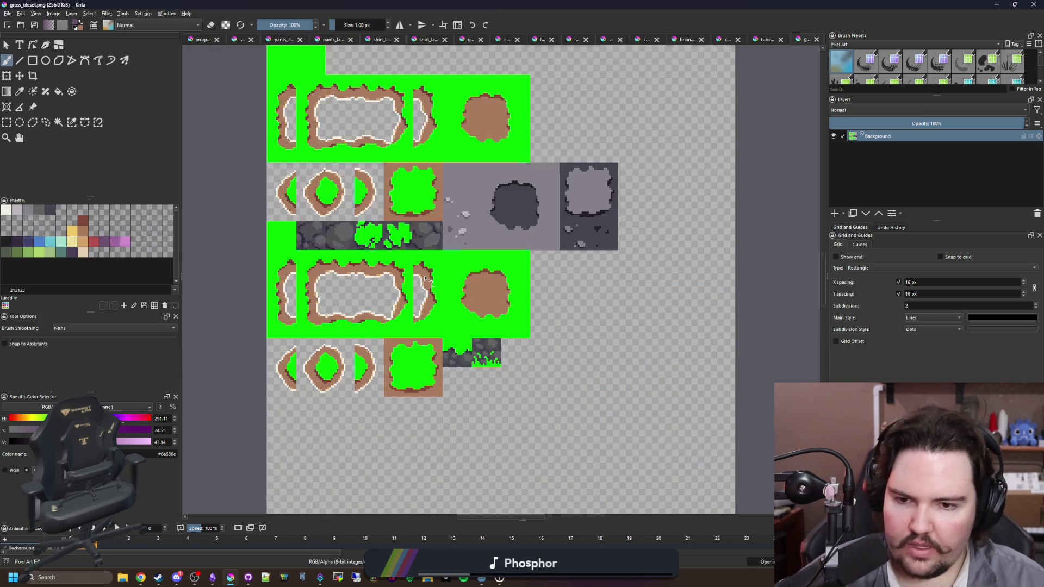
{"action": "scroll", "coordinate": [516, 187], "scroll_direction": "up", "scroll_amount": 3}
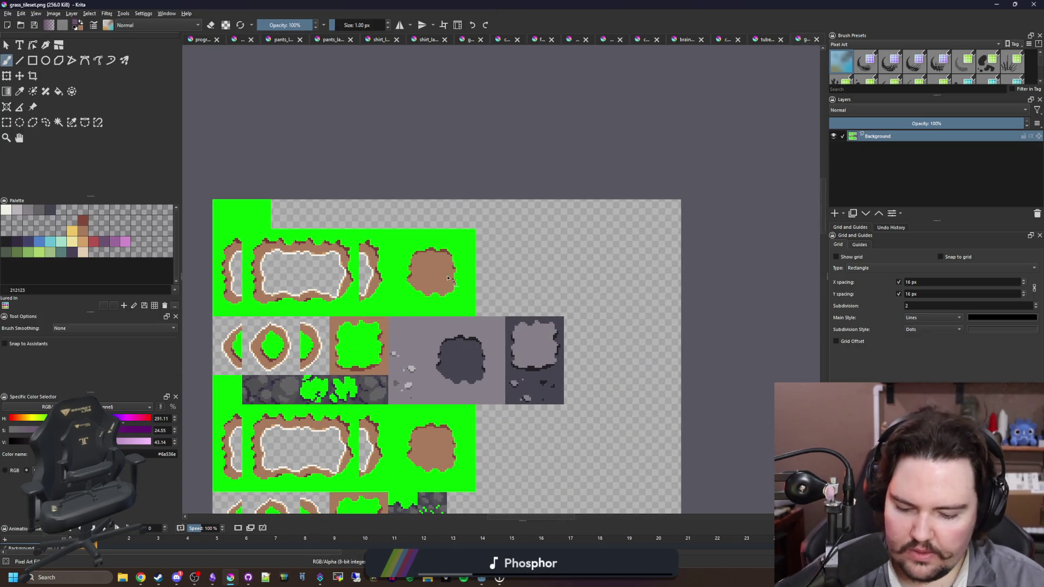
{"action": "scroll", "coordinate": [250, 217], "scroll_direction": "up", "scroll_amount": 2}
Pick pure green, show the 16 px grid, and select the dark rock-hole tile.
{"action": "left_click", "coordinate": [256, 209], "text": "ctrl"}
{"action": "scroll", "coordinate": [380, 271], "scroll_direction": "up", "scroll_amount": 2}
{"action": "scroll", "coordinate": [306, 243], "scroll_direction": "down", "scroll_amount": 2}
{"action": "scroll", "coordinate": [306, 243], "scroll_direction": "up", "scroll_amount": 2}
{"action": "left_click", "coordinate": [7, 122]}
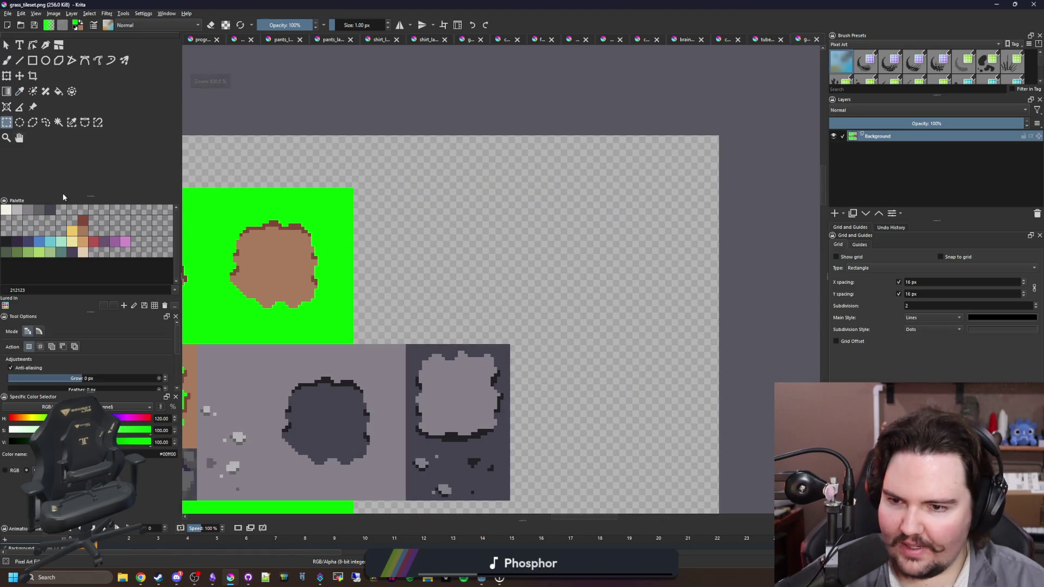
{"action": "scroll", "coordinate": [527, 427], "scroll_direction": "up", "scroll_amount": 1}
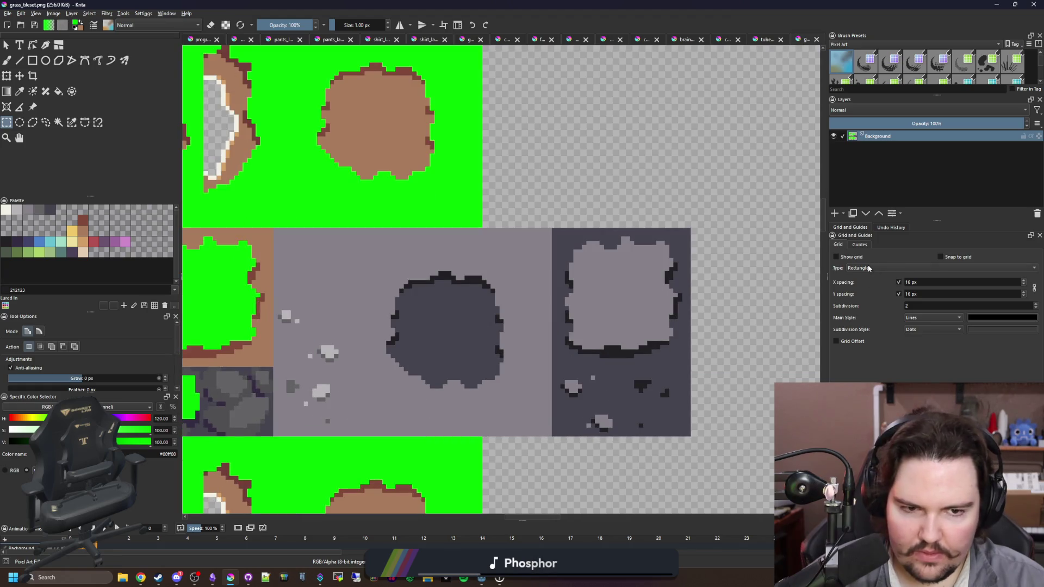
{"action": "left_click", "coordinate": [836, 257]}
{"action": "left_click_drag", "start_coordinate": [559, 436], "coordinate": [341, 228]}
{"action": "scroll", "coordinate": [337, 361], "scroll_direction": "down", "scroll_amount": 3}
Move the dark rock-hole tile into the empty cell.
{"action": "key", "text": "ctrl+t"}
{"action": "left_click_drag", "start_coordinate": [394, 339], "coordinate": [446, 255]}
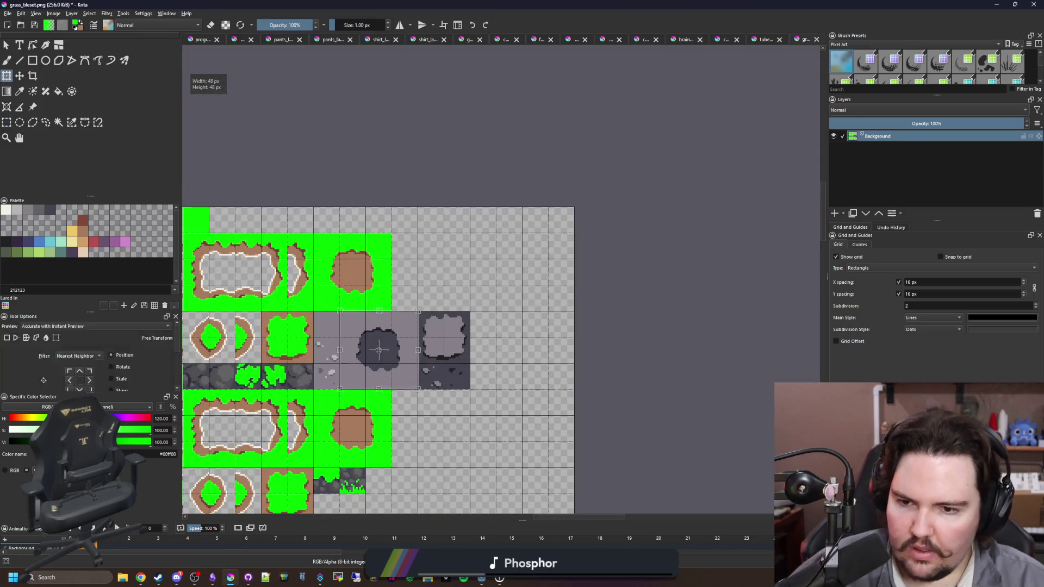
{"action": "scroll", "coordinate": [447, 256], "scroll_direction": "up", "scroll_amount": 3}
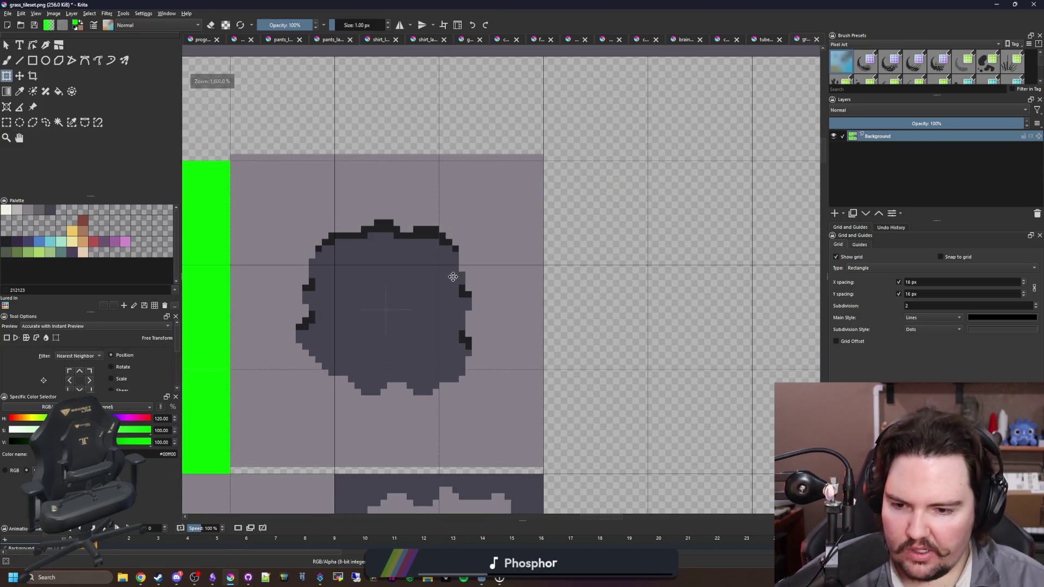
{"action": "scroll", "coordinate": [536, 222], "scroll_direction": "down", "scroll_amount": 1}
{"action": "scroll", "coordinate": [483, 222], "scroll_direction": "up", "scroll_amount": 1}
{"action": "scroll", "coordinate": [484, 226], "scroll_direction": "up", "scroll_amount": 1}
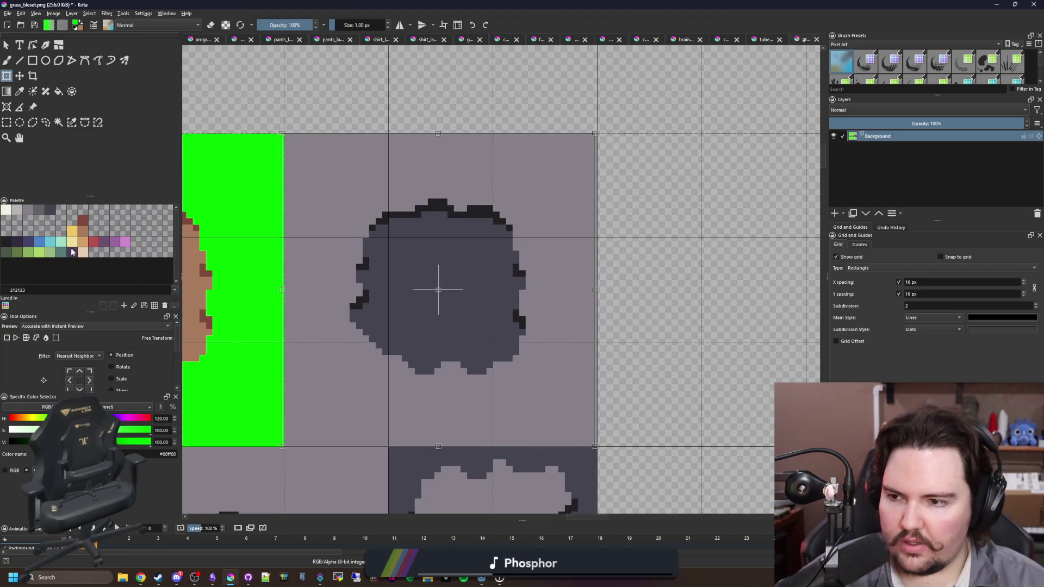
{"action": "scroll", "coordinate": [417, 278], "scroll_direction": "down", "scroll_amount": 3}
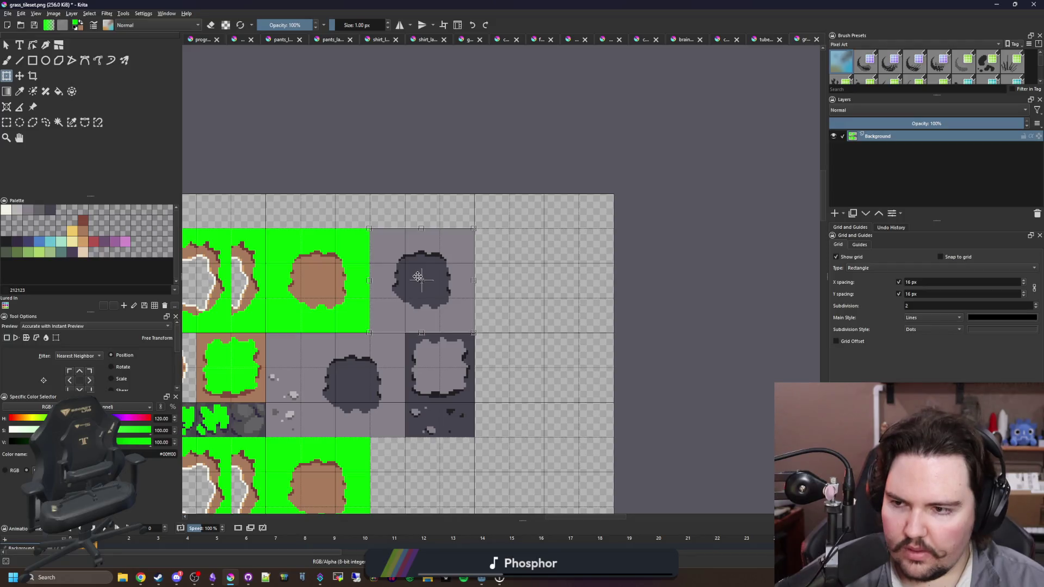
{"action": "scroll", "coordinate": [418, 277], "scroll_direction": "up", "scroll_amount": 2}
{"action": "scroll", "coordinate": [418, 277], "scroll_direction": "up", "scroll_amount": 1}
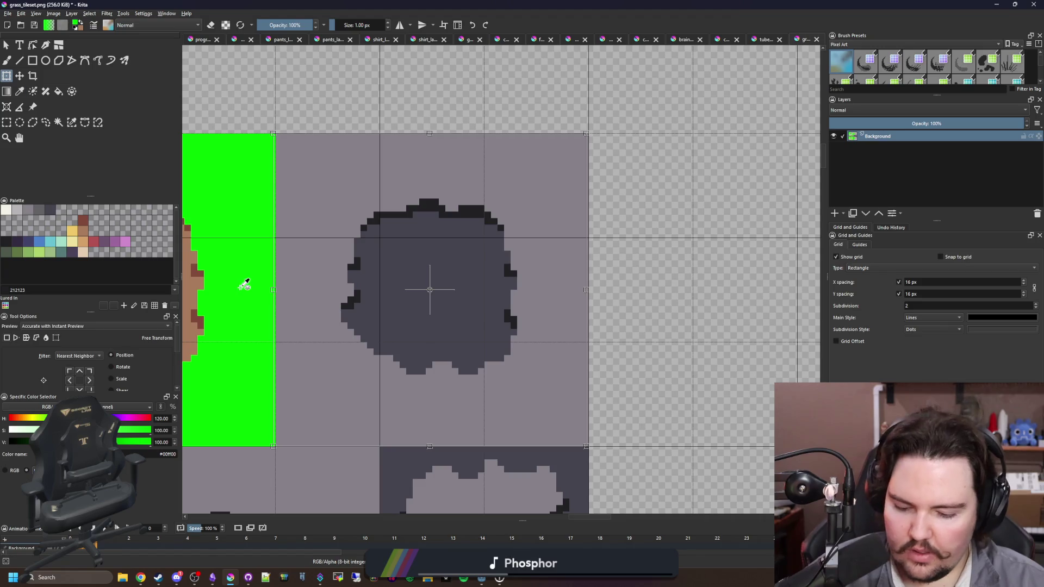
Paint a green strip along the tile's bottom edge and fill the grey around the hole green.
{"action": "key", "text": "p"}
{"action": "key", "text": "b"}
{"action": "scroll", "coordinate": [334, 445], "scroll_direction": "up", "scroll_amount": 2}
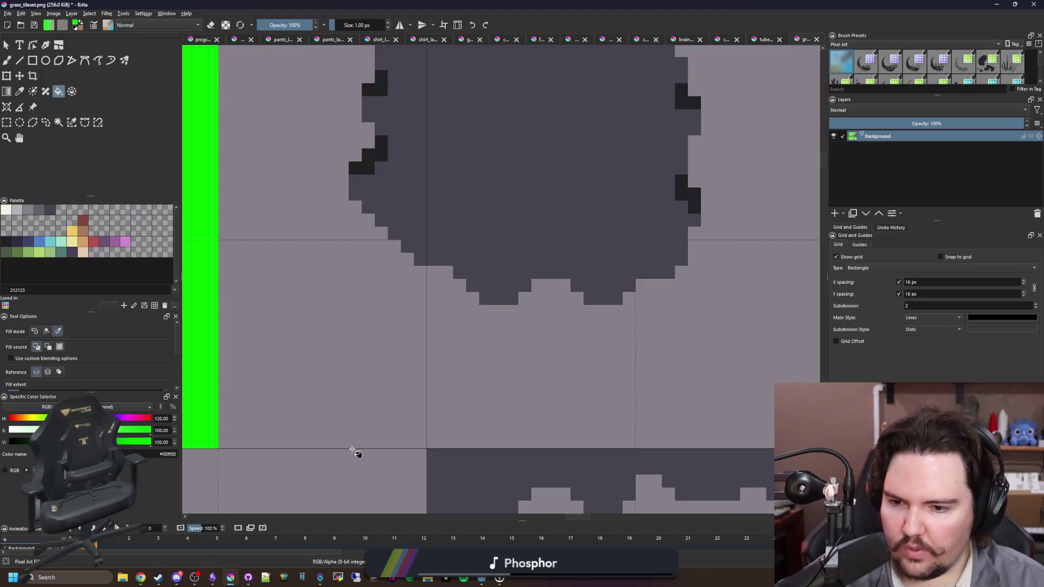
{"action": "mouse_move", "coordinate": [422, 442]}
{"action": "left_mouse_down"}
{"action": "mouse_move", "coordinate": [240, 442]}
{"action": "mouse_move", "coordinate": [395, 442]}
{"action": "left_mouse_up"}
{"action": "key", "text": "f"}
{"action": "left_click", "coordinate": [365, 382]}
{"action": "scroll", "coordinate": [364, 381], "scroll_direction": "down", "scroll_amount": 3}
{"action": "key", "text": "ctrl+z"}
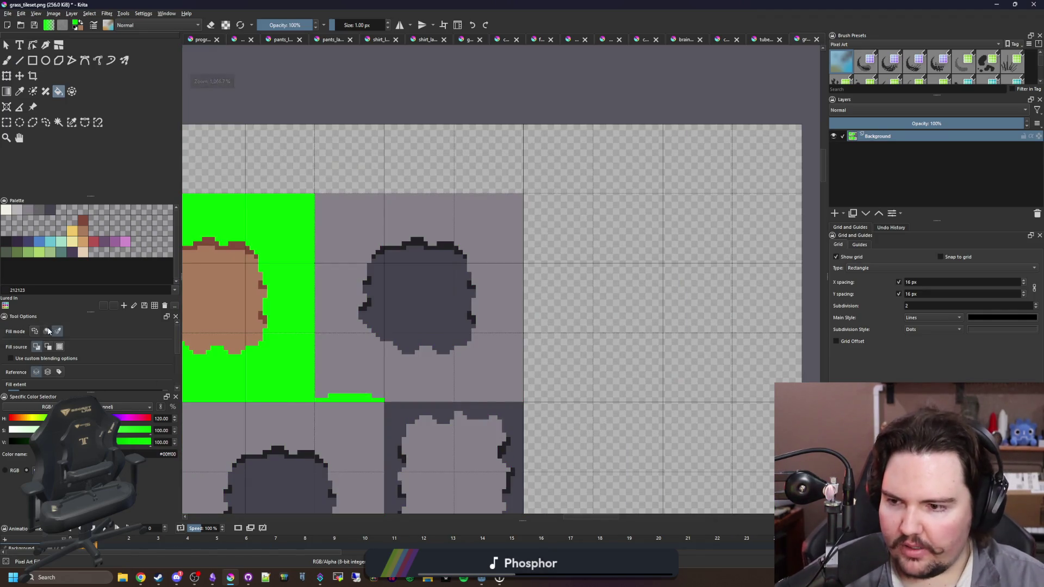
{"action": "left_click", "coordinate": [48, 331]}
{"action": "left_click", "coordinate": [395, 377]}
{"action": "scroll", "coordinate": [400, 303], "scroll_direction": "up", "scroll_amount": 2}
{"action": "scroll", "coordinate": [412, 282], "scroll_direction": "down", "scroll_amount": 5}
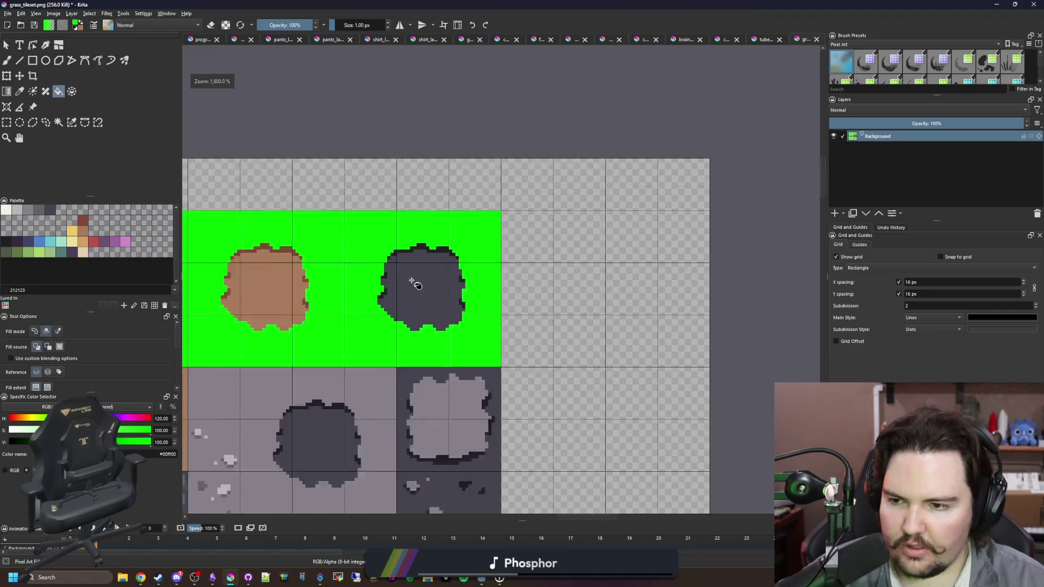
{"action": "scroll", "coordinate": [402, 365], "scroll_direction": "up", "scroll_amount": 3}
Sample the light grey and fill the dark hole in the green tile with it.
{"action": "key", "text": "p"}
{"action": "left_click", "coordinate": [403, 364]}
{"action": "scroll", "coordinate": [454, 217], "scroll_direction": "up", "scroll_amount": 2}
{"action": "key", "text": "f"}
{"action": "left_click", "coordinate": [462, 229]}
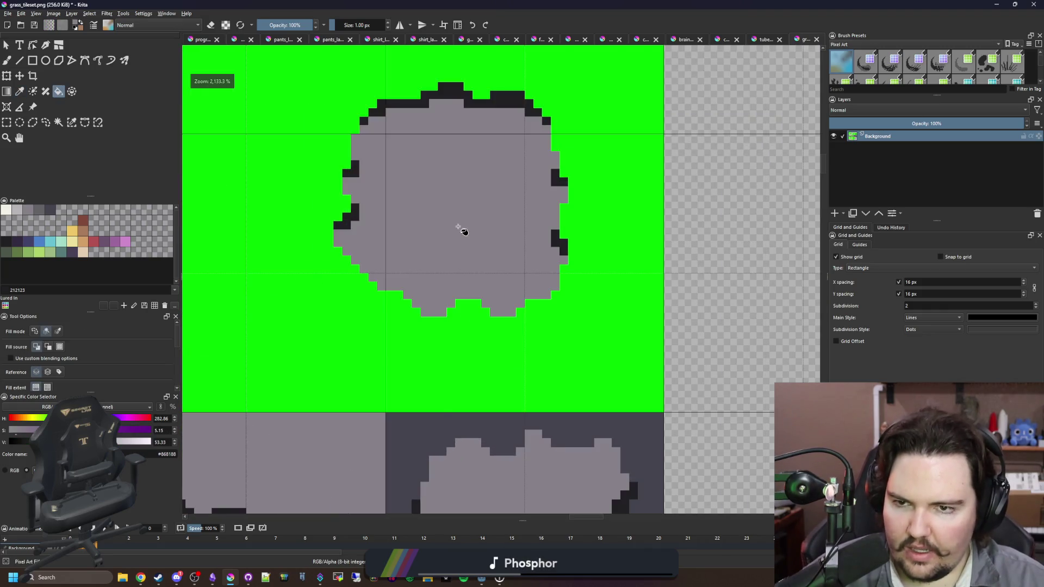
{"action": "scroll", "coordinate": [461, 228], "scroll_direction": "down", "scroll_amount": 2}
{"action": "scroll", "coordinate": [392, 338], "scroll_direction": "down", "scroll_amount": 1}
{"action": "scroll", "coordinate": [395, 340], "scroll_direction": "up", "scroll_amount": 2}
Sample the dark grey rim colour and recolour the blob's black top, corner and right-edge pixels.
{"action": "key", "text": "p"}
{"action": "left_click", "coordinate": [327, 383]}
{"action": "scroll", "coordinate": [470, 120], "scroll_direction": "up", "scroll_amount": 3}
{"action": "key", "text": "f"}
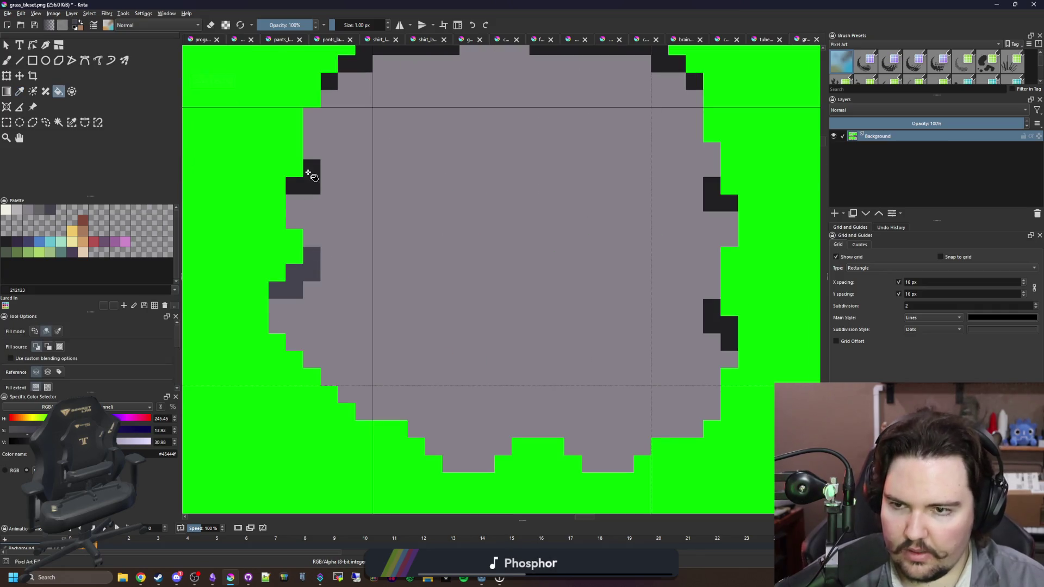
{"action": "scroll", "coordinate": [310, 170], "scroll_direction": "down", "scroll_amount": 2}
{"action": "scroll", "coordinate": [326, 163], "scroll_direction": "up", "scroll_amount": 1}
{"action": "left_click", "coordinate": [354, 139]}
{"action": "left_click", "coordinate": [303, 172]}
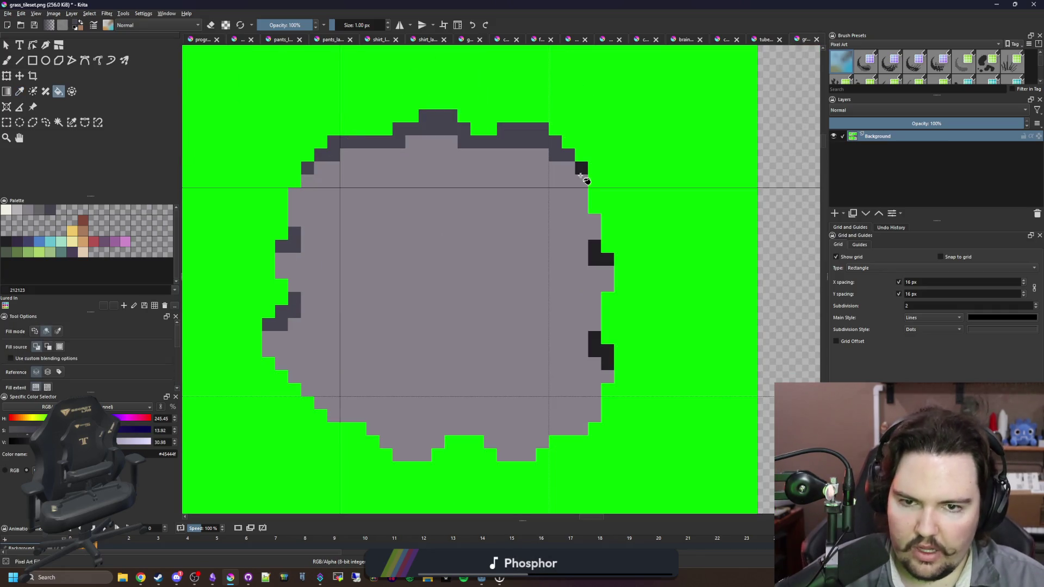
{"action": "left_click", "coordinate": [594, 356]}
{"action": "scroll", "coordinate": [407, 310], "scroll_direction": "down", "scroll_amount": 4}
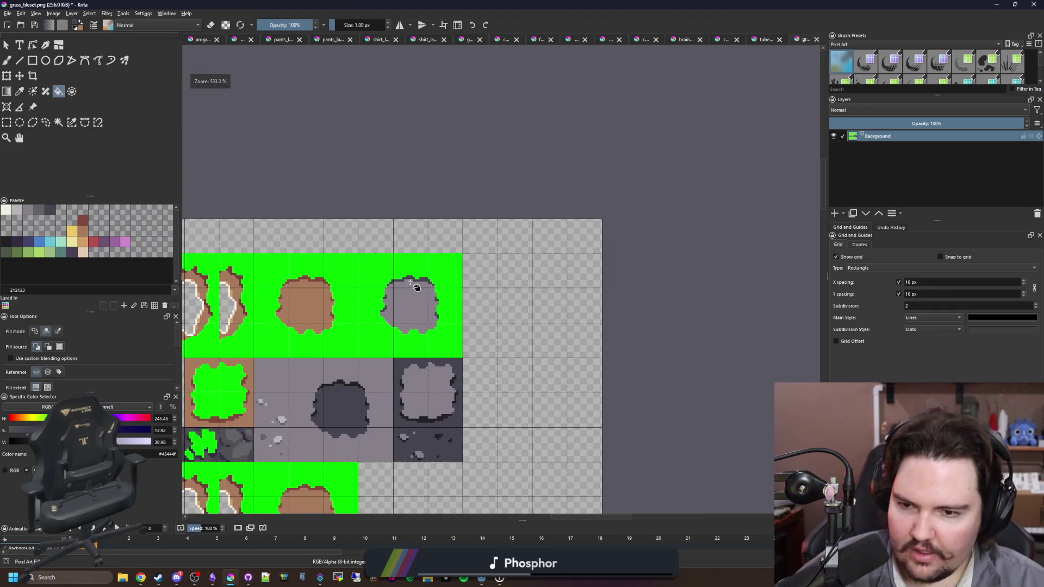
Export the tileset as PNG and return to the Godot editor.
{"action": "key", "text": "ctrl+s"}
{"action": "left_click", "coordinate": [569, 371]}
{"action": "key", "text": "super+Down"}
{"action": "key", "text": "super+Down"}
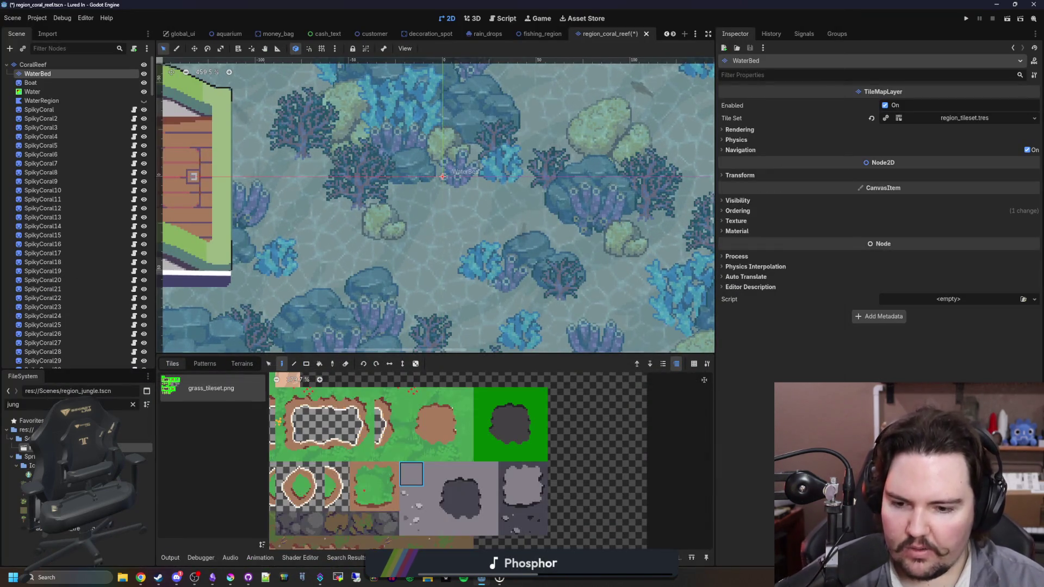
Create tiles from the newly painted area of the tileset atlas.
{"action": "left_click", "coordinate": [383, 558]}
{"action": "scroll", "coordinate": [523, 411], "scroll_direction": "up", "scroll_amount": 5}
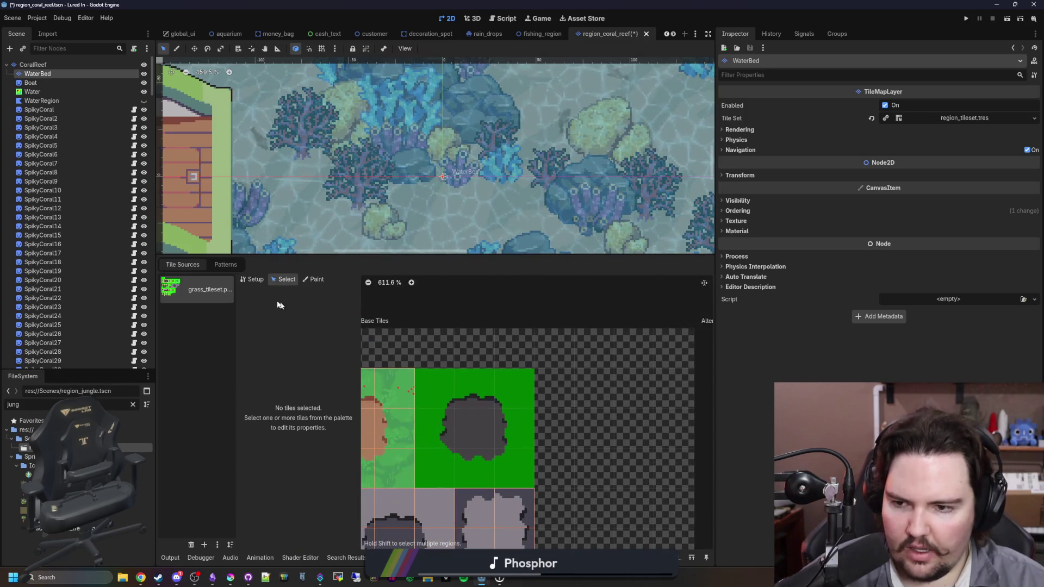
{"action": "left_click", "coordinate": [251, 279]}
{"action": "mouse_move", "coordinate": [450, 464]}
{"action": "left_mouse_down"}
{"action": "mouse_move", "coordinate": [504, 393]}
{"action": "mouse_move", "coordinate": [487, 436]}
{"action": "left_mouse_up"}
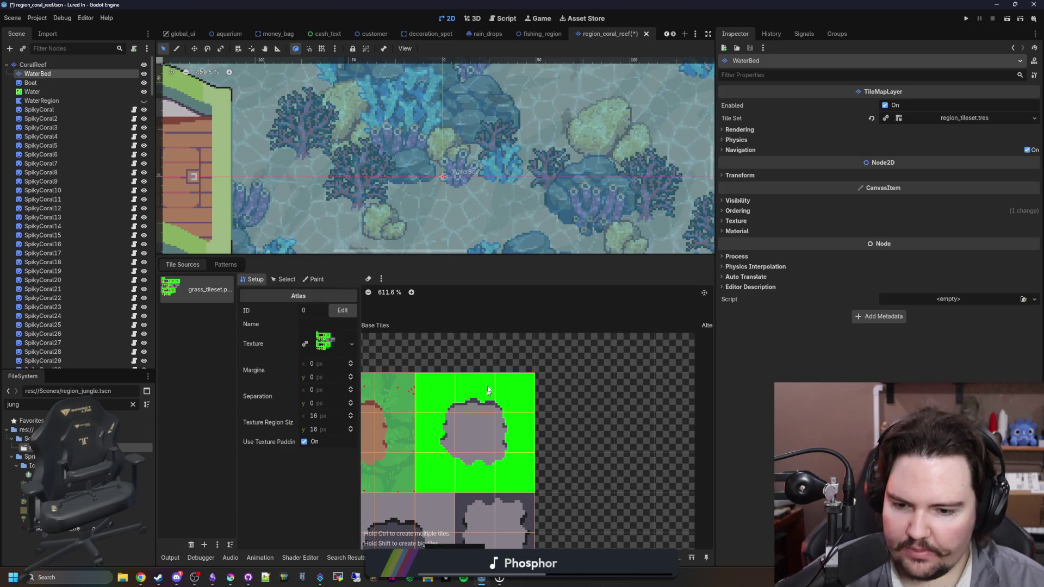
{"action": "scroll", "coordinate": [379, 370], "scroll_direction": "down", "scroll_amount": 5}
Give the new 3x3 block of rock-hole tiles the same ShaderMaterial as the existing tiles.
{"action": "left_click", "coordinate": [286, 280]}
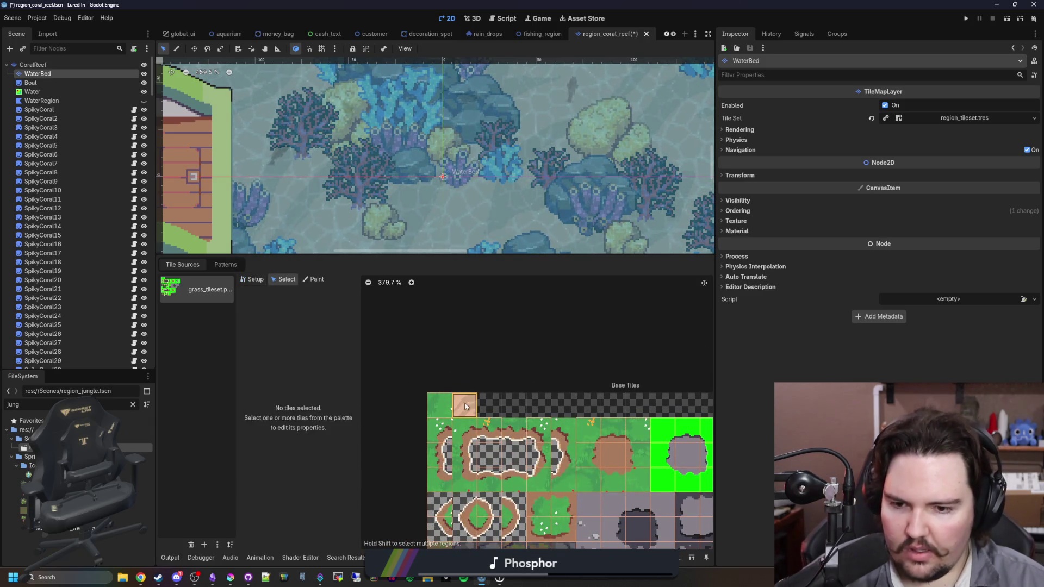
{"action": "left_click", "coordinate": [257, 371]}
{"action": "left_click", "coordinate": [352, 421]}
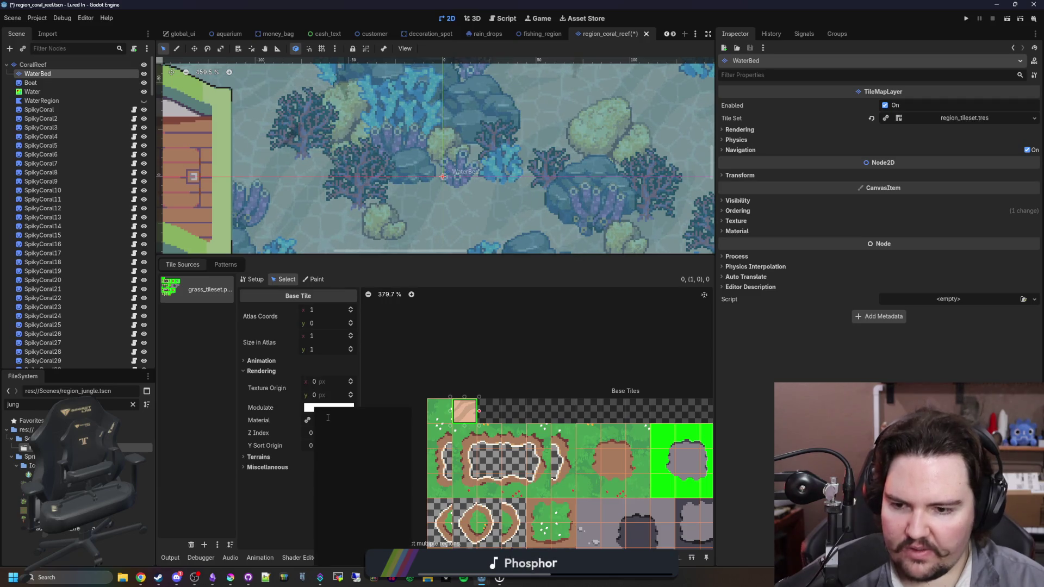
{"action": "left_click", "coordinate": [349, 541]}
{"action": "scroll", "coordinate": [478, 402], "scroll_direction": "up", "scroll_amount": 3}
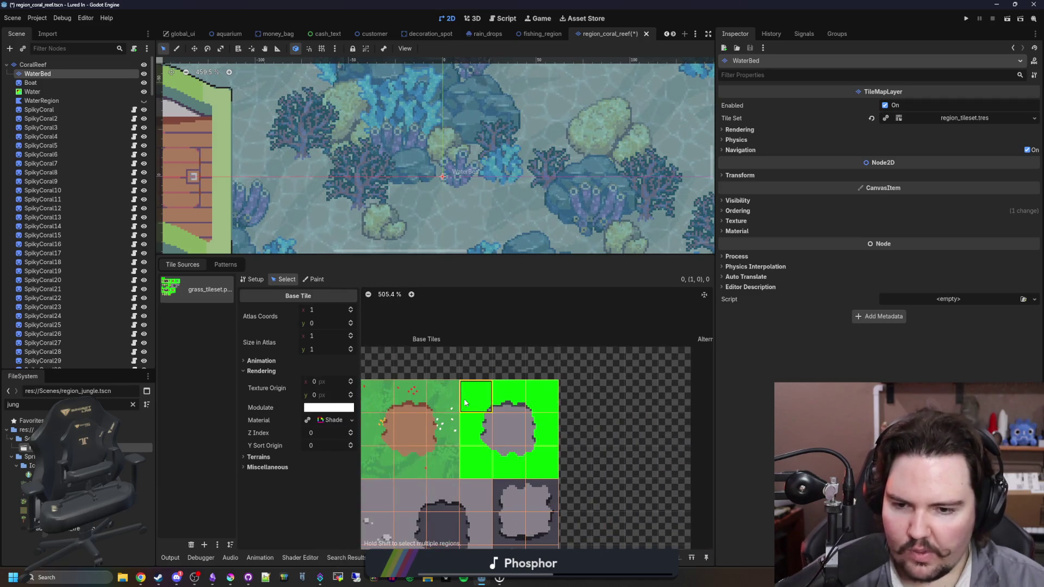
{"action": "left_click", "coordinate": [479, 397]}
{"action": "left_click_drag", "start_coordinate": [560, 474], "coordinate": [460, 374]}
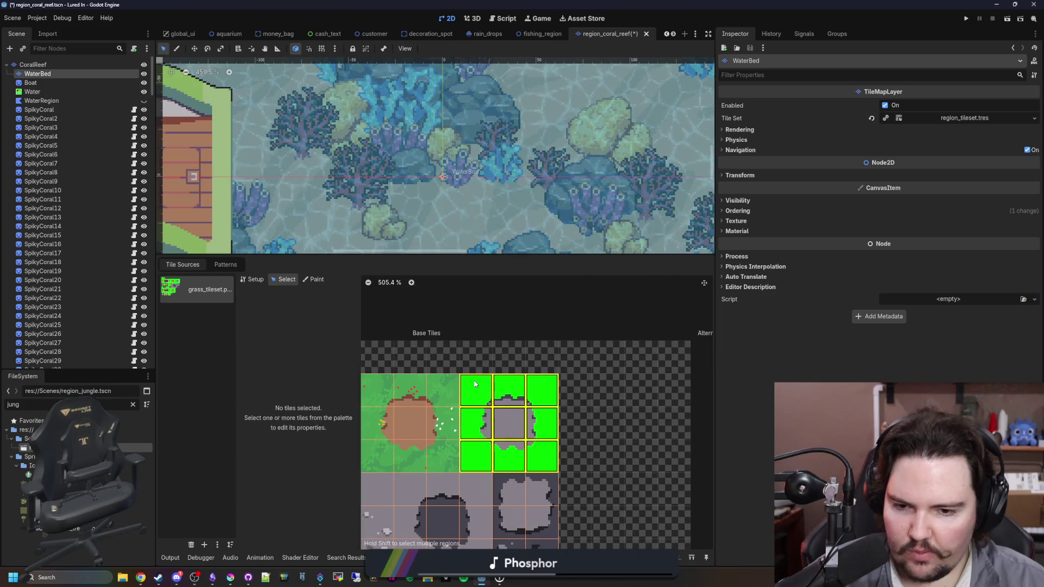
{"action": "left_click", "coordinate": [323, 363]}
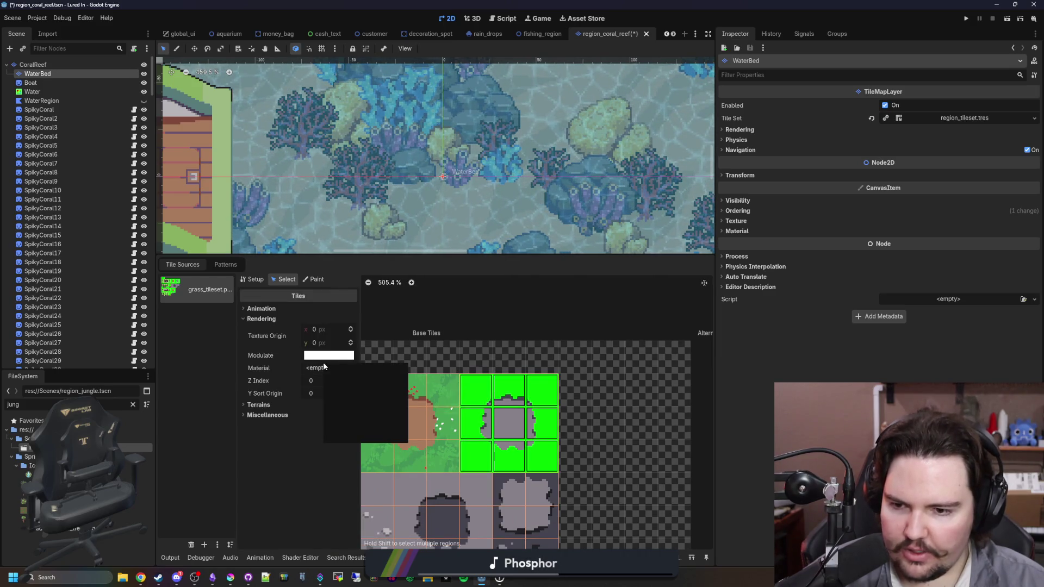
{"action": "left_click", "coordinate": [355, 423]}
{"action": "left_click", "coordinate": [565, 397]}
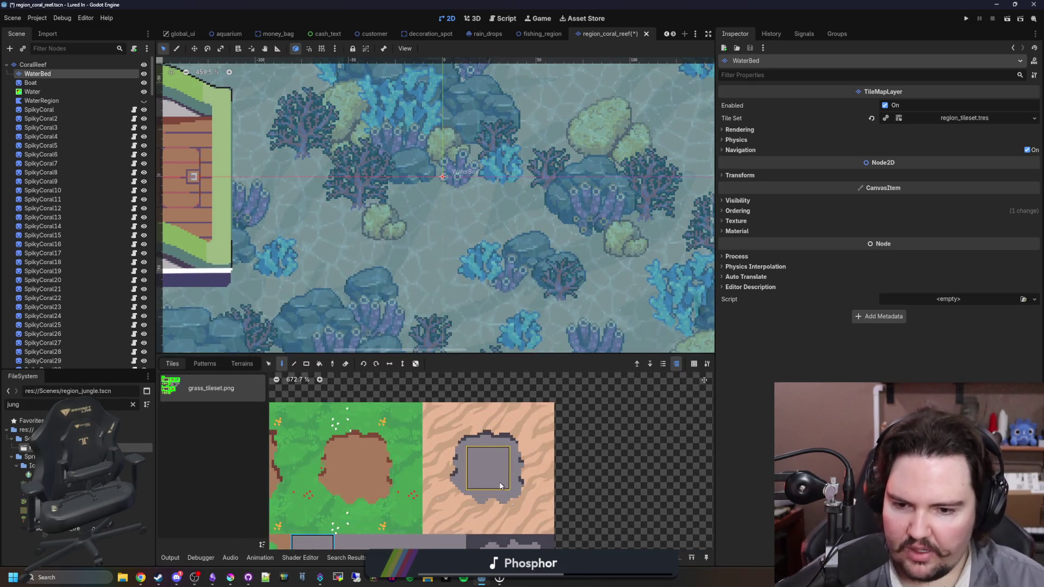
Paint a top-edge rock tile on the water bed, then replace it with a grey centre tile.
{"action": "left_click", "coordinate": [482, 478]}
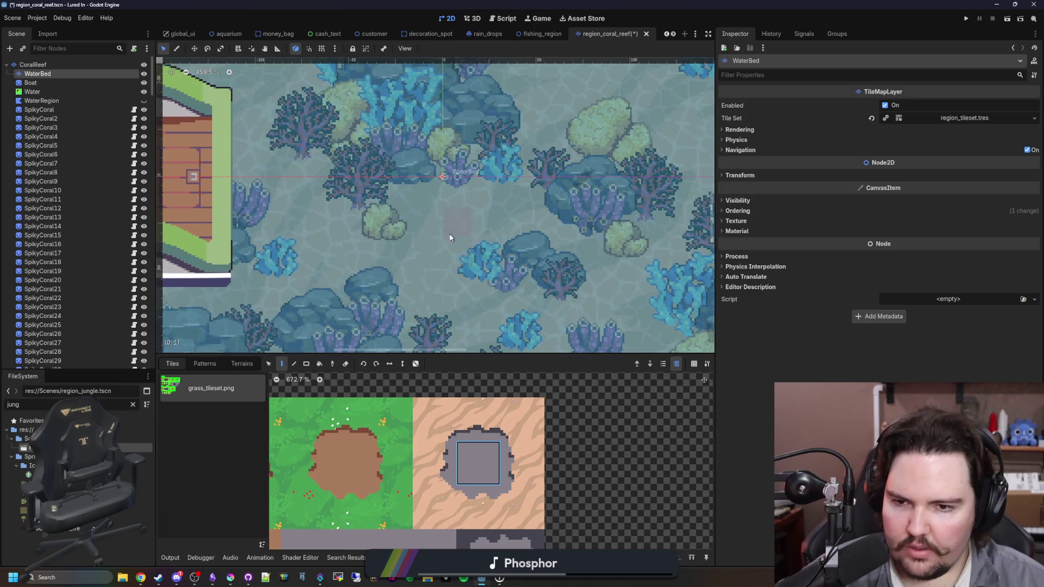
{"action": "scroll", "coordinate": [456, 239], "scroll_direction": "up", "scroll_amount": 2}
{"action": "left_click", "coordinate": [474, 435]}
{"action": "left_click", "coordinate": [443, 209]}
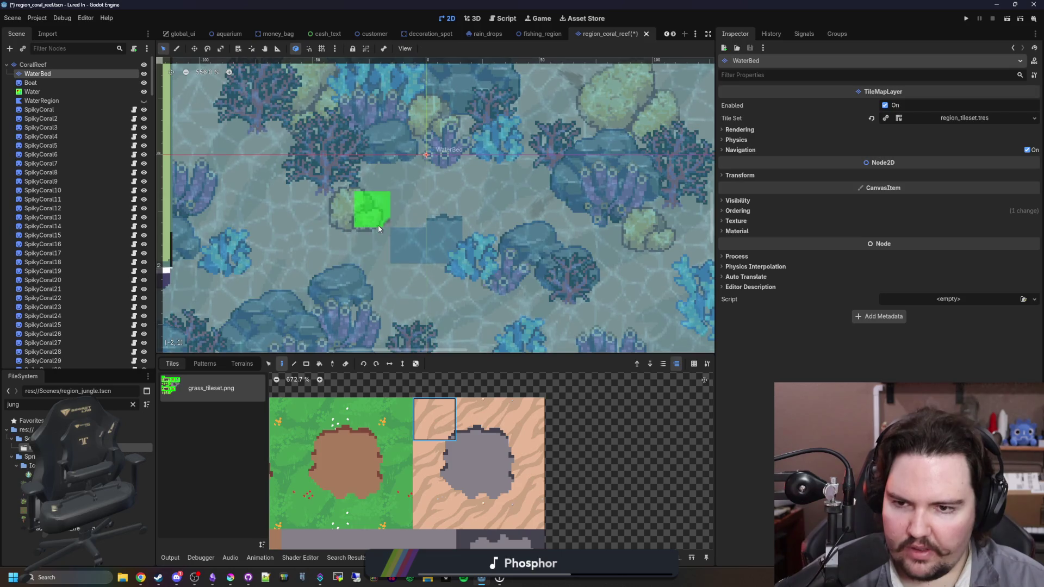
{"action": "left_click", "coordinate": [472, 460]}
{"action": "scroll", "coordinate": [422, 246], "scroll_direction": "down", "scroll_amount": 4}
{"action": "left_click", "coordinate": [444, 223]}
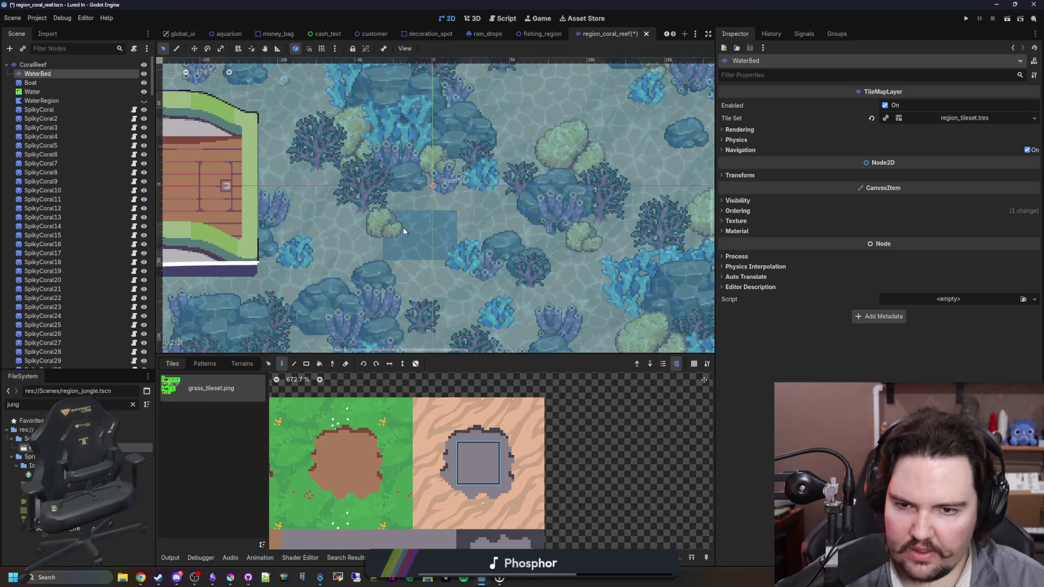
Paint an L-shaped patch of rock-hole tiles, extend it, and add one tile to its right.
{"action": "scroll", "coordinate": [405, 228], "scroll_direction": "down", "scroll_amount": 4}
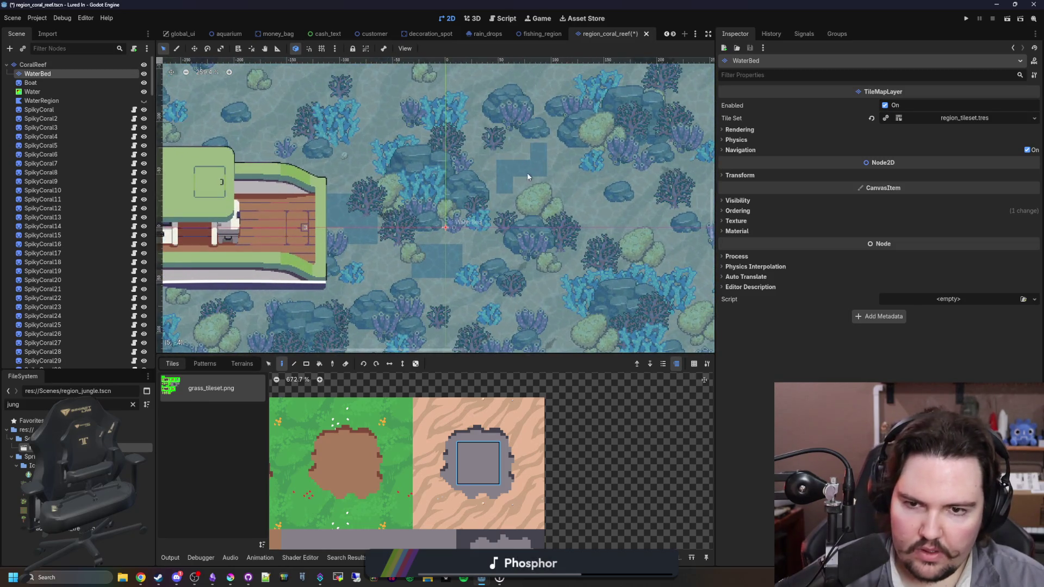
{"action": "scroll", "coordinate": [503, 211], "scroll_direction": "down", "scroll_amount": 3}
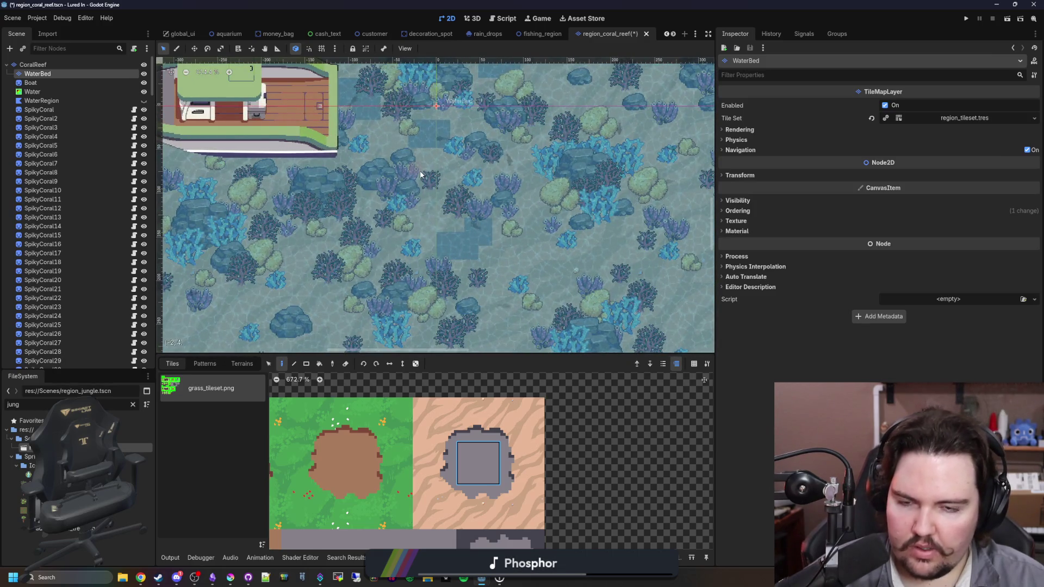
{"action": "scroll", "coordinate": [420, 174], "scroll_direction": "up", "scroll_amount": 3}
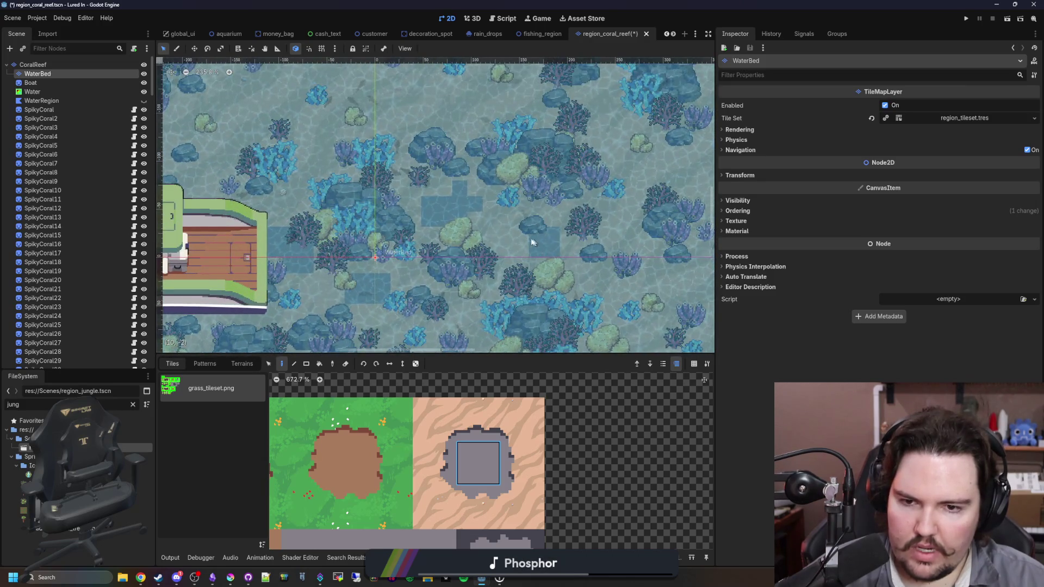
{"action": "scroll", "coordinate": [530, 223], "scroll_direction": "down", "scroll_amount": 2}
{"action": "scroll", "coordinate": [383, 169], "scroll_direction": "up", "scroll_amount": 4}
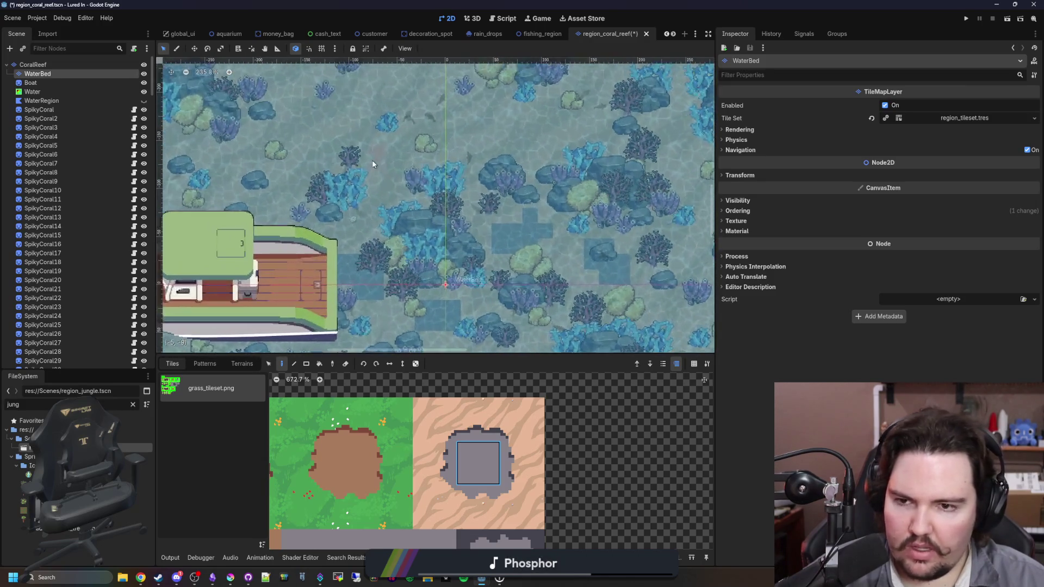
{"action": "scroll", "coordinate": [384, 175], "scroll_direction": "up", "scroll_amount": 3}
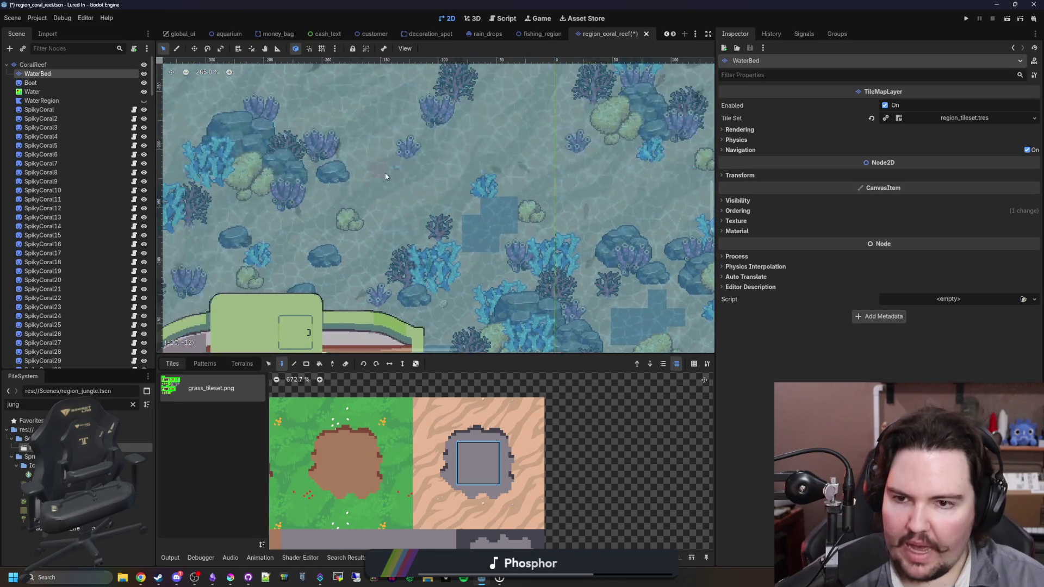
{"action": "scroll", "coordinate": [364, 194], "scroll_direction": "right", "scroll_amount": 5}
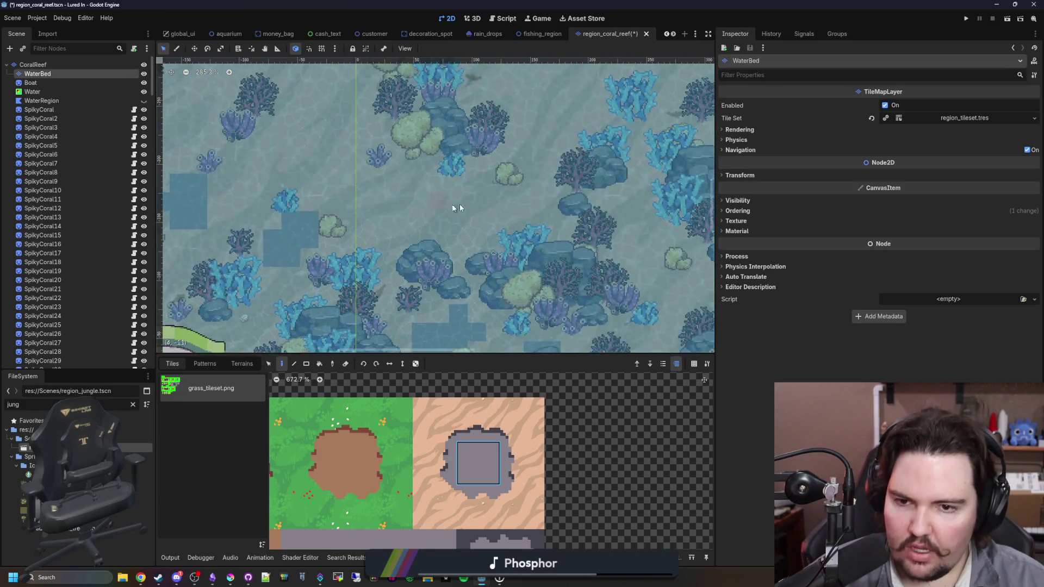
{"action": "scroll", "coordinate": [432, 190], "scroll_direction": "down", "scroll_amount": 5}
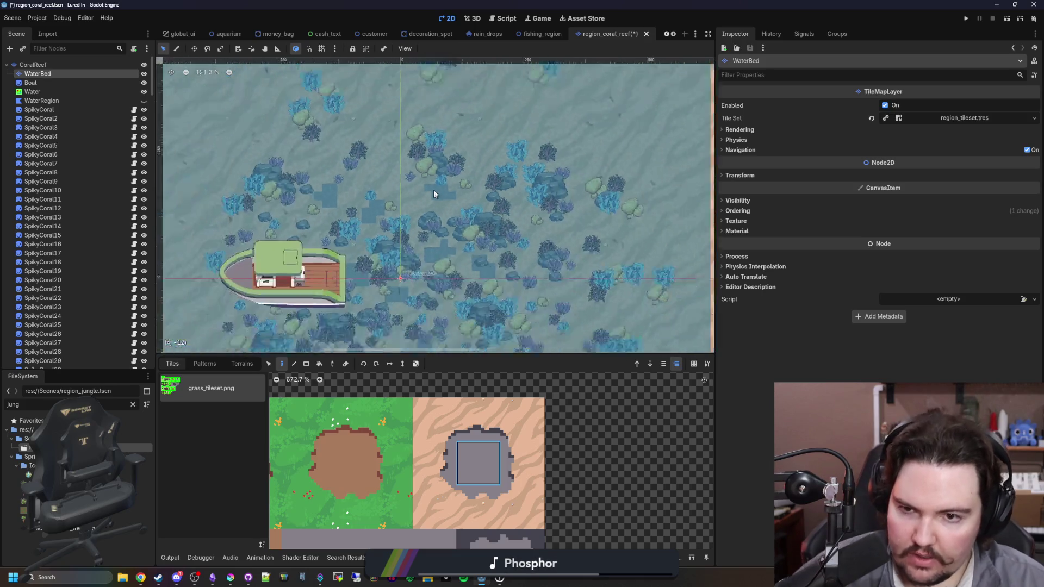
{"action": "scroll", "coordinate": [359, 245], "scroll_direction": "up", "scroll_amount": 7}
{"action": "left_click_drag", "start_coordinate": [374, 268], "coordinate": [371, 257]}
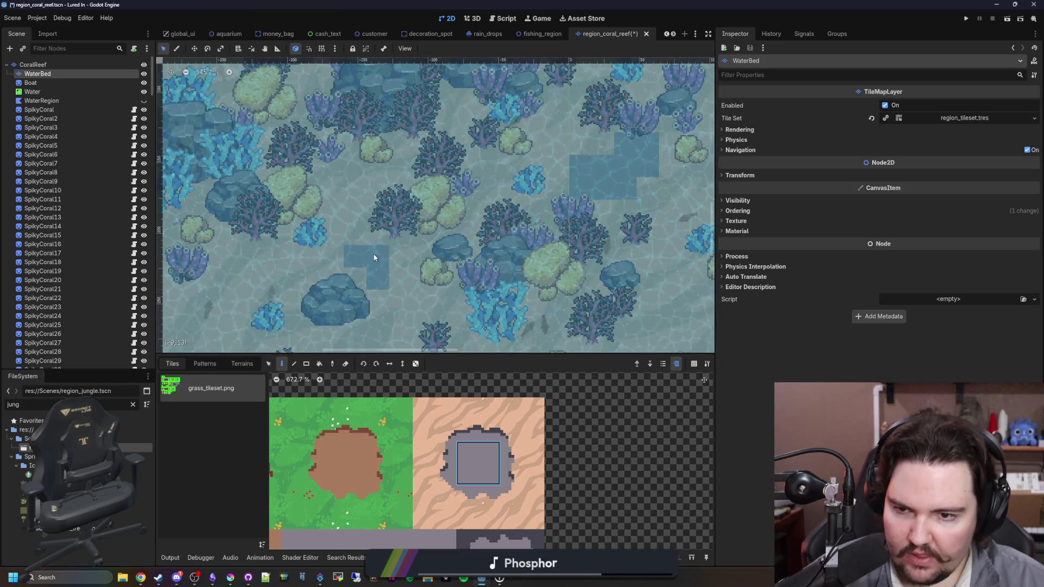
{"action": "scroll", "coordinate": [363, 280], "scroll_direction": "down", "scroll_amount": 8}
{"action": "scroll", "coordinate": [465, 279], "scroll_direction": "up", "scroll_amount": 10}
{"action": "mouse_move", "coordinate": [437, 234]}
{"action": "left_mouse_down"}
{"action": "mouse_move", "coordinate": [418, 249]}
{"action": "mouse_move", "coordinate": [358, 207]}
{"action": "left_mouse_up"}
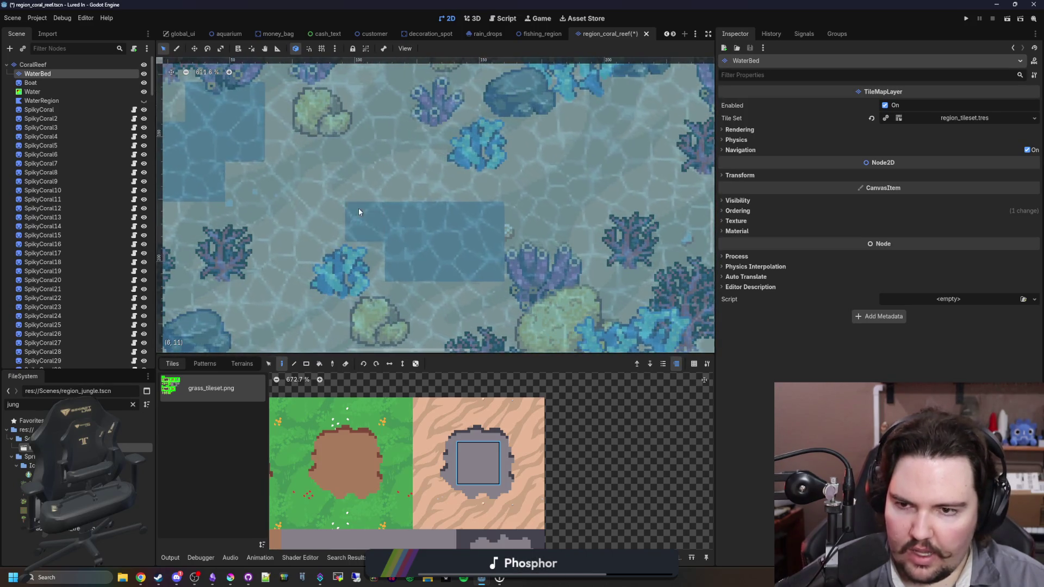
{"action": "scroll", "coordinate": [471, 249], "scroll_direction": "down", "scroll_amount": 8}
{"action": "scroll", "coordinate": [406, 216], "scroll_direction": "down", "scroll_amount": 4}
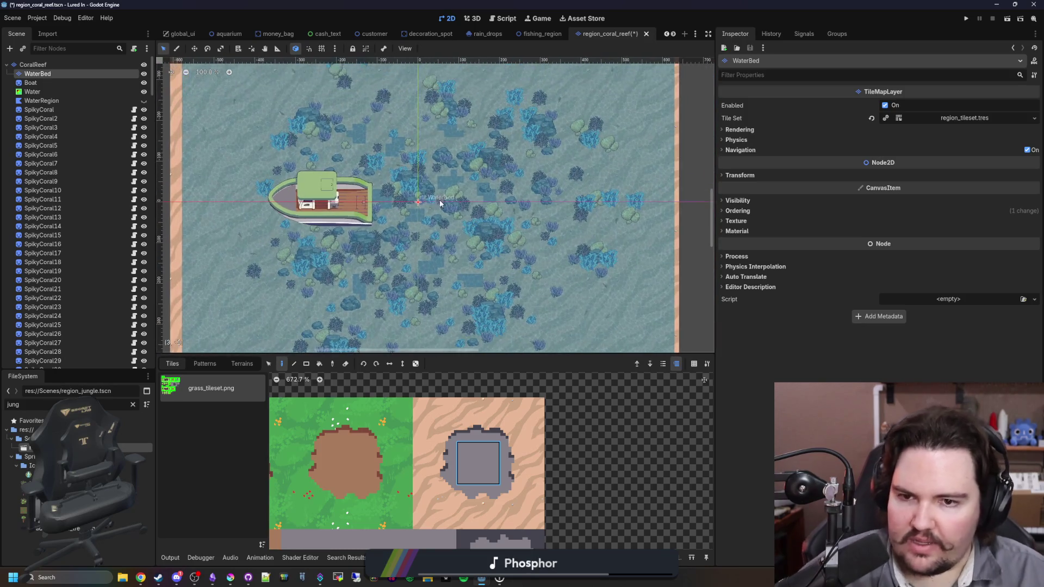
{"action": "scroll", "coordinate": [451, 225], "scroll_direction": "up", "scroll_amount": 4}
{"action": "scroll", "coordinate": [451, 225], "scroll_direction": "up", "scroll_amount": 8}
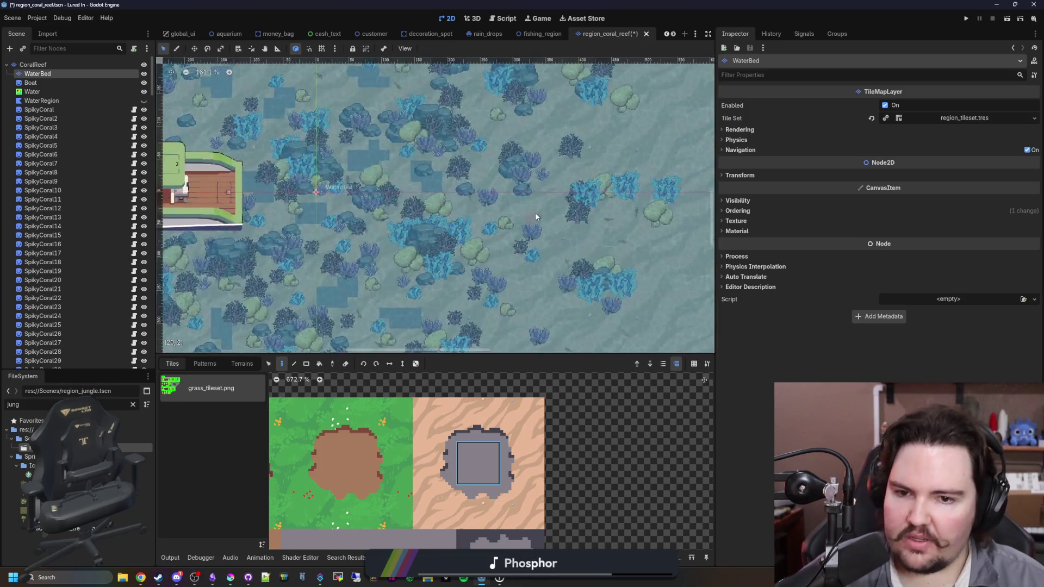
{"action": "left_click", "coordinate": [579, 216]}
{"action": "scroll", "coordinate": [578, 217], "scroll_direction": "right", "scroll_amount": 5}
Paint left-edge rock tiles along the left side of the rock-hole patch.
{"action": "left_click", "coordinate": [478, 419]}
{"action": "scroll", "coordinate": [335, 240], "scroll_direction": "up", "scroll_amount": 2}
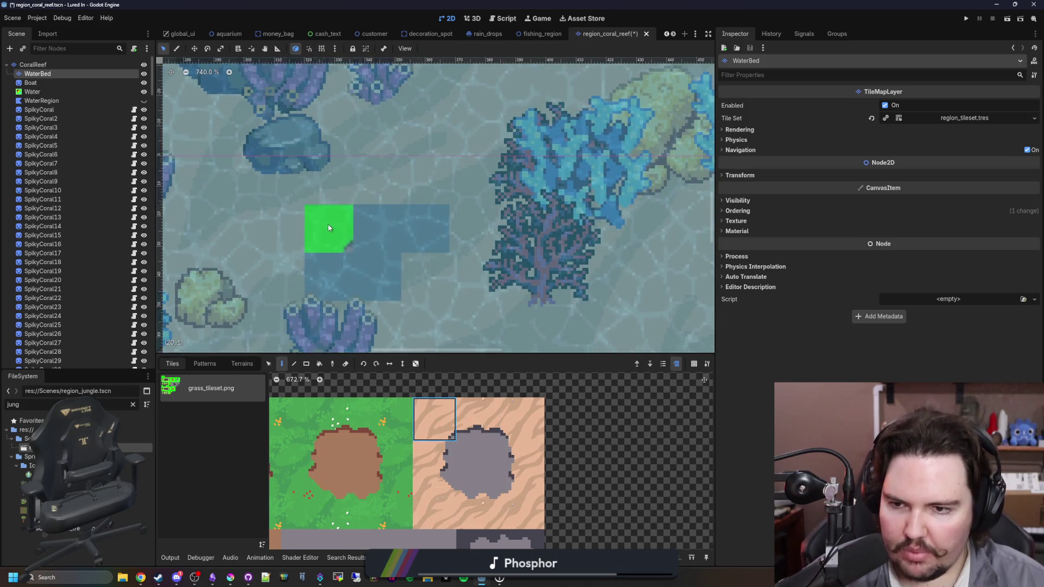
{"action": "left_click", "coordinate": [478, 505]}
{"action": "left_click", "coordinate": [480, 508]}
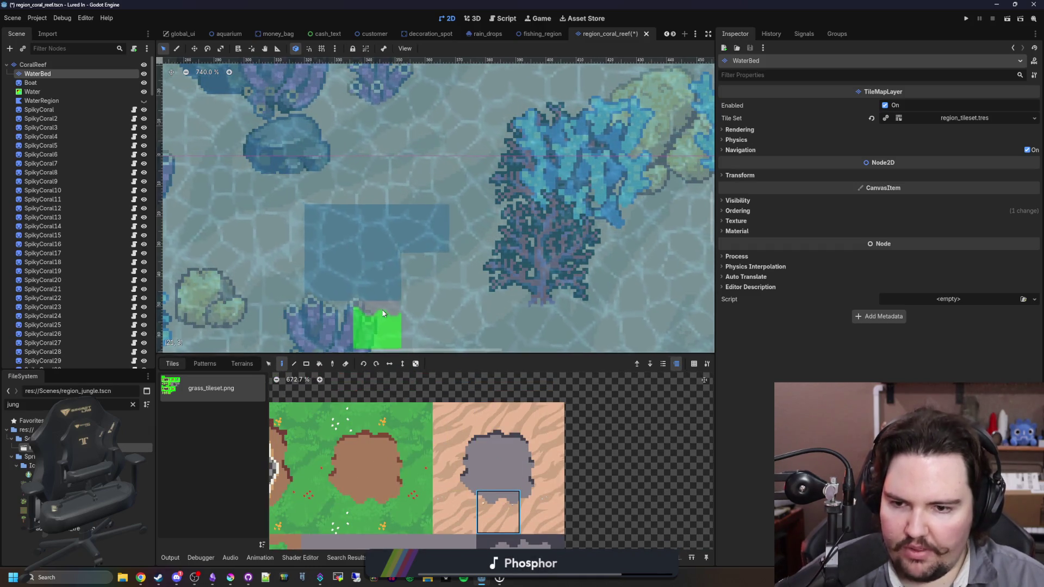
{"action": "left_click", "coordinate": [485, 473]}
{"action": "left_click", "coordinate": [454, 468]}
{"action": "left_click_drag", "start_coordinate": [277, 274], "coordinate": [283, 234]}
Paint top-edge rock tiles across the patch's top and add the top-right corner tile.
{"action": "left_click", "coordinate": [515, 430]}
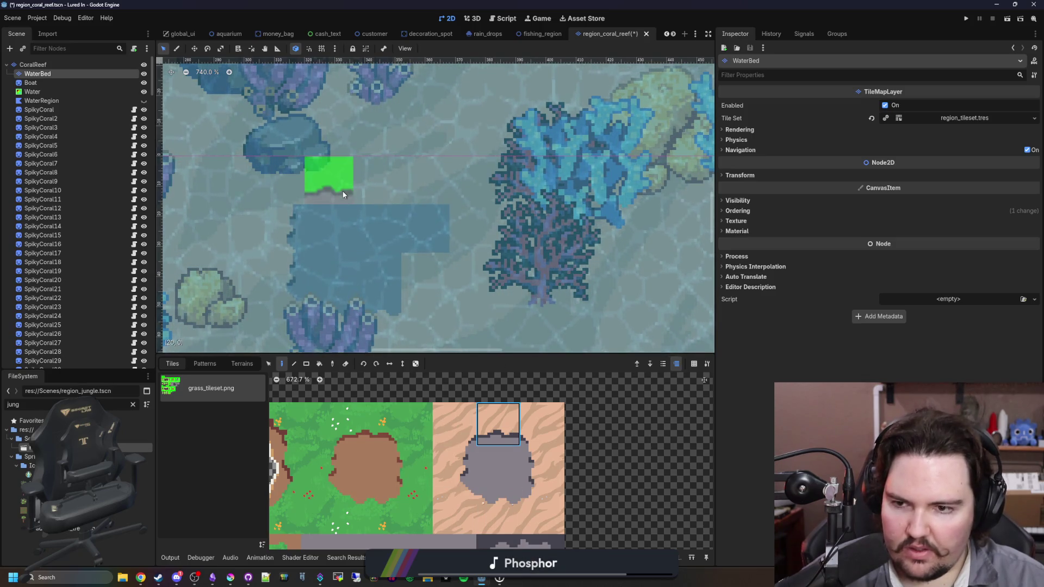
{"action": "left_click_drag", "start_coordinate": [326, 180], "coordinate": [381, 179]}
{"action": "left_click", "coordinate": [542, 424]}
{"action": "left_click", "coordinate": [449, 197]}
Paint edge tiles around the right side of the rock-hole patch.
{"action": "left_click", "coordinate": [542, 467]}
{"action": "left_click", "coordinate": [542, 511]}
{"action": "left_click", "coordinate": [473, 277]}
{"action": "left_click", "coordinate": [542, 468]}
Fill the patch's notch with the right-edge rock tile.
{"action": "left_click", "coordinate": [488, 239]}
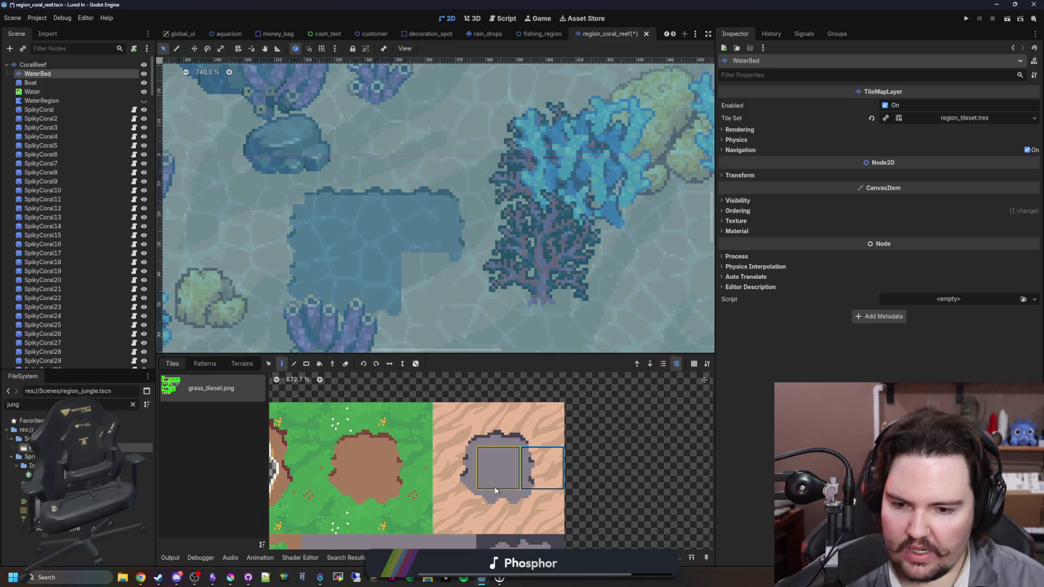
{"action": "left_click", "coordinate": [552, 473]}
{"action": "left_click", "coordinate": [430, 277]}
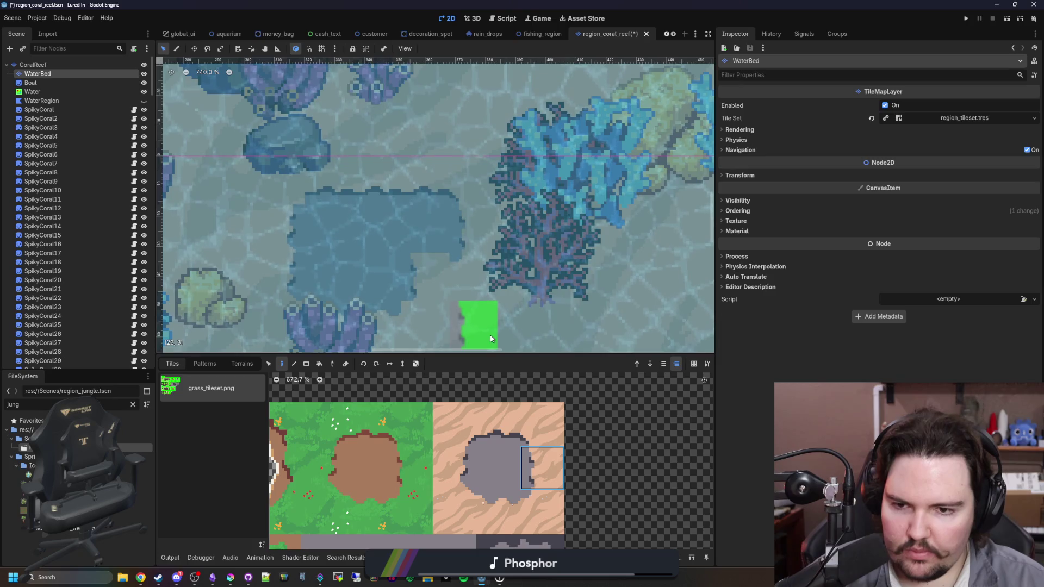
{"action": "scroll", "coordinate": [490, 338], "scroll_direction": "down", "scroll_amount": 8}
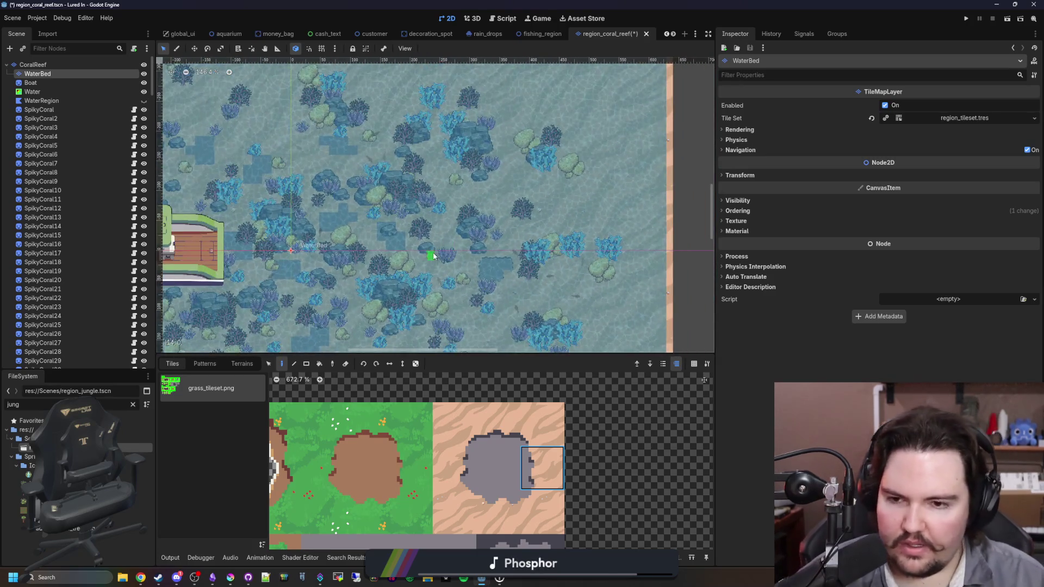
{"action": "scroll", "coordinate": [433, 256], "scroll_direction": "up", "scroll_amount": 5}
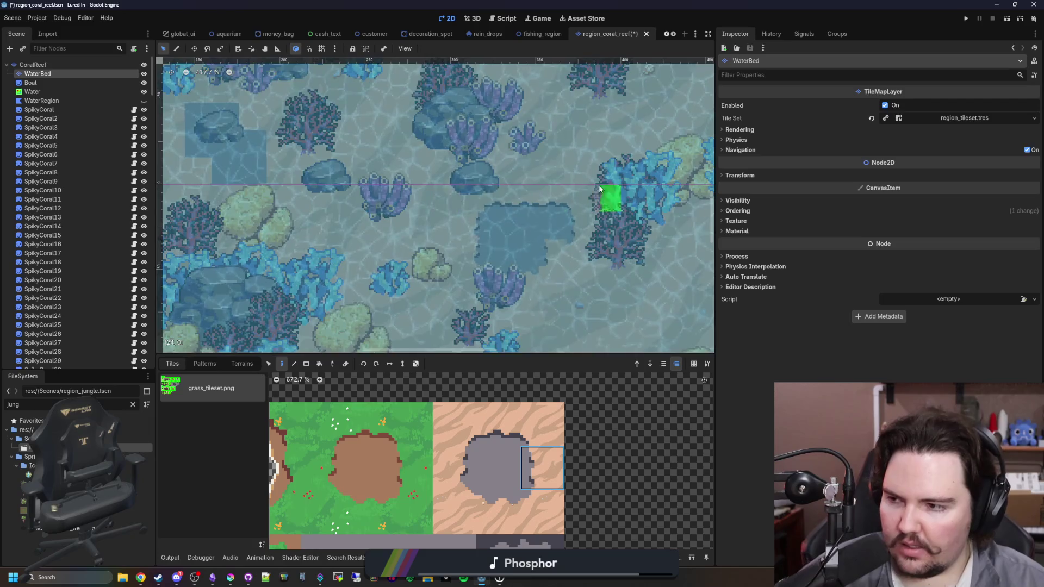
{"action": "scroll", "coordinate": [599, 188], "scroll_direction": "down", "scroll_amount": 5}
{"action": "scroll", "coordinate": [450, 240], "scroll_direction": "up", "scroll_amount": 2}
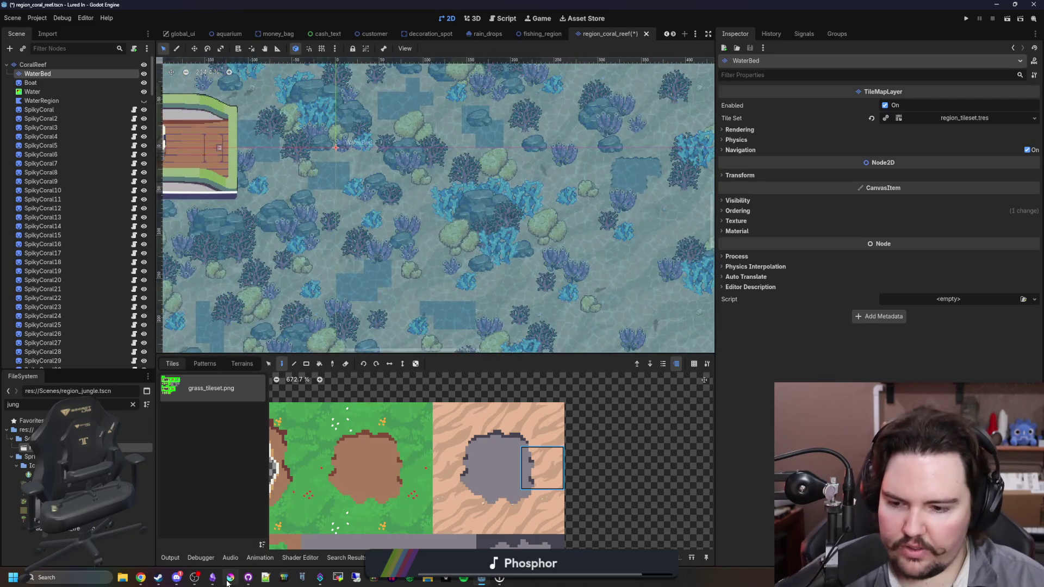
In maximized Krita, copy the 32x32 dark rock-hole tile beside the green tiles.
{"action": "left_click", "coordinate": [230, 579]}
{"action": "double_click", "coordinate": [388, 387]}
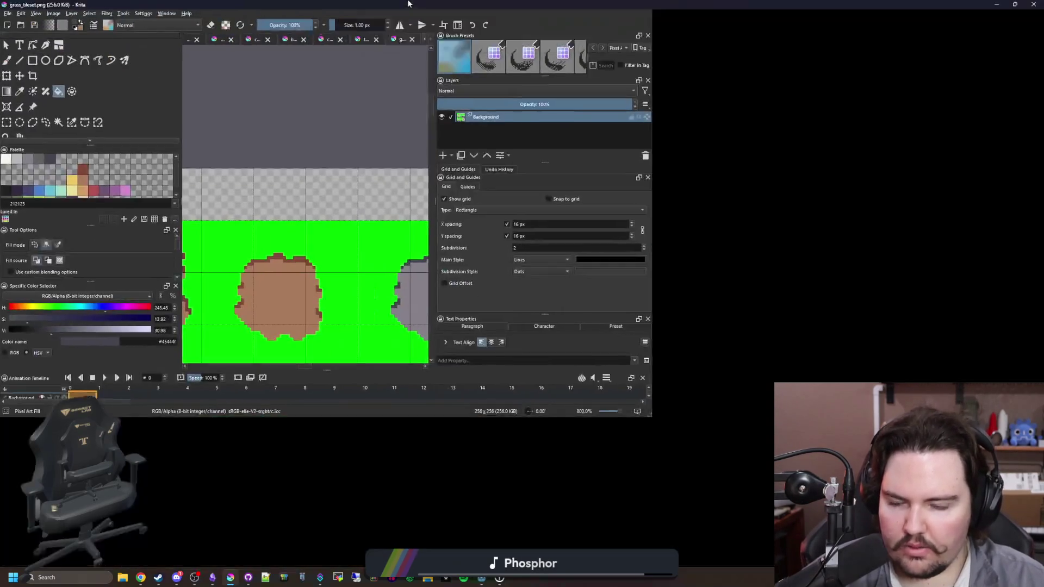
{"action": "left_click", "coordinate": [7, 123]}
{"action": "scroll", "coordinate": [523, 455], "scroll_direction": "up", "scroll_amount": 4}
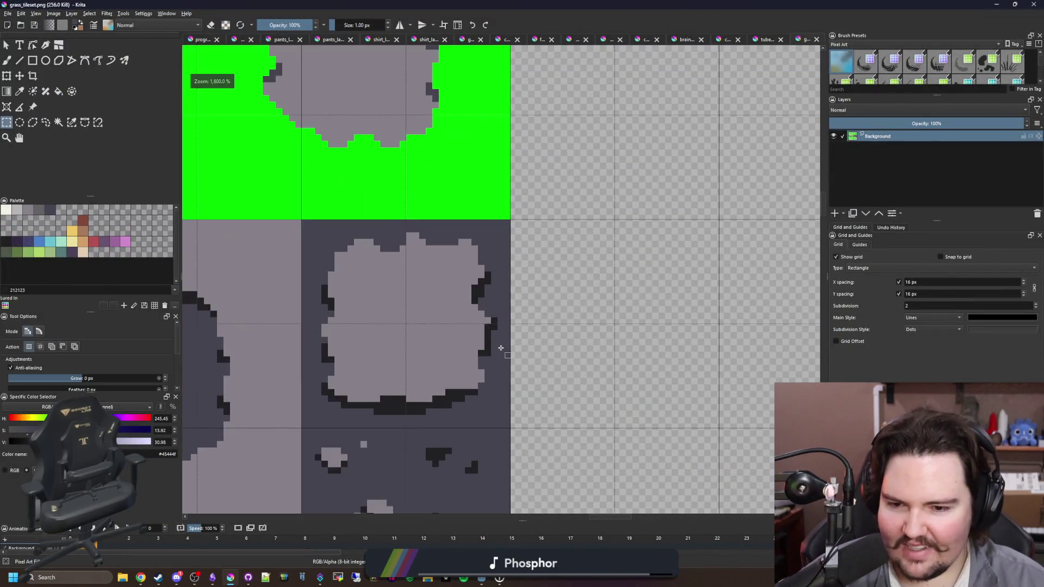
{"action": "scroll", "coordinate": [523, 455], "scroll_direction": "down", "scroll_amount": 2}
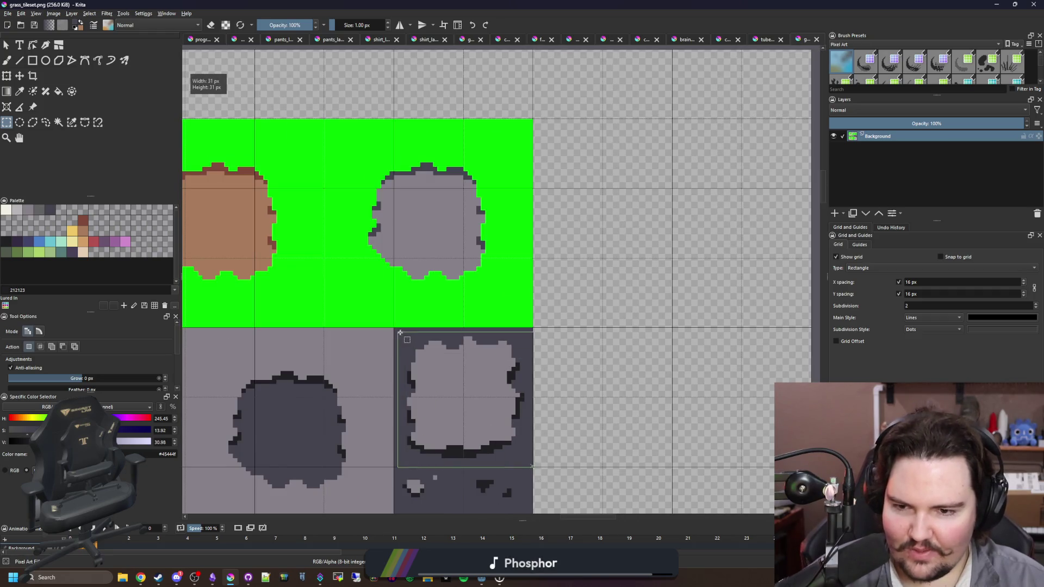
{"action": "left_click_drag", "start_coordinate": [397, 331], "coordinate": [395, 329]}
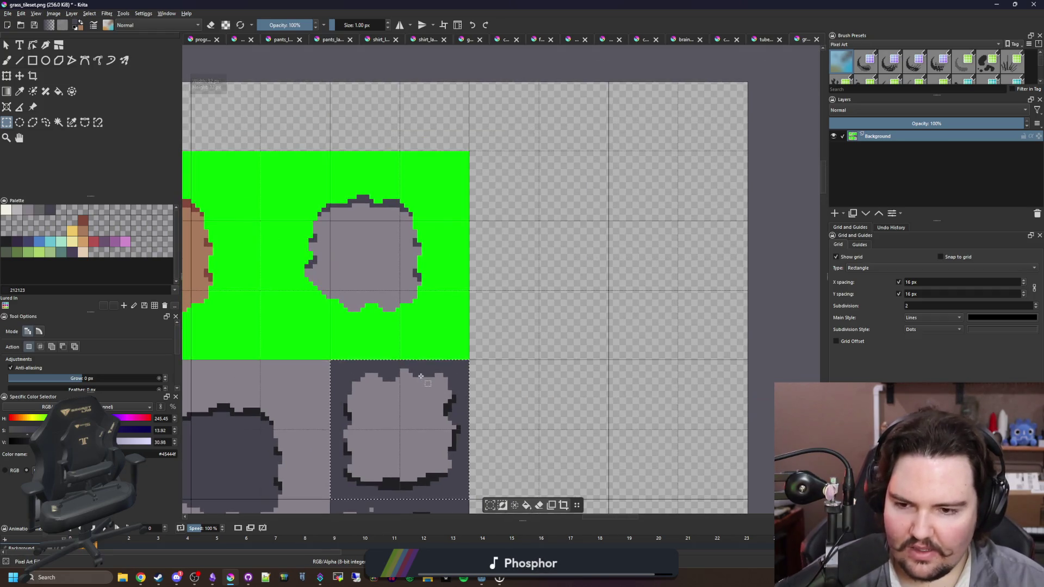
{"action": "key", "text": "ctrl+t"}
{"action": "left_click_drag", "start_coordinate": [421, 414], "coordinate": [557, 207]}
{"action": "key", "text": "f"}
Flood-fill the copied tile's interior bright green.
{"action": "left_click", "coordinate": [443, 245], "text": "ctrl"}
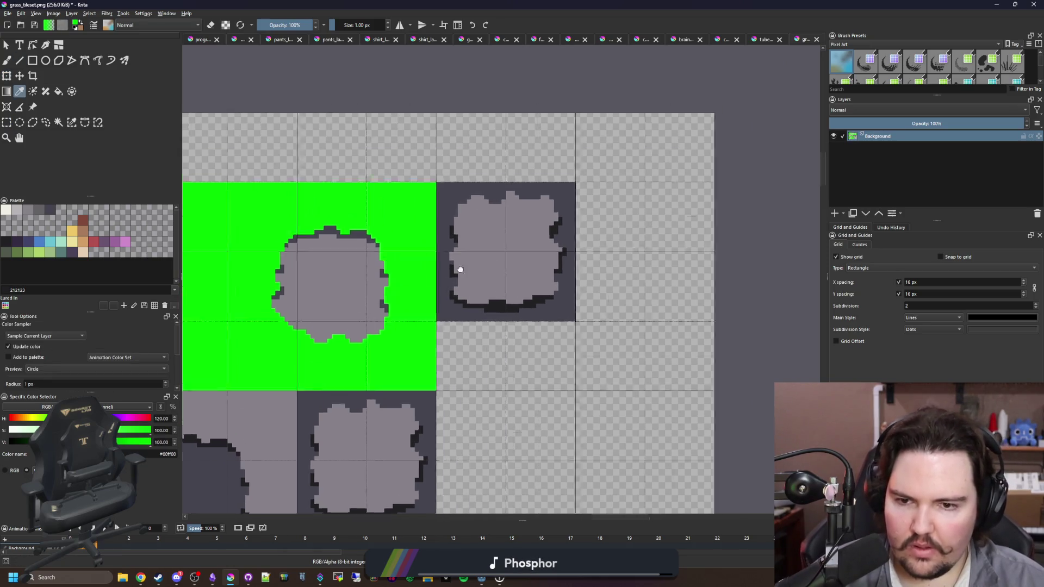
{"action": "scroll", "coordinate": [476, 251], "scroll_direction": "up", "scroll_amount": 2}
{"action": "left_click", "coordinate": [380, 429]}
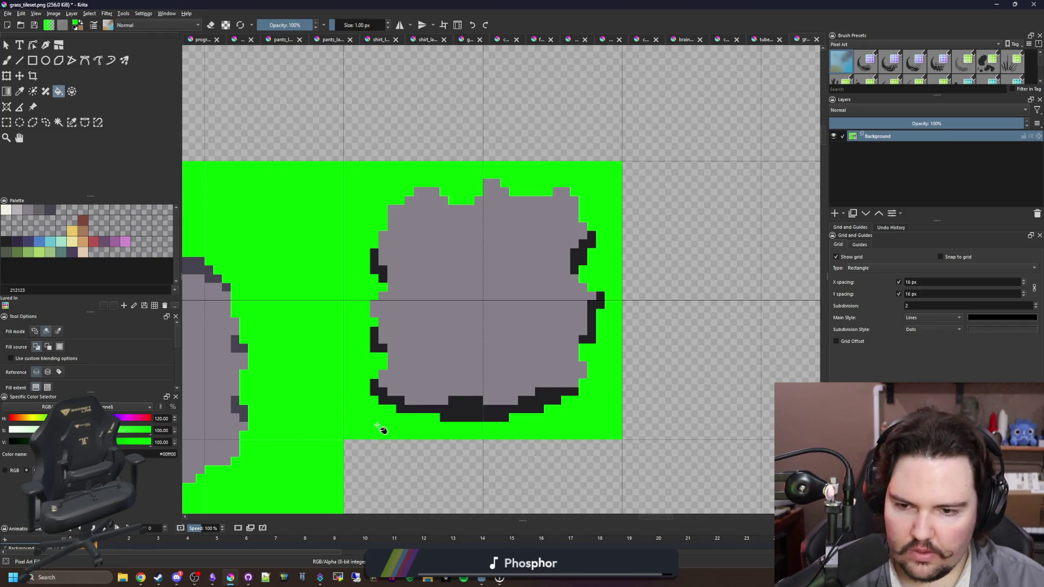
{"action": "scroll", "coordinate": [457, 269], "scroll_direction": "down", "scroll_amount": 3}
{"action": "scroll", "coordinate": [457, 269], "scroll_direction": "up", "scroll_amount": 2}
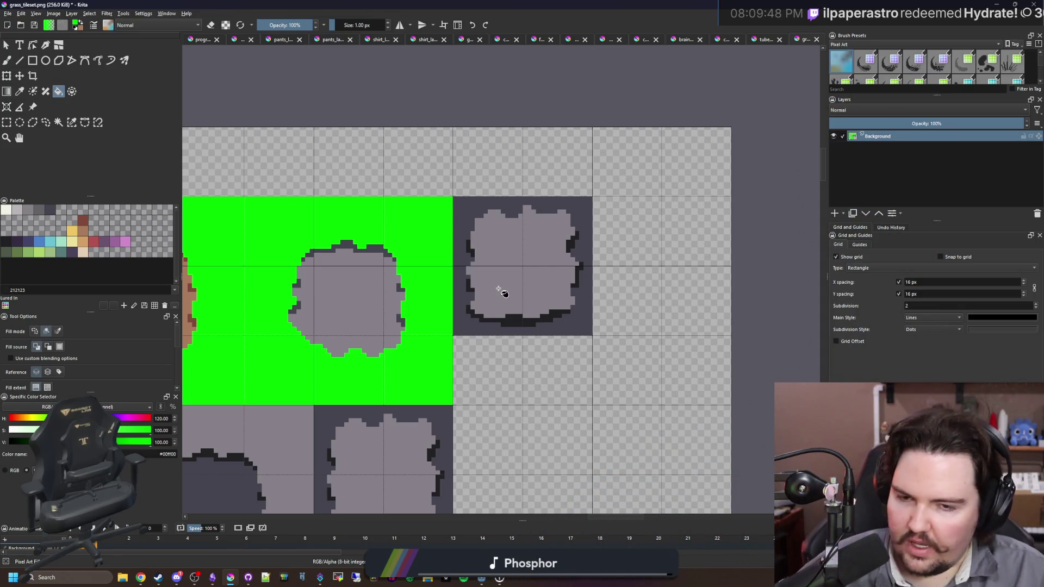
{"action": "left_click", "coordinate": [512, 279]}
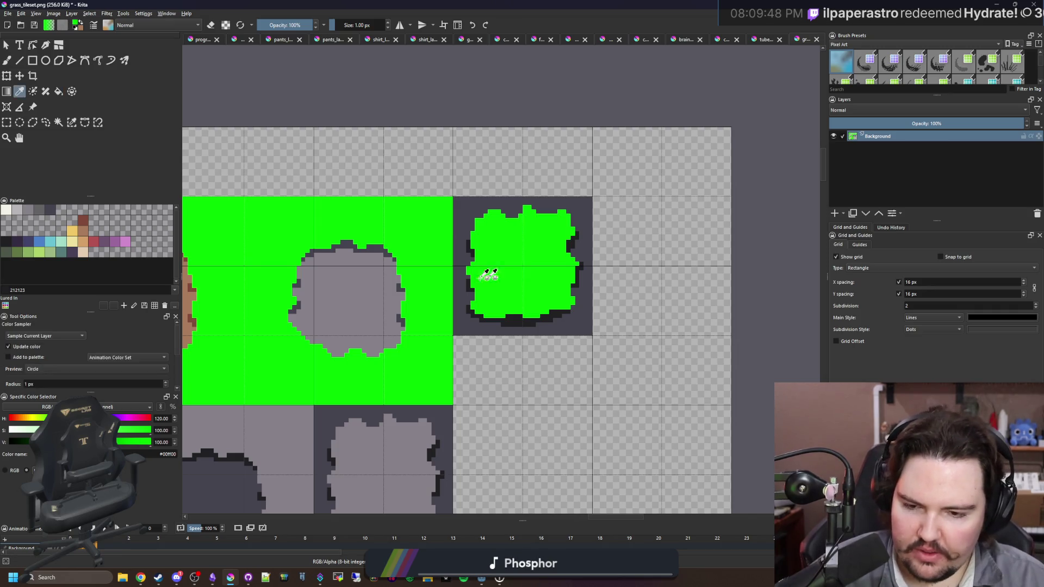
Fill the tile's dark background and its bottom and right outlines grey.
{"action": "scroll", "coordinate": [501, 274], "scroll_direction": "up", "scroll_amount": 1}
{"action": "left_click", "coordinate": [439, 313], "text": "ctrl"}
{"action": "scroll", "coordinate": [442, 315], "scroll_direction": "up", "scroll_amount": 1}
{"action": "left_click", "coordinate": [496, 356]}
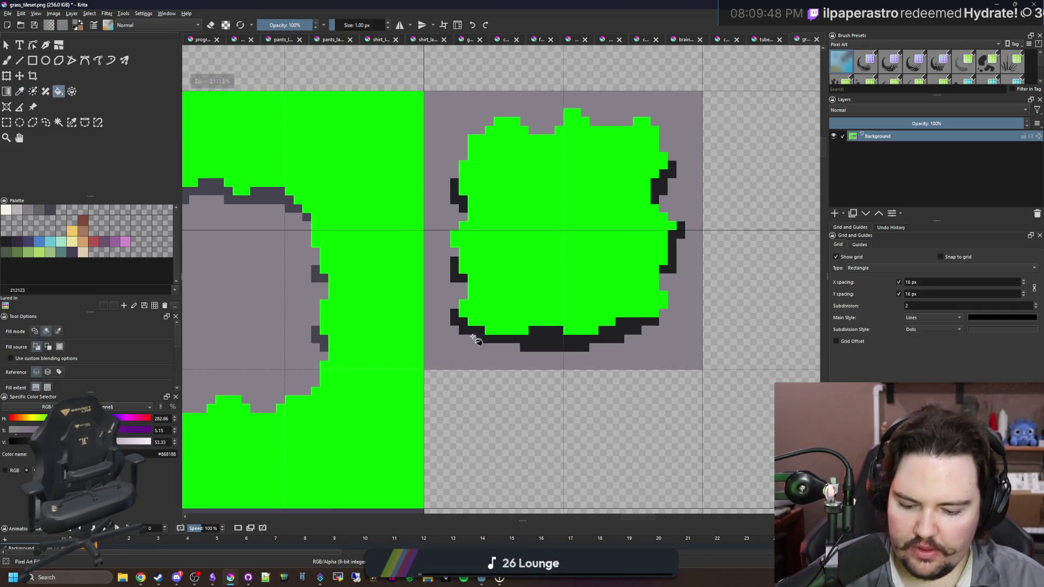
{"action": "key", "text": "p"}
{"action": "key", "text": "f"}
{"action": "left_click", "coordinate": [457, 313]}
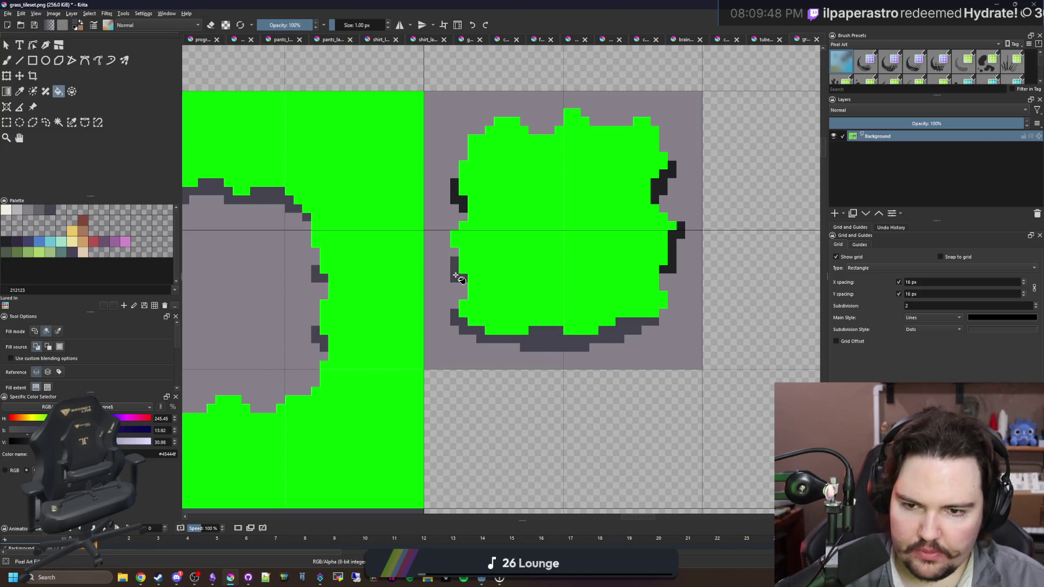
{"action": "left_click", "coordinate": [683, 242]}
{"action": "scroll", "coordinate": [684, 242], "scroll_direction": "down", "scroll_amount": 5}
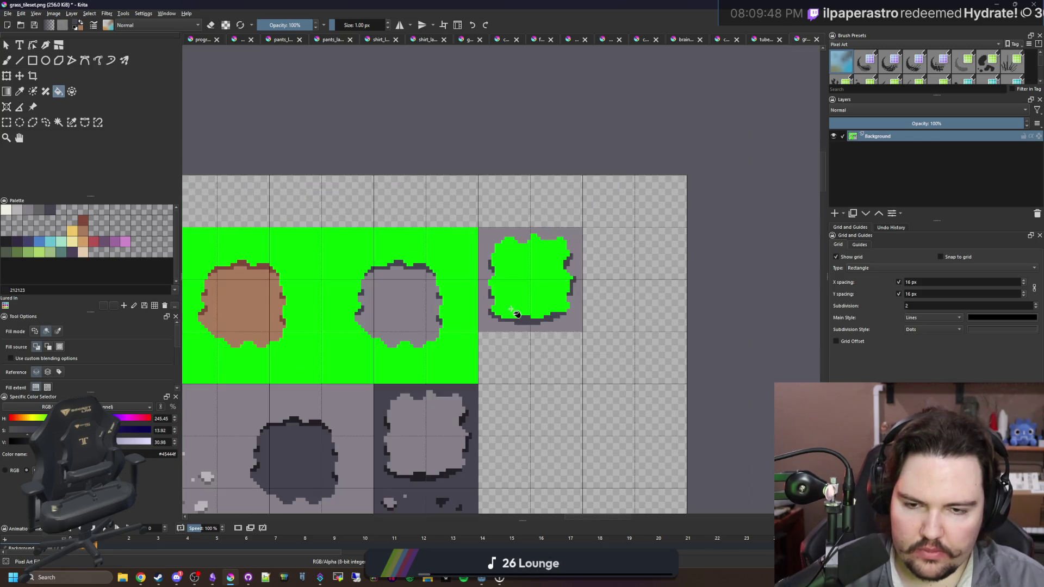
Export grass_tileset.png as PNG and return to Godot.
{"action": "key", "text": "ctrl+s"}
{"action": "left_click", "coordinate": [561, 374]}
{"action": "key", "text": "alt+Tab"}
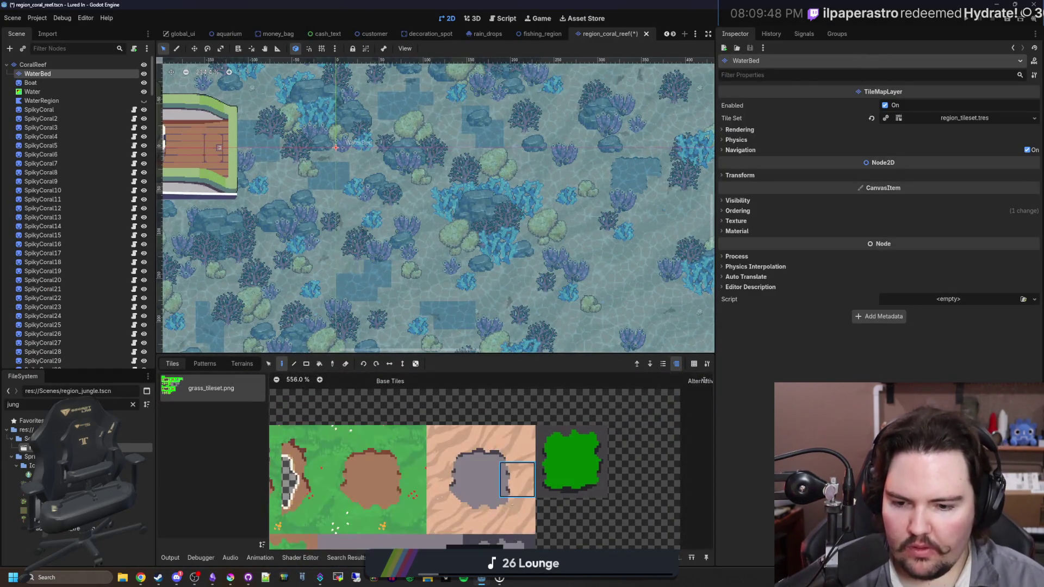
Copy the Material from the sand tile at atlas coords (11,1).
{"action": "left_click", "coordinate": [255, 279]}
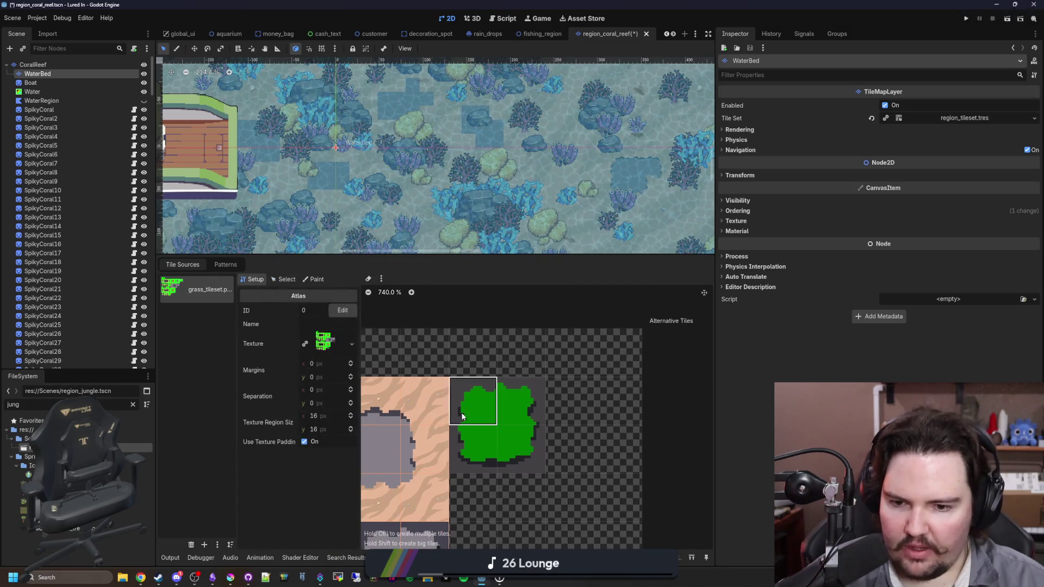
{"action": "left_click", "coordinate": [289, 279]}
{"action": "left_click", "coordinate": [424, 400]}
{"action": "left_click", "coordinate": [282, 370]}
{"action": "right_click", "coordinate": [329, 419]}
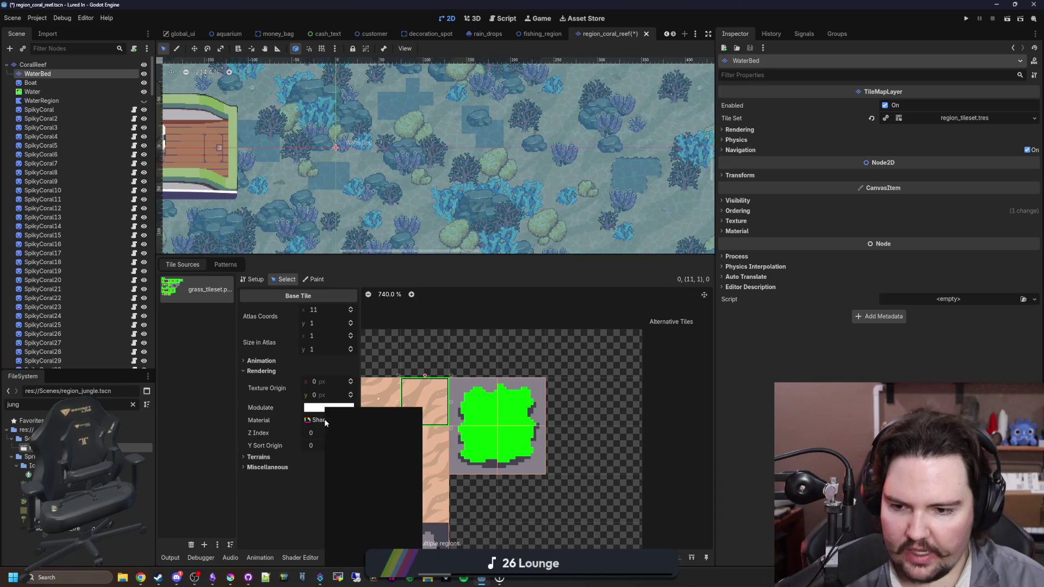
{"action": "left_click", "coordinate": [360, 540]}
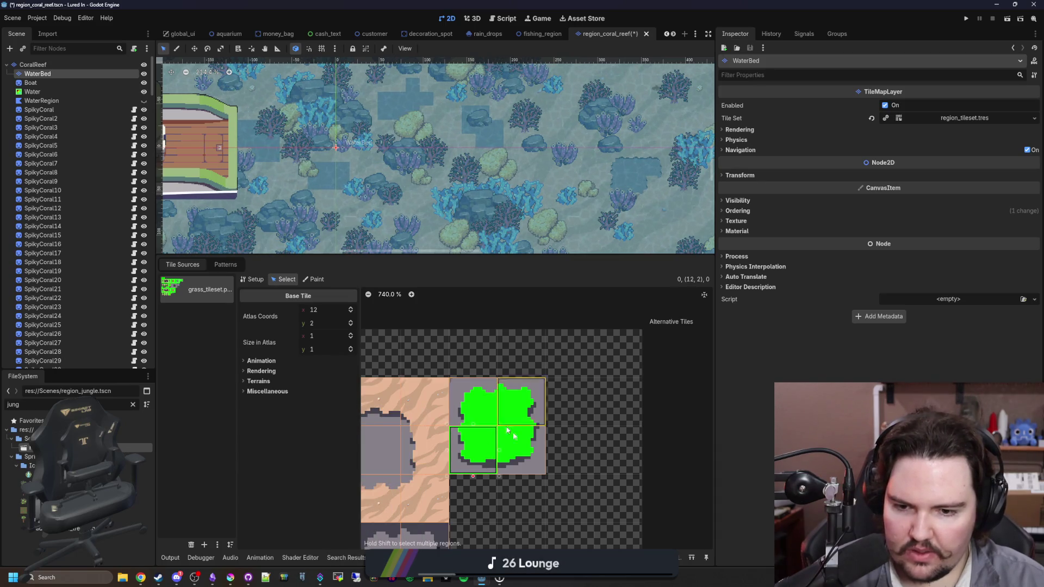
Paste the sand shader material onto the four new green hole tiles.
{"action": "left_click", "coordinate": [470, 404]}
{"action": "left_click", "coordinate": [260, 319]}
{"action": "right_click", "coordinate": [312, 369]}
{"action": "left_click", "coordinate": [343, 432]}
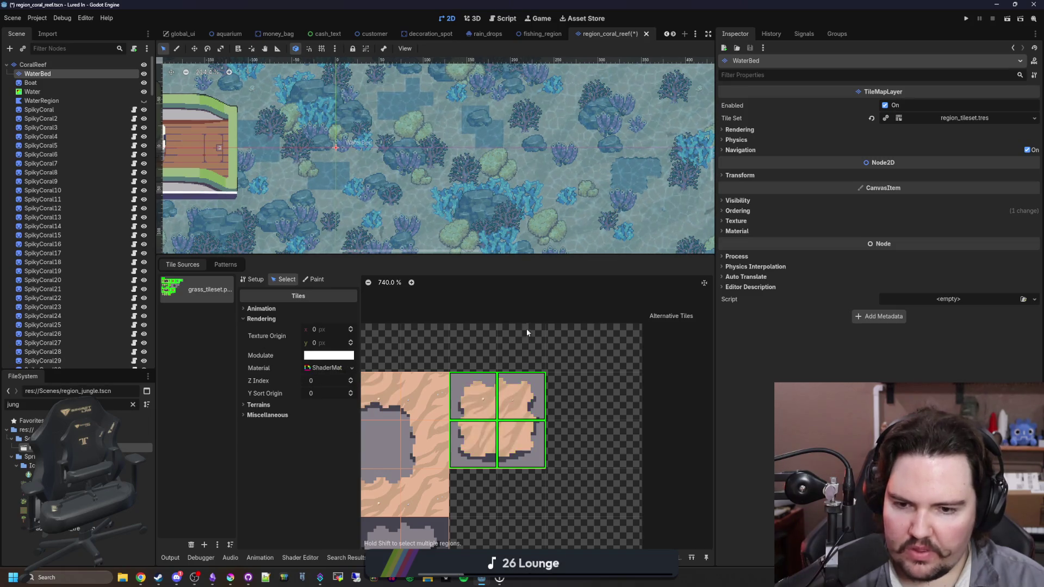
{"action": "left_click_drag", "start_coordinate": [543, 256], "coordinate": [544, 438]}
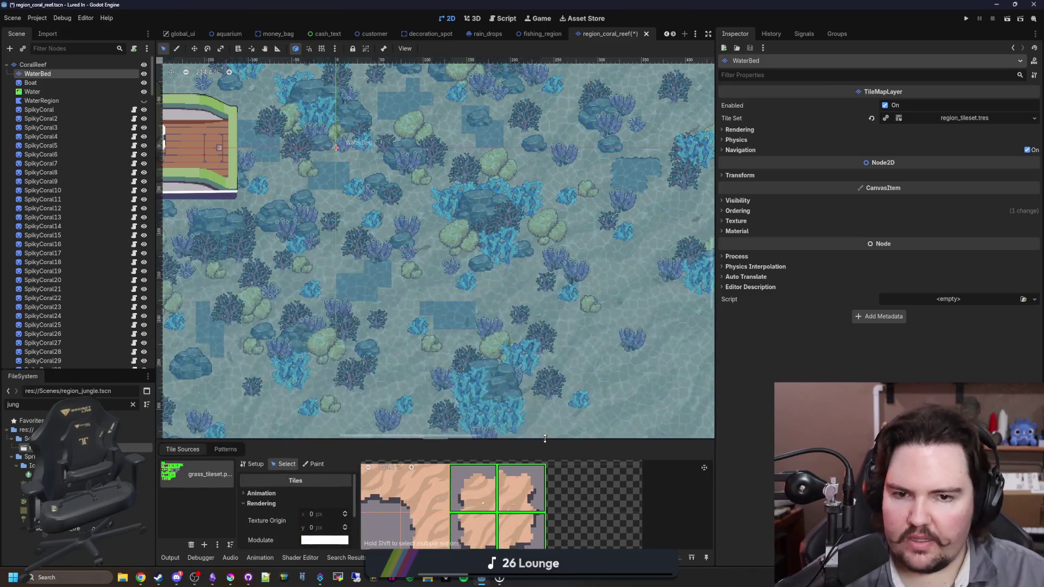
{"action": "left_click", "coordinate": [522, 390]}
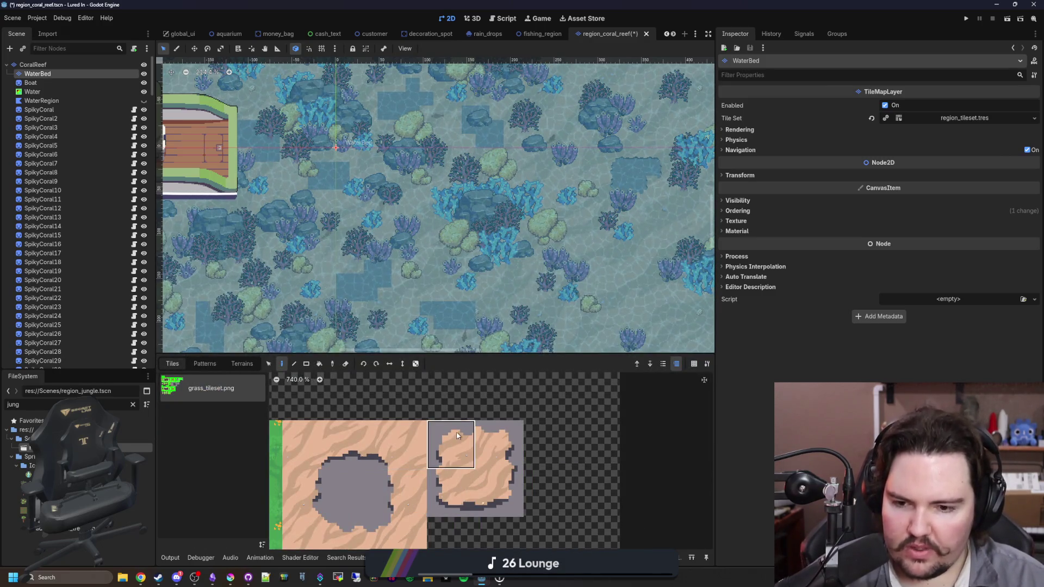
Paint the left sand edge tile into the hole's top-left corner, then select the right edge tile.
{"action": "scroll", "coordinate": [322, 337], "scroll_direction": "up", "scroll_amount": 5}
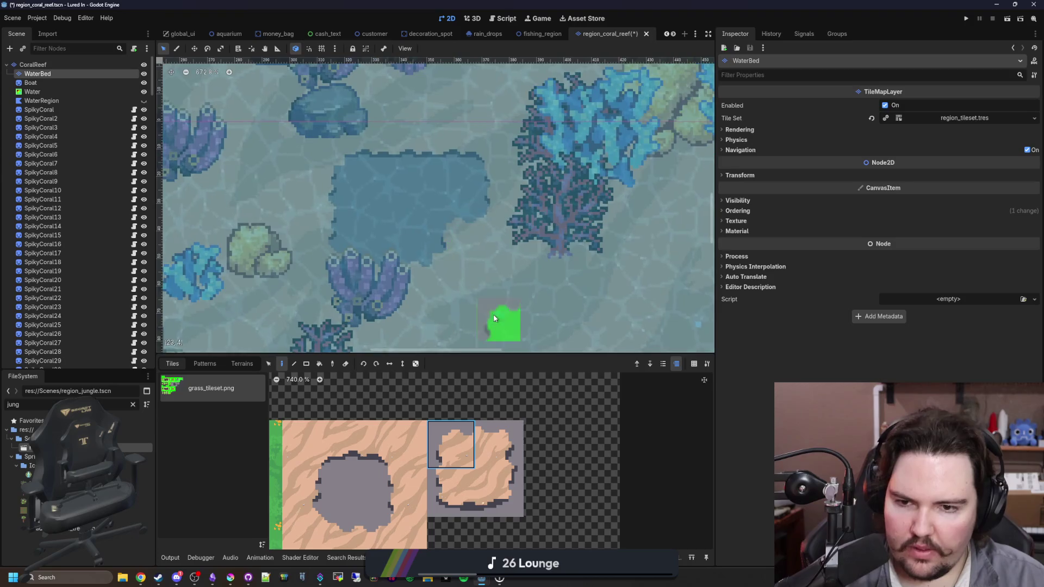
{"action": "left_click", "coordinate": [500, 484]}
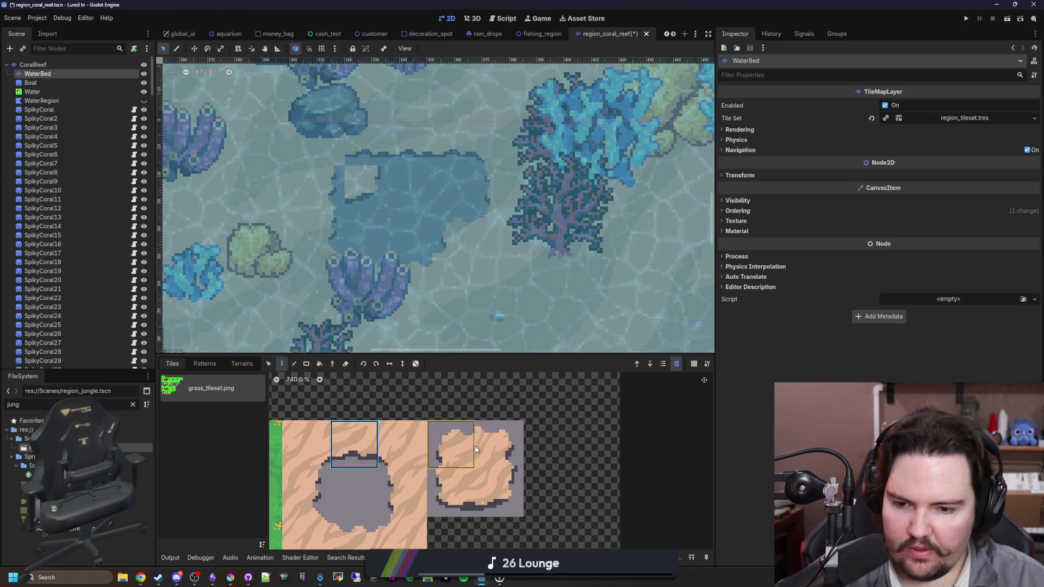
{"action": "left_click", "coordinate": [306, 444]}
{"action": "left_click", "coordinate": [367, 140]}
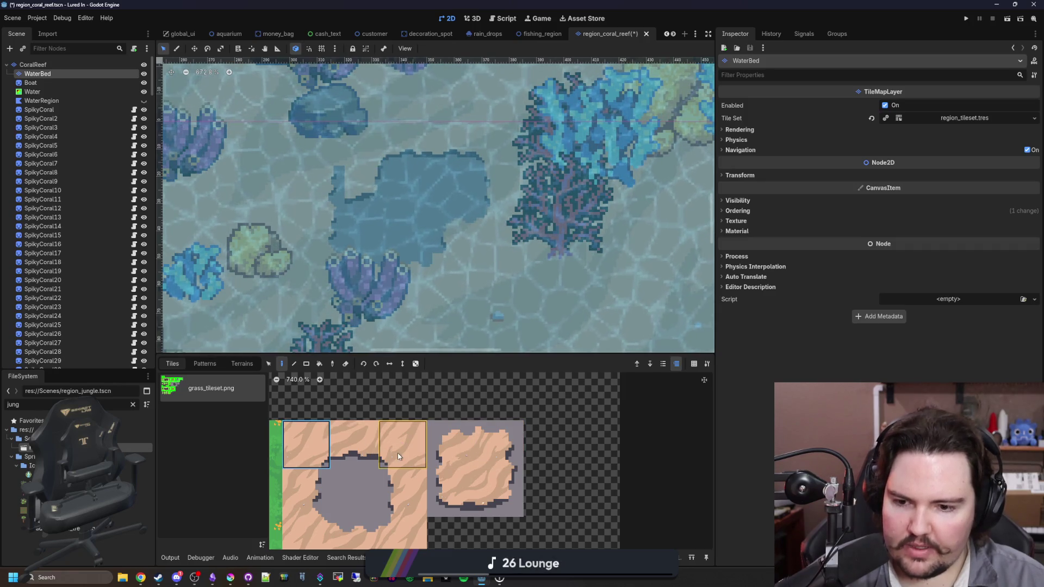
{"action": "scroll", "coordinate": [452, 285], "scroll_direction": "down", "scroll_amount": 3}
{"action": "scroll", "coordinate": [531, 276], "scroll_direction": "down", "scroll_amount": 4}
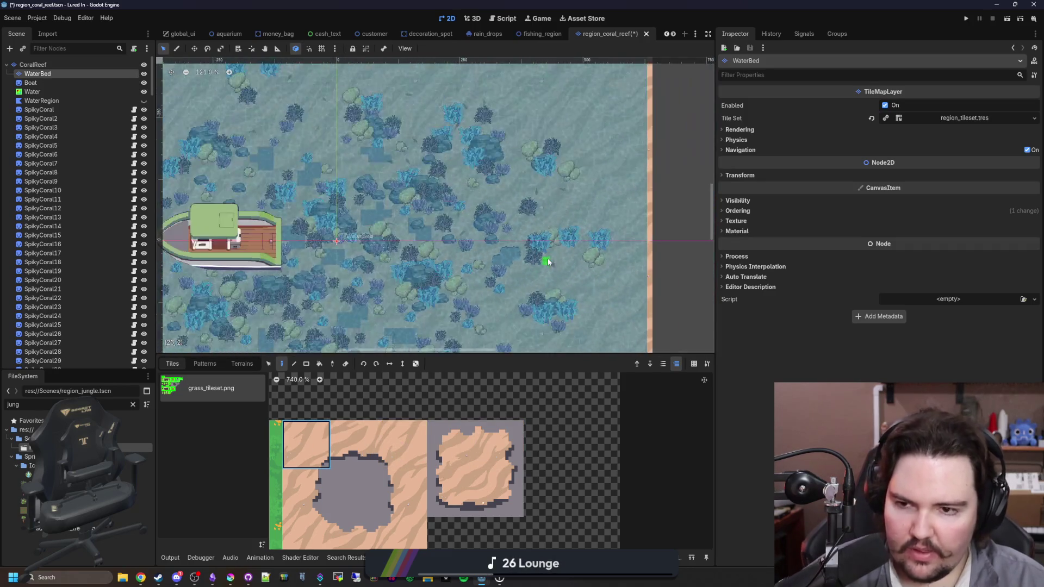
{"action": "scroll", "coordinate": [319, 270], "scroll_direction": "up", "scroll_amount": 7}
{"action": "left_click", "coordinate": [499, 444]}
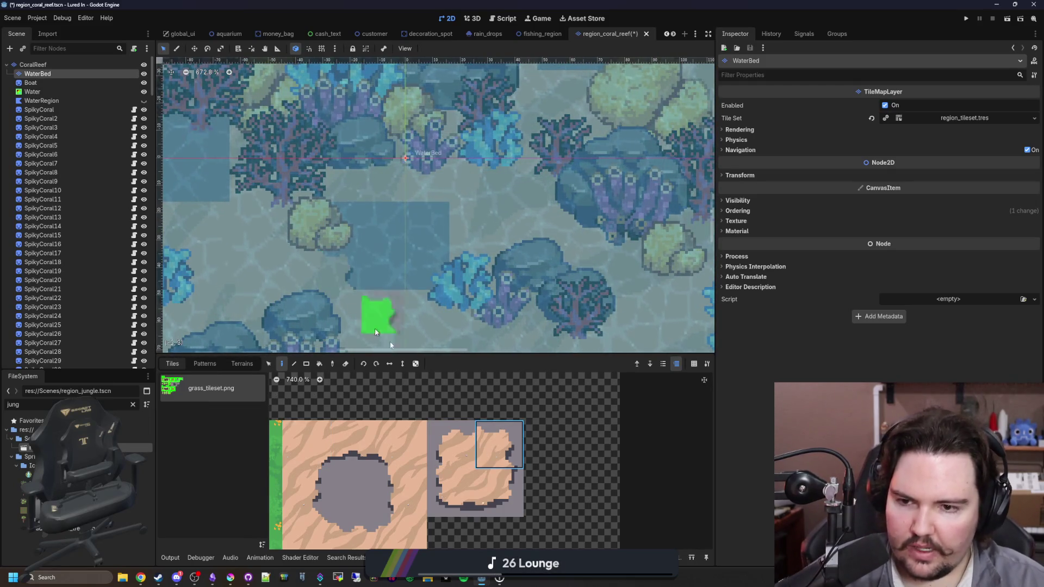
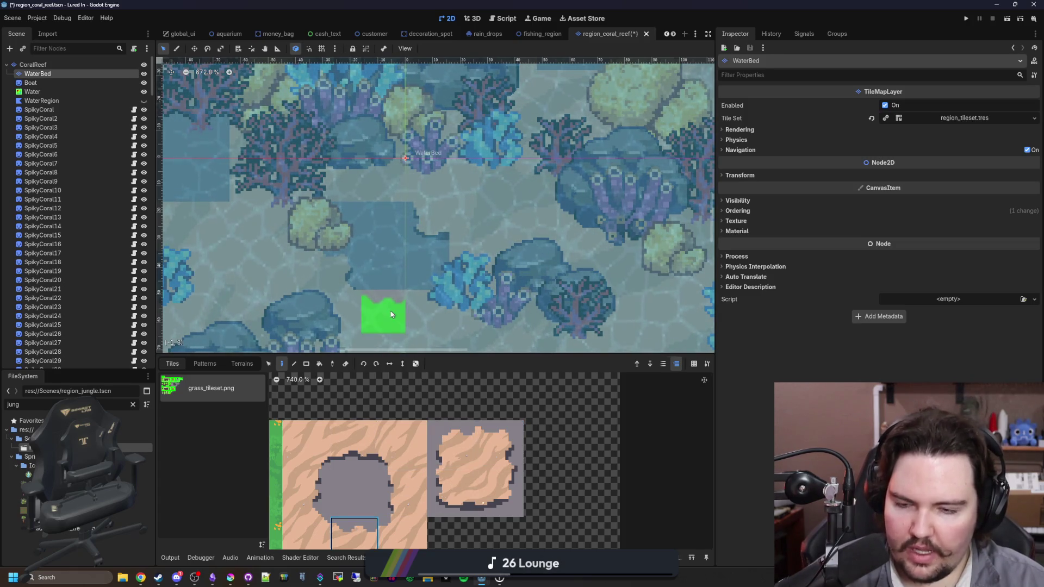
Paint the top-edge water piece into two cells and add a top-right corner piece.
{"action": "left_click", "coordinate": [354, 444]}
{"action": "left_click_drag", "start_coordinate": [383, 179], "coordinate": [342, 177]}
{"action": "scroll", "coordinate": [396, 272], "scroll_direction": "down", "scroll_amount": 5}
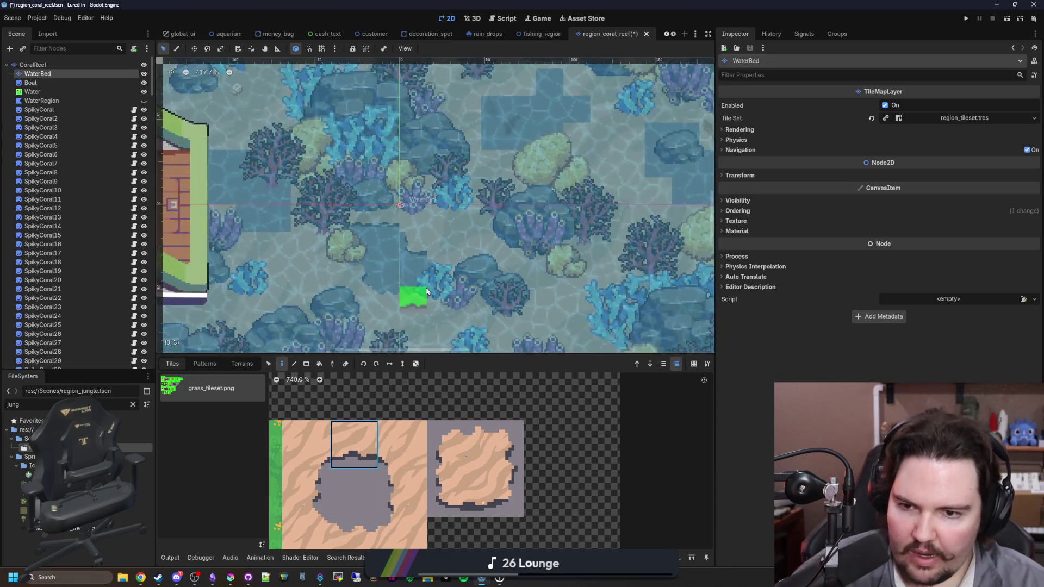
{"action": "left_click", "coordinate": [401, 433]}
{"action": "scroll", "coordinate": [434, 239], "scroll_direction": "up", "scroll_amount": 4}
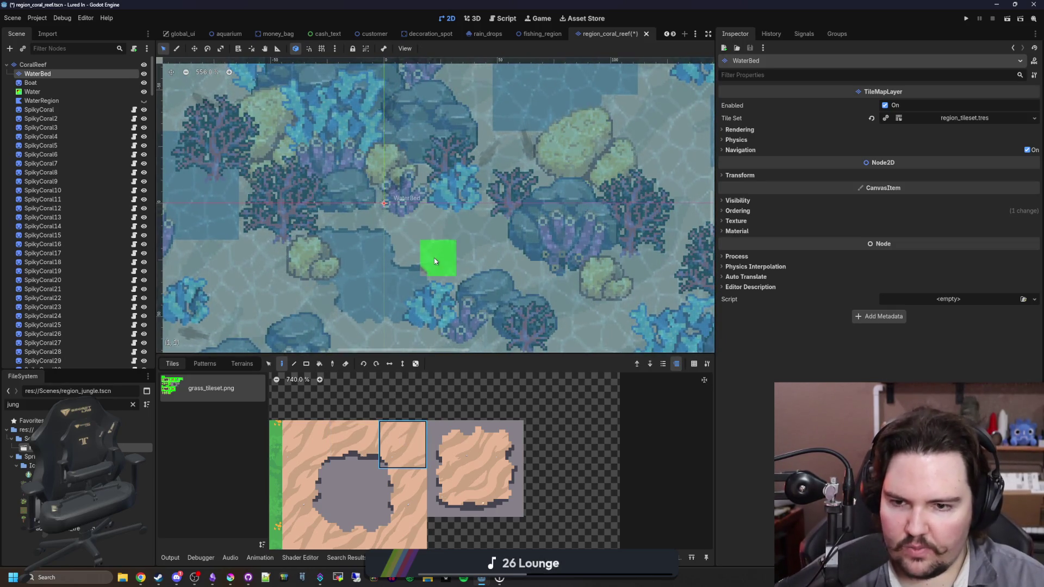
{"action": "scroll", "coordinate": [434, 262], "scroll_direction": "down", "scroll_amount": 8}
{"action": "scroll", "coordinate": [421, 218], "scroll_direction": "up", "scroll_amount": 12}
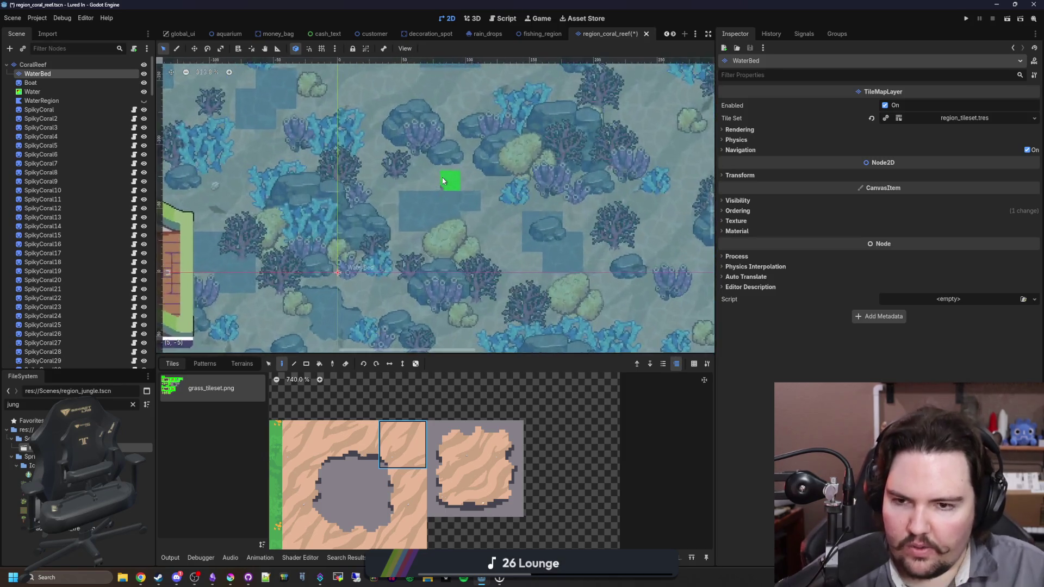
{"action": "left_click", "coordinate": [364, 303]}
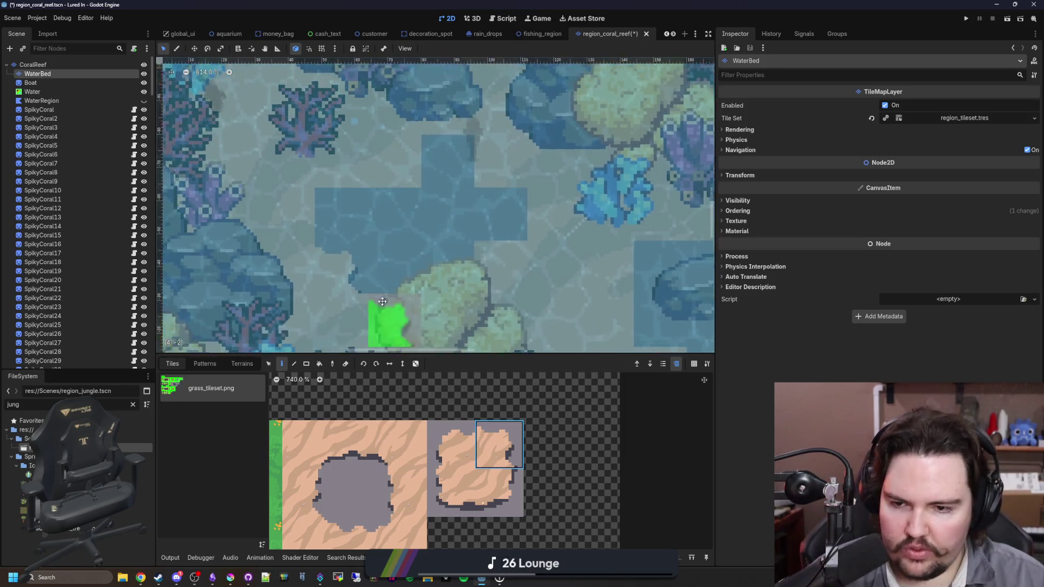
Paint left-edge and other edge water pieces to reshape the patch outline.
{"action": "left_click", "coordinate": [354, 445]}
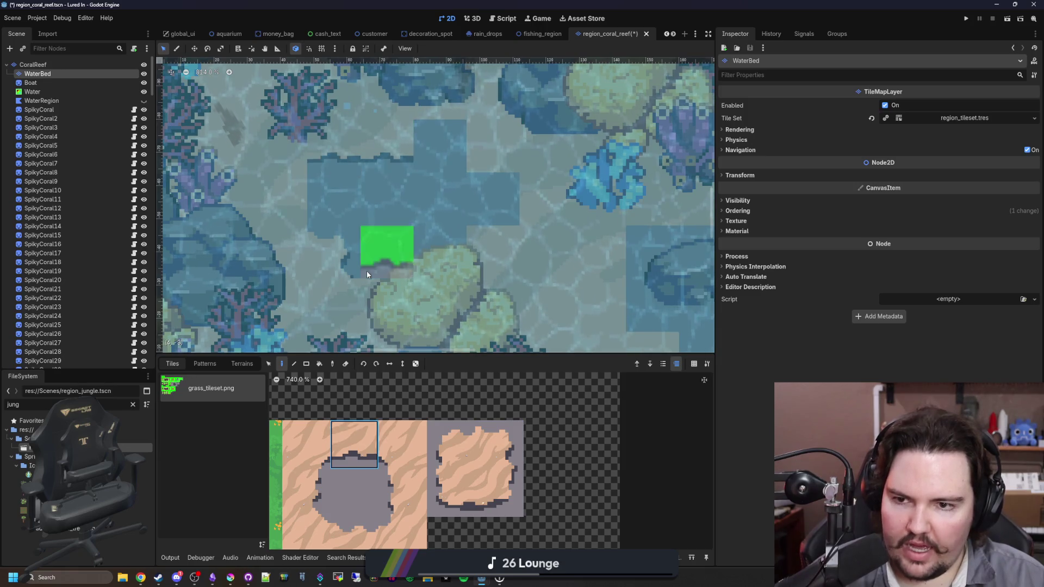
{"action": "scroll", "coordinate": [367, 271], "scroll_direction": "down", "scroll_amount": 2}
{"action": "left_click", "coordinate": [306, 492]}
{"action": "left_click", "coordinate": [325, 234]}
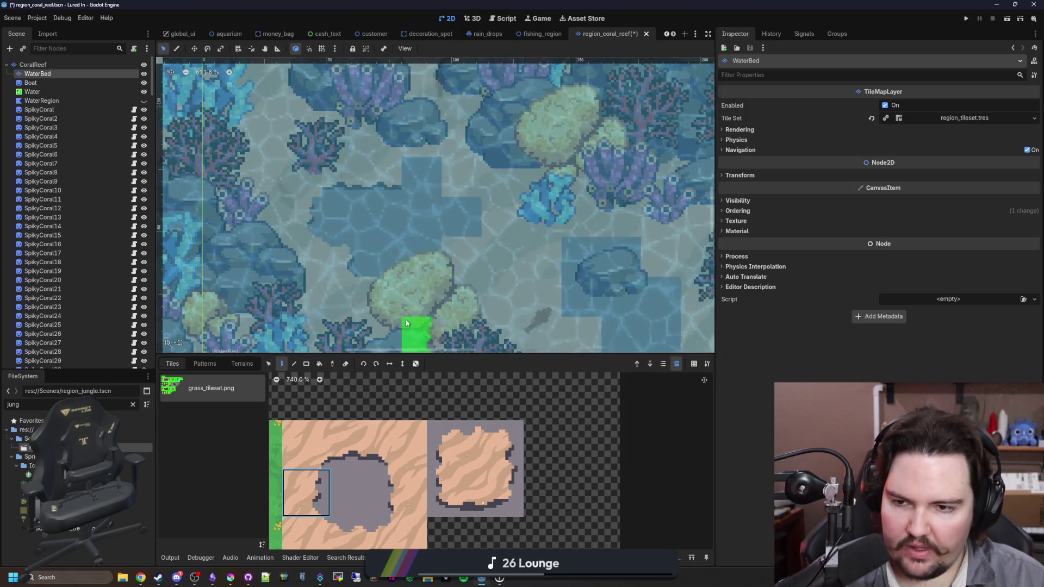
{"action": "left_click", "coordinate": [306, 444]}
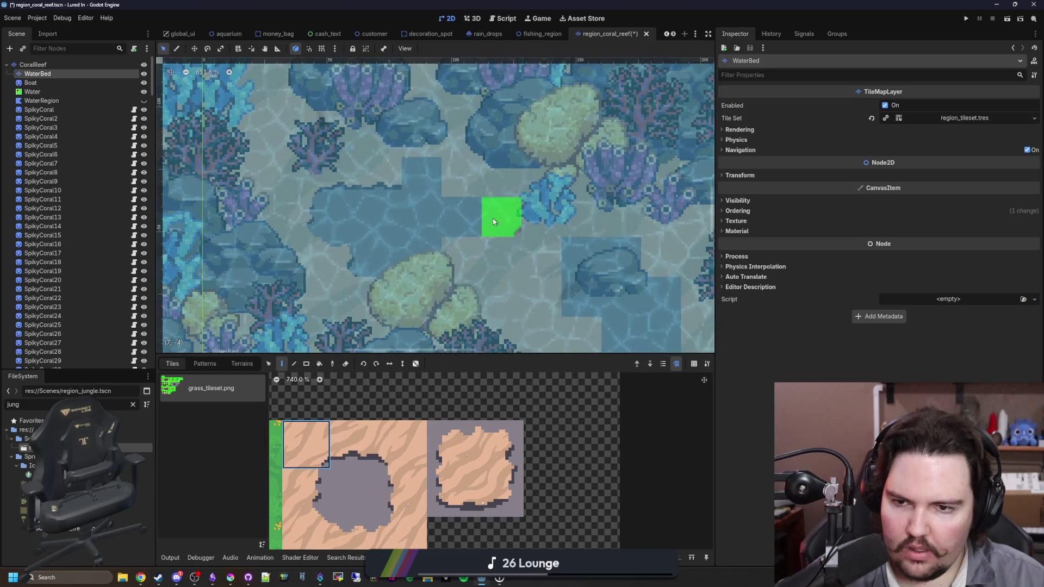
{"action": "left_click", "coordinate": [470, 486]}
{"action": "left_click", "coordinate": [462, 178]}
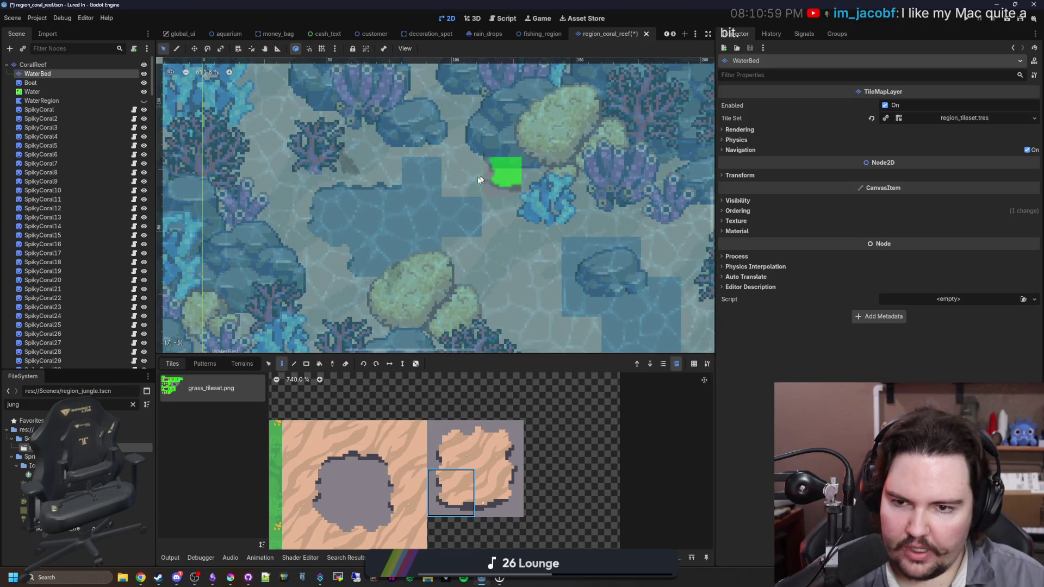
Select the top-edge, bottom-edge and lower-right corner water pieces from the tileset atlas.
{"action": "left_click", "coordinate": [353, 444]}
{"action": "left_click", "coordinate": [409, 478]}
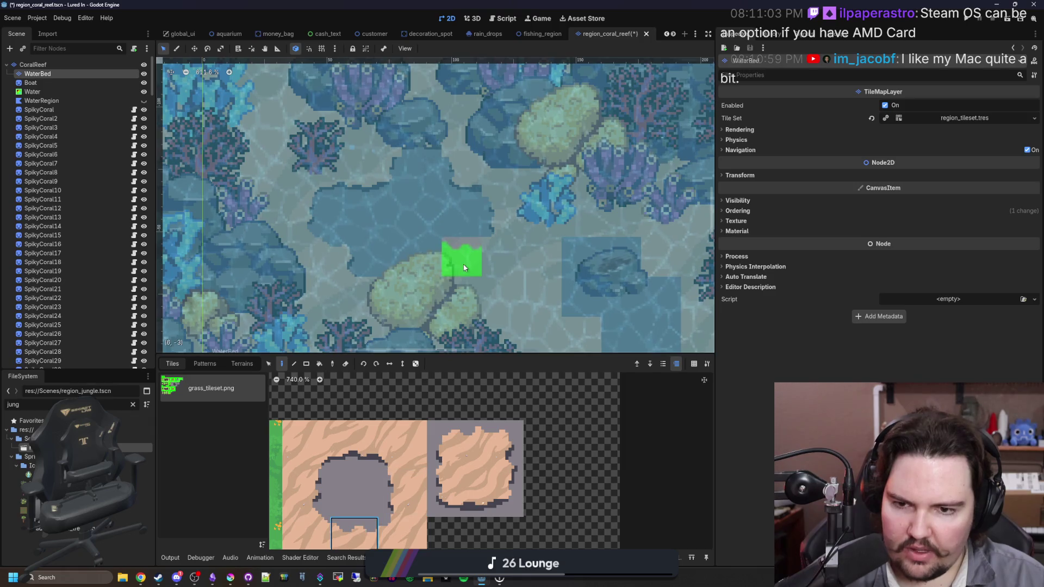
{"action": "left_click", "coordinate": [471, 454]}
{"action": "left_click", "coordinate": [402, 532]}
{"action": "left_click", "coordinate": [402, 443]}
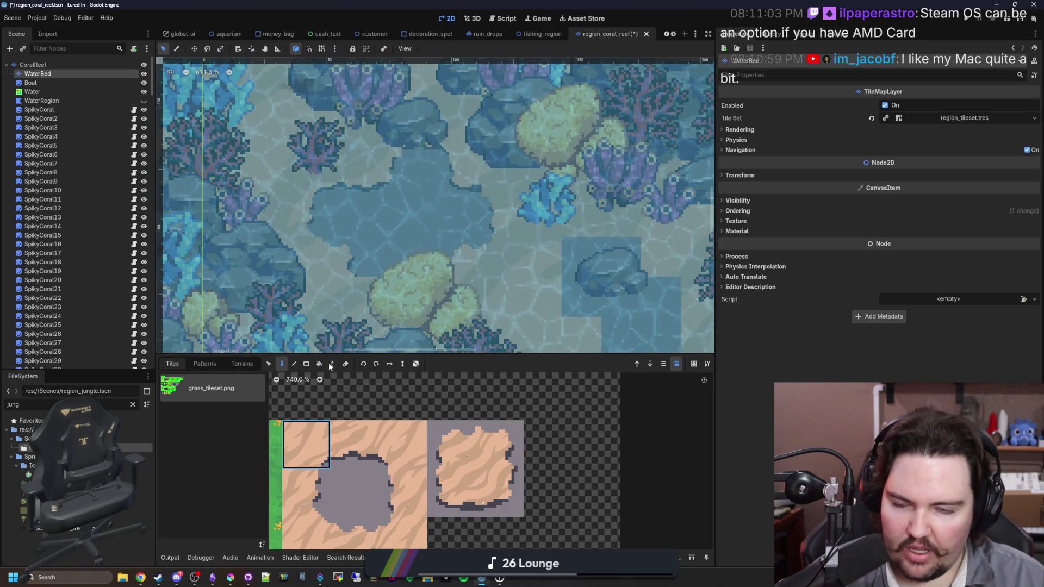
{"action": "left_click", "coordinate": [354, 533]}
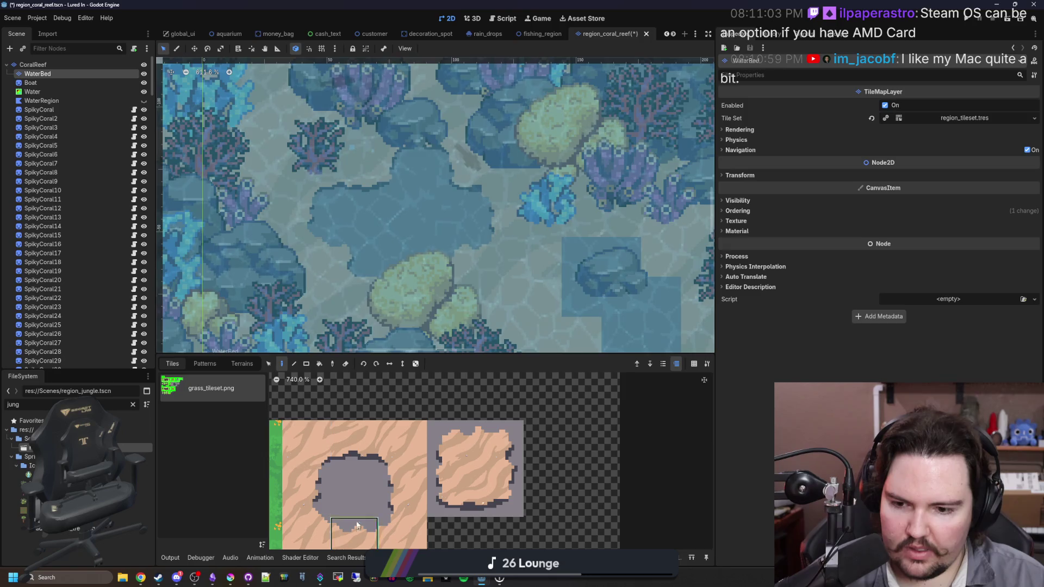
{"action": "scroll", "coordinate": [504, 268], "scroll_direction": "down", "scroll_amount": 6}
{"action": "scroll", "coordinate": [503, 267], "scroll_direction": "up", "scroll_amount": 4}
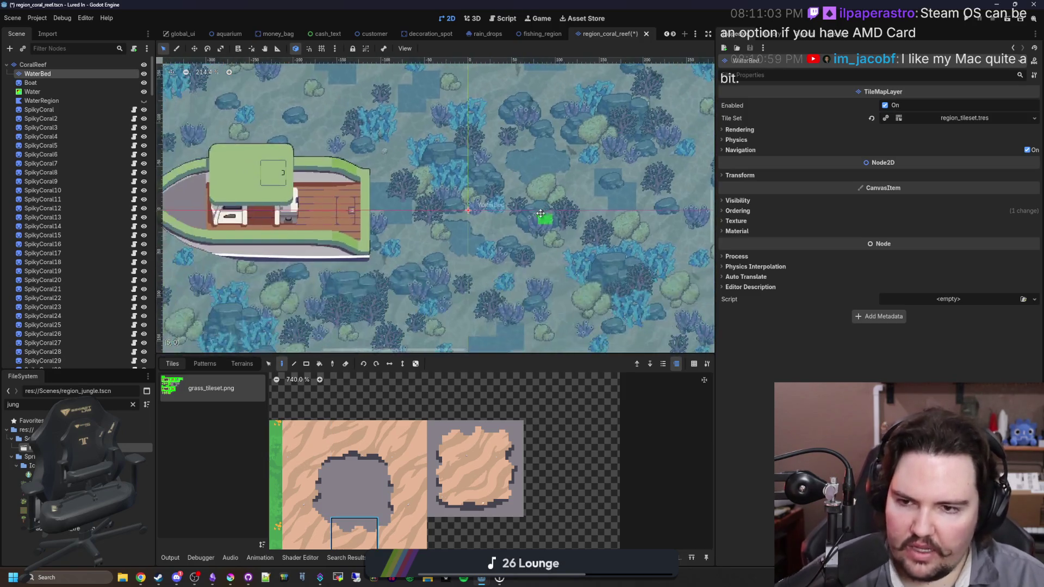
Extend the dark water patch to the left with a left-edge water piece.
{"action": "scroll", "coordinate": [348, 163], "scroll_direction": "down", "scroll_amount": 3}
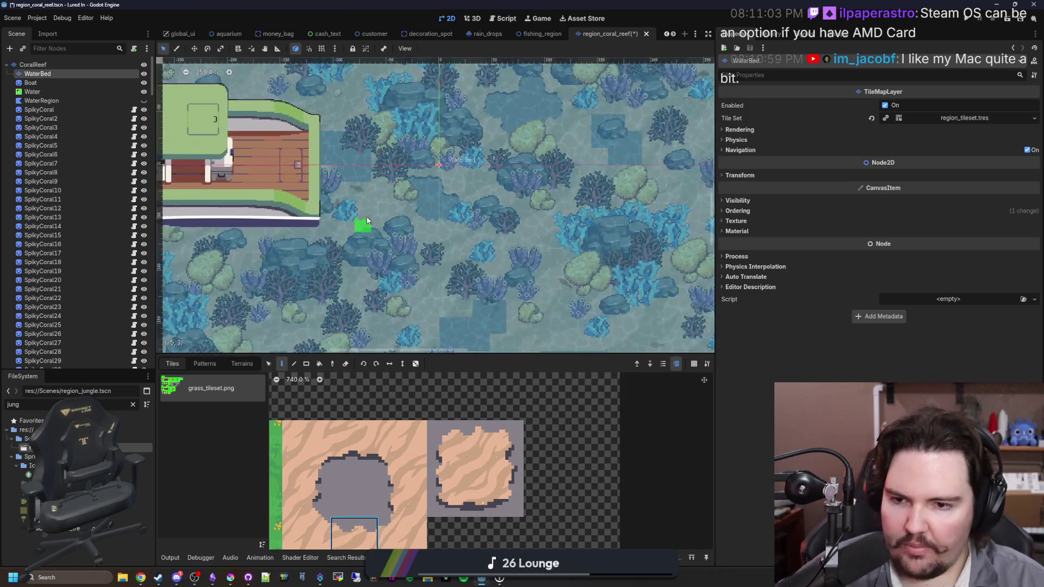
{"action": "scroll", "coordinate": [612, 194], "scroll_direction": "down", "scroll_amount": 2}
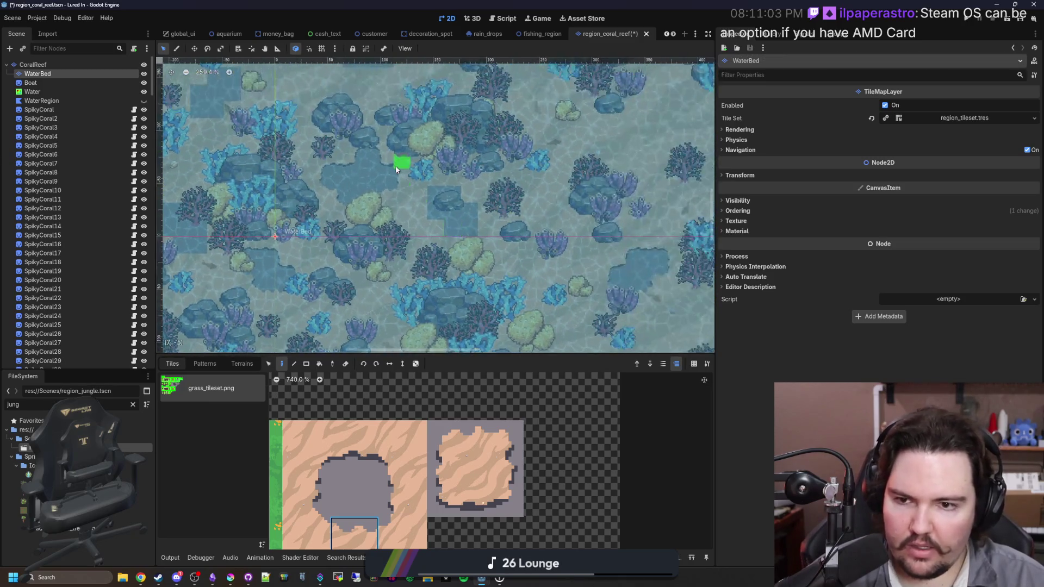
{"action": "scroll", "coordinate": [485, 214], "scroll_direction": "up", "scroll_amount": 6}
{"action": "left_click", "coordinate": [402, 445]}
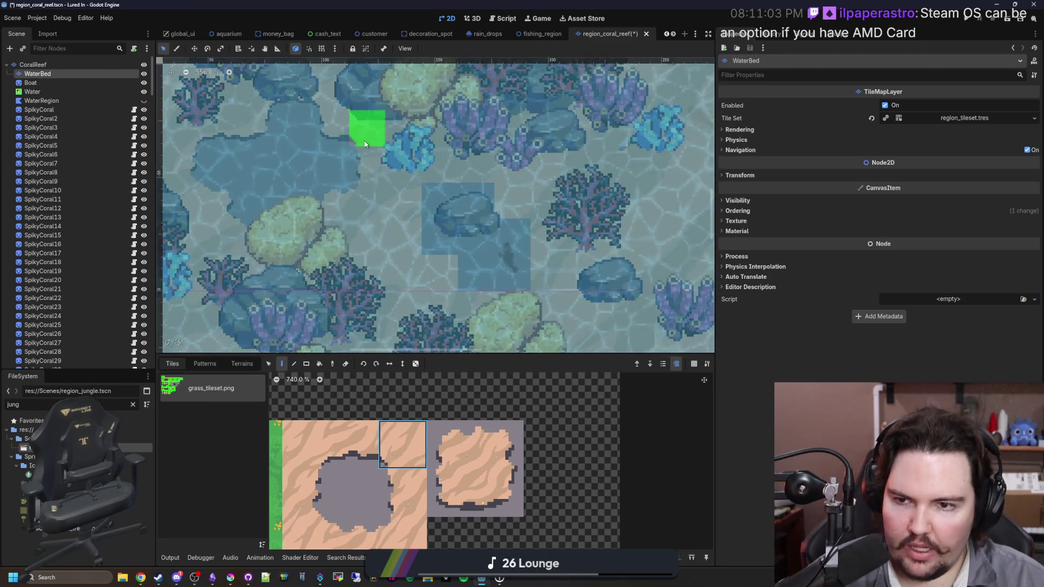
{"action": "scroll", "coordinate": [471, 197], "scroll_direction": "up", "scroll_amount": 1}
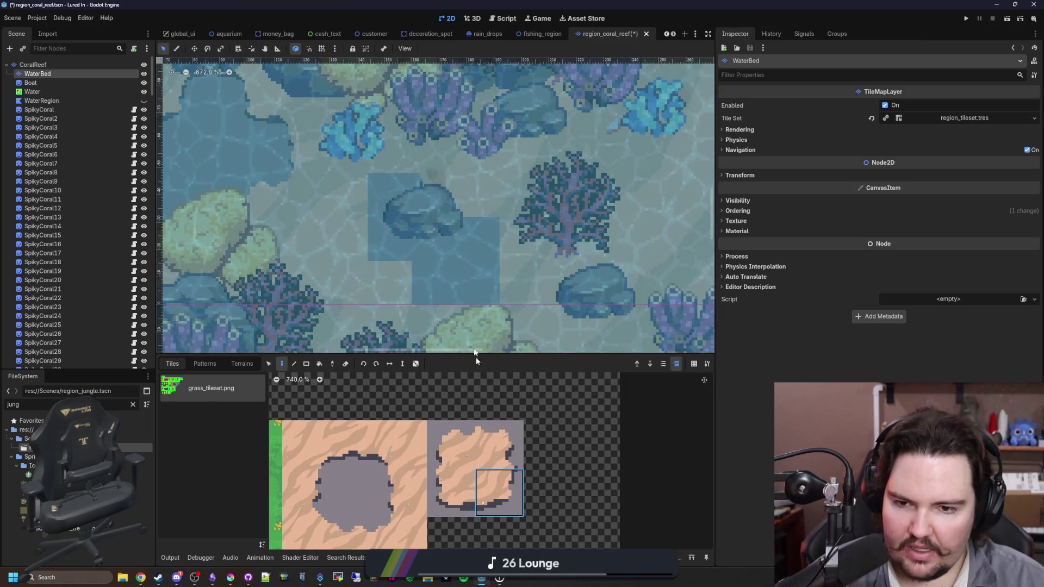
{"action": "left_click", "coordinate": [472, 428]}
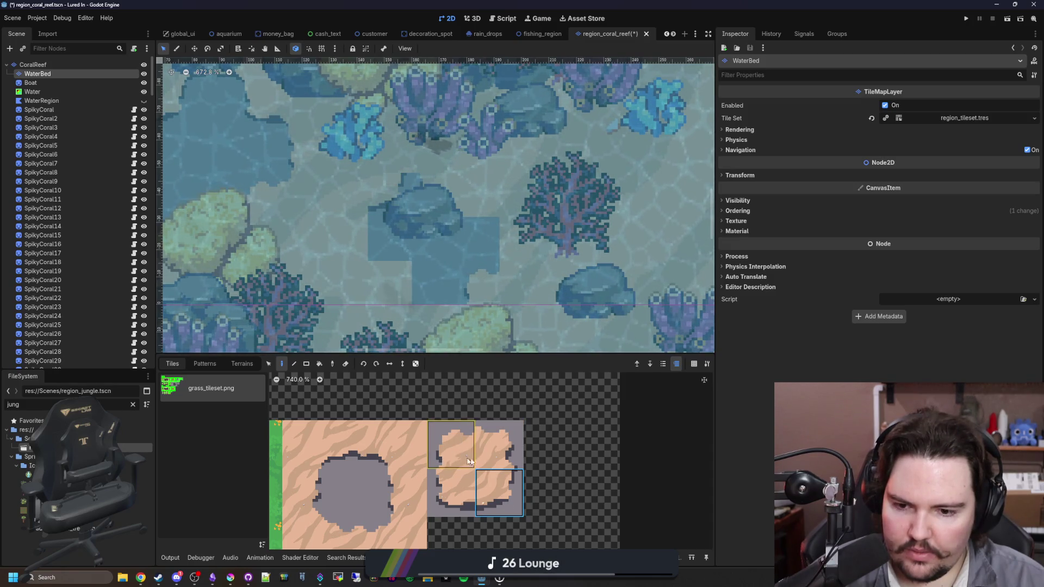
{"action": "left_click", "coordinate": [355, 531]}
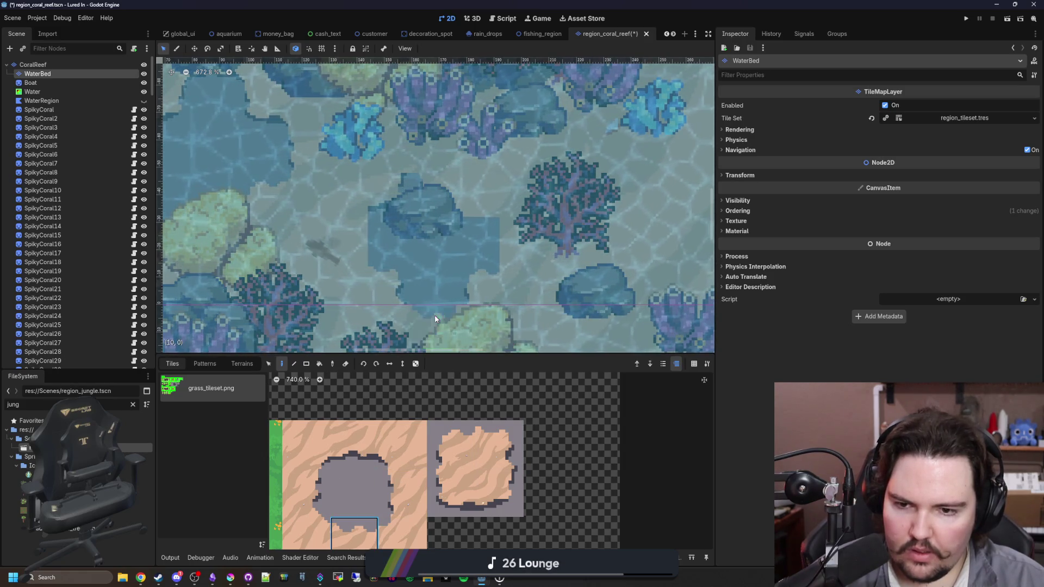
{"action": "left_click", "coordinate": [306, 492]}
{"action": "left_click", "coordinate": [339, 242]}
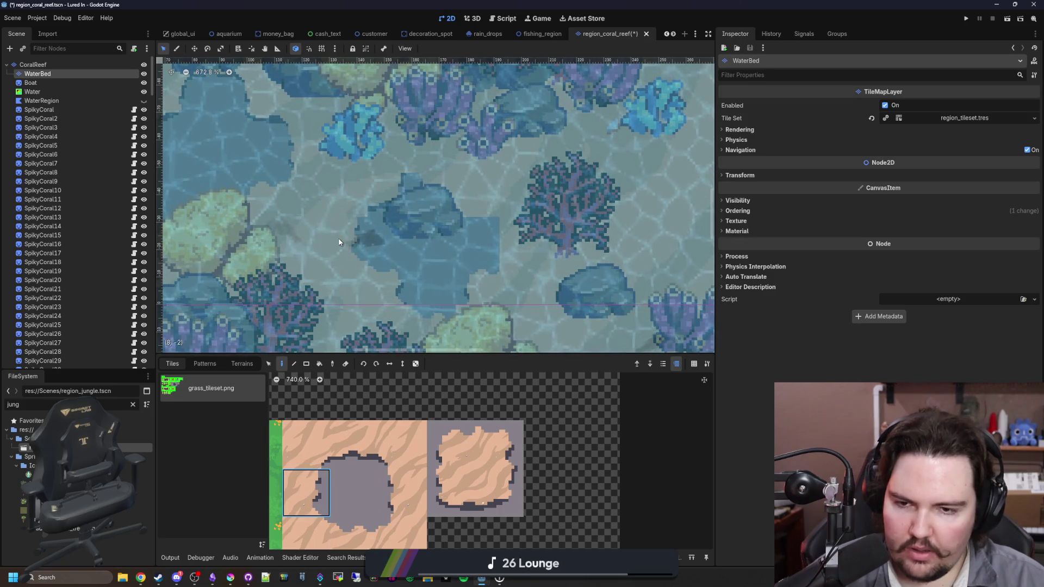
Add a top-edge piece and a bottom-right inner-corner piece to the patch.
{"action": "left_click", "coordinate": [351, 444]}
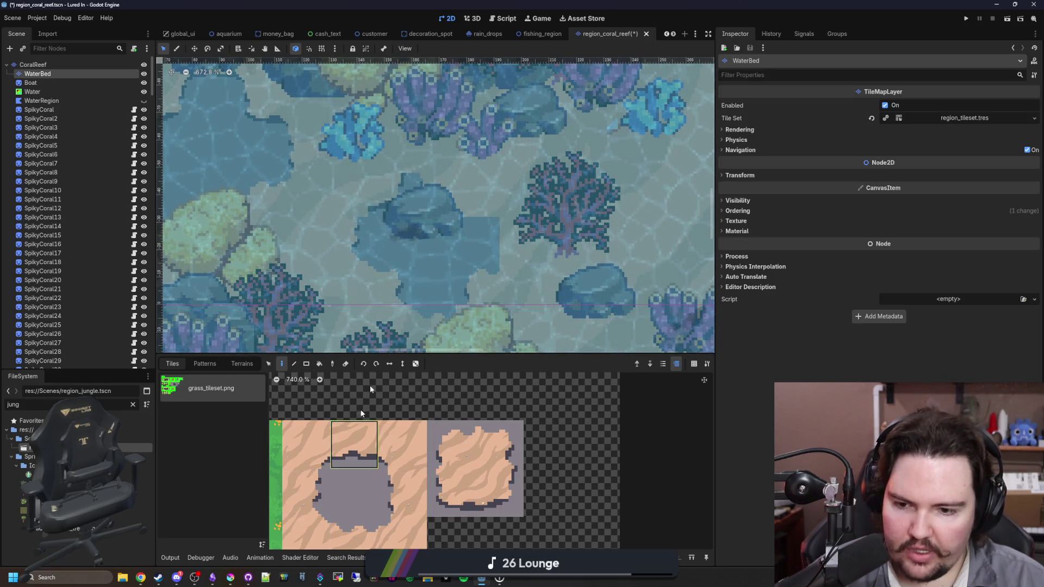
{"action": "left_click", "coordinate": [479, 195]}
{"action": "left_click", "coordinate": [402, 492]}
{"action": "left_click", "coordinate": [523, 240]}
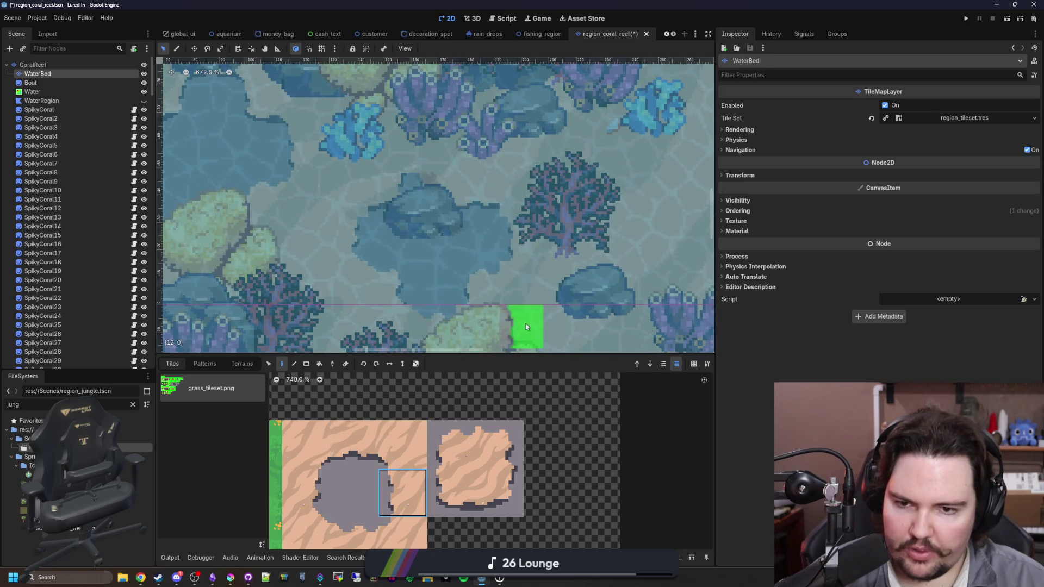
Select top-left, bottom-edge, corner and top-edge water pieces for the new patch beside the boat.
{"action": "left_click", "coordinate": [401, 439]}
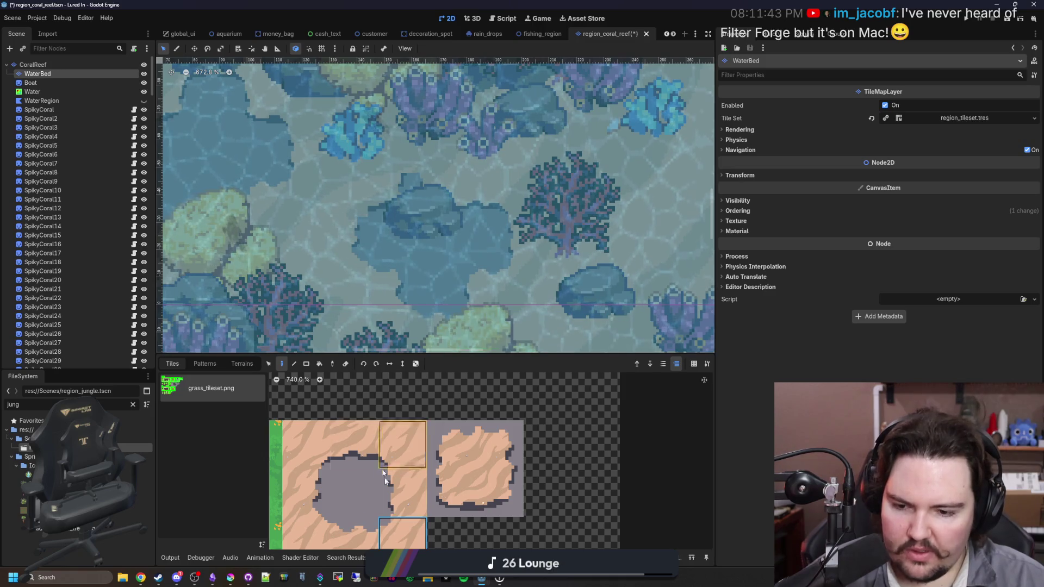
{"action": "left_click", "coordinate": [306, 445]}
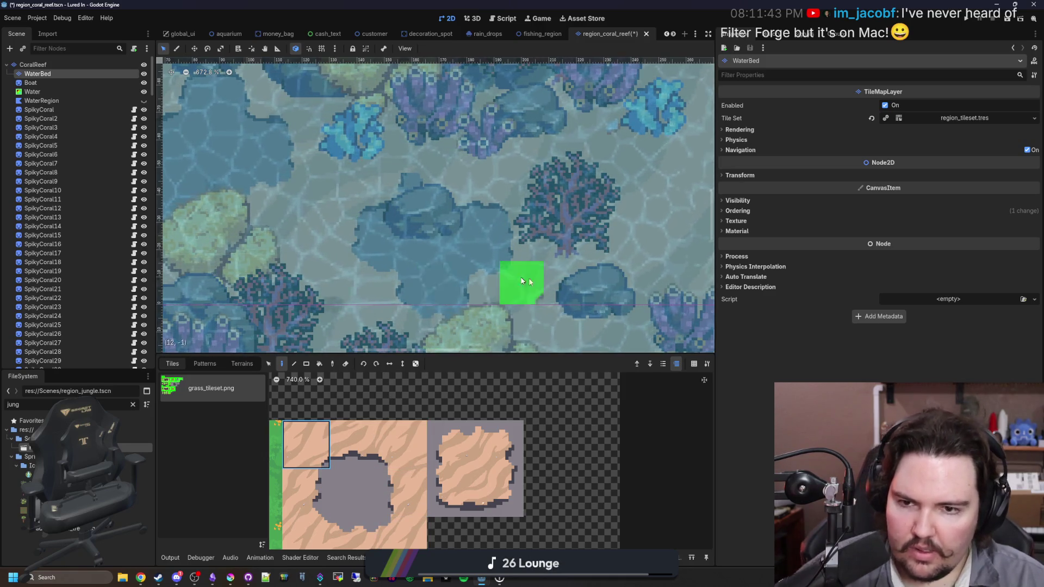
{"action": "scroll", "coordinate": [522, 280], "scroll_direction": "down", "scroll_amount": 8}
{"action": "scroll", "coordinate": [373, 283], "scroll_direction": "up", "scroll_amount": 9}
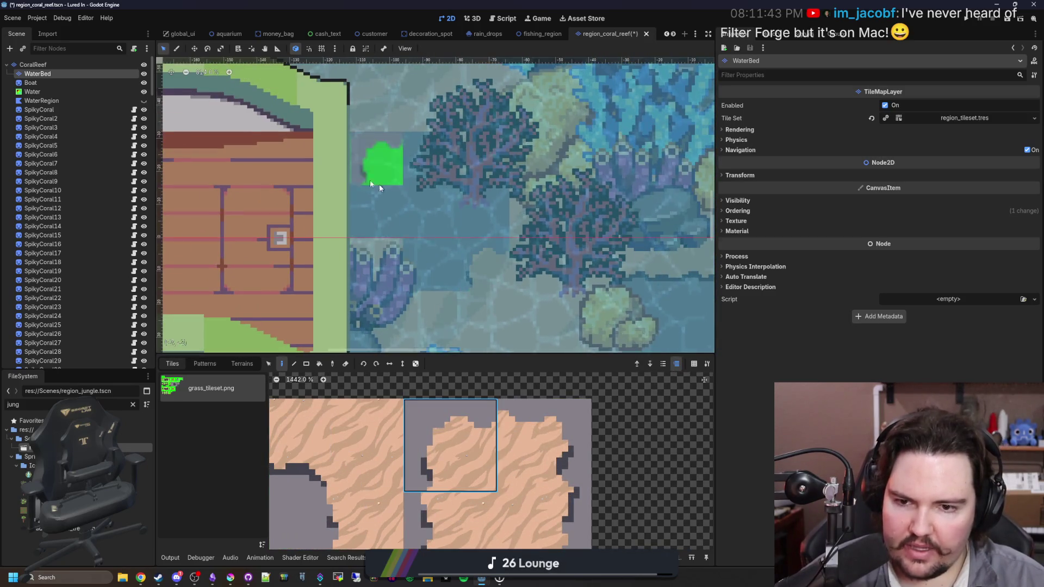
{"action": "scroll", "coordinate": [361, 175], "scroll_direction": "down", "scroll_amount": 2}
{"action": "scroll", "coordinate": [422, 425], "scroll_direction": "down", "scroll_amount": 5}
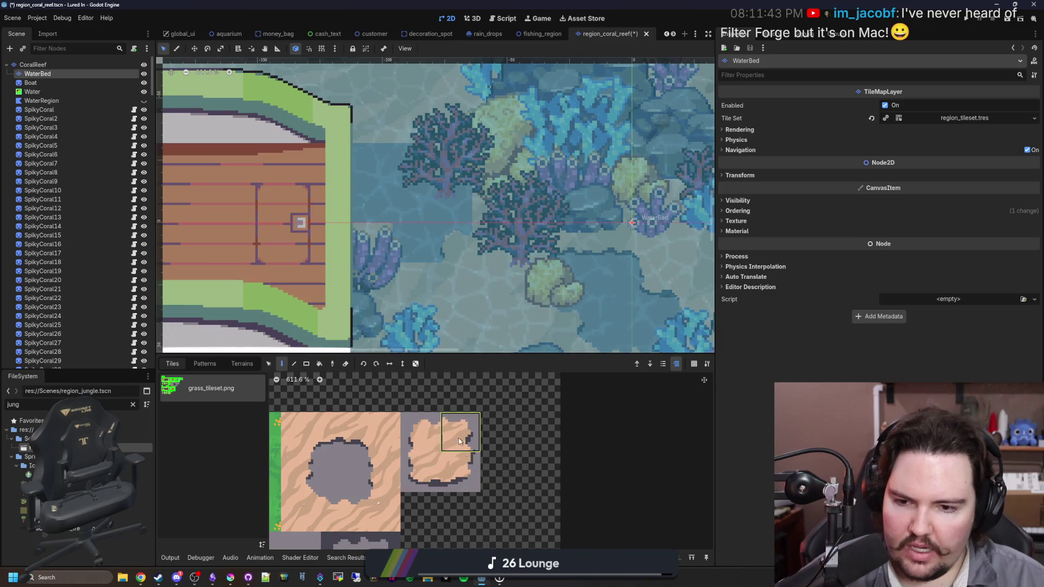
{"action": "left_click", "coordinate": [340, 511]}
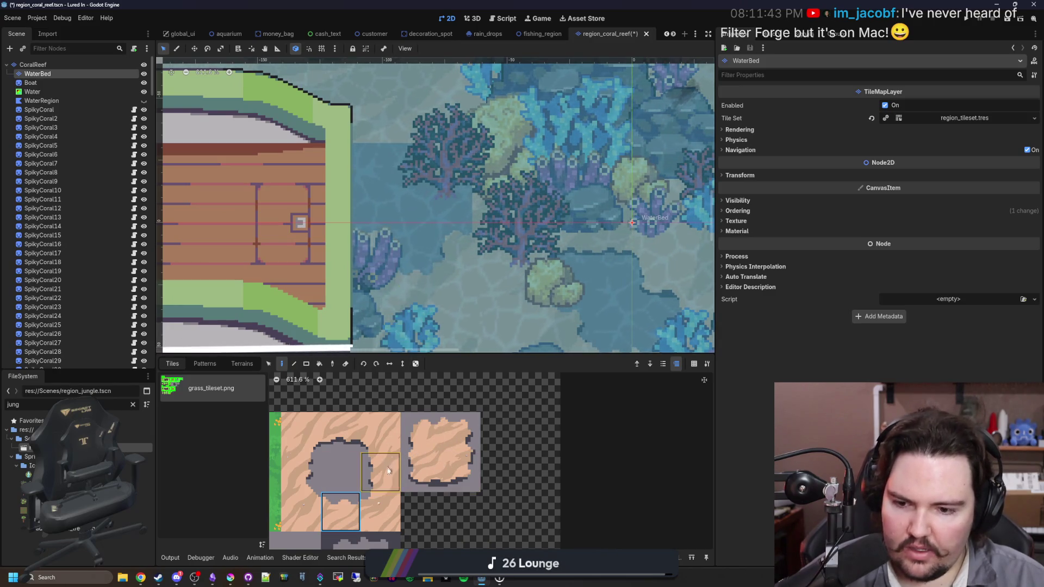
{"action": "scroll", "coordinate": [455, 281], "scroll_direction": "up", "scroll_amount": 4}
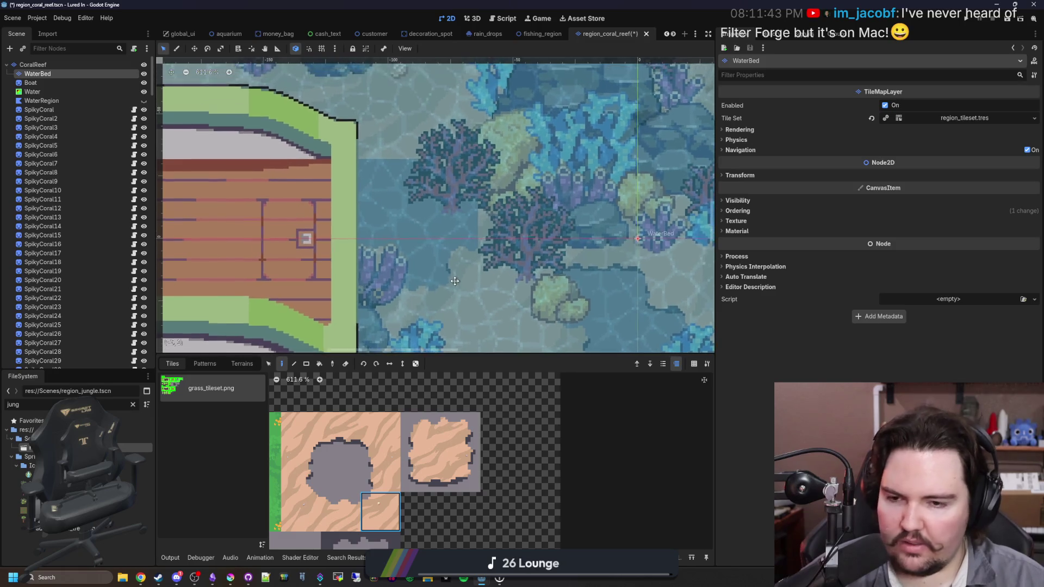
{"action": "left_click", "coordinate": [420, 472]}
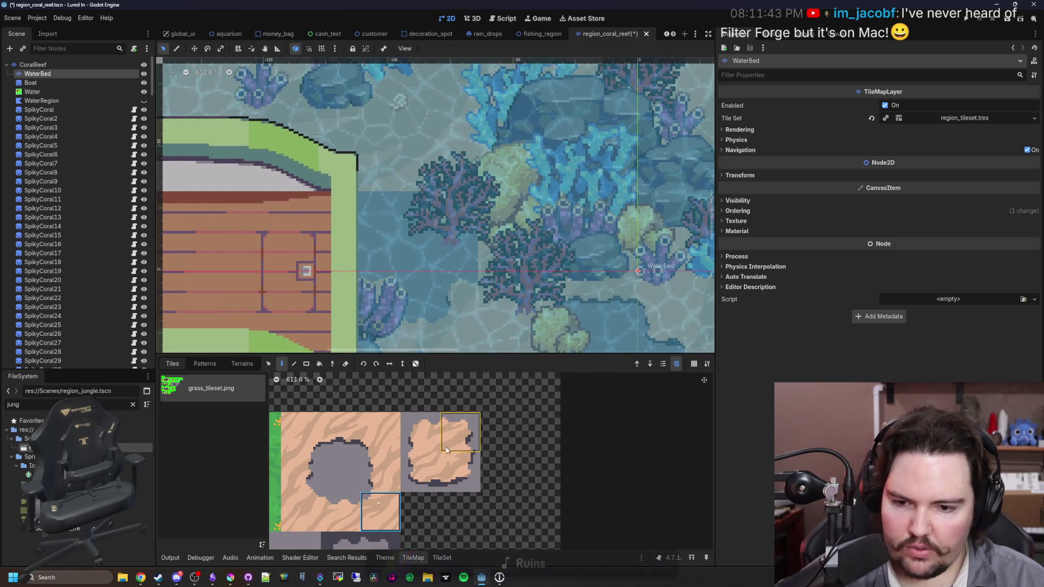
{"action": "left_click", "coordinate": [380, 472]}
{"action": "left_click", "coordinate": [380, 512]}
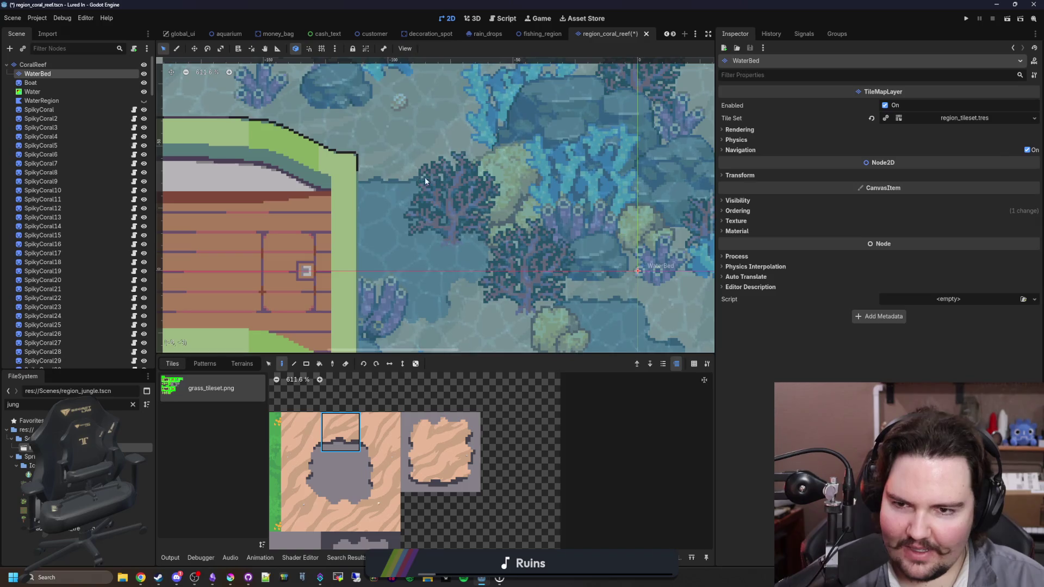
{"action": "left_click", "coordinate": [391, 439]}
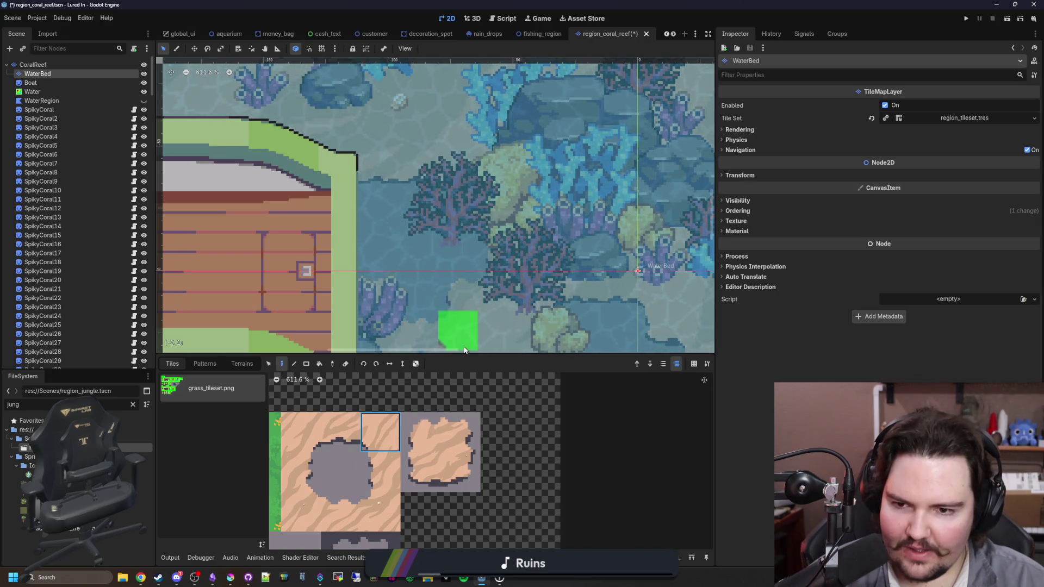
{"action": "scroll", "coordinate": [462, 293], "scroll_direction": "down", "scroll_amount": 6}
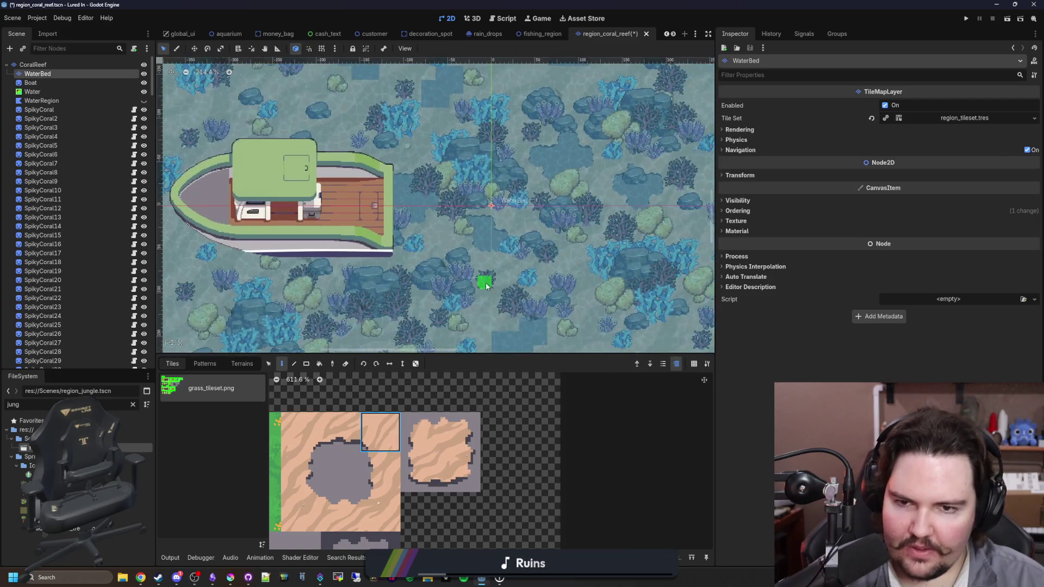
Paint sand-edged tiles onto the pool and extend it downward by one tile.
{"action": "scroll", "coordinate": [460, 237], "scroll_direction": "up", "scroll_amount": 6}
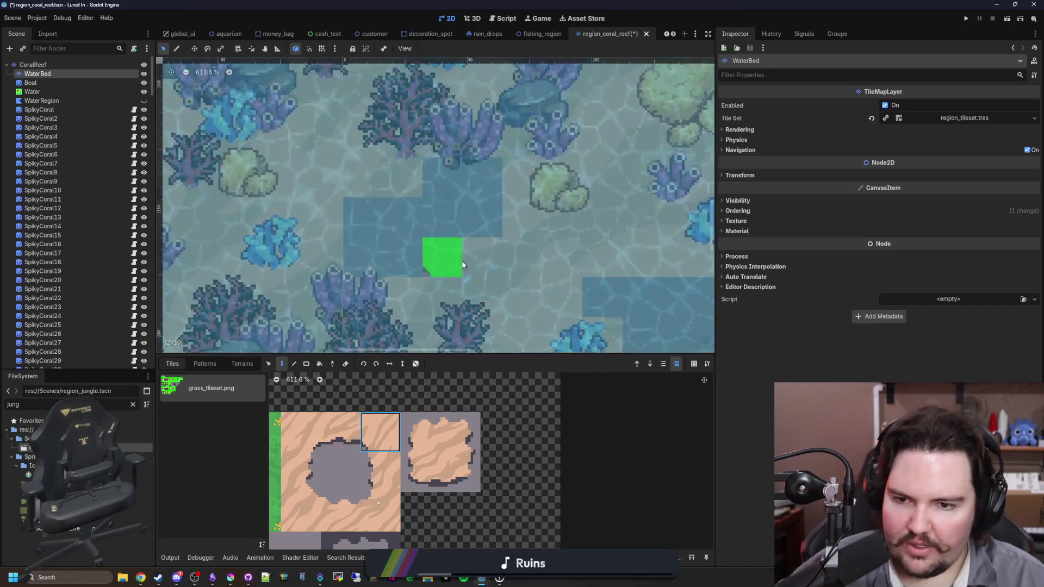
{"action": "left_click", "coordinate": [457, 435]}
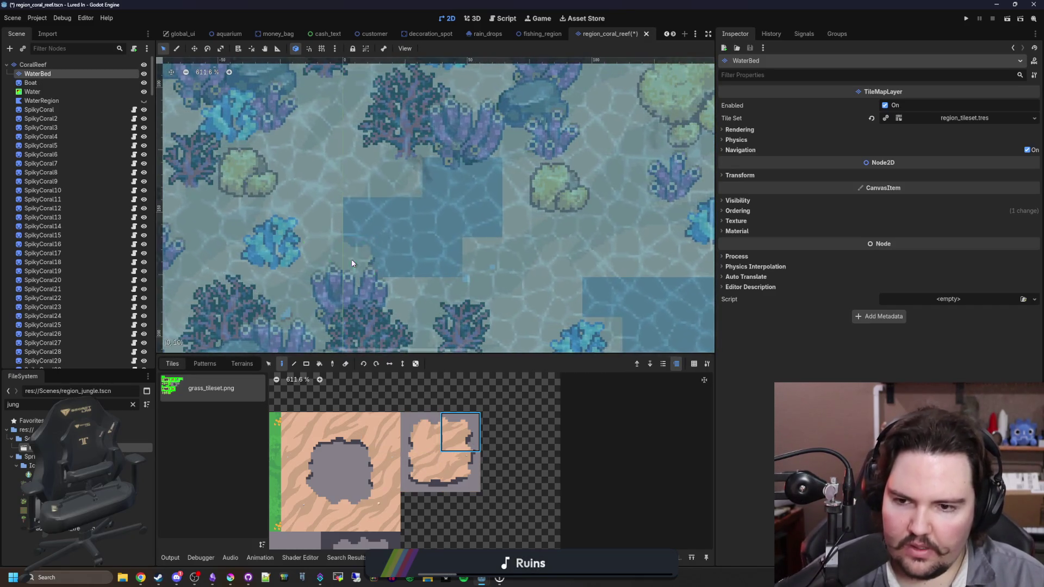
{"action": "left_click_drag", "start_coordinate": [490, 262], "coordinate": [338, 210]}
{"action": "left_click", "coordinate": [420, 432]}
{"action": "left_click", "coordinate": [571, 282]}
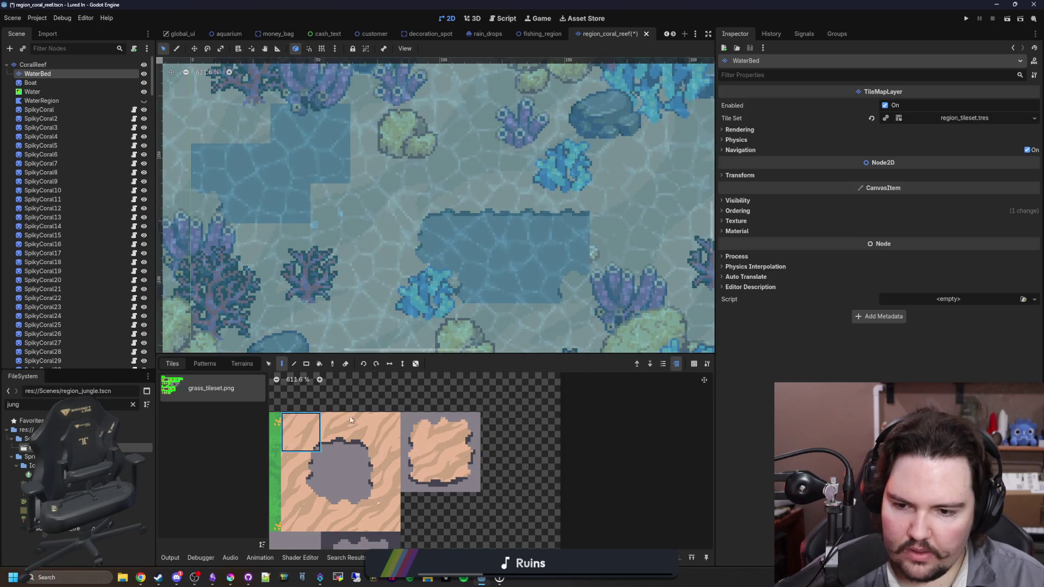
{"action": "left_click", "coordinate": [522, 328]}
Extend the pool to the right and paint a rounded water corner.
{"action": "left_click", "coordinate": [380, 471]}
{"action": "left_click", "coordinate": [612, 240]}
{"action": "left_click", "coordinate": [395, 439]}
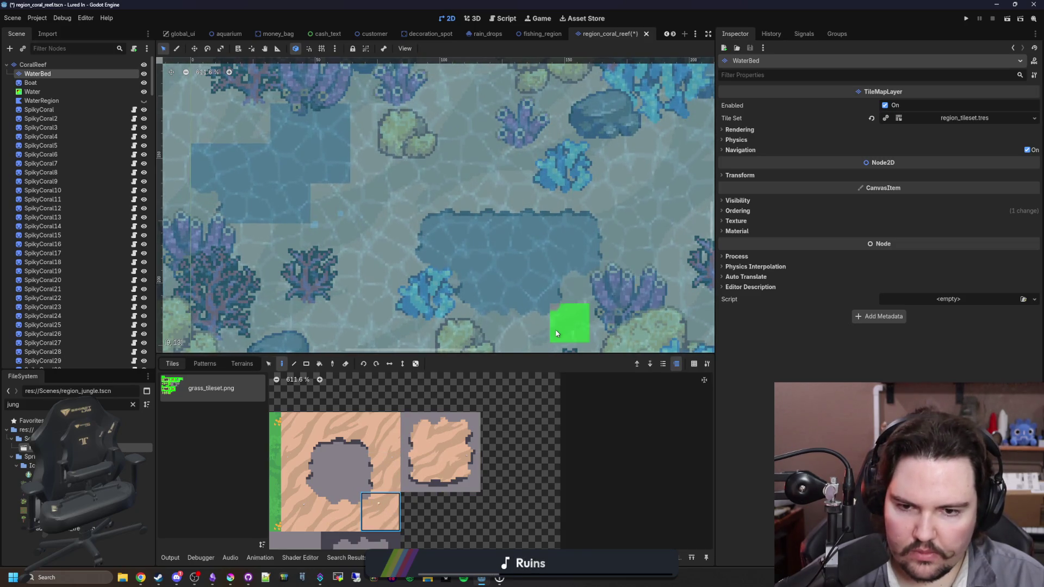
{"action": "scroll", "coordinate": [424, 271], "scroll_direction": "up", "scroll_amount": 2}
{"action": "left_click", "coordinate": [460, 471]}
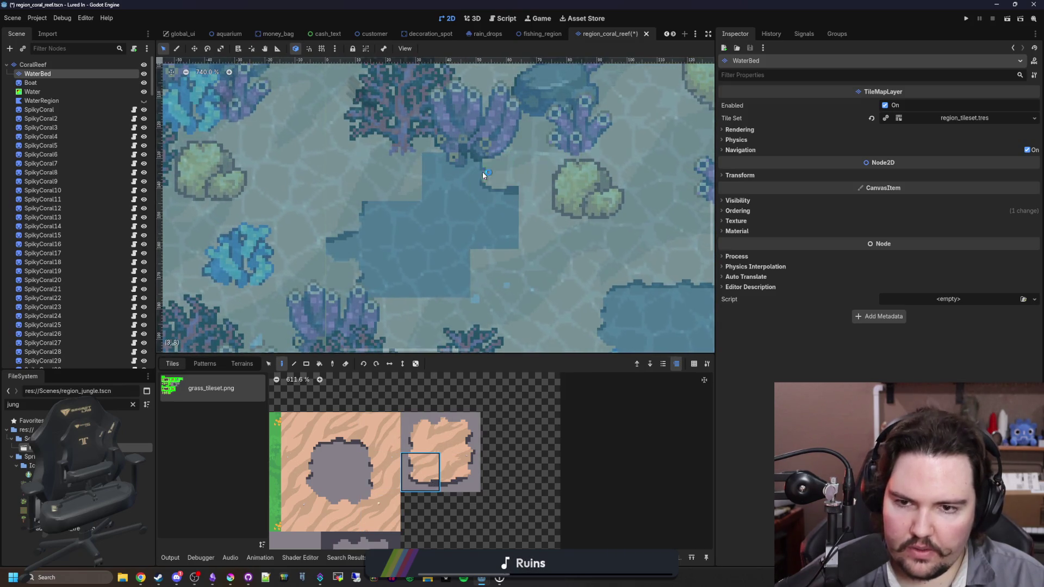
{"action": "left_click", "coordinate": [421, 430]}
{"action": "left_click", "coordinate": [397, 175]}
Paint a top-edge tile along the water and extend the pool downward.
{"action": "left_click", "coordinate": [376, 472]}
{"action": "left_click", "coordinate": [367, 433]}
{"action": "left_click", "coordinate": [494, 177]}
{"action": "left_click", "coordinate": [396, 323]}
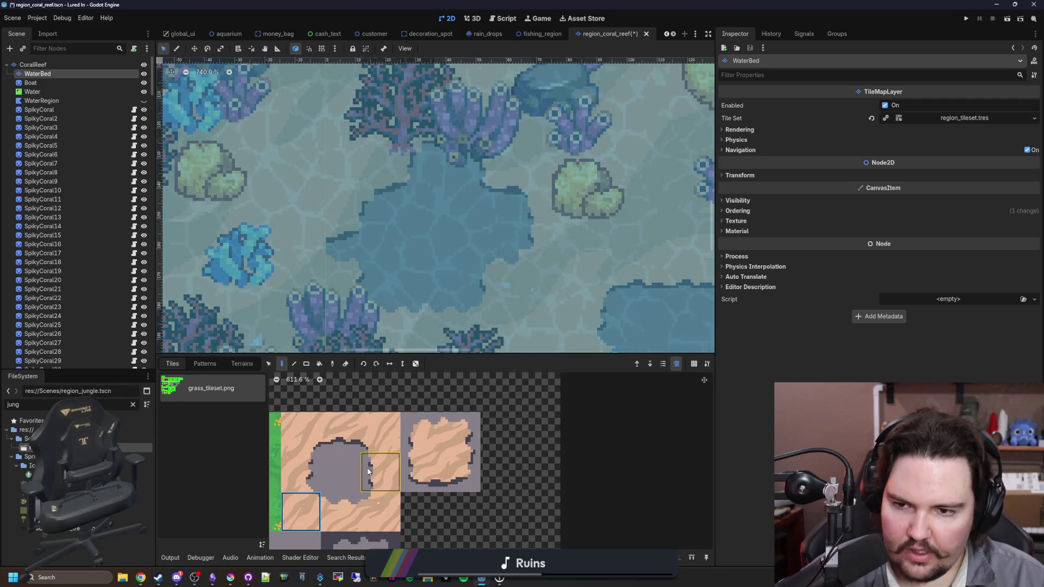
Paint a column of edge tiles extending the patch's right edge.
{"action": "left_click", "coordinate": [301, 432]}
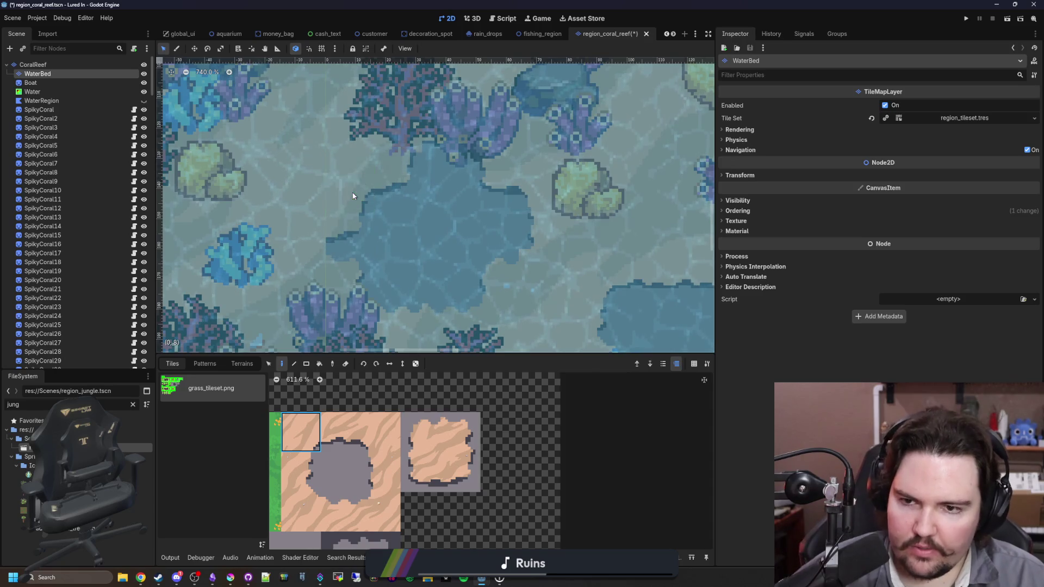
{"action": "scroll", "coordinate": [511, 309], "scroll_direction": "down", "scroll_amount": 3}
{"action": "scroll", "coordinate": [361, 530], "scroll_direction": "up", "scroll_amount": 2}
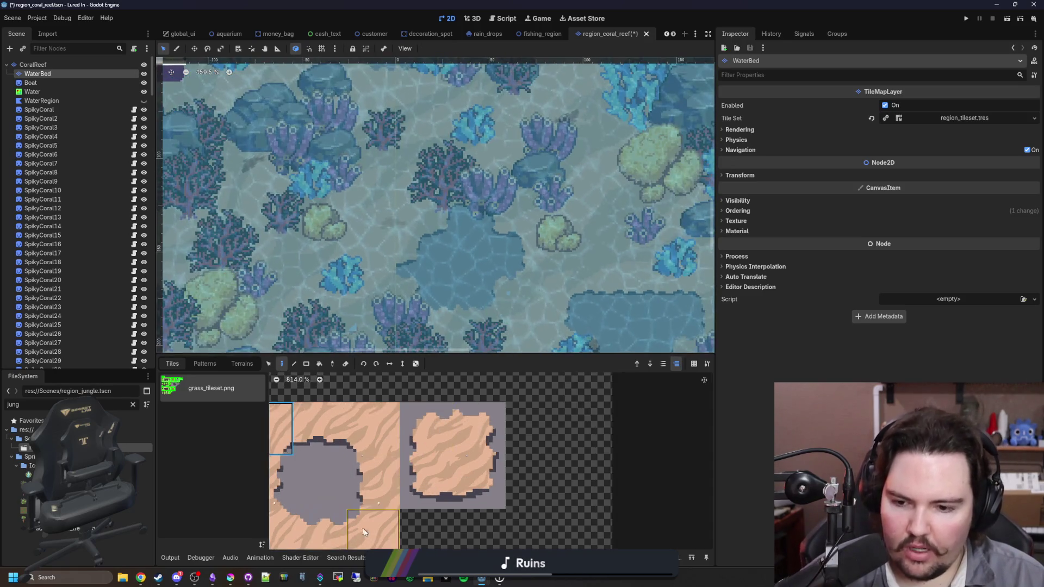
{"action": "scroll", "coordinate": [447, 241], "scroll_direction": "down", "scroll_amount": 4}
{"action": "scroll", "coordinate": [380, 463], "scroll_direction": "down", "scroll_amount": 2}
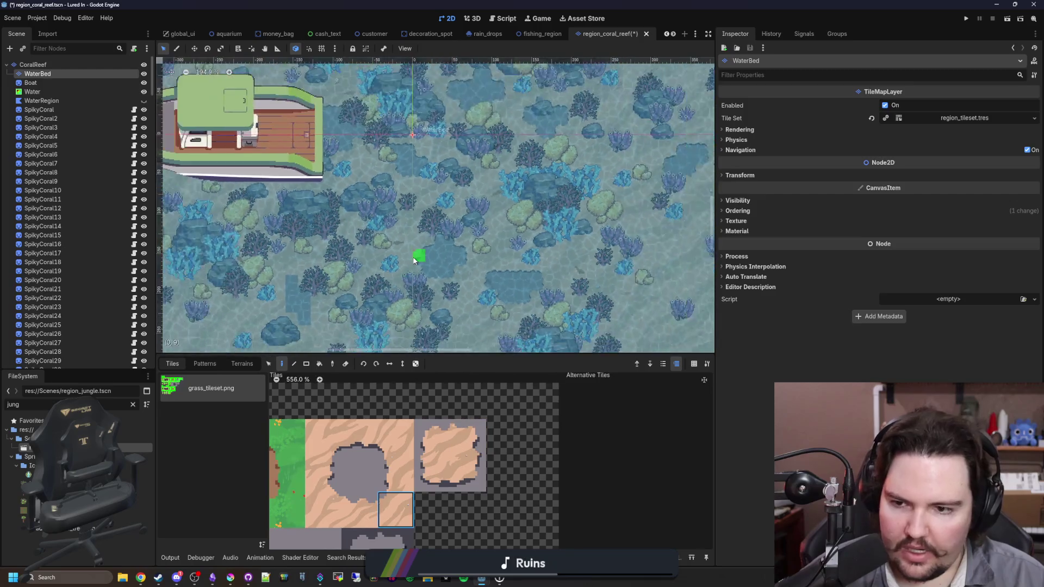
{"action": "scroll", "coordinate": [413, 244], "scroll_direction": "down", "scroll_amount": 3}
{"action": "scroll", "coordinate": [337, 293], "scroll_direction": "up", "scroll_amount": 7}
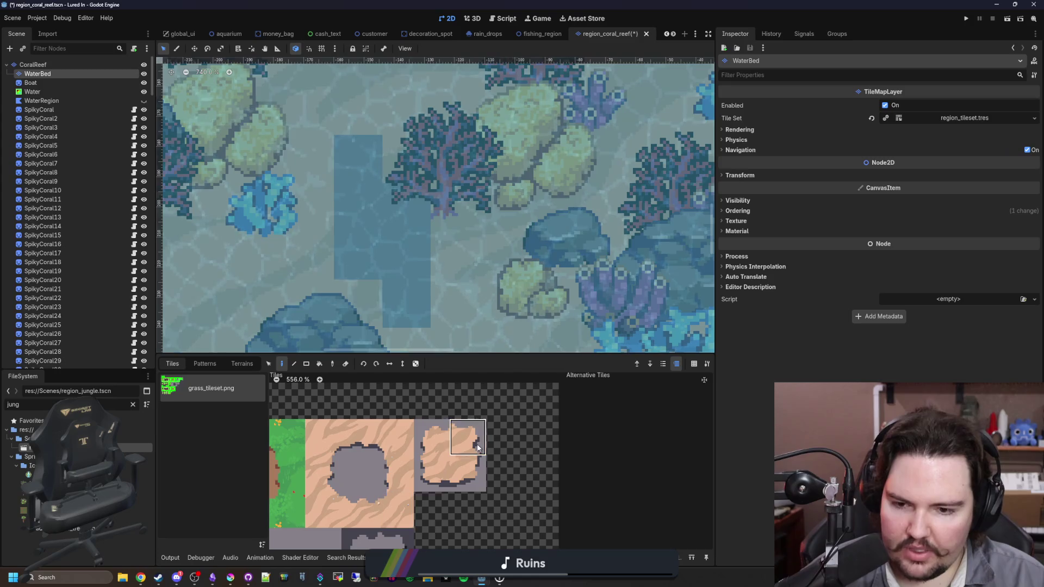
{"action": "left_click", "coordinate": [478, 448]}
{"action": "left_click", "coordinate": [382, 483]}
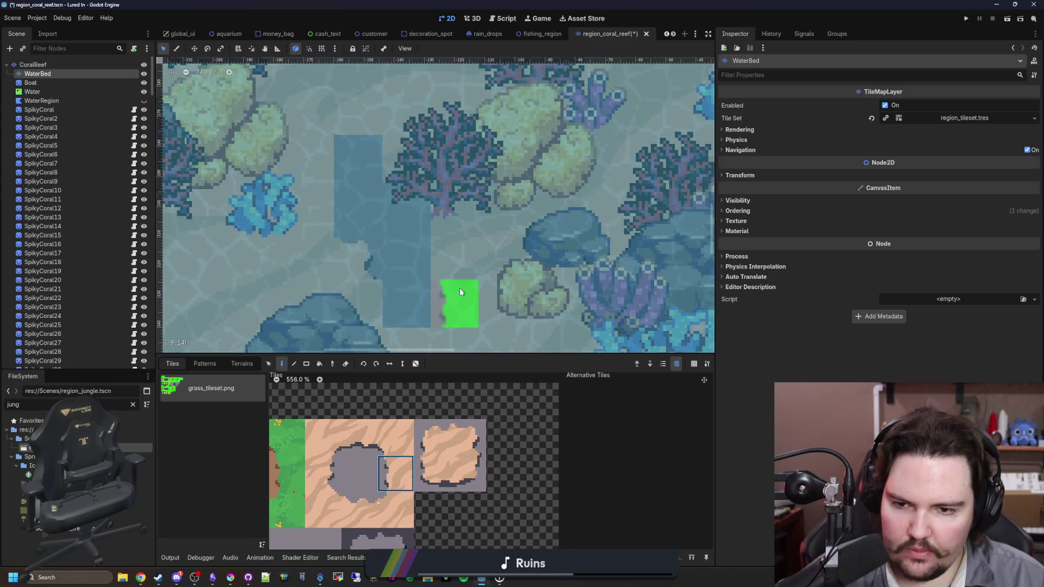
{"action": "left_click_drag", "start_coordinate": [460, 299], "coordinate": [455, 213]}
Extend the water patch left and upward, rounding its top corner.
{"action": "left_click", "coordinate": [444, 462]}
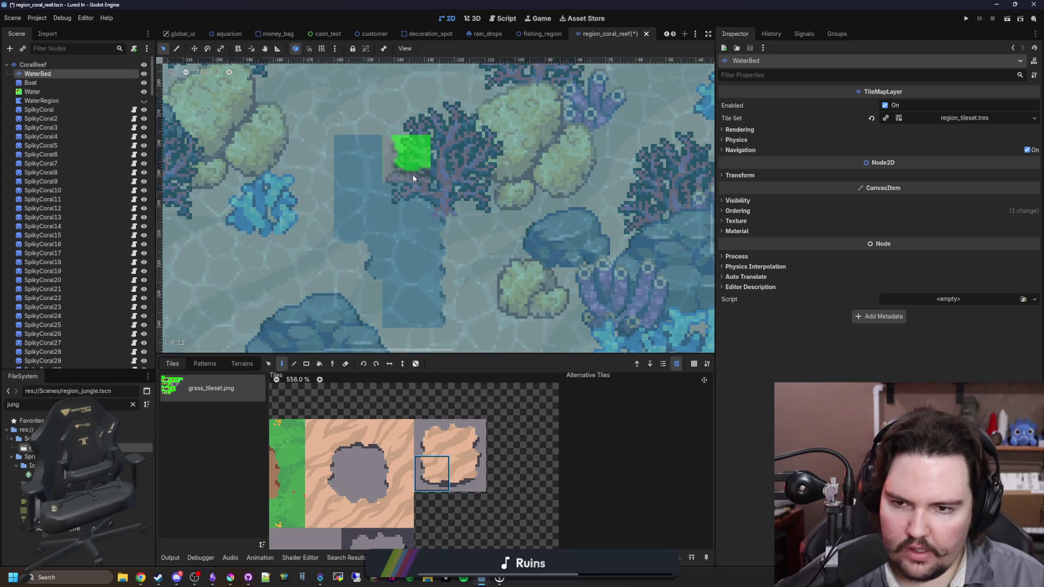
{"action": "left_click_drag", "start_coordinate": [310, 217], "coordinate": [310, 104]}
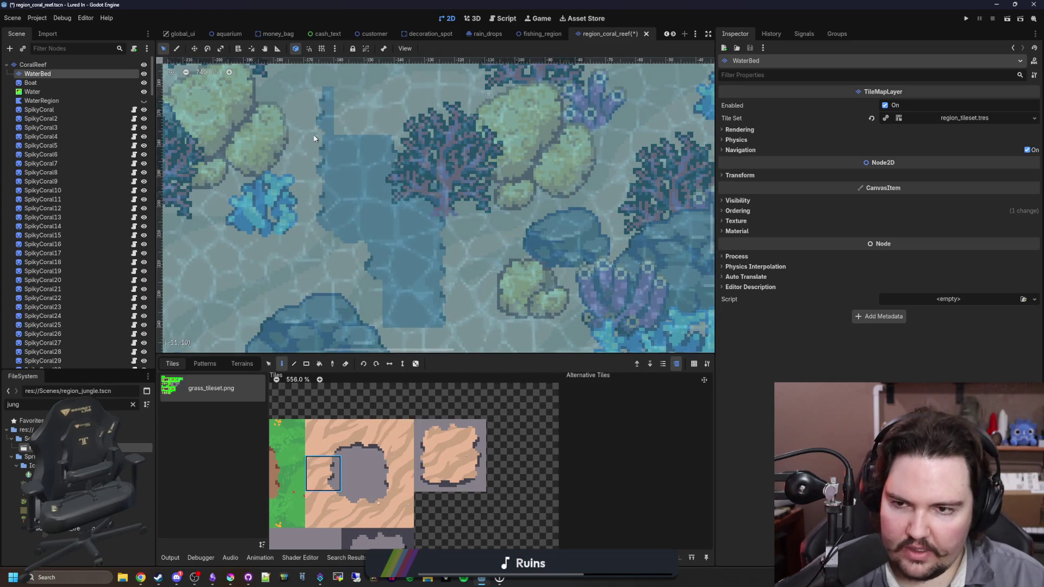
{"action": "left_click", "coordinate": [360, 437]}
{"action": "left_click", "coordinate": [361, 109]}
{"action": "left_click", "coordinate": [323, 437]}
{"action": "left_click", "coordinate": [337, 104]}
{"action": "left_click", "coordinate": [401, 504]}
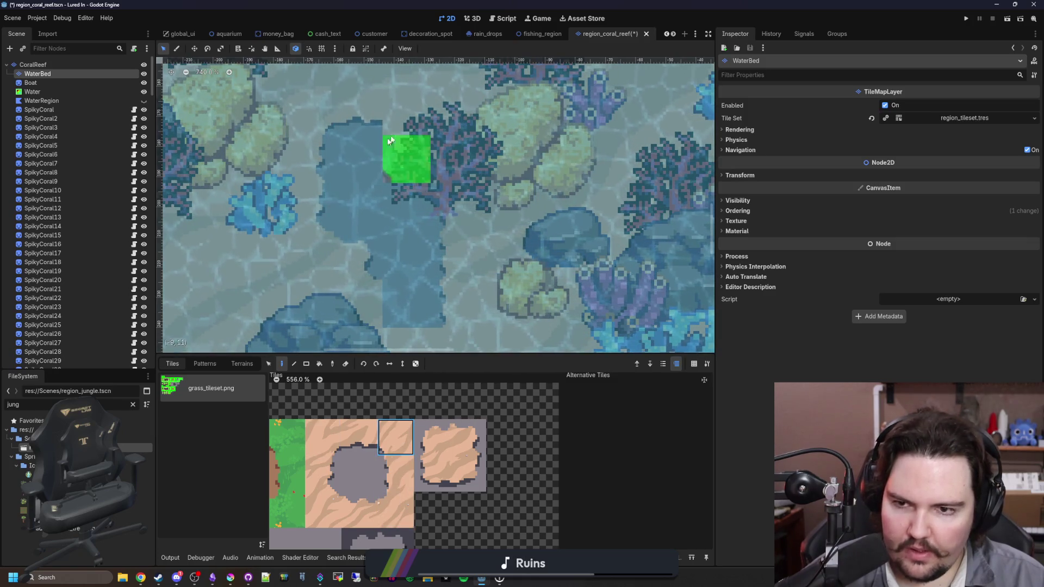
Select the left, lower-middle and bottom-right corner edge tiles from the atlas.
{"action": "scroll", "coordinate": [454, 279], "scroll_direction": "down", "scroll_amount": 1}
{"action": "left_click", "coordinate": [329, 482]}
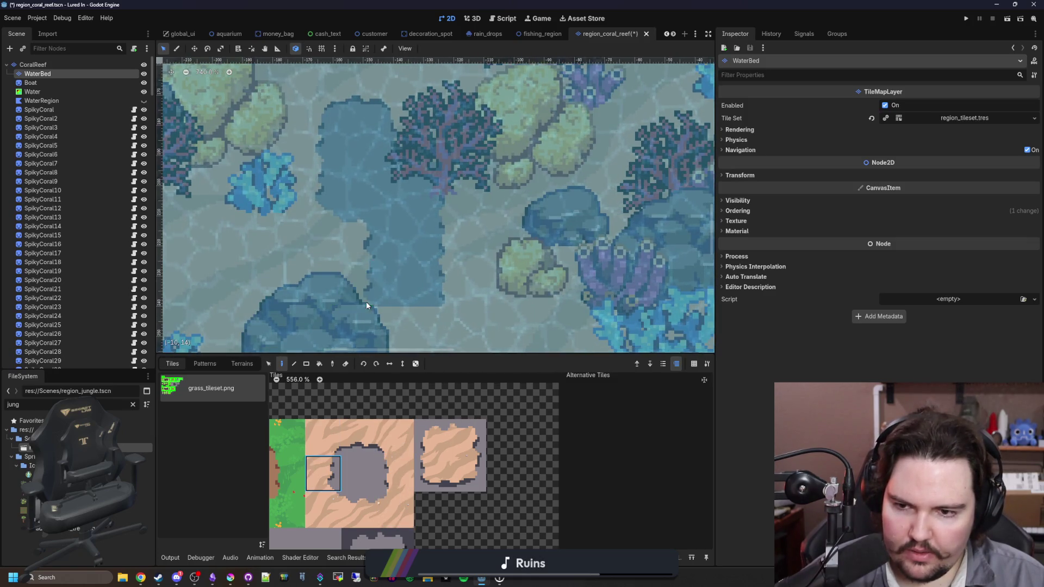
{"action": "scroll", "coordinate": [367, 301], "scroll_direction": "down", "scroll_amount": 2}
{"action": "left_click", "coordinate": [359, 510]}
{"action": "left_click", "coordinate": [397, 506]}
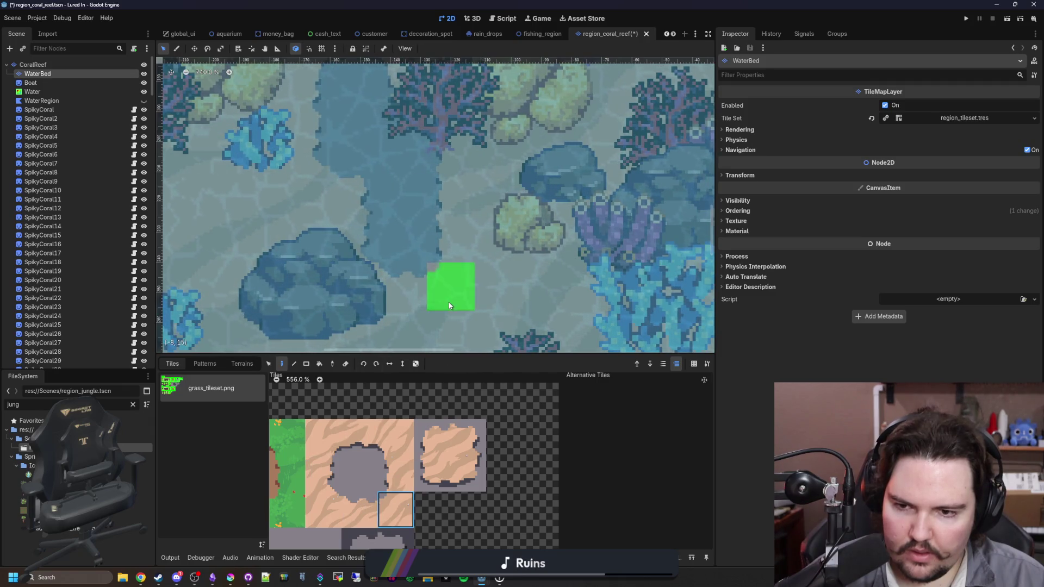
{"action": "scroll", "coordinate": [410, 247], "scroll_direction": "down", "scroll_amount": 10}
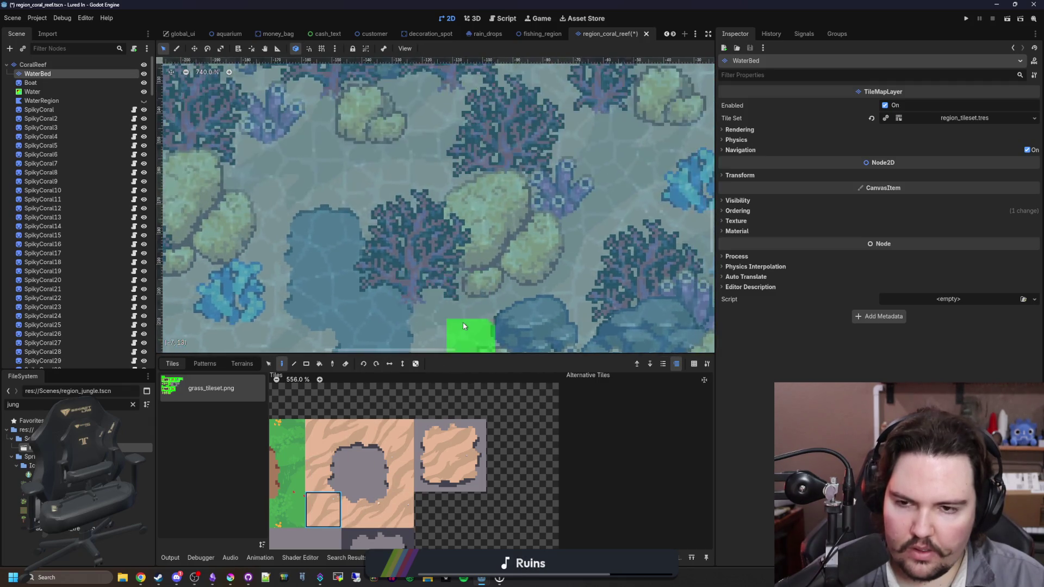
{"action": "scroll", "coordinate": [352, 254], "scroll_direction": "down", "scroll_amount": 2}
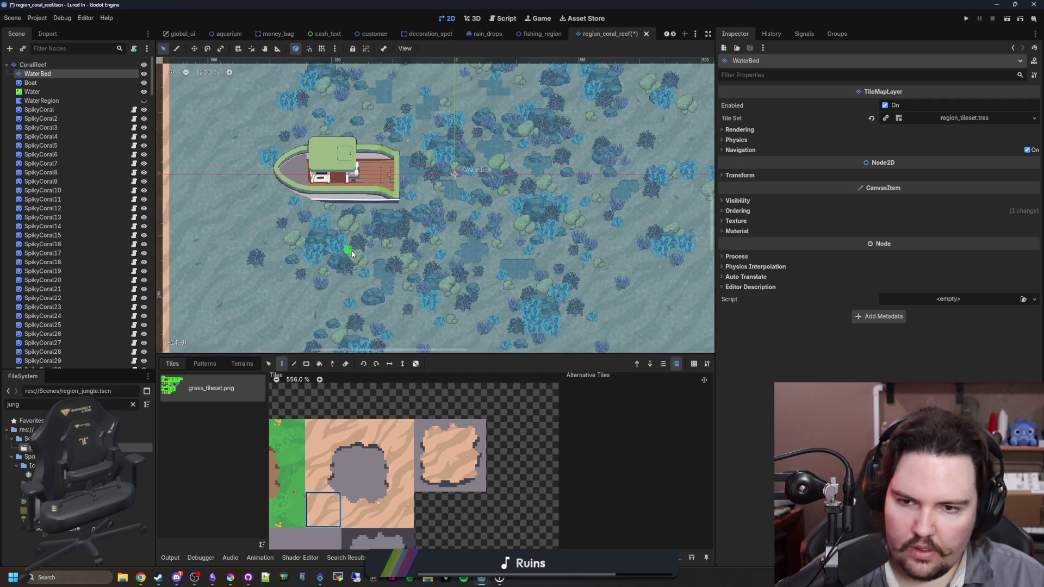
Repaint a tile and add the left hole-edge tile on the patch beside the yellow-green coral.
{"action": "scroll", "coordinate": [351, 253], "scroll_direction": "down", "scroll_amount": 1}
{"action": "scroll", "coordinate": [429, 176], "scroll_direction": "down", "scroll_amount": 2}
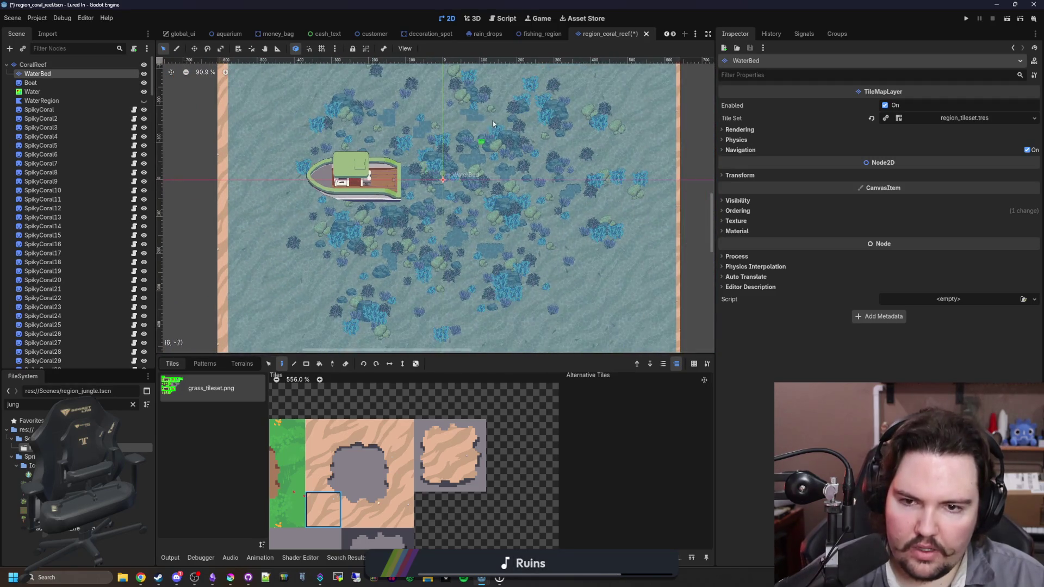
{"action": "scroll", "coordinate": [480, 145], "scroll_direction": "up", "scroll_amount": 4}
{"action": "scroll", "coordinate": [369, 110], "scroll_direction": "up", "scroll_amount": 17}
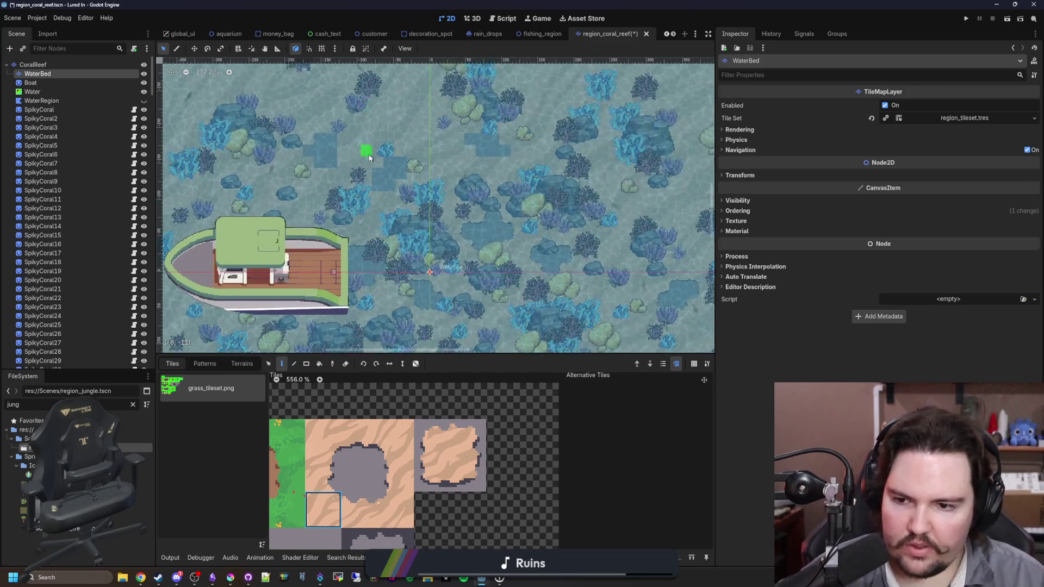
{"action": "left_click", "coordinate": [433, 473]}
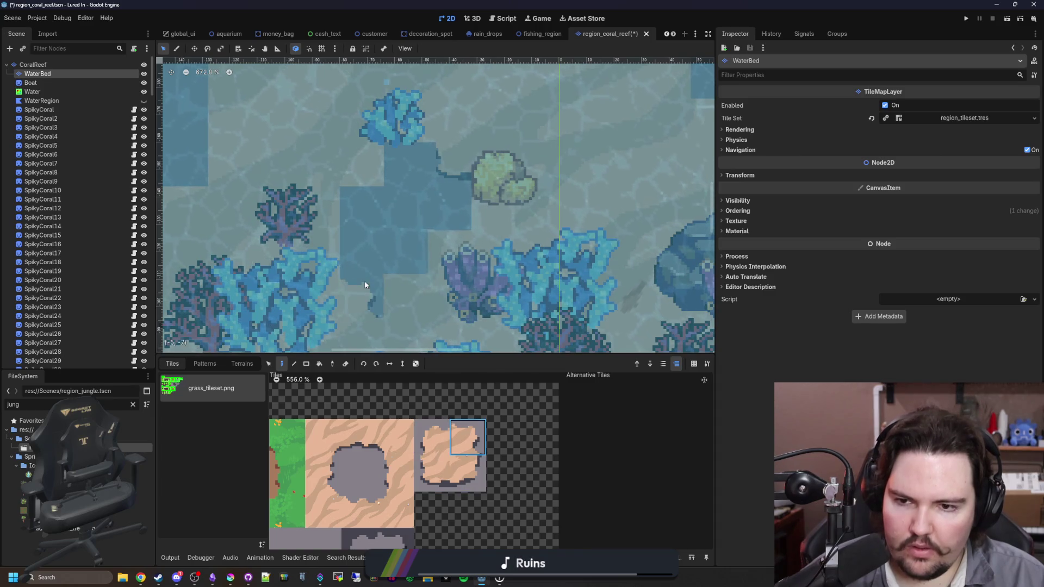
{"action": "left_click", "coordinate": [365, 262]}
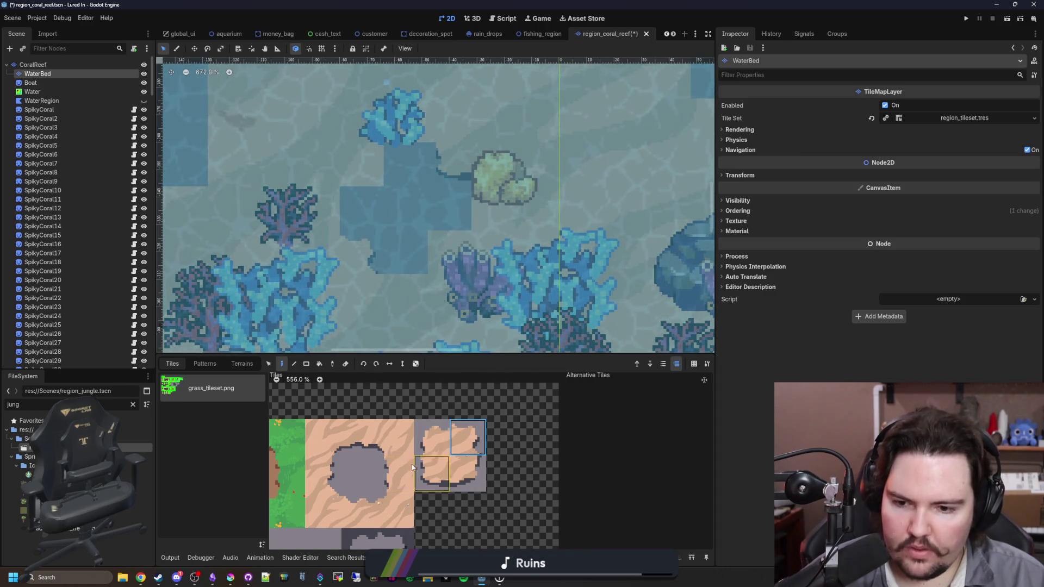
{"action": "left_click", "coordinate": [336, 443]}
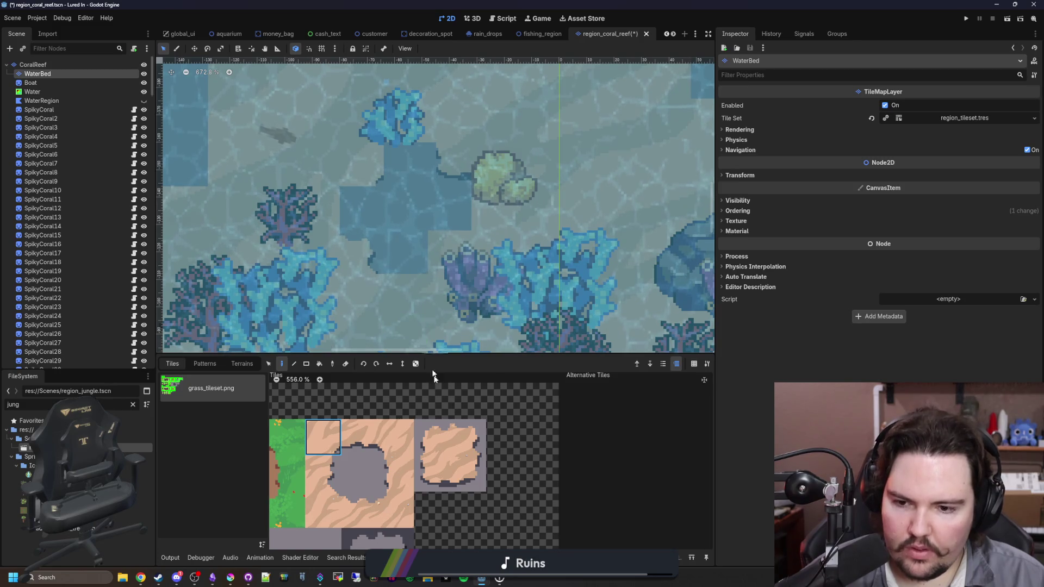
{"action": "left_click", "coordinate": [323, 473]}
{"action": "left_click", "coordinate": [317, 168]}
Paint the bottom-edge tile and fill the light gap with dark water.
{"action": "left_click", "coordinate": [359, 509]}
{"action": "left_click", "coordinate": [405, 266]}
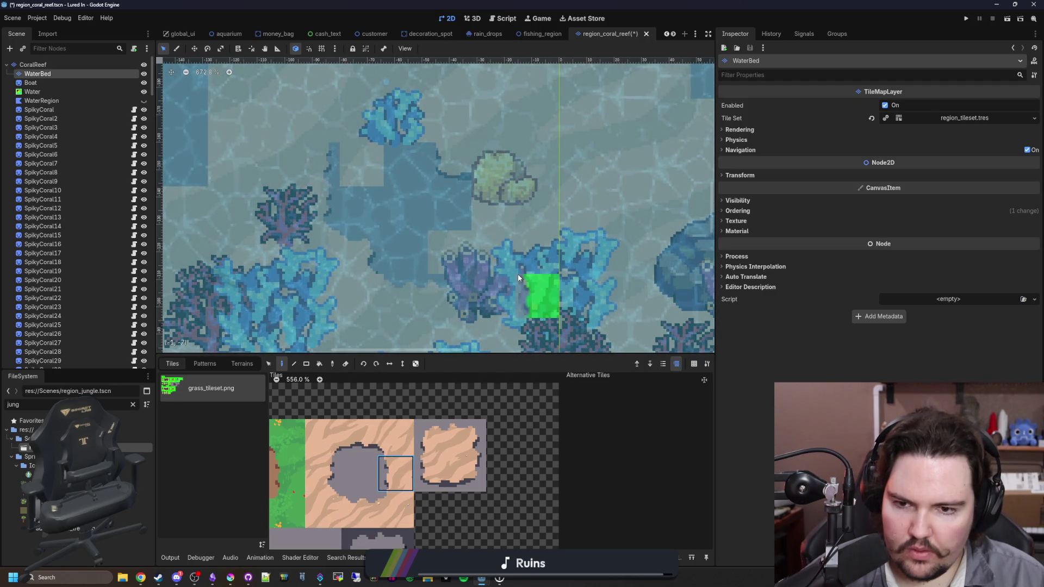
{"action": "left_click", "coordinate": [492, 210]}
{"action": "left_click", "coordinate": [360, 437]}
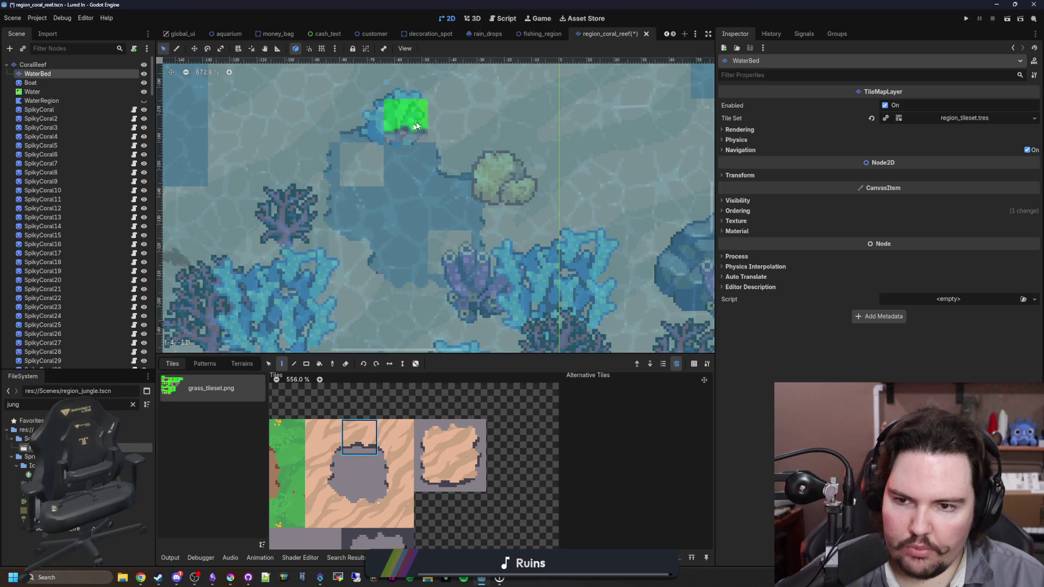
{"action": "left_click", "coordinate": [438, 252]}
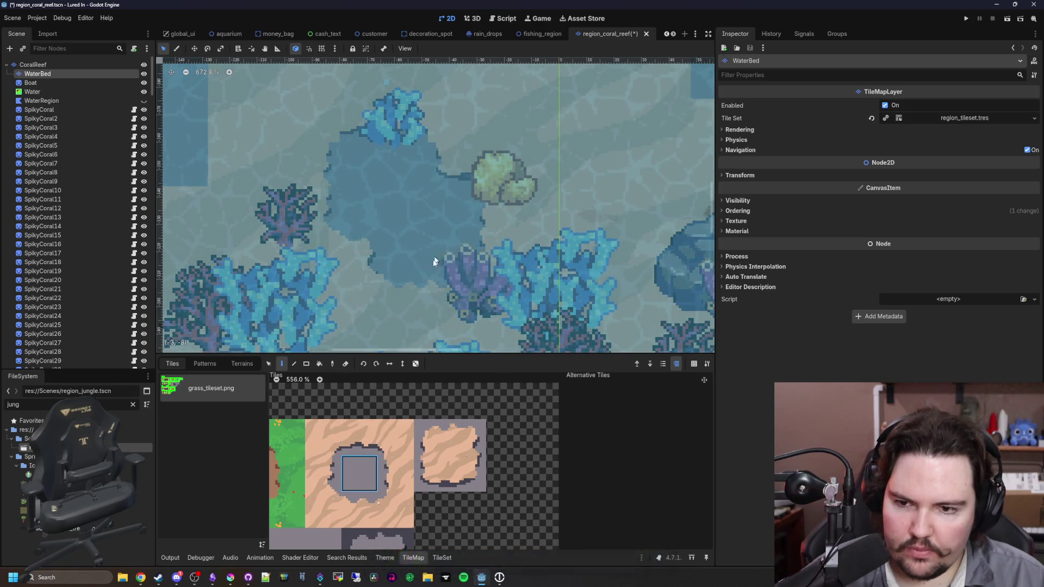
{"action": "left_click", "coordinate": [323, 437]}
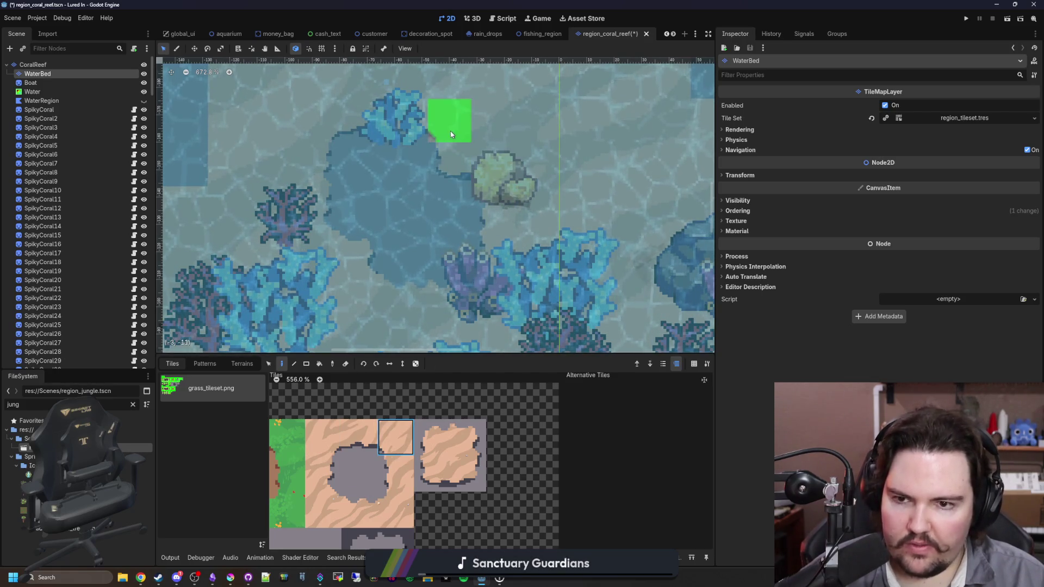
{"action": "scroll", "coordinate": [452, 500], "scroll_direction": "down", "scroll_amount": 5}
{"action": "left_click", "coordinate": [330, 491]}
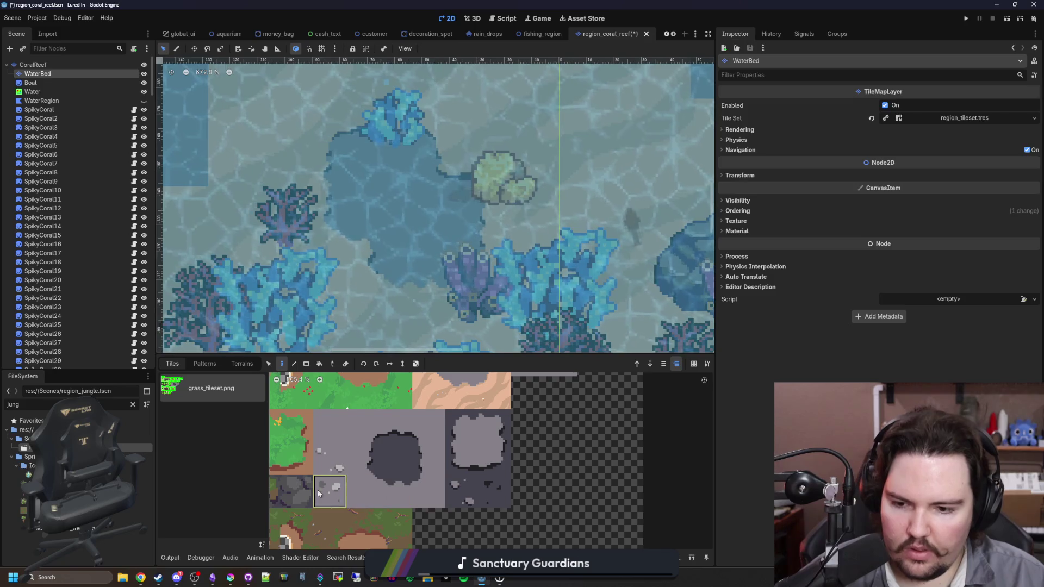
{"action": "scroll", "coordinate": [343, 264], "scroll_direction": "up", "scroll_amount": 3}
{"action": "left_click", "coordinate": [330, 459]}
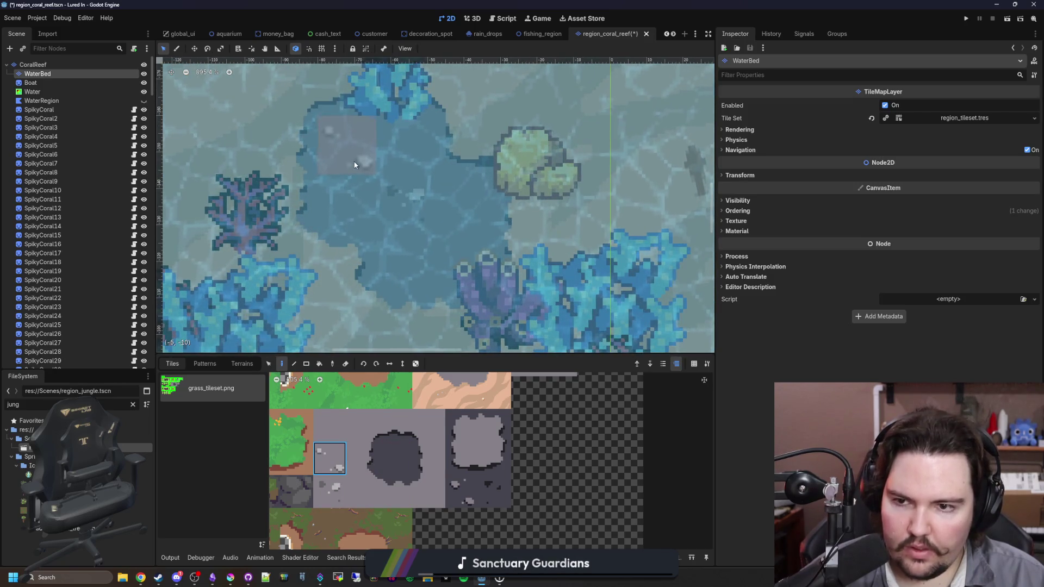
{"action": "scroll", "coordinate": [379, 259], "scroll_direction": "down", "scroll_amount": 6}
{"action": "scroll", "coordinate": [553, 214], "scroll_direction": "up", "scroll_amount": 4}
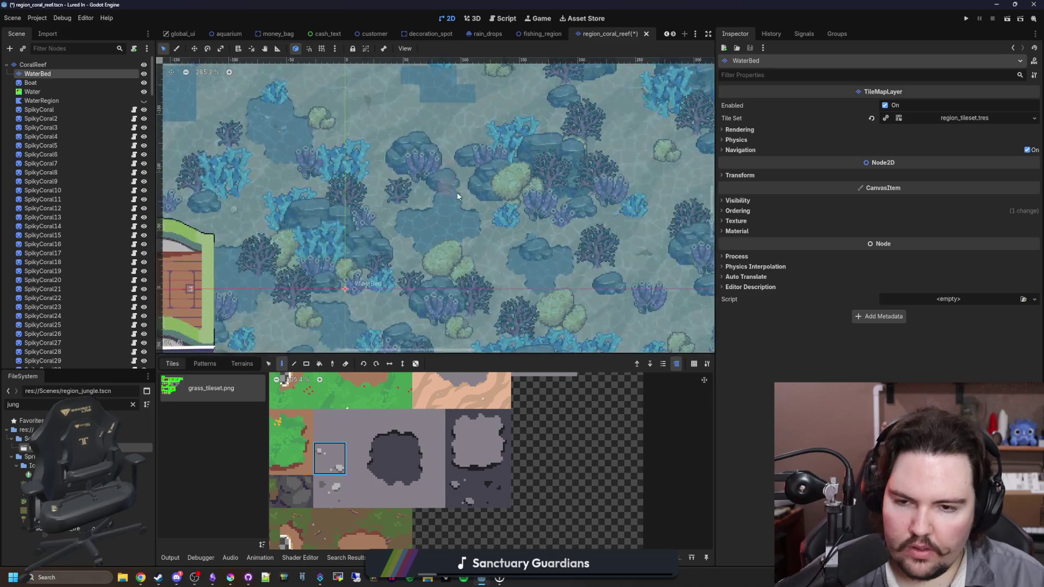
{"action": "scroll", "coordinate": [448, 246], "scroll_direction": "down", "scroll_amount": 5}
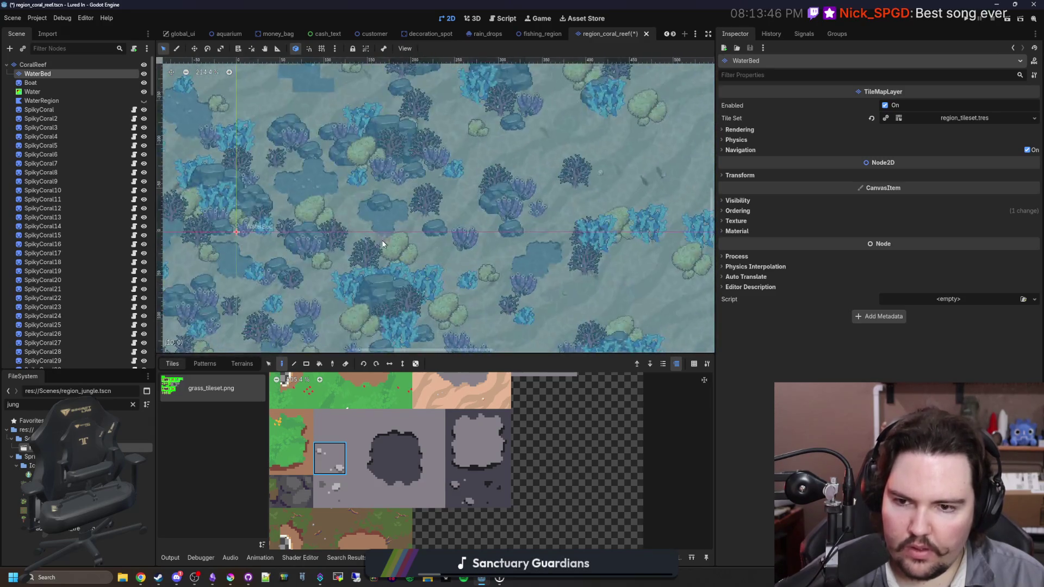
{"action": "scroll", "coordinate": [380, 201], "scroll_direction": "up", "scroll_amount": 3}
{"action": "left_click", "coordinate": [379, 200], "text": "ctrl"}
{"action": "scroll", "coordinate": [435, 207], "scroll_direction": "down", "scroll_amount": 4}
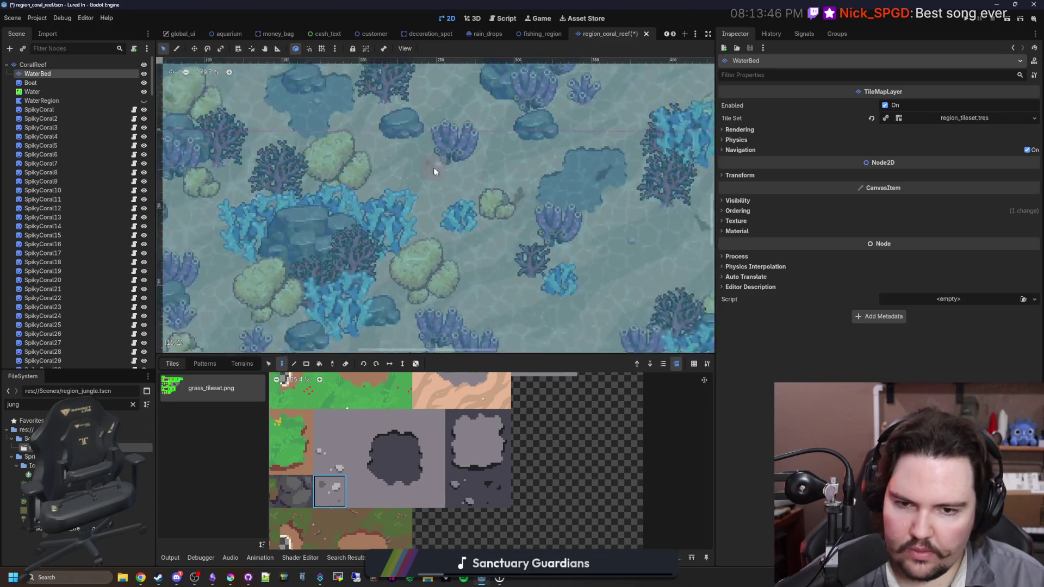
{"action": "scroll", "coordinate": [491, 279], "scroll_direction": "up", "scroll_amount": 3}
{"action": "scroll", "coordinate": [495, 278], "scroll_direction": "up", "scroll_amount": 1}
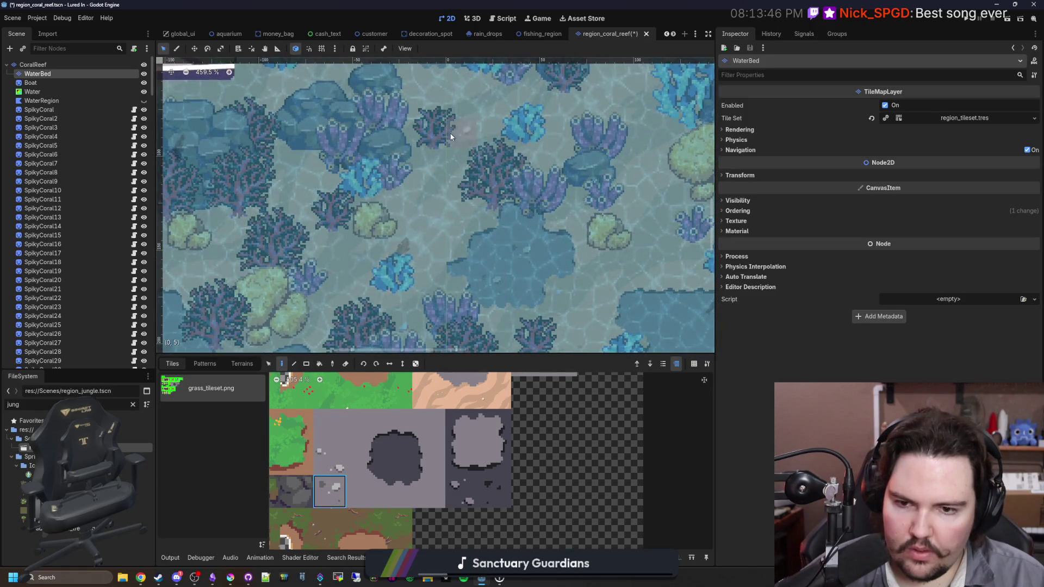
{"action": "left_click_drag", "start_coordinate": [450, 138], "coordinate": [397, 295]}
{"action": "left_click_drag", "start_coordinate": [223, 147], "coordinate": [272, 188]}
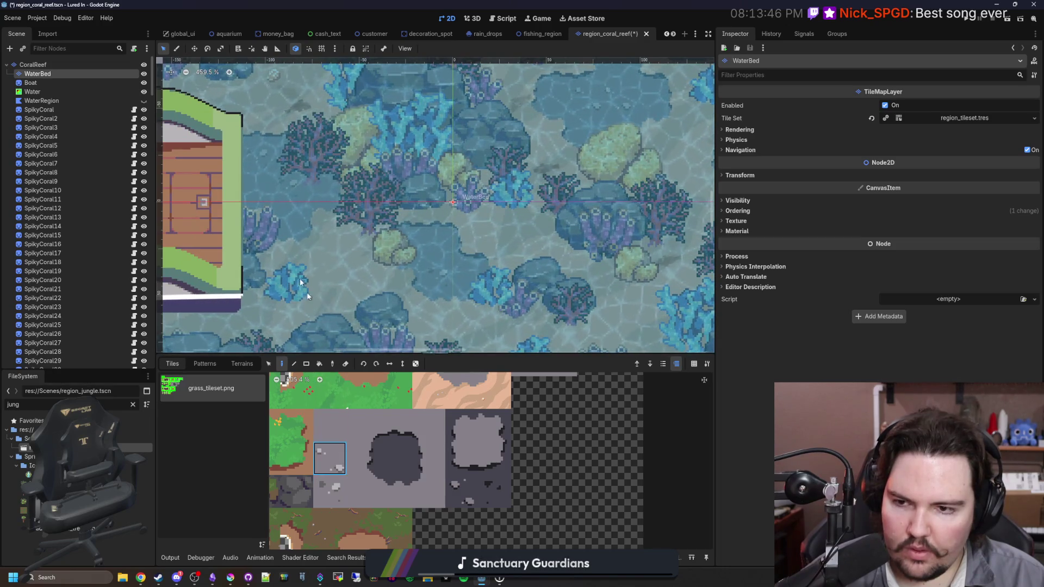
{"action": "scroll", "coordinate": [261, 200], "scroll_direction": "down", "scroll_amount": 10}
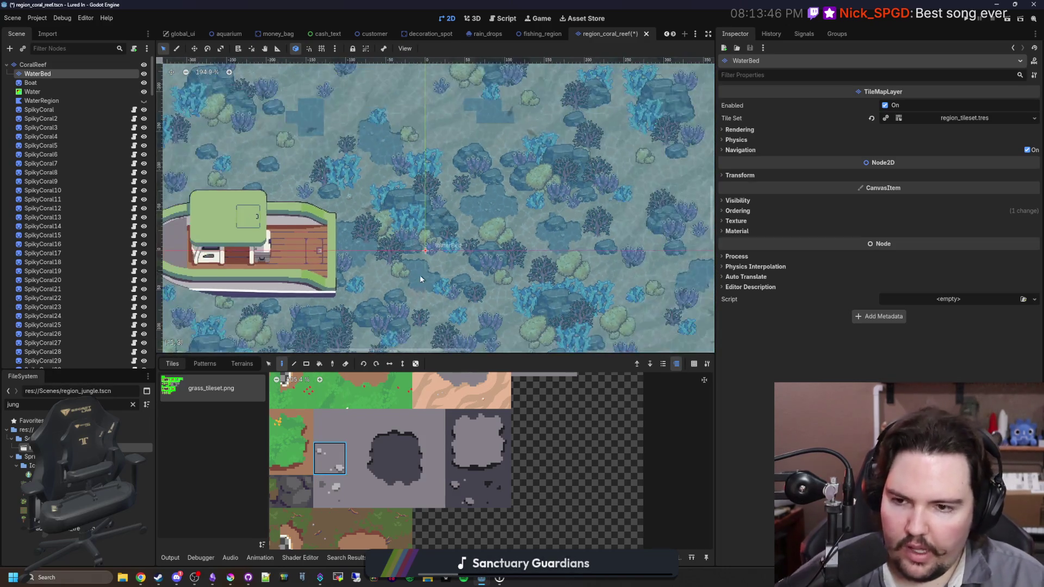
{"action": "scroll", "coordinate": [416, 289], "scroll_direction": "up", "scroll_amount": 4}
{"action": "scroll", "coordinate": [458, 201], "scroll_direction": "up", "scroll_amount": 5}
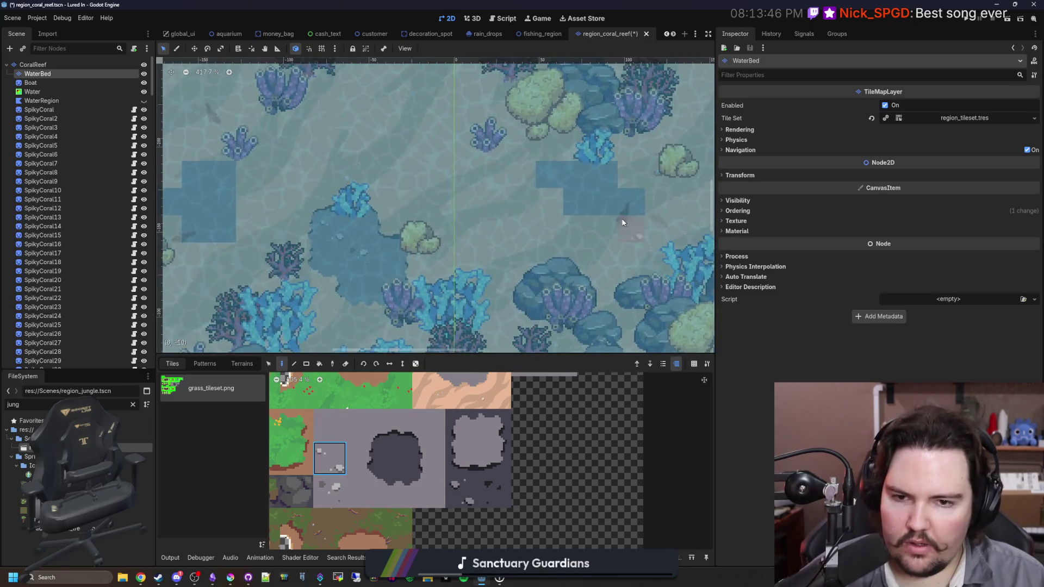
{"action": "scroll", "coordinate": [460, 268], "scroll_direction": "up", "scroll_amount": 3}
{"action": "scroll", "coordinate": [459, 480], "scroll_direction": "up", "scroll_amount": 3}
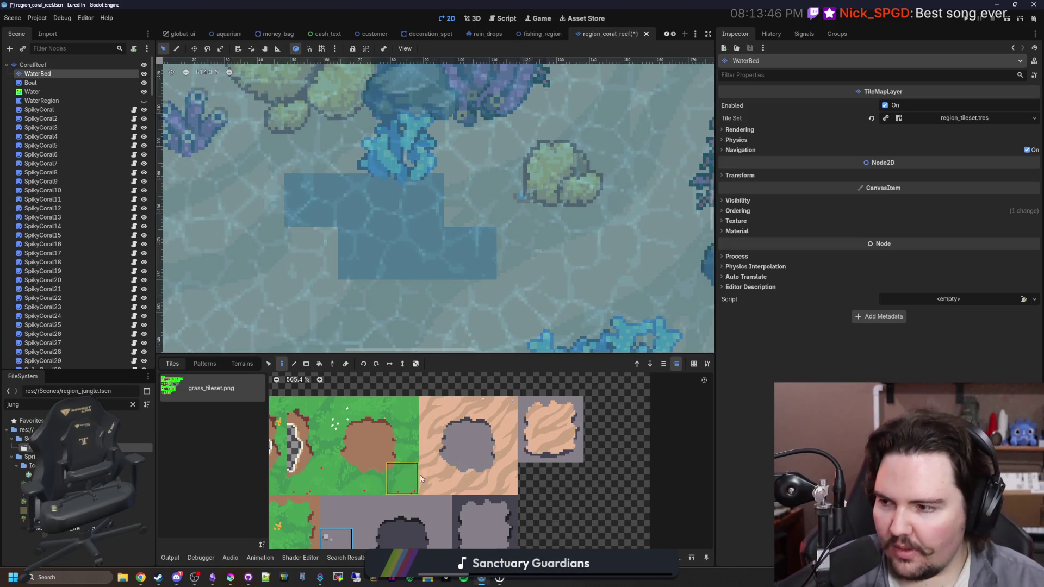
Paint rounded sand-edge tiles from grass_tileset.png onto the stepped patch's corners.
{"action": "left_click", "coordinate": [471, 485]}
{"action": "left_click_drag", "start_coordinate": [478, 291], "coordinate": [528, 241]}
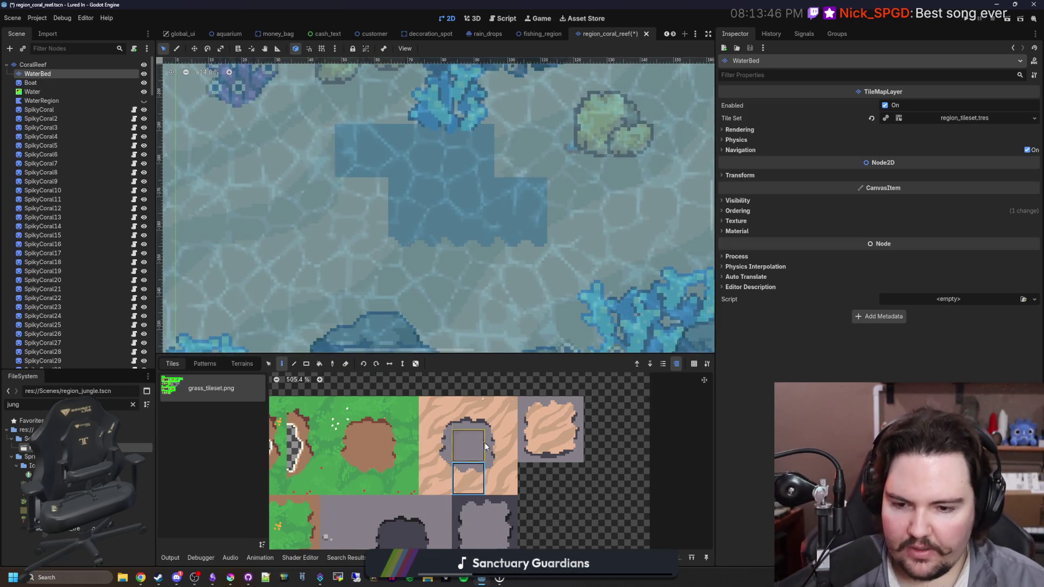
{"action": "left_click", "coordinate": [435, 446]}
{"action": "left_click_drag", "start_coordinate": [353, 150], "coordinate": [360, 190]}
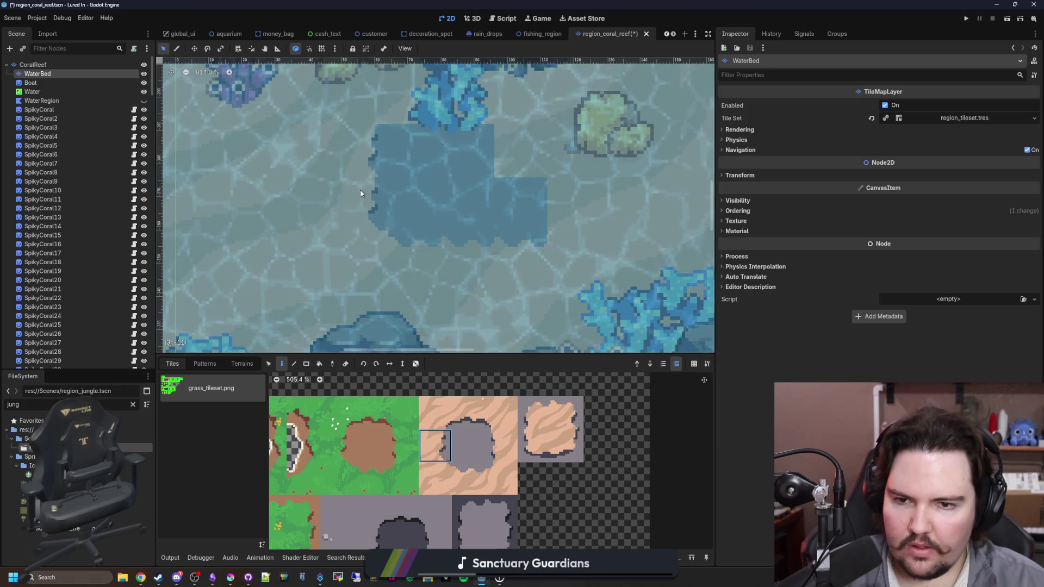
{"action": "left_click", "coordinate": [516, 143]}
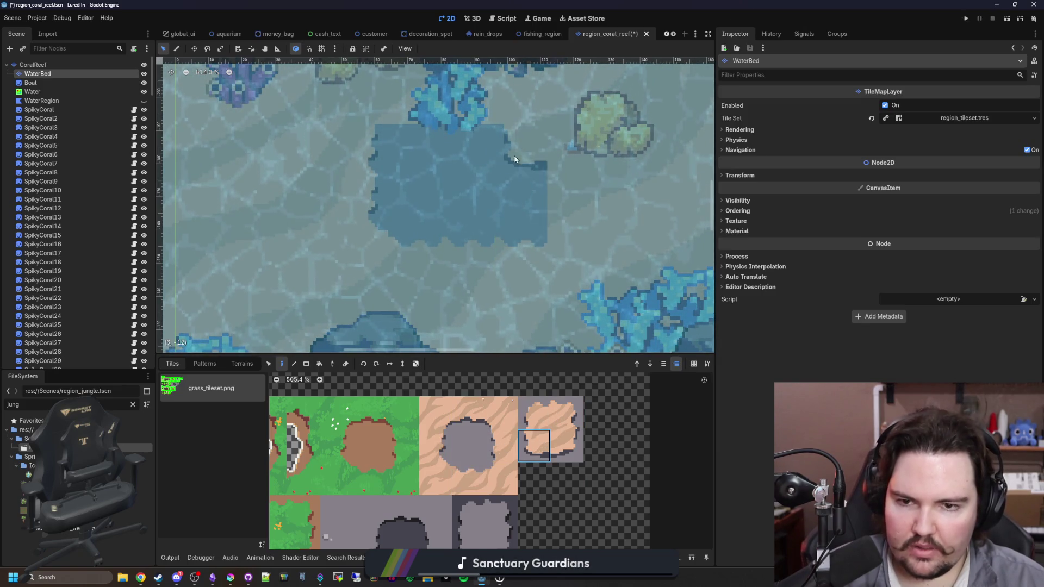
{"action": "left_click", "coordinate": [469, 402]}
{"action": "left_click", "coordinate": [435, 412]}
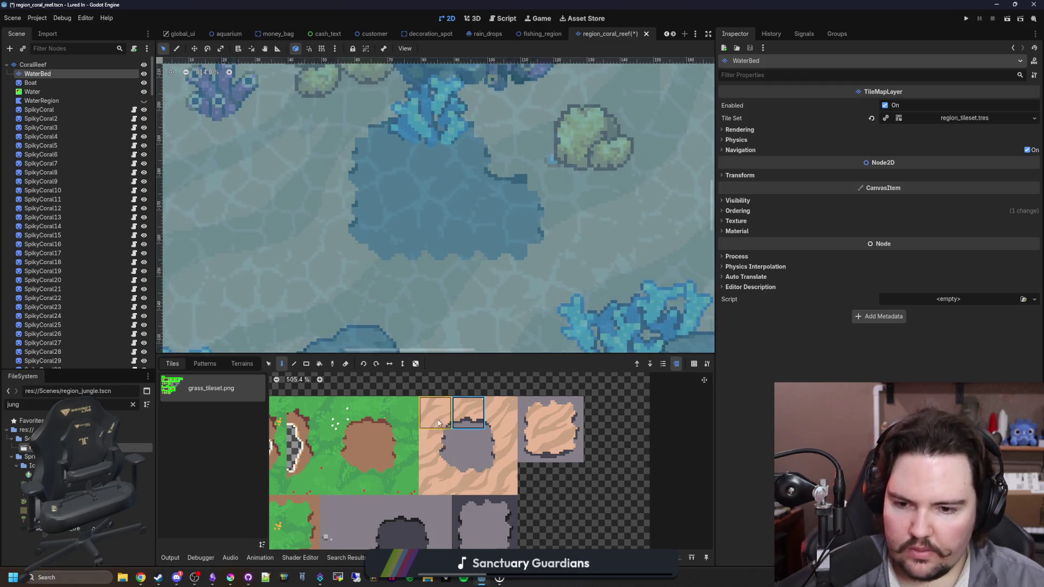
{"action": "left_click", "coordinate": [487, 405]}
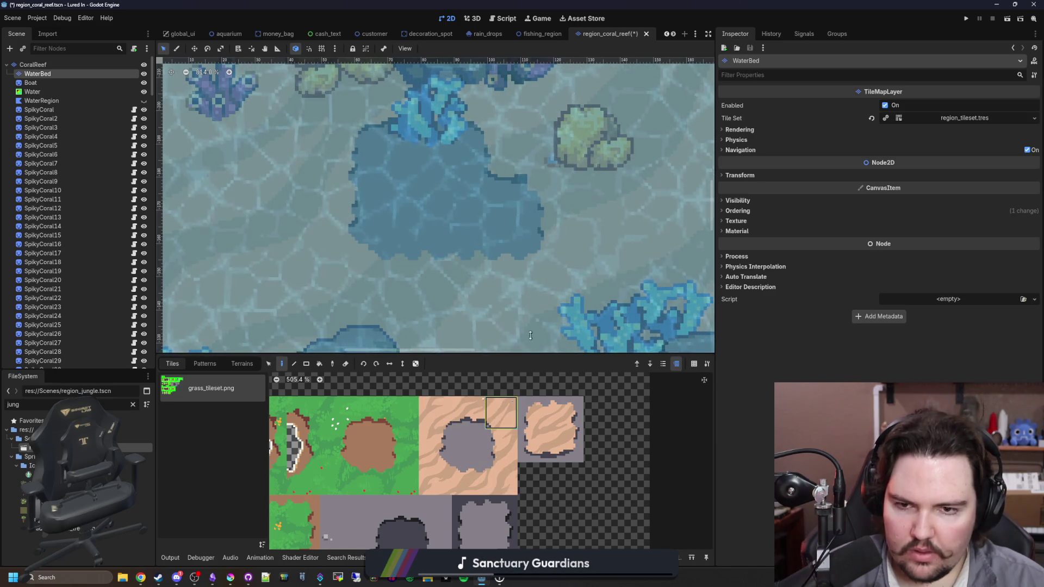
{"action": "scroll", "coordinate": [496, 274], "scroll_direction": "down", "scroll_amount": 3}
{"action": "scroll", "coordinate": [356, 168], "scroll_direction": "up", "scroll_amount": 2}
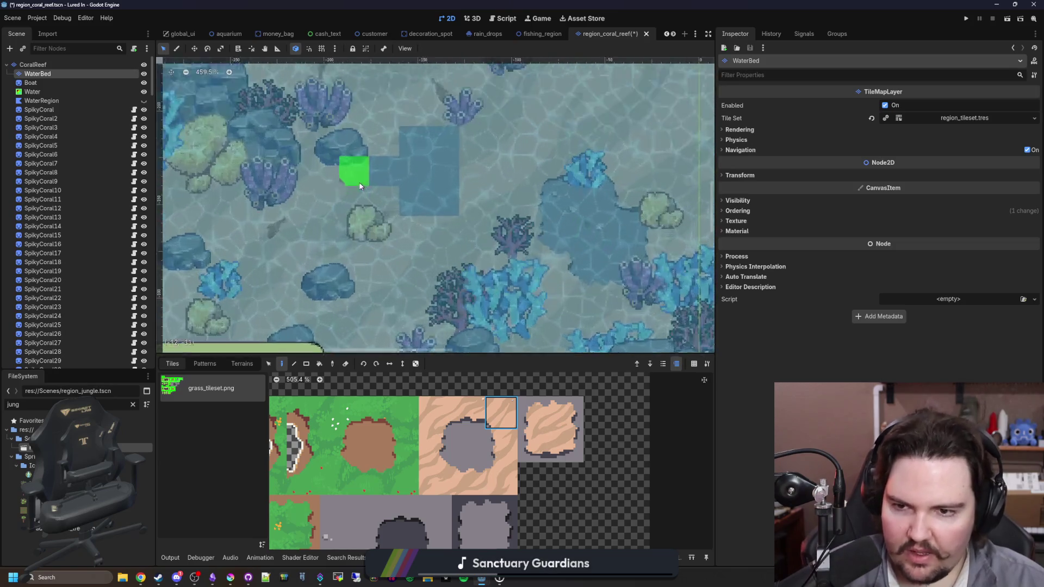
Round the top and bottom edges of the next dark water patch.
{"action": "left_click", "coordinate": [500, 445]}
{"action": "scroll", "coordinate": [484, 184], "scroll_direction": "up", "scroll_amount": 1}
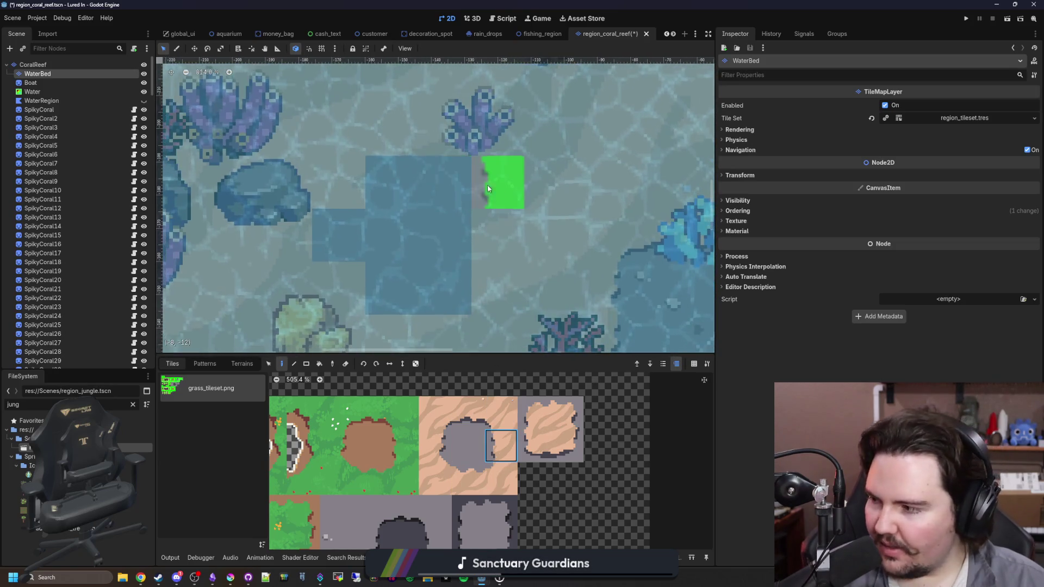
{"action": "left_click", "coordinate": [468, 412]}
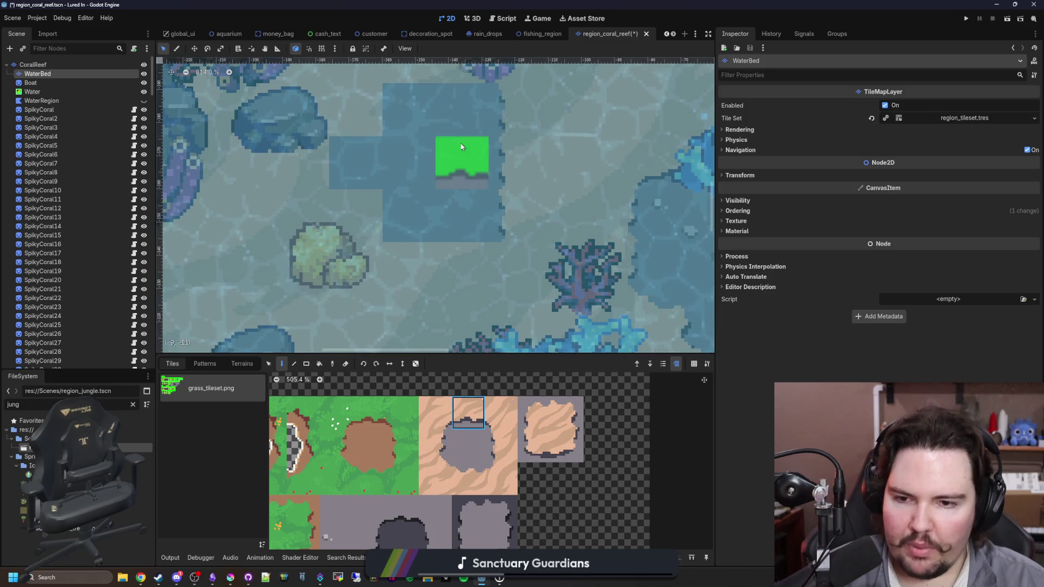
{"action": "left_click", "coordinate": [435, 129]}
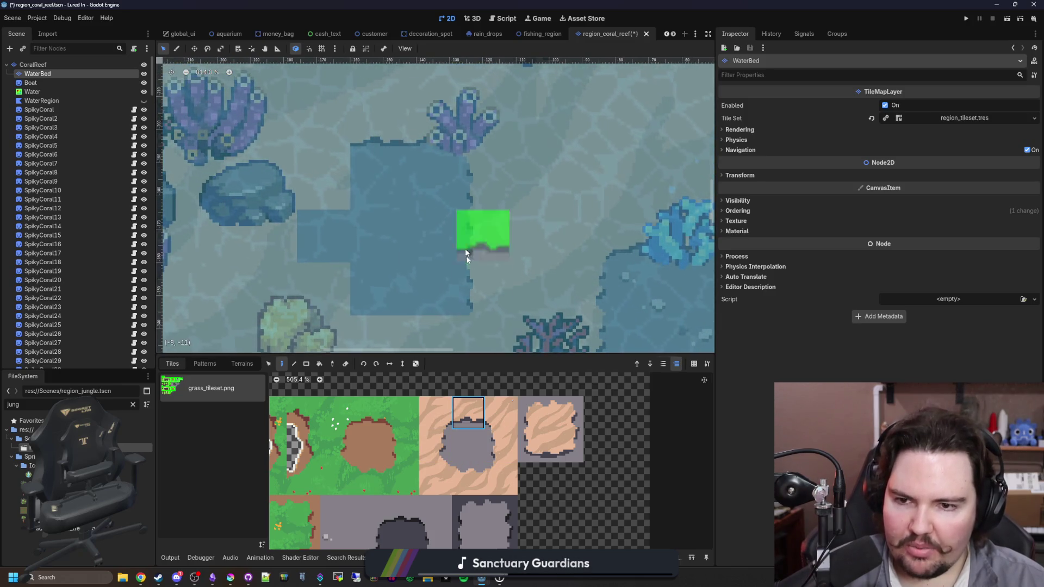
{"action": "left_click_drag", "start_coordinate": [459, 230], "coordinate": [477, 189]}
{"action": "left_click", "coordinate": [468, 478]}
{"action": "left_click", "coordinate": [448, 303]}
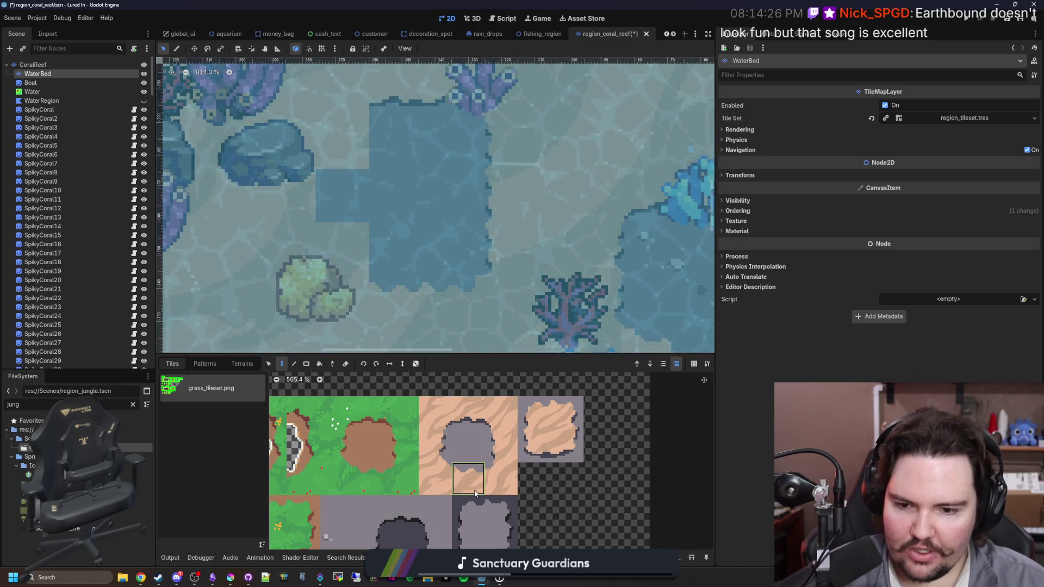
Paint the cells left of the upper dark patch and round its top and left side.
{"action": "left_click", "coordinate": [580, 419]}
{"action": "left_click_drag", "start_coordinate": [340, 303], "coordinate": [339, 250]}
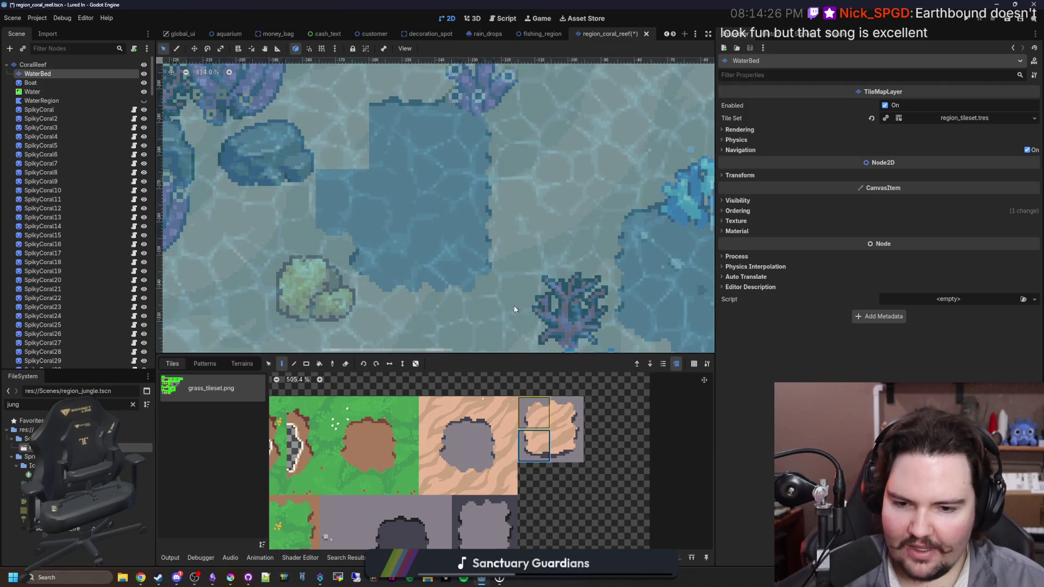
{"action": "left_click", "coordinate": [456, 137]}
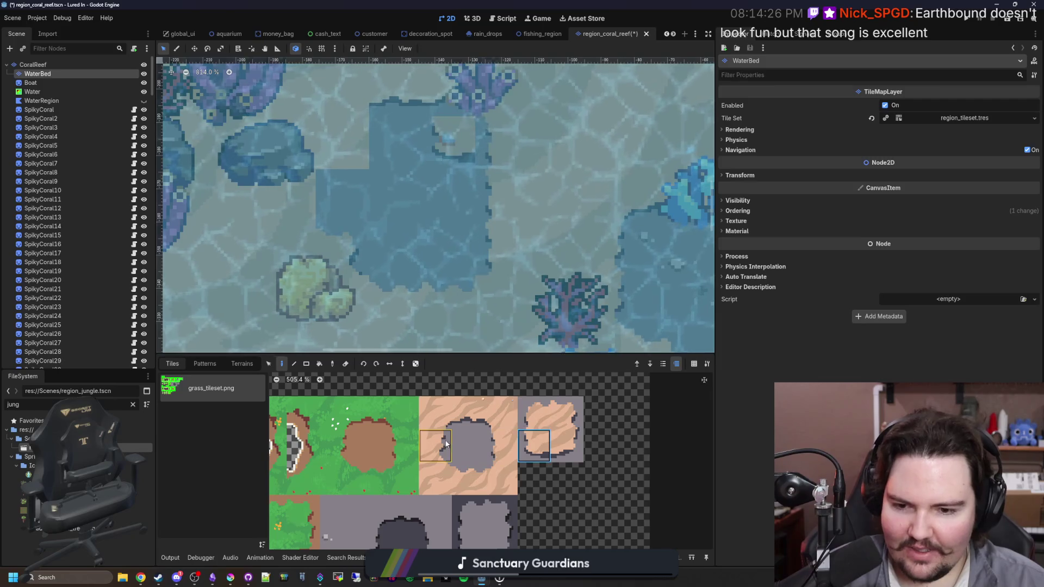
{"action": "left_click", "coordinate": [468, 133]}
{"action": "left_click", "coordinate": [500, 412]}
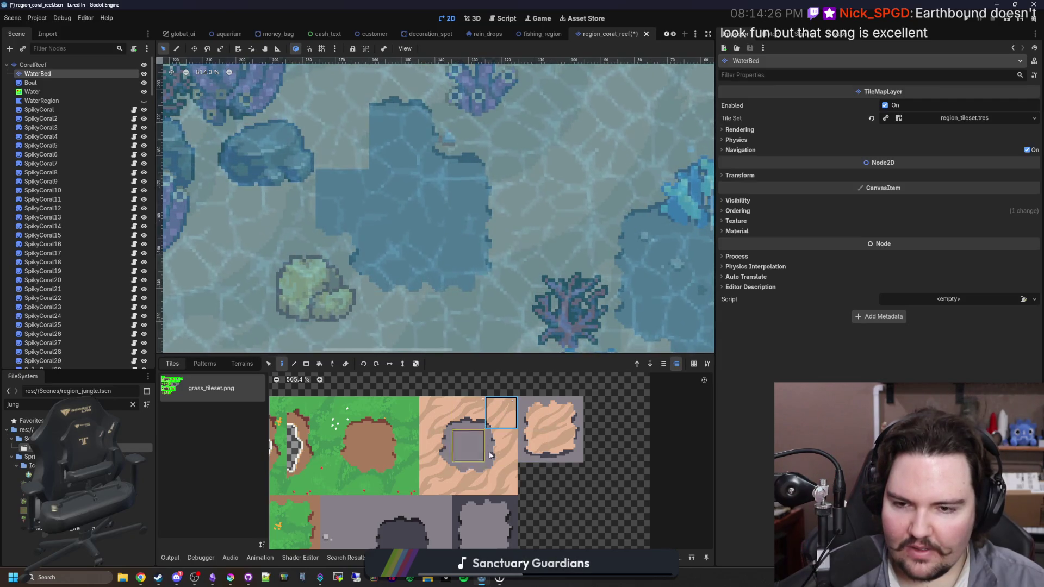
{"action": "left_click", "coordinate": [435, 446]}
{"action": "left_click", "coordinate": [341, 142]}
Select the remaining corner tiles, zoom out and save the coral reef scene with Ctrl+S.
{"action": "left_click", "coordinate": [430, 420]}
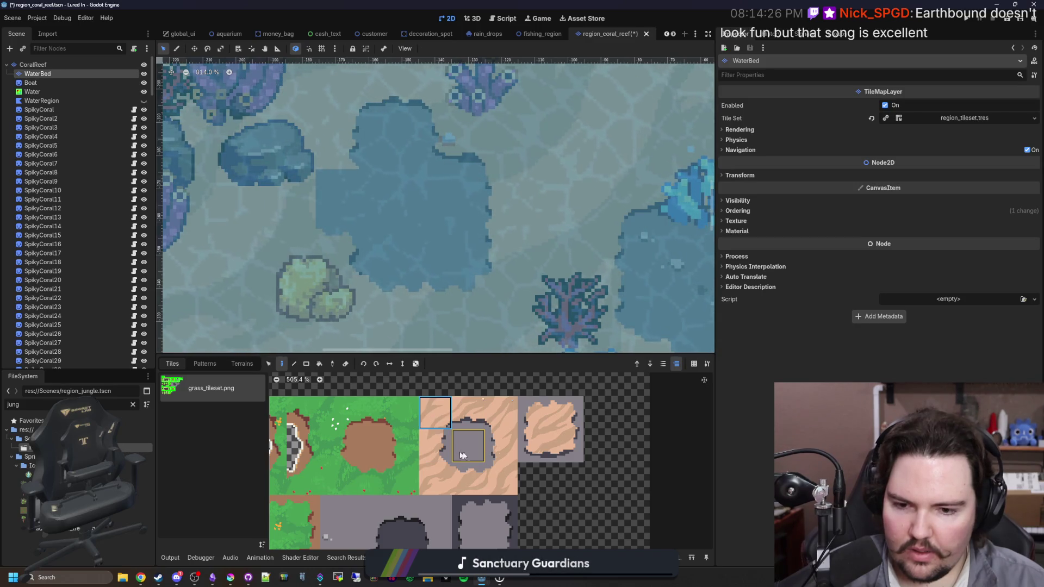
{"action": "left_click", "coordinate": [567, 446]}
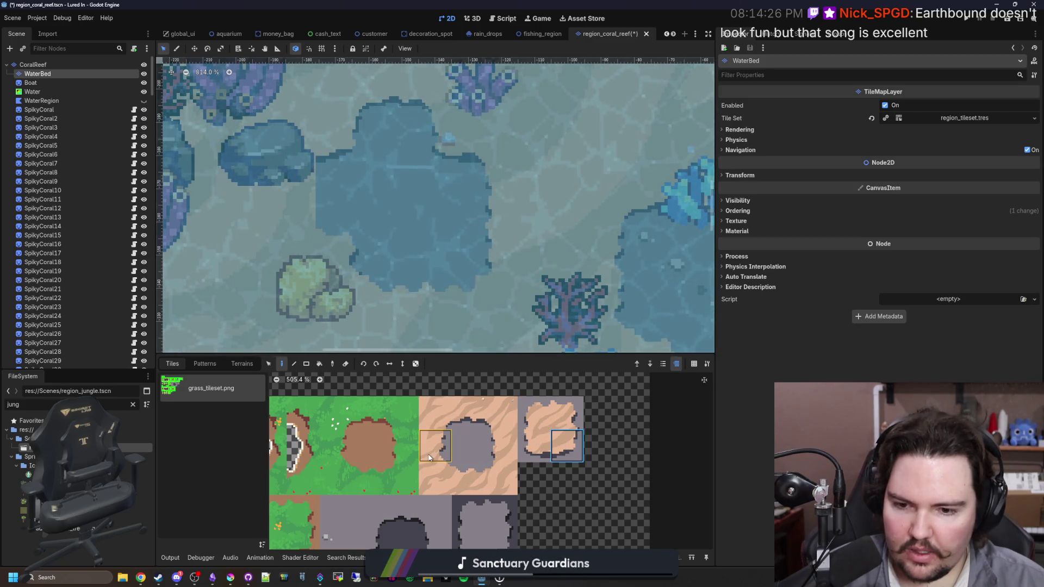
{"action": "left_click", "coordinate": [442, 412]}
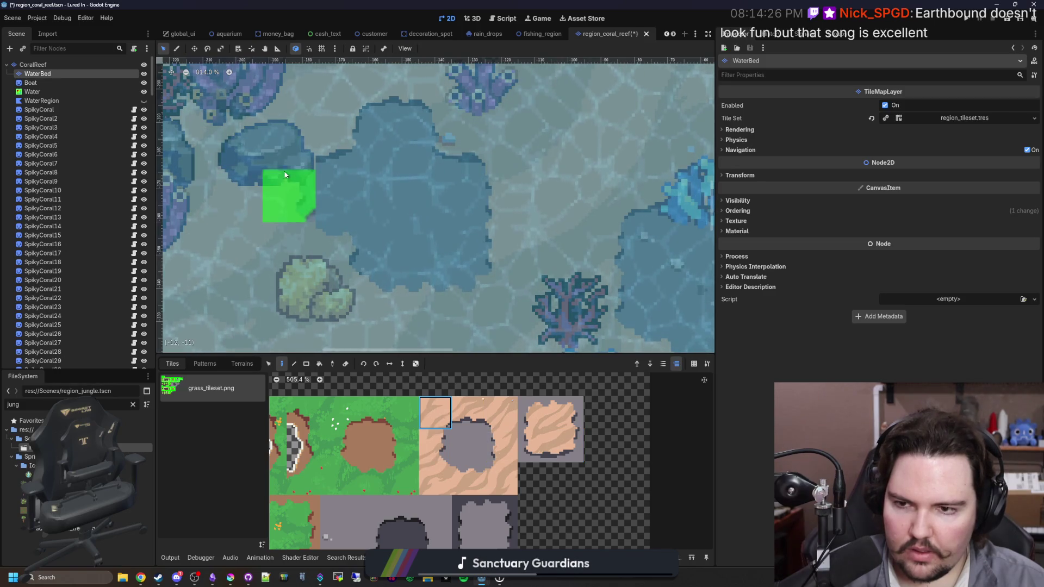
{"action": "scroll", "coordinate": [408, 207], "scroll_direction": "down", "scroll_amount": 10}
{"action": "scroll", "coordinate": [380, 246], "scroll_direction": "up", "scroll_amount": 1}
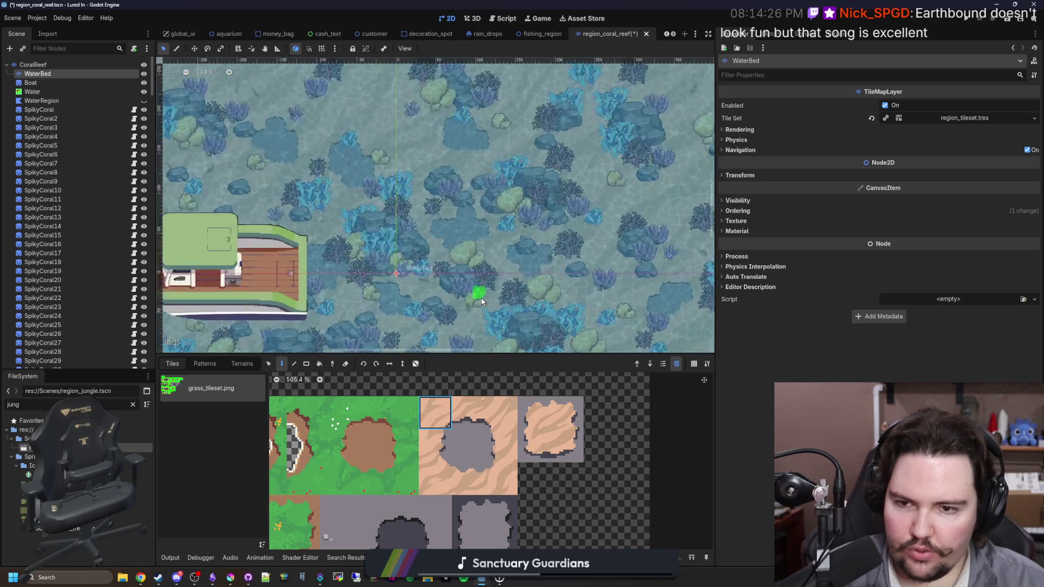
{"action": "scroll", "coordinate": [484, 201], "scroll_direction": "down", "scroll_amount": 5}
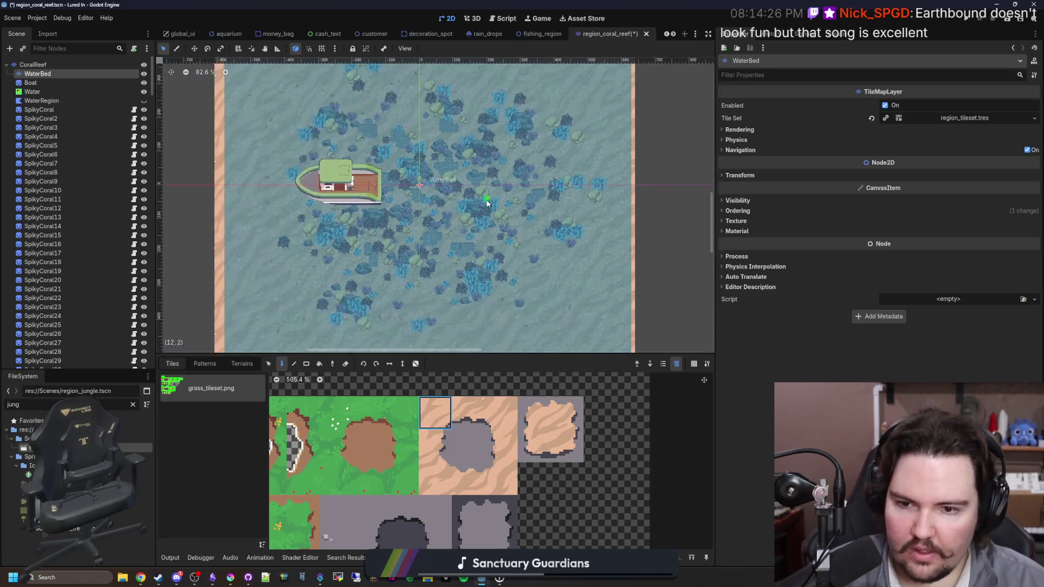
{"action": "key", "text": "ctrl+s"}
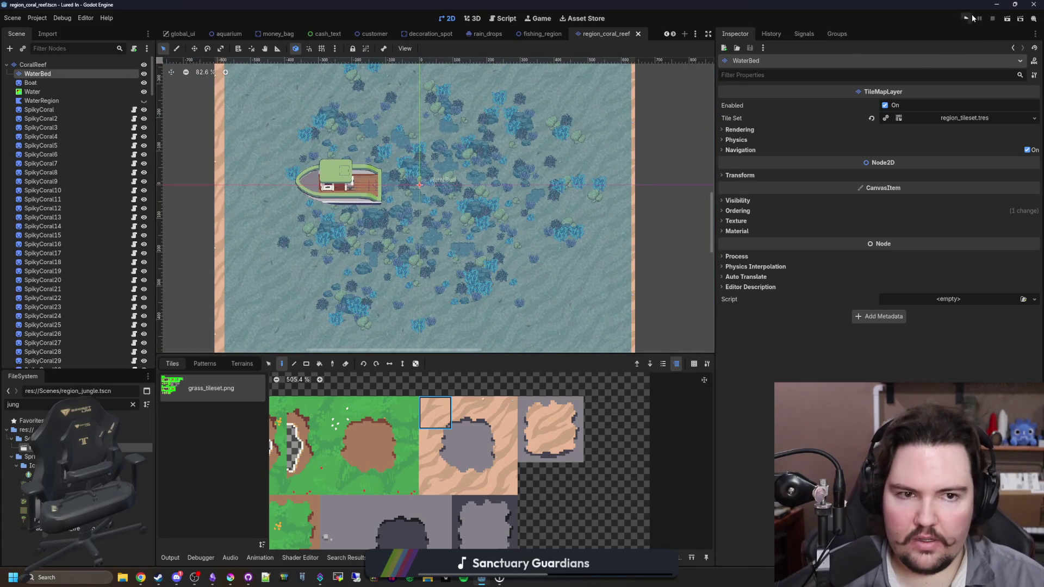
Run the project, dismiss the Feedback and Welcome Back popups, and travel to Coral Reef.
{"action": "left_click", "coordinate": [973, 18]}
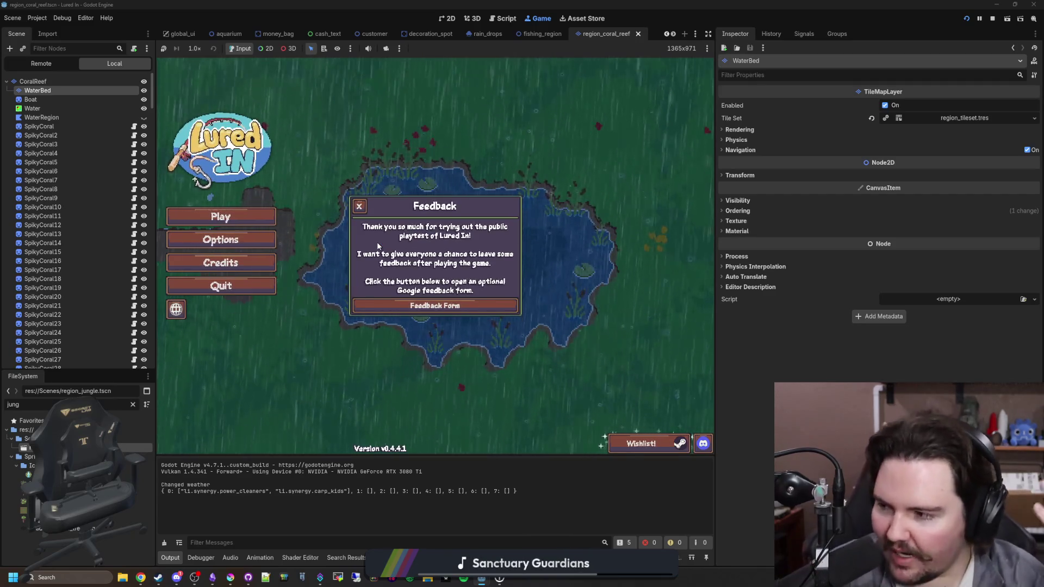
{"action": "left_click", "coordinate": [360, 206]}
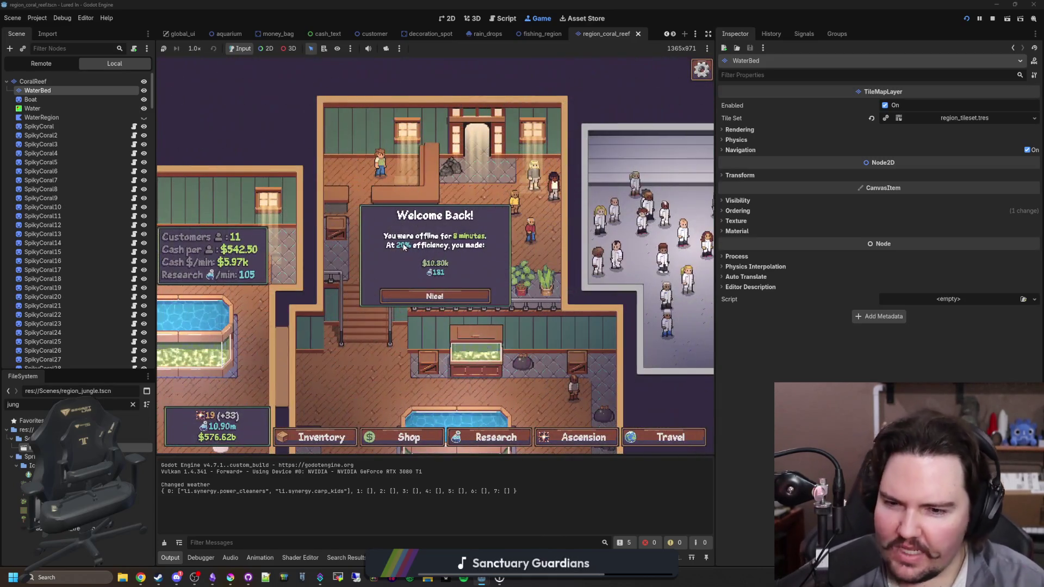
{"action": "left_click", "coordinate": [434, 296]}
{"action": "left_click_drag", "start_coordinate": [631, 374], "coordinate": [541, 269]}
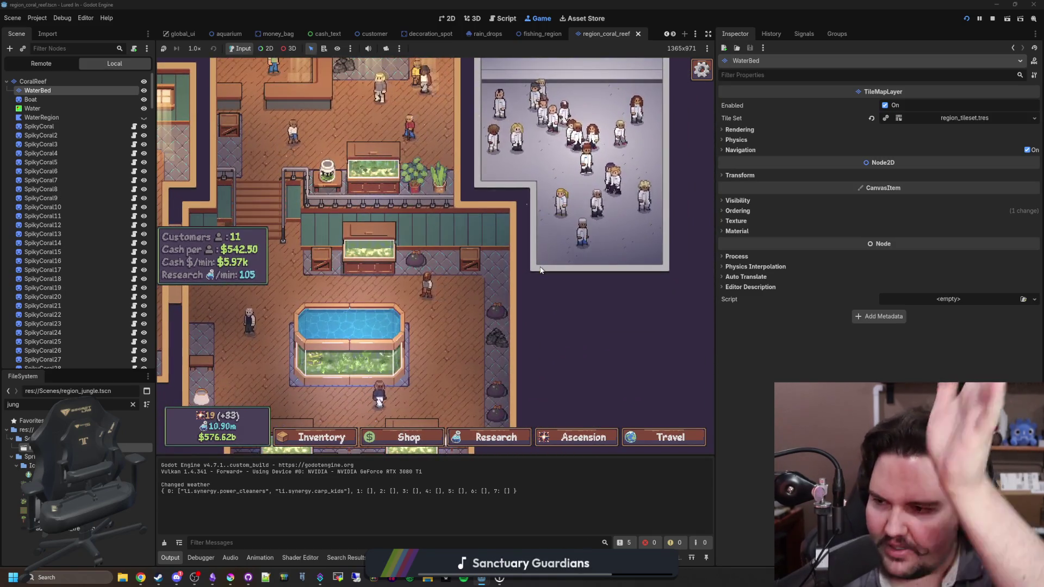
{"action": "left_click", "coordinate": [670, 437]}
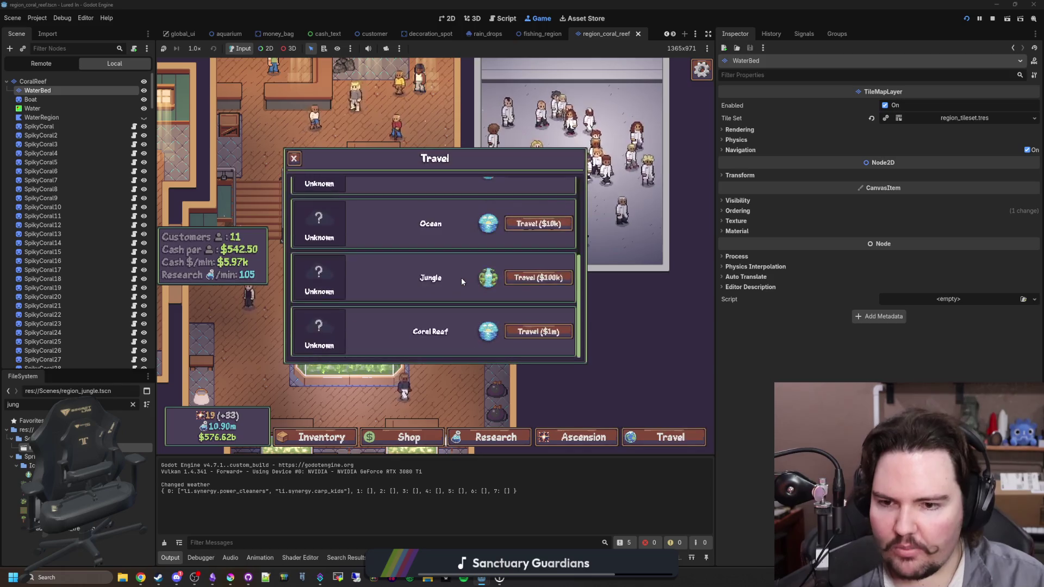
{"action": "left_click", "coordinate": [553, 332]}
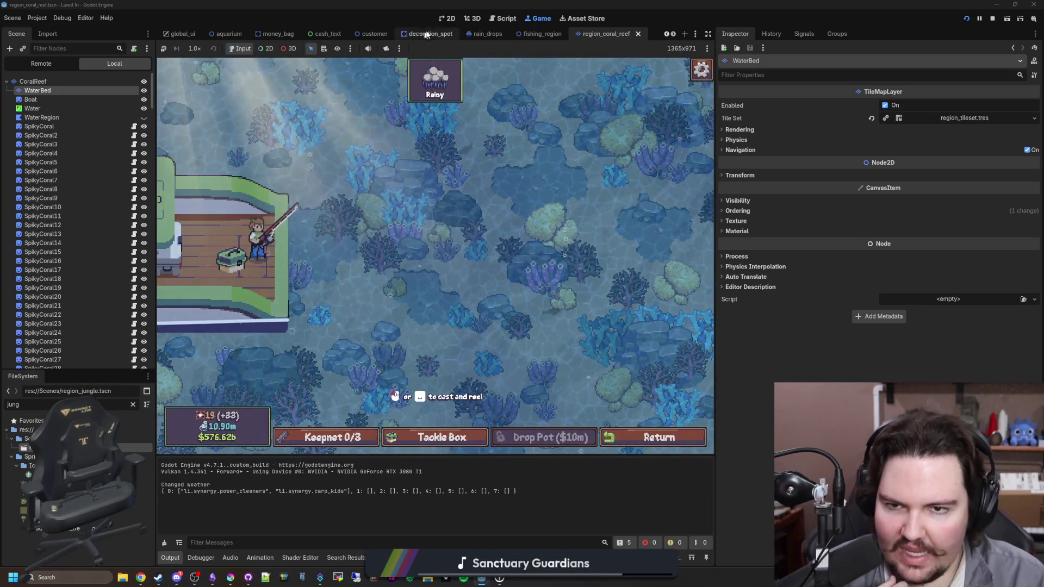
Zoom into the coral reef scene in the 2D editor, briefly checking the running game.
{"action": "left_click", "coordinate": [446, 19]}
{"action": "scroll", "coordinate": [430, 150], "scroll_direction": "up", "scroll_amount": 8}
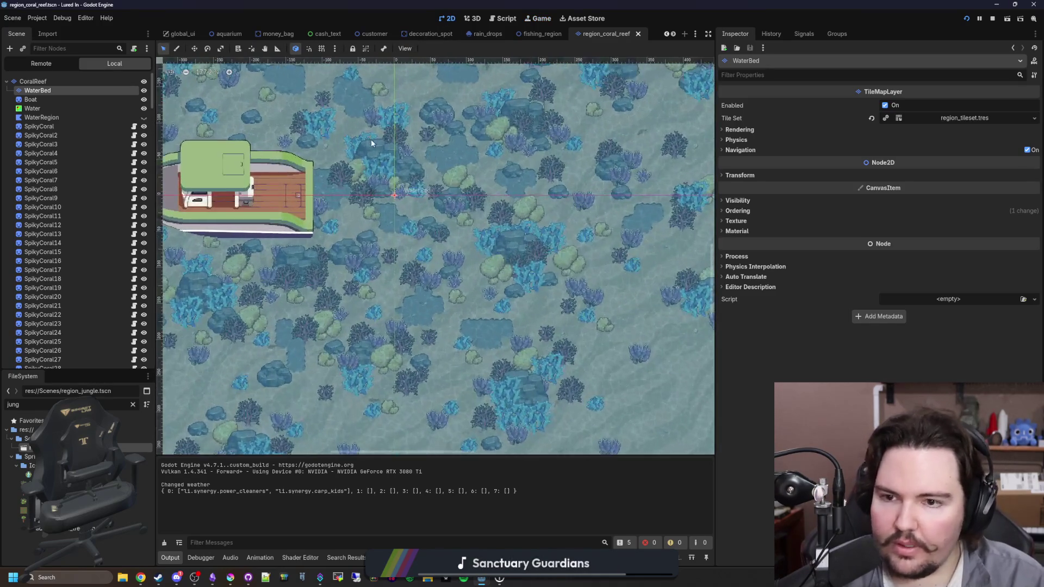
{"action": "scroll", "coordinate": [375, 157], "scroll_direction": "up", "scroll_amount": 4}
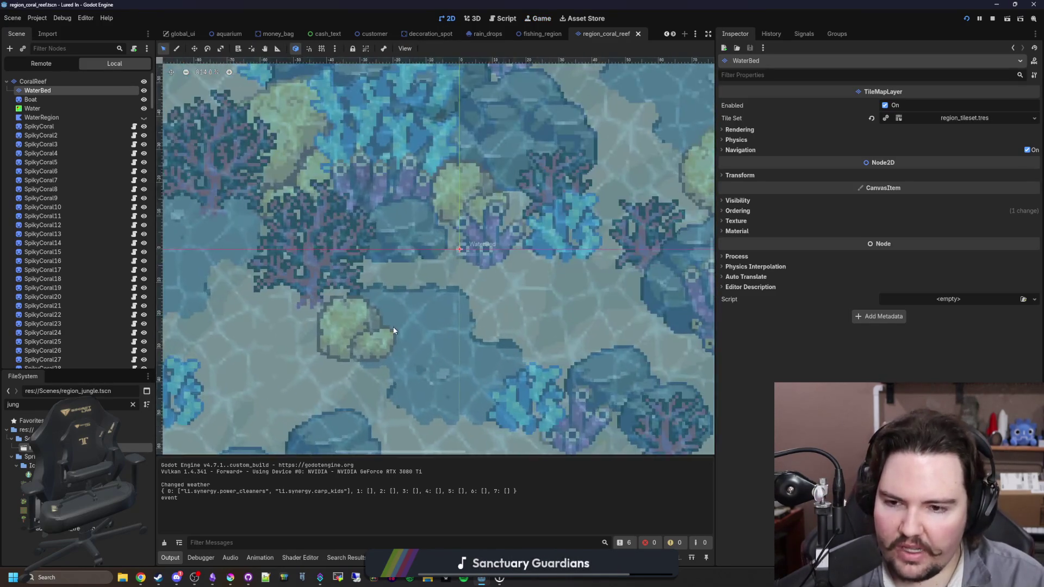
{"action": "left_click", "coordinate": [538, 19]}
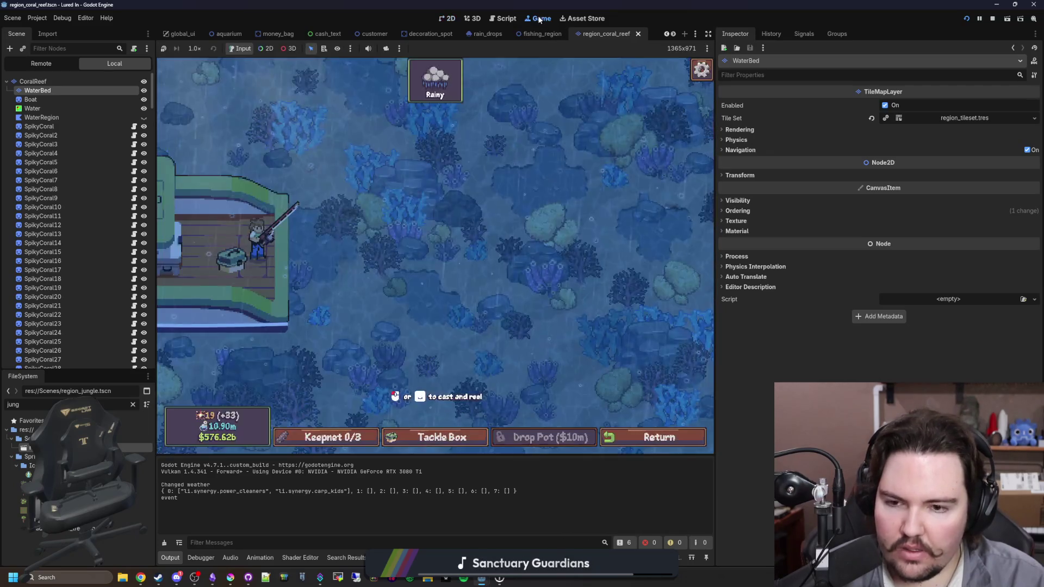
{"action": "left_click", "coordinate": [448, 19]}
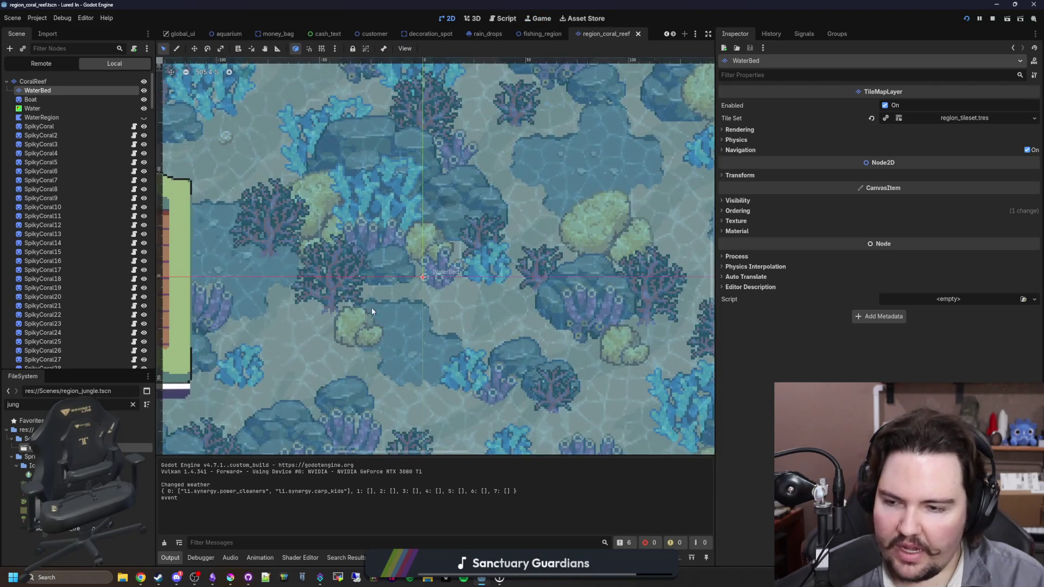
Select the WaterBed tile layer and pick a tile from the grass_tileset.png atlas.
{"action": "scroll", "coordinate": [372, 311], "scroll_direction": "up", "scroll_amount": 4}
{"action": "left_click", "coordinate": [38, 162]}
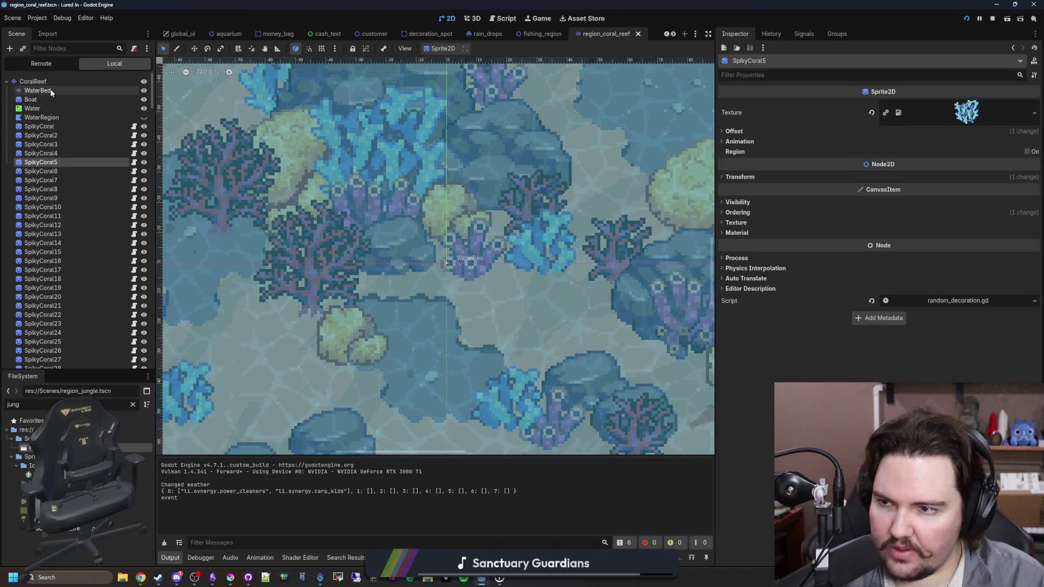
{"action": "left_click", "coordinate": [37, 90]}
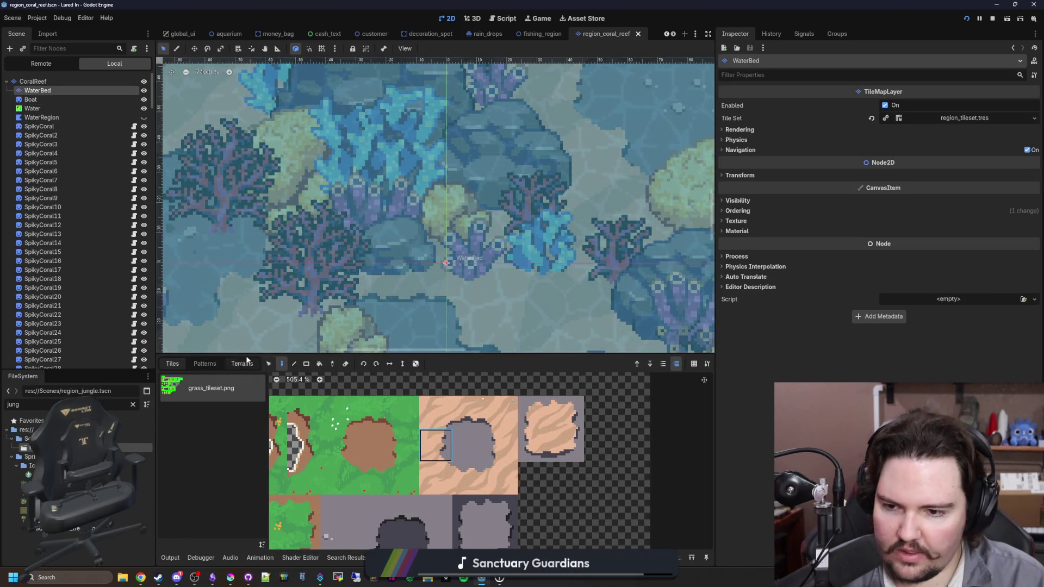
{"action": "left_click", "coordinate": [424, 404]}
Save and run the game with F6, then make one fishing cast.
{"action": "key", "text": "F6"}
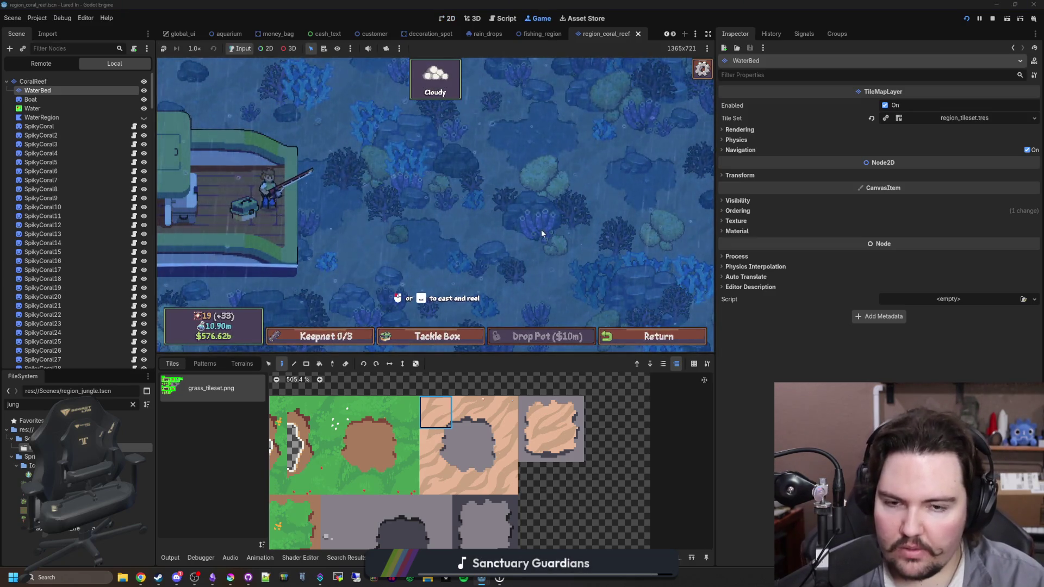
{"action": "key", "text": "space"}
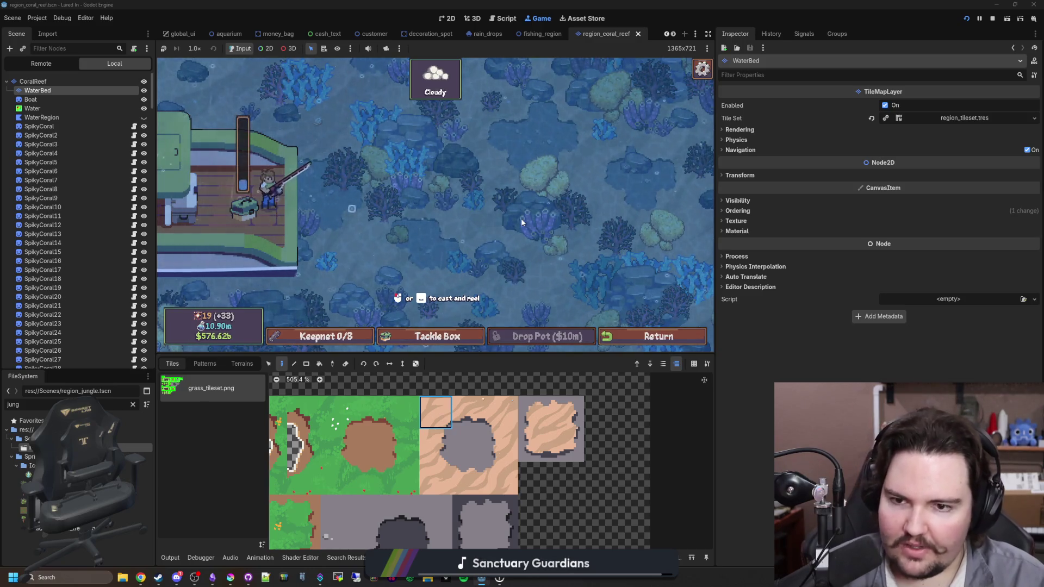
{"action": "key", "text": "space"}
{"action": "key", "text": "space"}
Resize the game view taller and narrower, then reel the fishing line in.
{"action": "left_click_drag", "start_coordinate": [436, 355], "coordinate": [435, 466]}
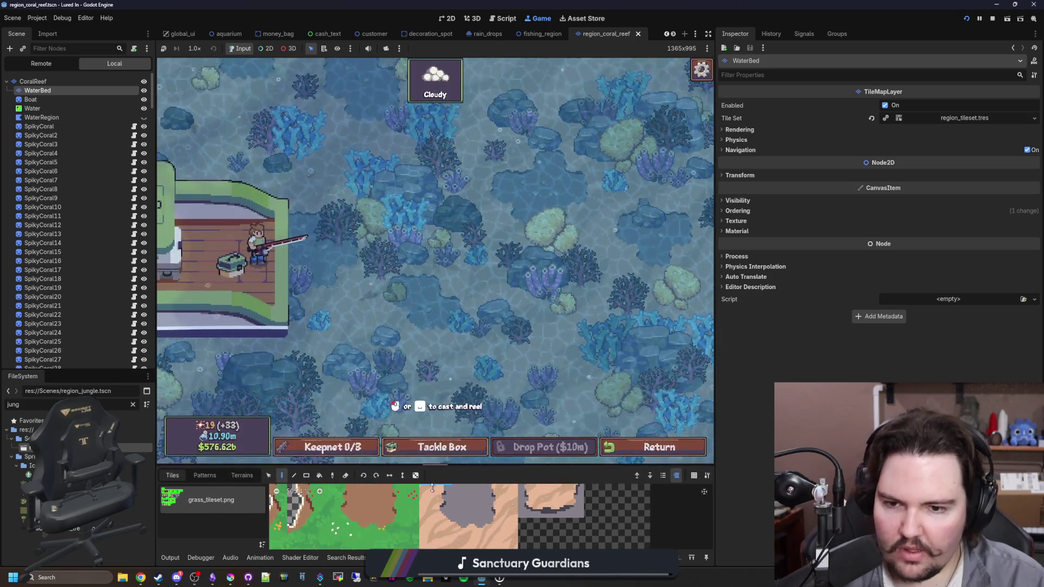
{"action": "mouse_move", "coordinate": [715, 324]}
{"action": "left_mouse_down"}
{"action": "mouse_move", "coordinate": [368, 345]}
{"action": "mouse_move", "coordinate": [951, 350]}
{"action": "left_mouse_up"}
{"action": "mouse_move", "coordinate": [578, 465]}
{"action": "left_mouse_down"}
{"action": "mouse_move", "coordinate": [581, 135]}
{"action": "mouse_move", "coordinate": [561, 280]}
{"action": "mouse_move", "coordinate": [567, 140]}
{"action": "mouse_move", "coordinate": [544, 95]}
{"action": "mouse_move", "coordinate": [530, 107]}
{"action": "left_mouse_up"}
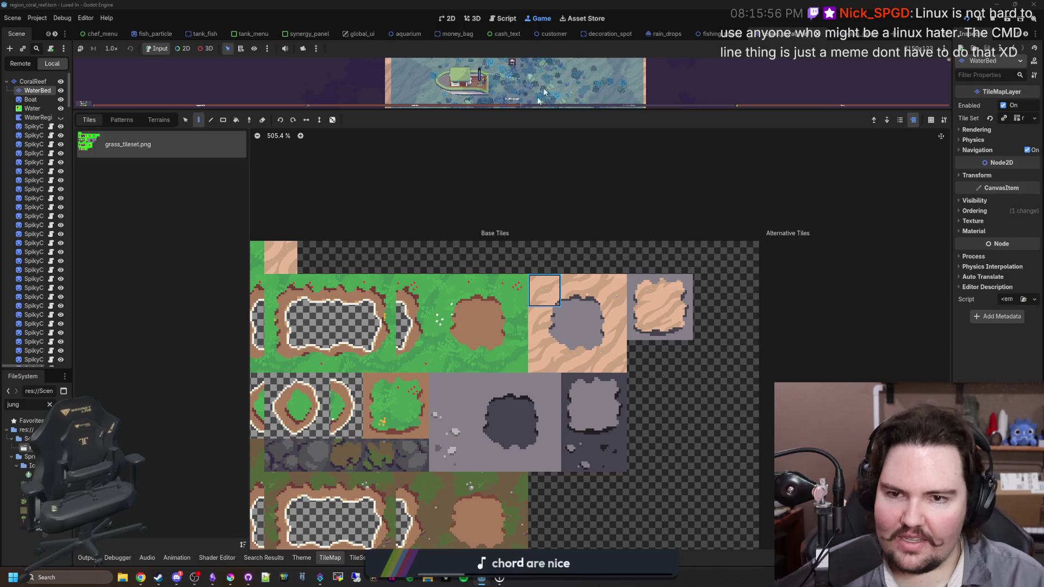
{"action": "left_click_drag", "start_coordinate": [542, 105], "coordinate": [526, 465]}
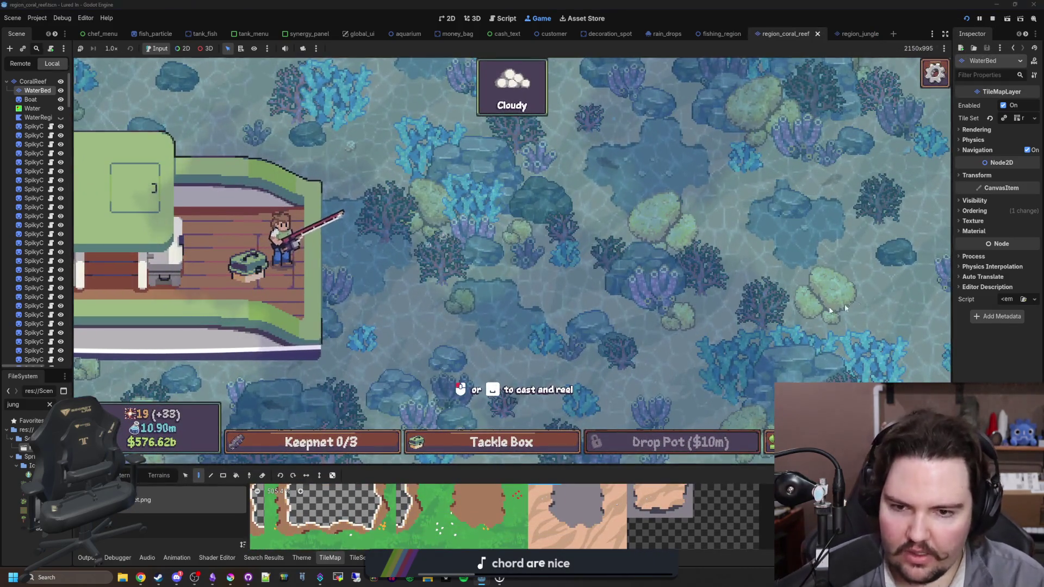
{"action": "left_click_drag", "start_coordinate": [953, 297], "coordinate": [765, 309]}
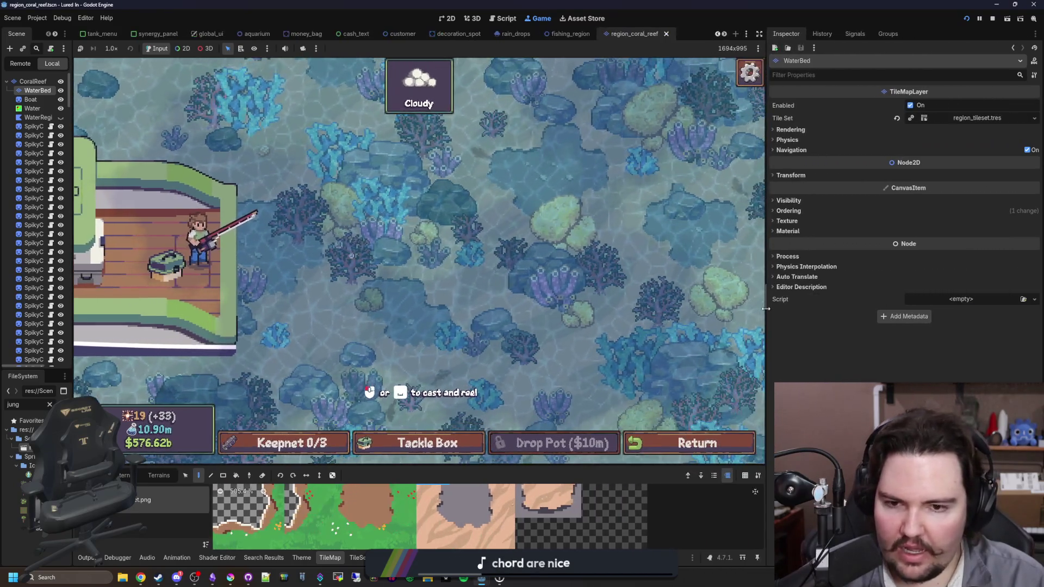
{"action": "left_click", "coordinate": [435, 341]}
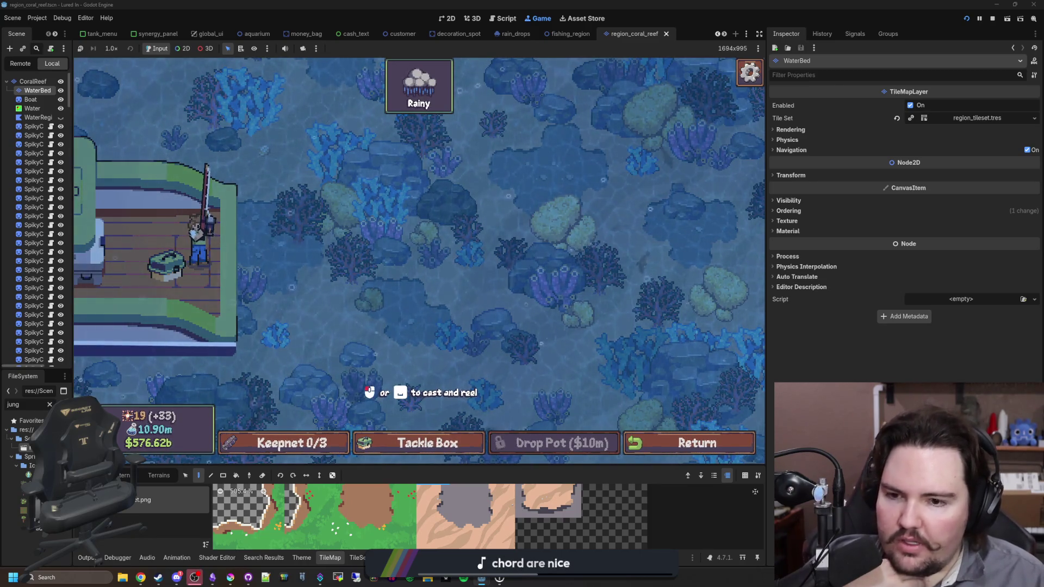
Cast and reel the fishing line a couple of times over the reef water.
{"action": "mouse_move", "coordinate": [427, 318]}
{"action": "left_mouse_down"}
{"action": "mouse_move", "coordinate": [582, 331]}
{"action": "mouse_move", "coordinate": [624, 305]}
{"action": "mouse_move", "coordinate": [630, 319]}
{"action": "left_mouse_up"}
{"action": "left_click", "coordinate": [628, 315]}
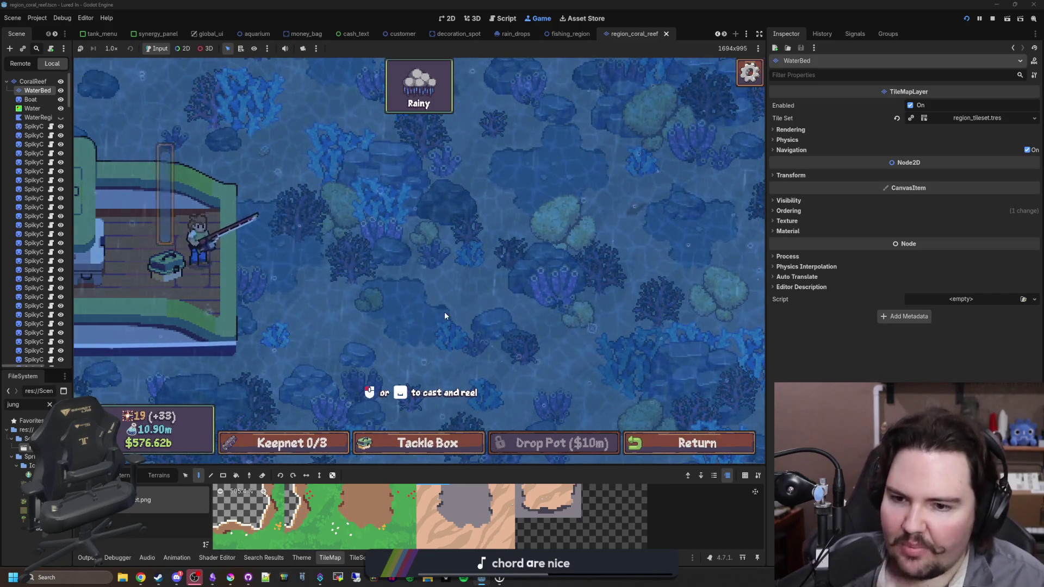
{"action": "left_click_drag", "start_coordinate": [484, 213], "coordinate": [484, 213]}
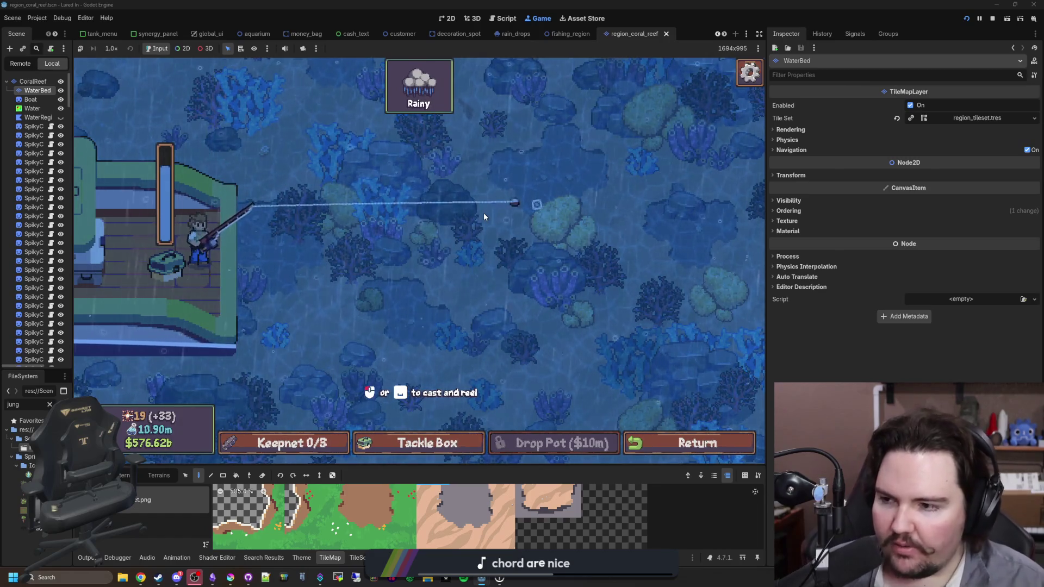
Return to the shop, travel back to Coral Reef, and cast into the reef water.
{"action": "left_click", "coordinate": [694, 445]}
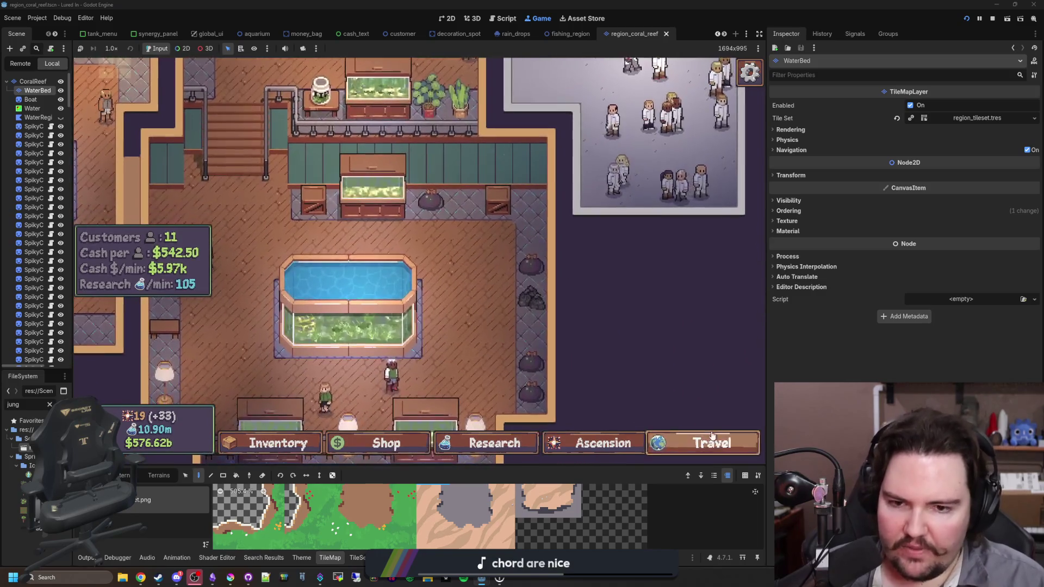
{"action": "left_click", "coordinate": [707, 443]}
{"action": "scroll", "coordinate": [337, 272], "scroll_direction": "down", "scroll_amount": 3}
{"action": "scroll", "coordinate": [426, 263], "scroll_direction": "up", "scroll_amount": 3}
{"action": "scroll", "coordinate": [462, 299], "scroll_direction": "down", "scroll_amount": 3}
{"action": "left_click", "coordinate": [538, 354]}
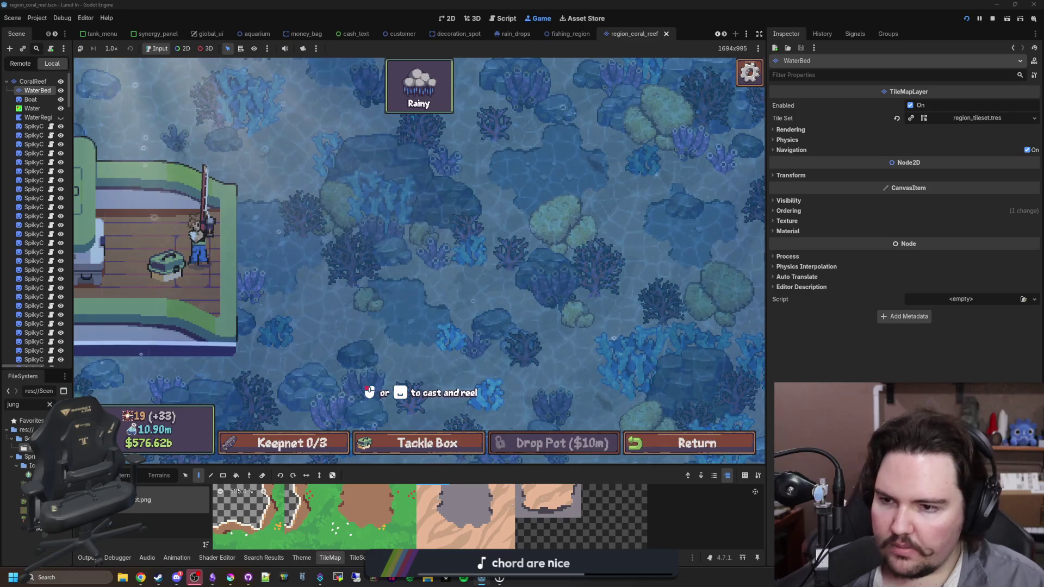
{"action": "left_click", "coordinate": [541, 270]}
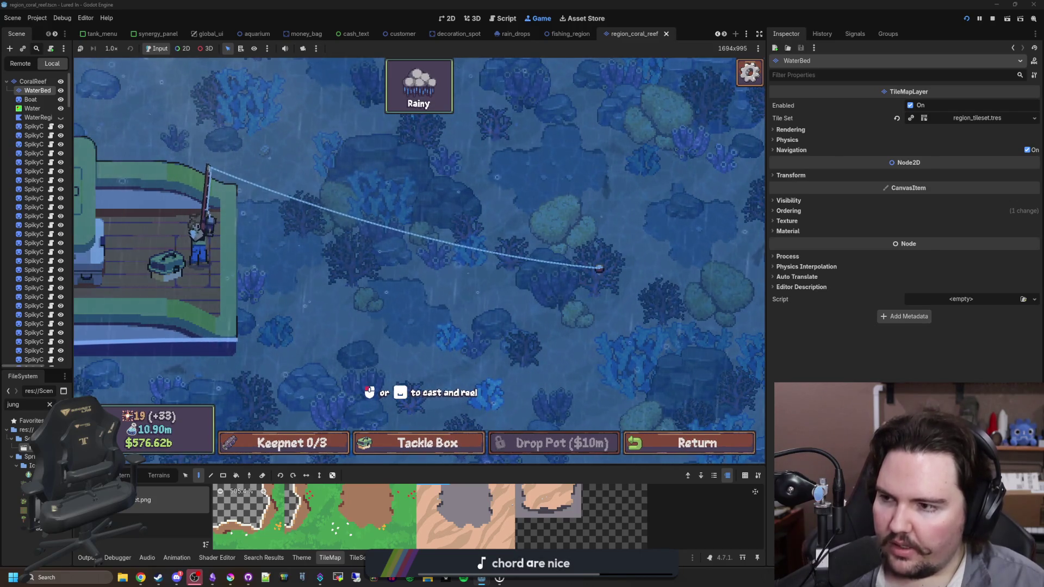
Cast and reel repeatedly across the upper, lower and right reef water.
{"action": "key", "text": "space"}
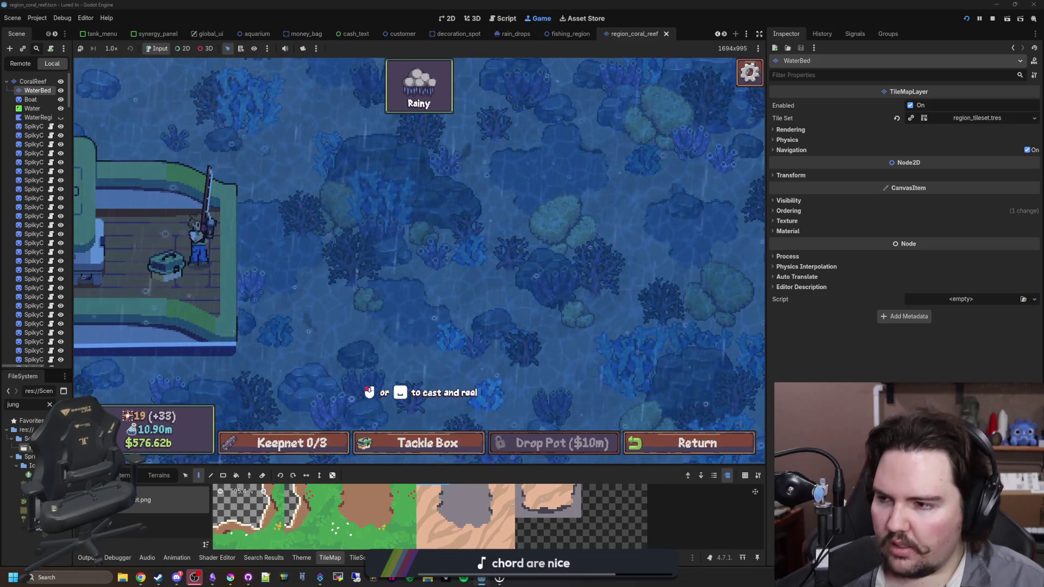
{"action": "left_click", "coordinate": [661, 293]}
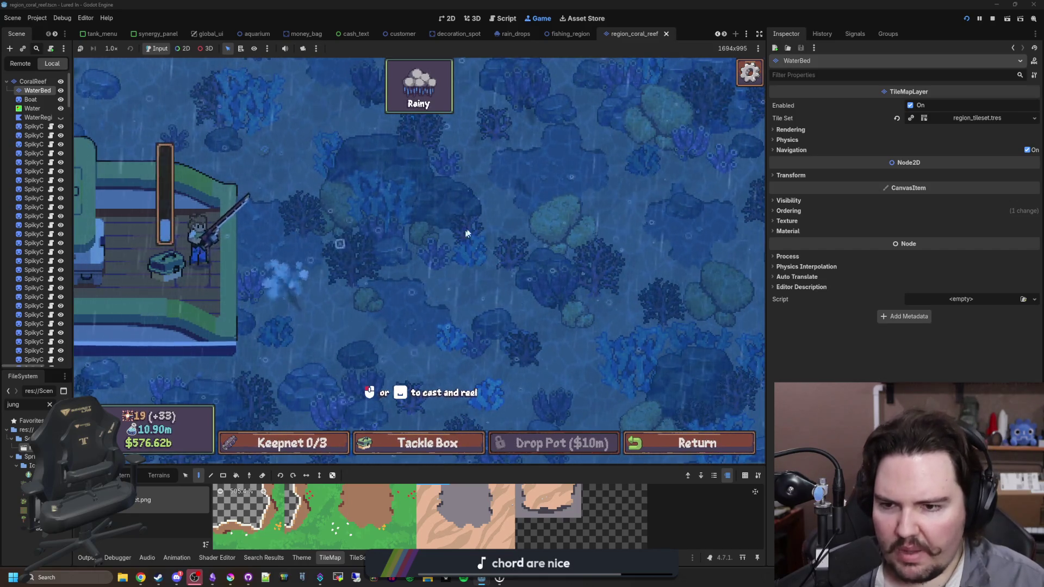
{"action": "left_click", "coordinate": [497, 197]}
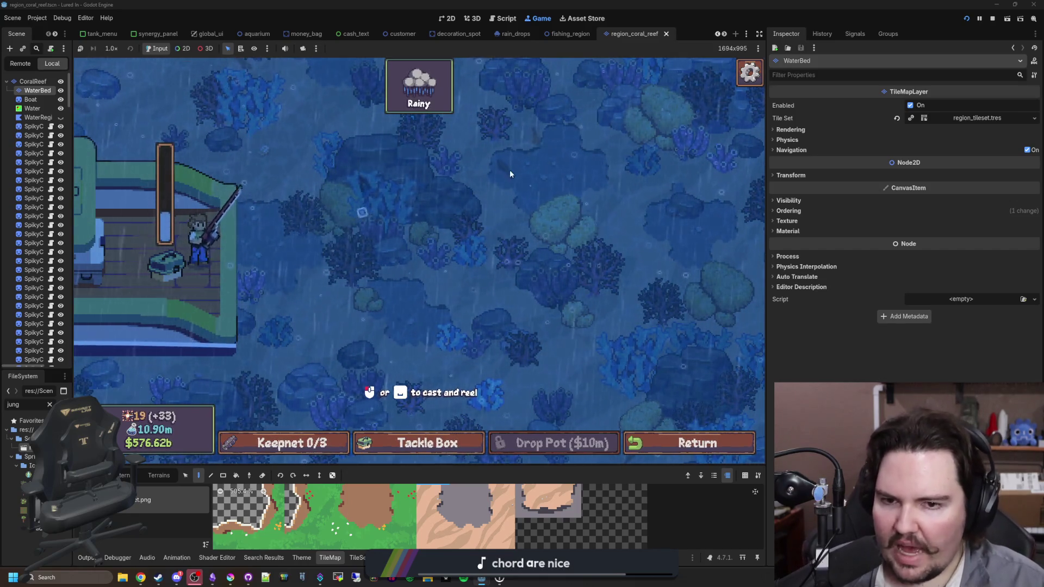
{"action": "left_click", "coordinate": [493, 157]}
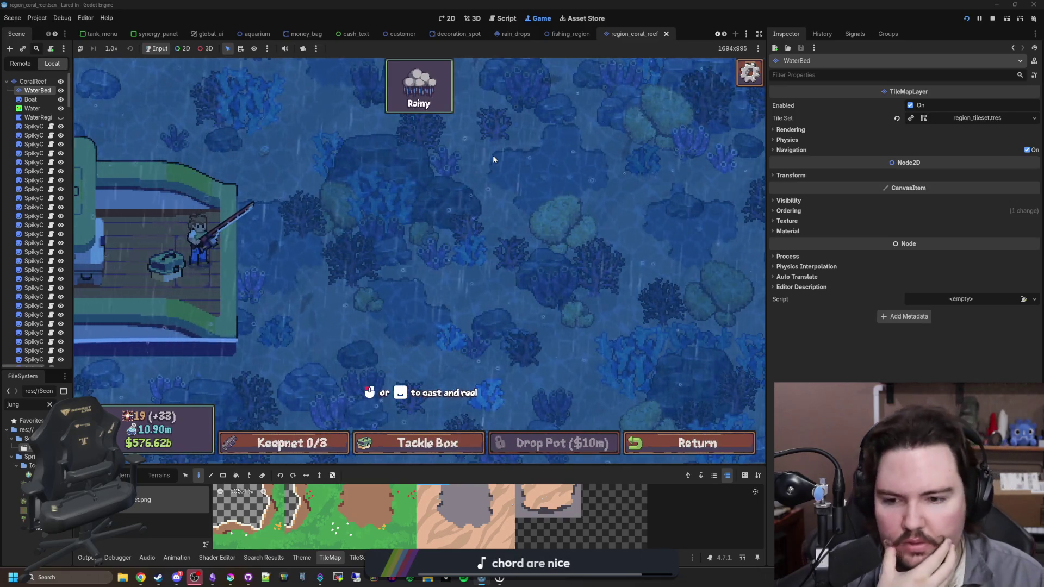
{"action": "left_click", "coordinate": [488, 299]}
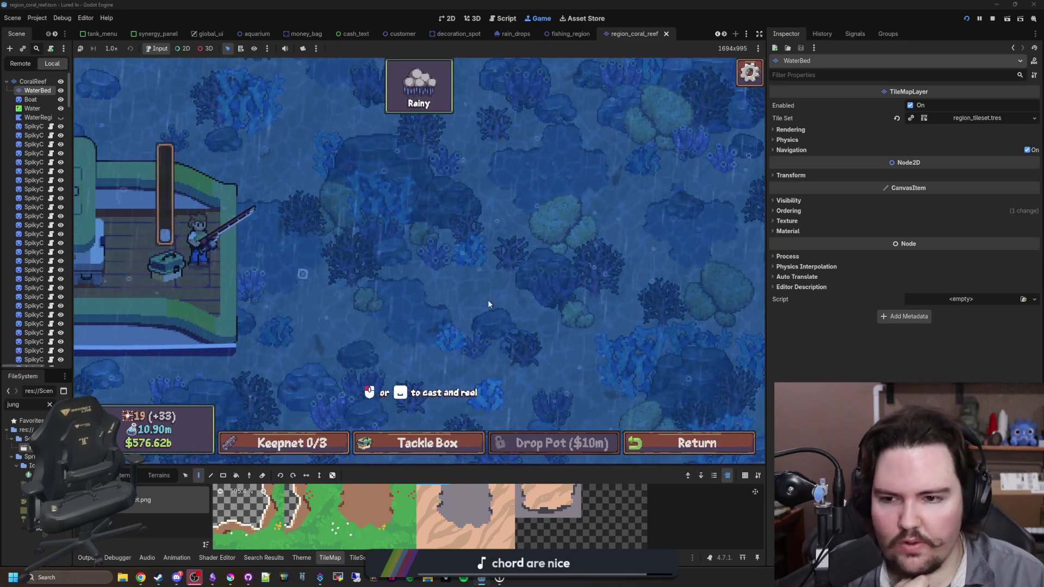
{"action": "left_click", "coordinate": [630, 248]}
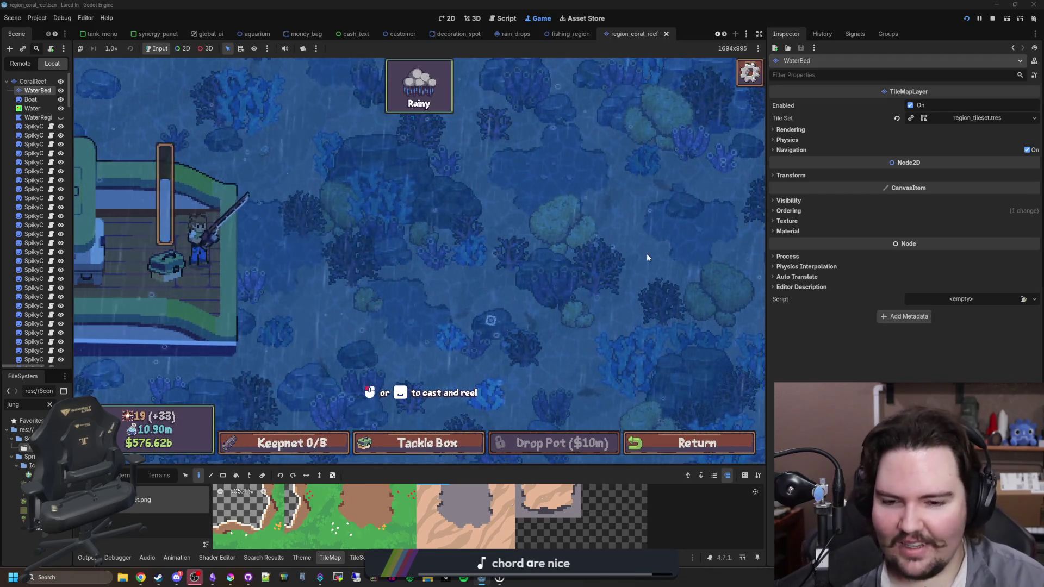
{"action": "left_click", "coordinate": [593, 210]}
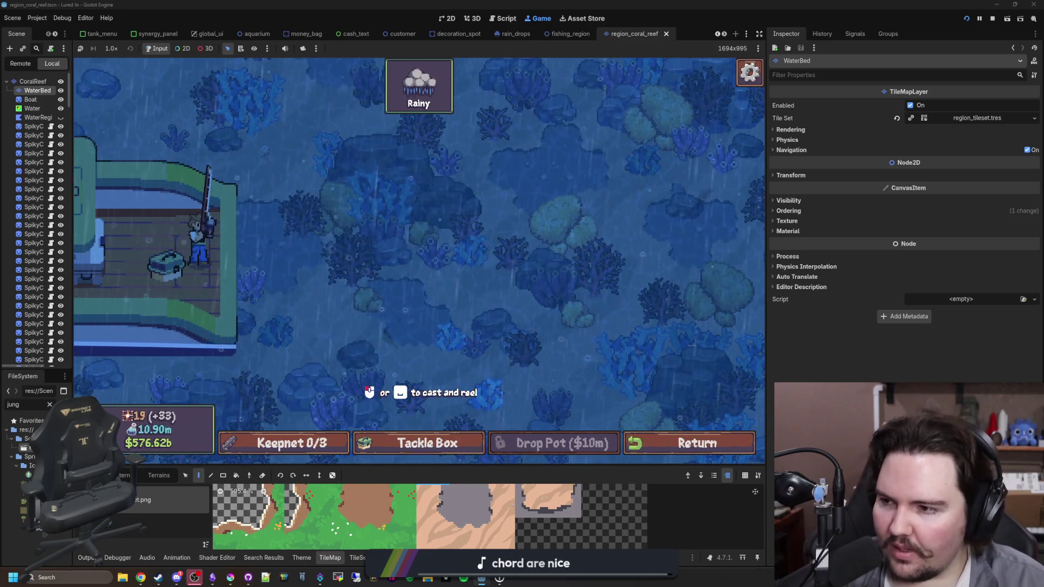
Make several more casts into the sunny reef water, then bring up a Chrome window.
{"action": "left_click", "coordinate": [486, 214]}
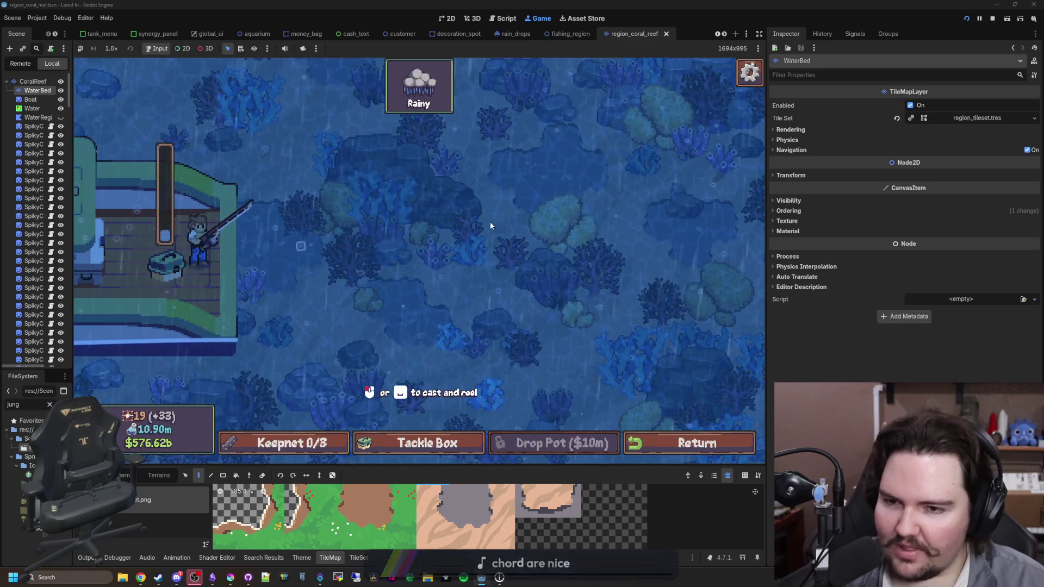
{"action": "left_click", "coordinate": [488, 220]}
{"action": "left_click", "coordinate": [506, 215]}
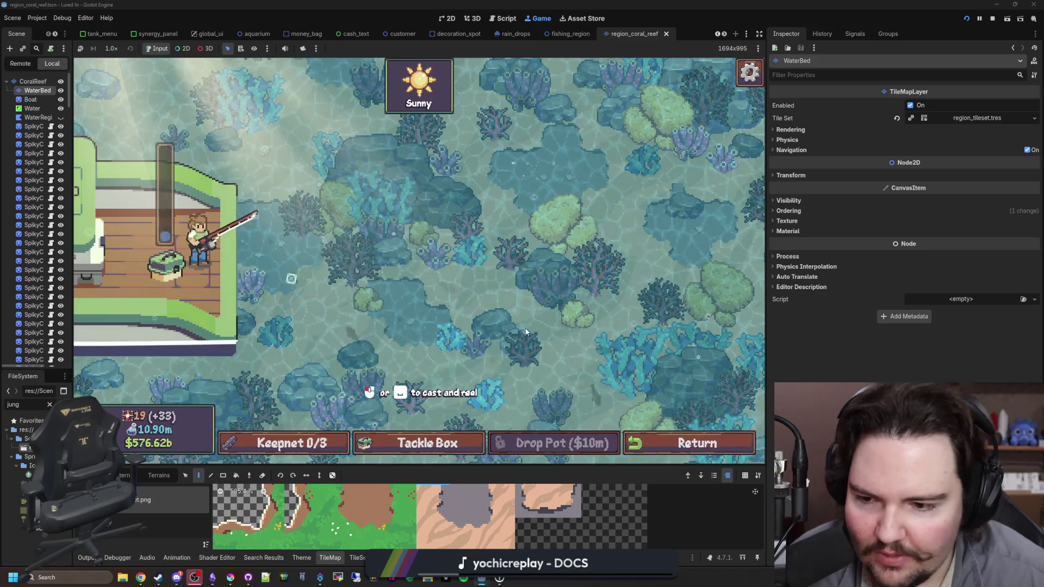
{"action": "left_click", "coordinate": [547, 273]}
{"action": "left_click", "coordinate": [669, 298]}
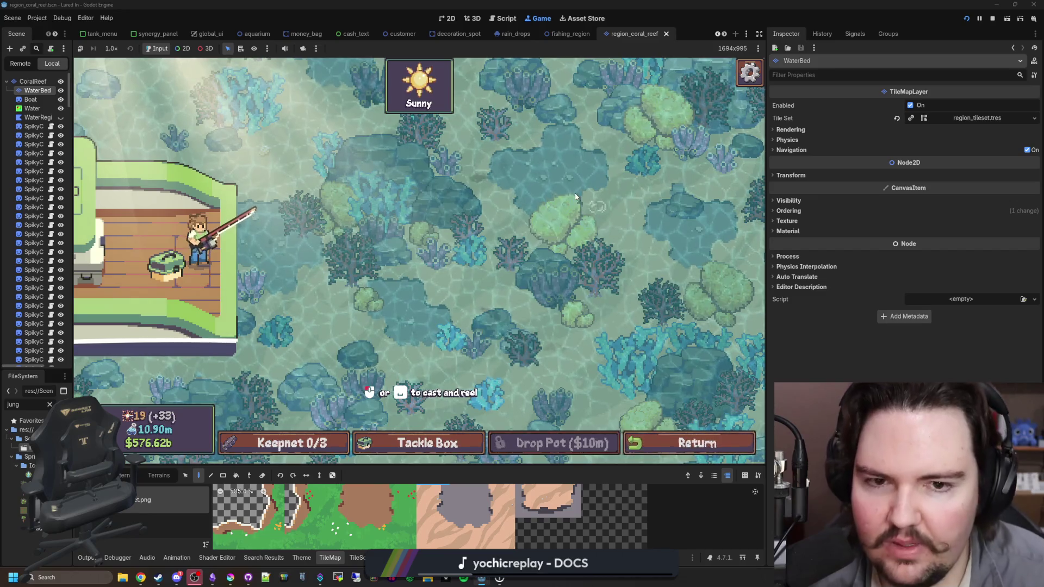
{"action": "left_click", "coordinate": [465, 186]}
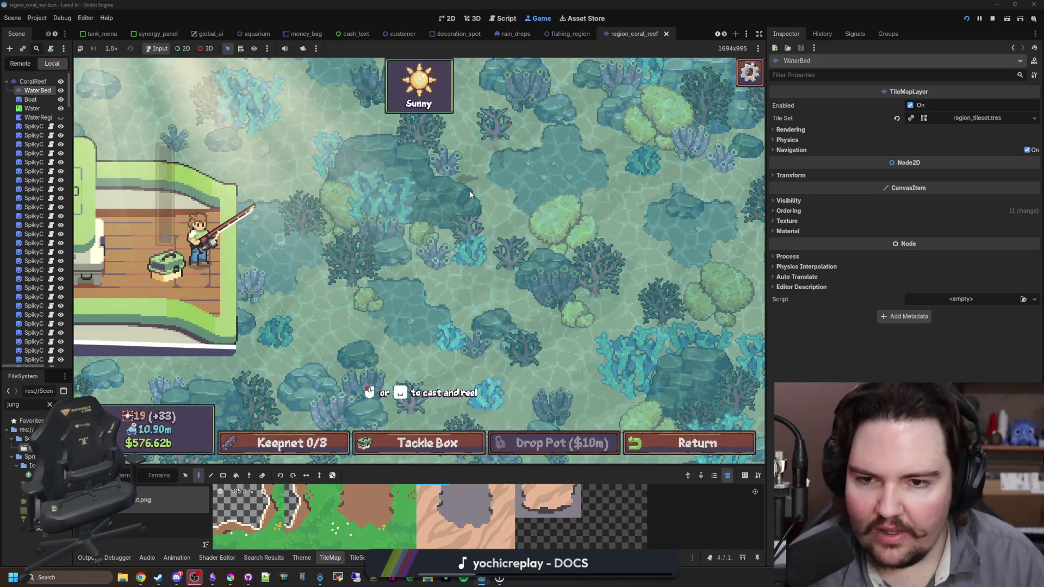
{"action": "left_click", "coordinate": [491, 133]}
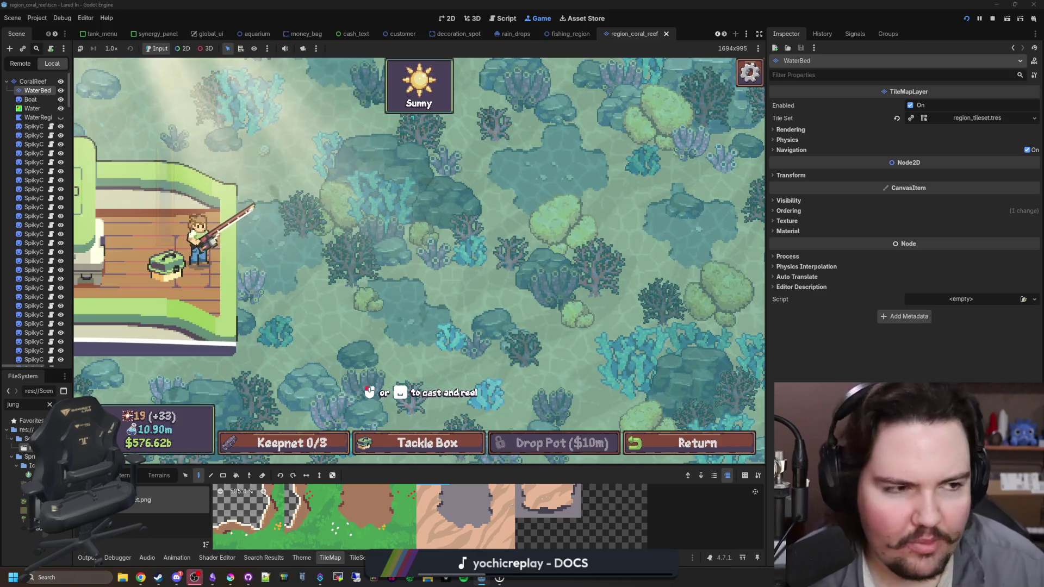
{"action": "key", "text": "super+2"}
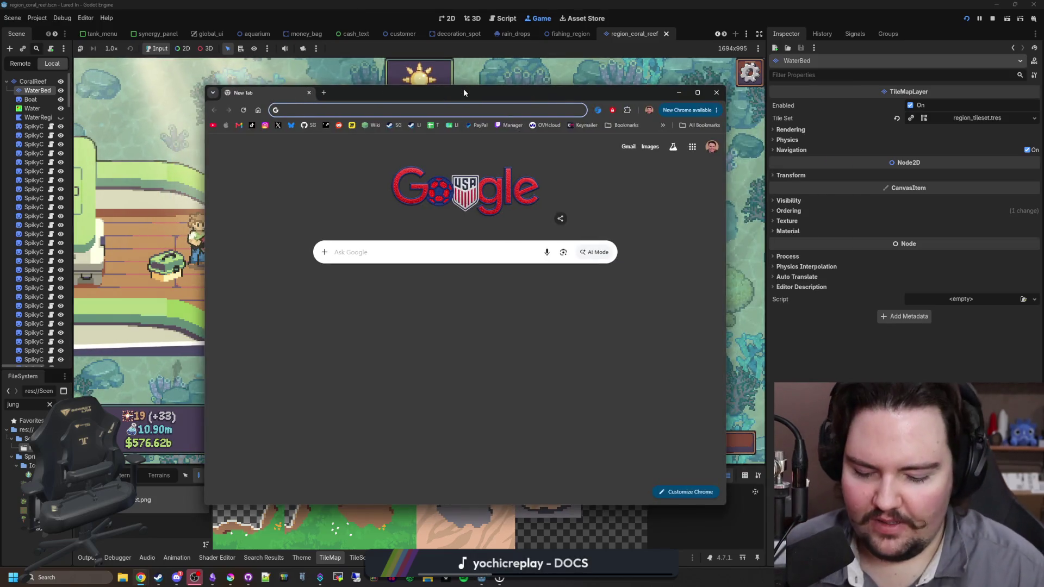
Search Google for 'earthbound' and read the EarthBound Wikipedia article.
{"action": "type", "text": "earthbound"}
{"action": "key", "text": "Return"}
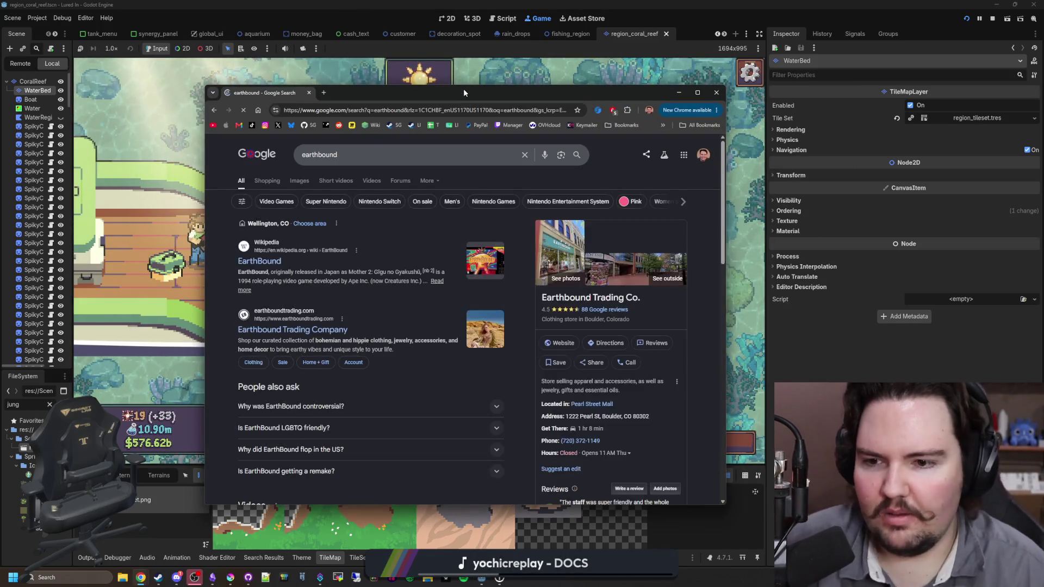
{"action": "left_click", "coordinate": [261, 265]}
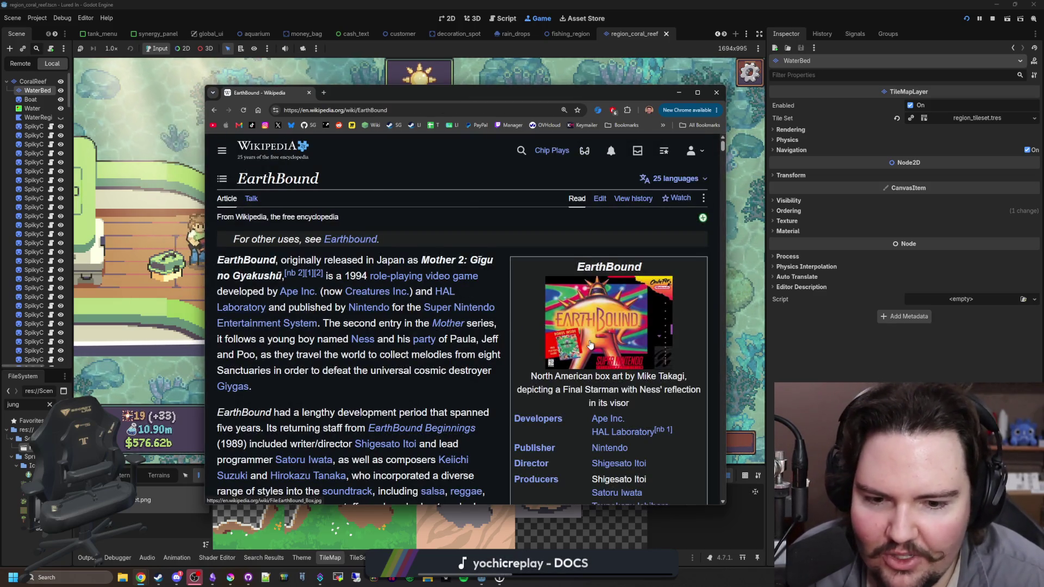
{"action": "scroll", "coordinate": [589, 344], "scroll_direction": "down", "scroll_amount": 5}
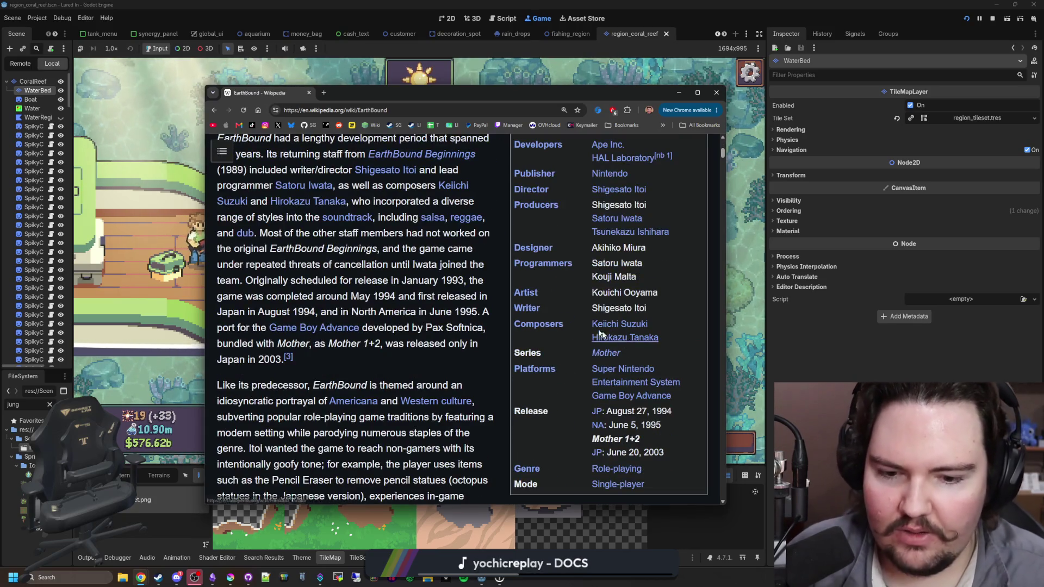
{"action": "scroll", "coordinate": [505, 281], "scroll_direction": "up", "scroll_amount": 5}
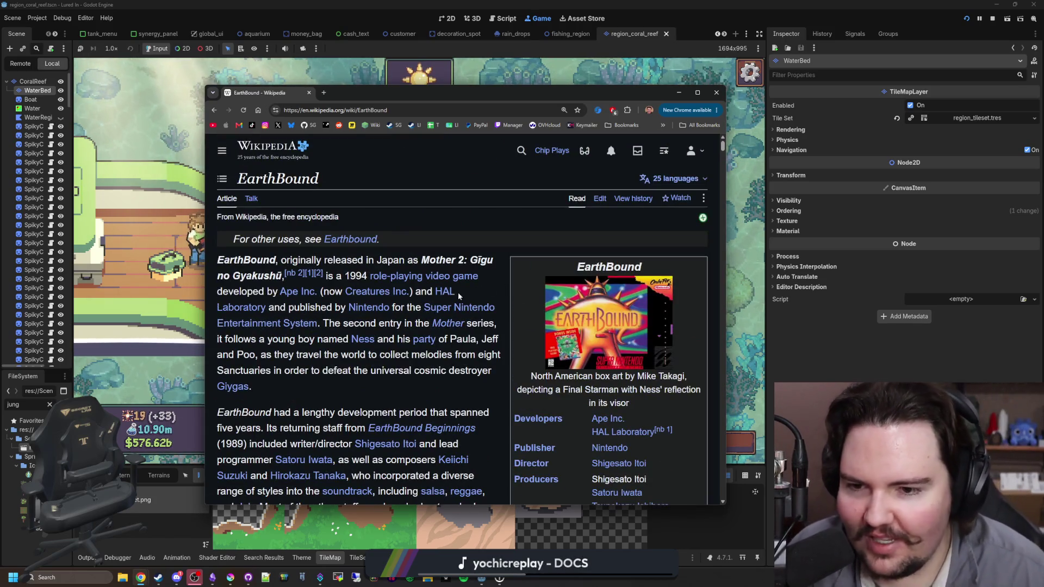
{"action": "scroll", "coordinate": [327, 291], "scroll_direction": "down", "scroll_amount": 8}
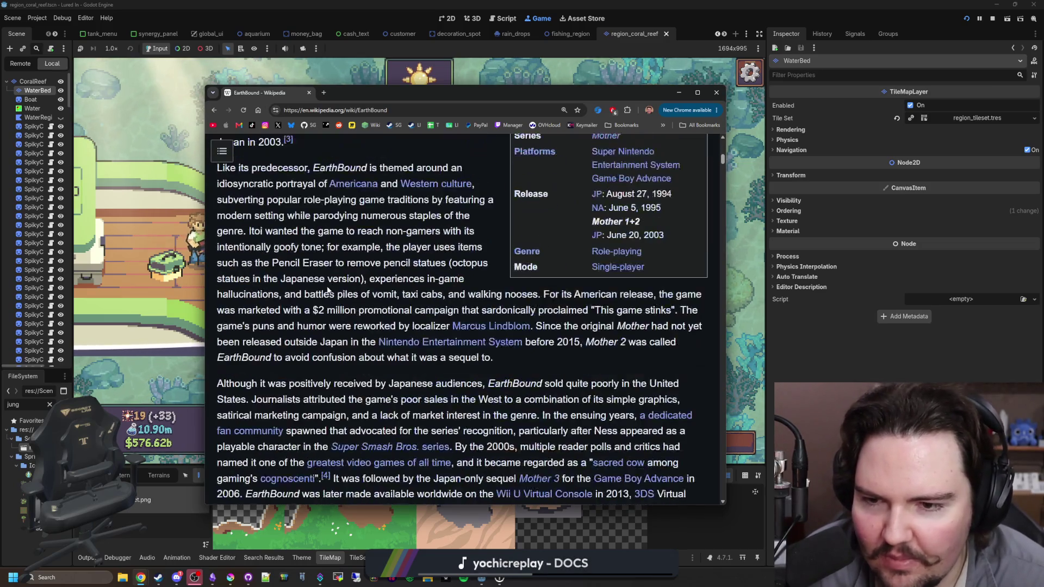
{"action": "scroll", "coordinate": [328, 290], "scroll_direction": "down", "scroll_amount": 3}
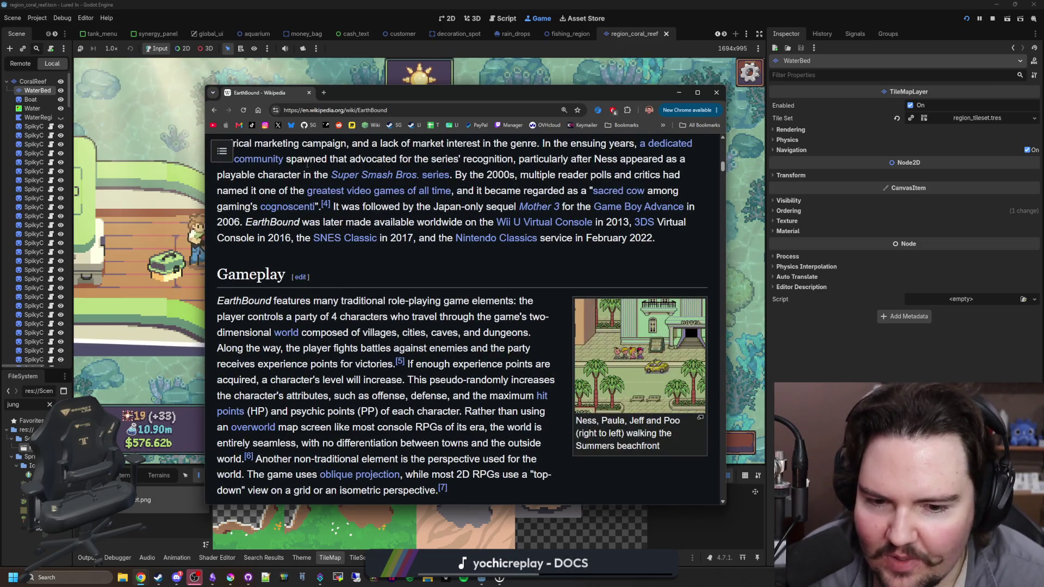
{"action": "scroll", "coordinate": [318, 174], "scroll_direction": "up", "scroll_amount": 15}
In a new tab, search Google for 'jrpg vs rpg'.
{"action": "left_click", "coordinate": [322, 95]}
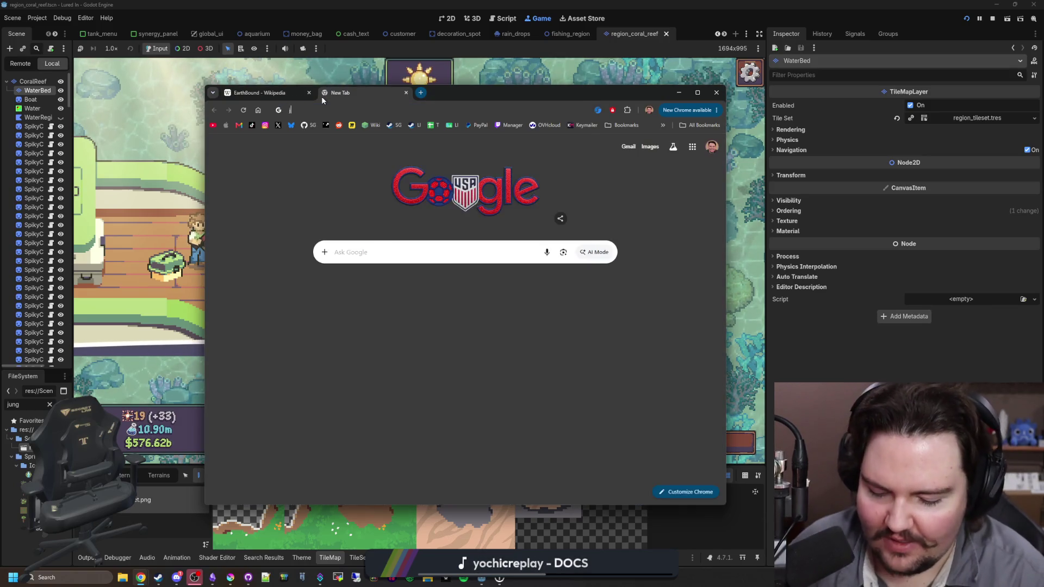
{"action": "type", "text": "jrpg"}
{"action": "key", "text": "Return"}
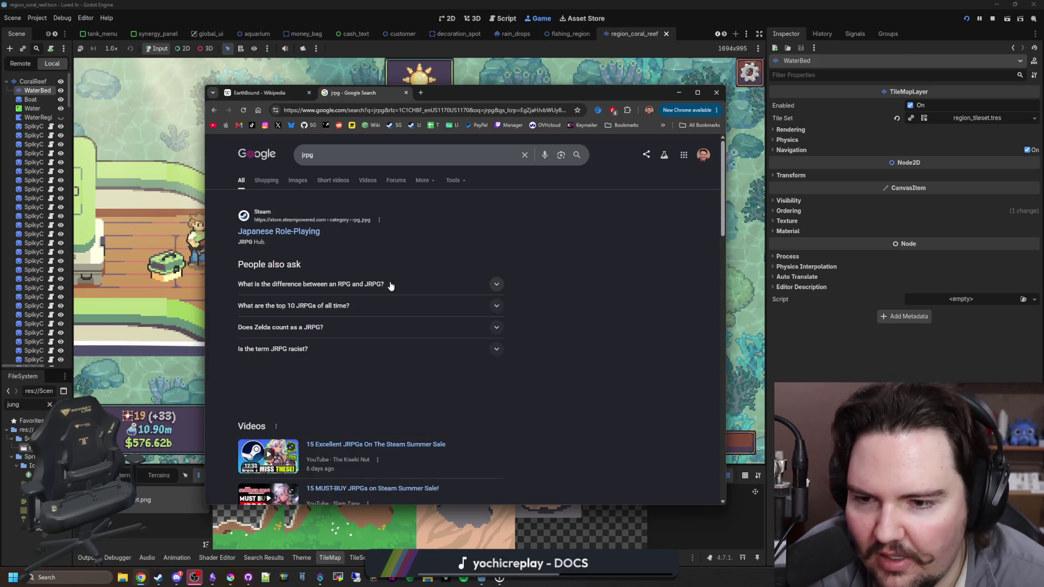
{"action": "scroll", "coordinate": [390, 285], "scroll_direction": "down", "scroll_amount": 5}
{"action": "scroll", "coordinate": [326, 181], "scroll_direction": "up", "scroll_amount": 5}
{"action": "left_click", "coordinate": [366, 160]}
{"action": "type", "text": "vs rpg"}
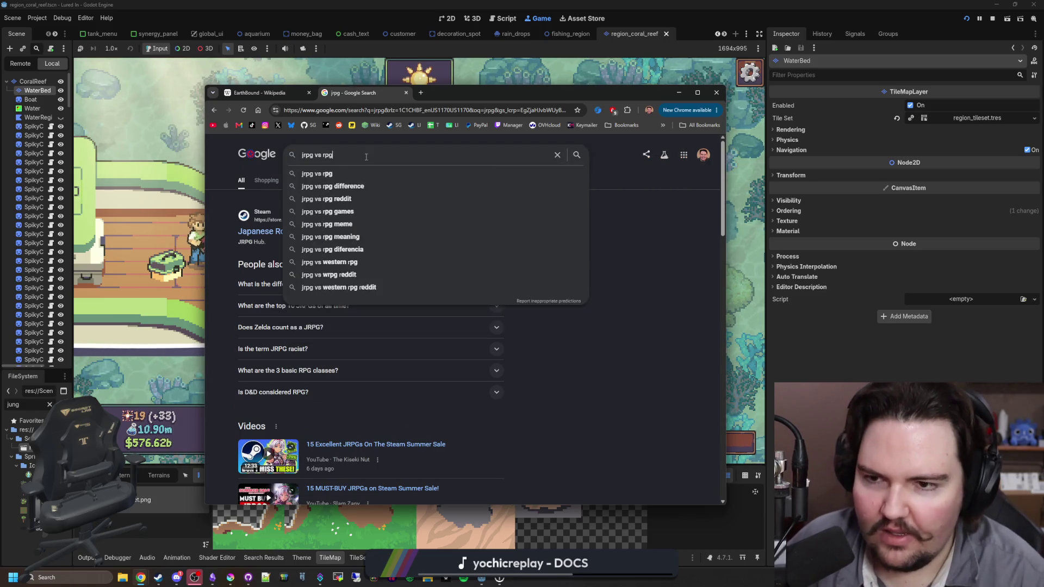
{"action": "key", "text": "Return"}
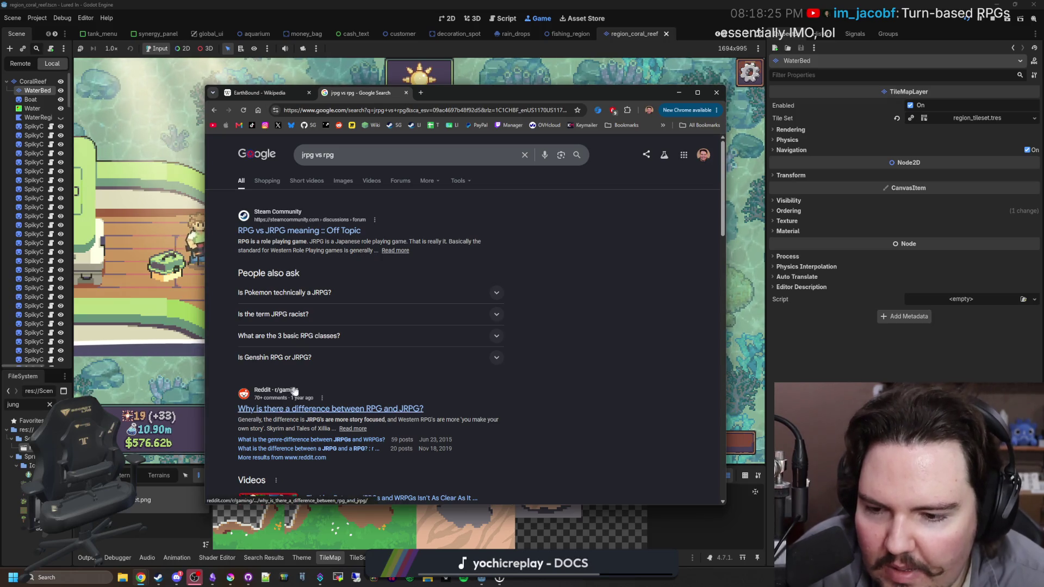
Read through the 'jrpg vs rpg' results, then close that tab and the browser.
{"action": "scroll", "coordinate": [402, 401], "scroll_direction": "down", "scroll_amount": 1}
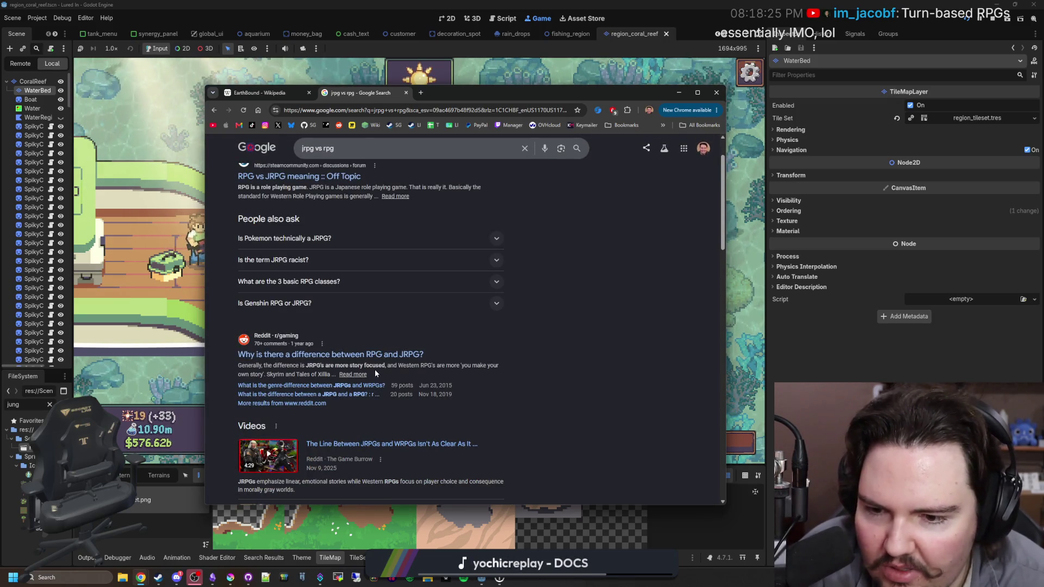
{"action": "scroll", "coordinate": [370, 361], "scroll_direction": "down", "scroll_amount": 4}
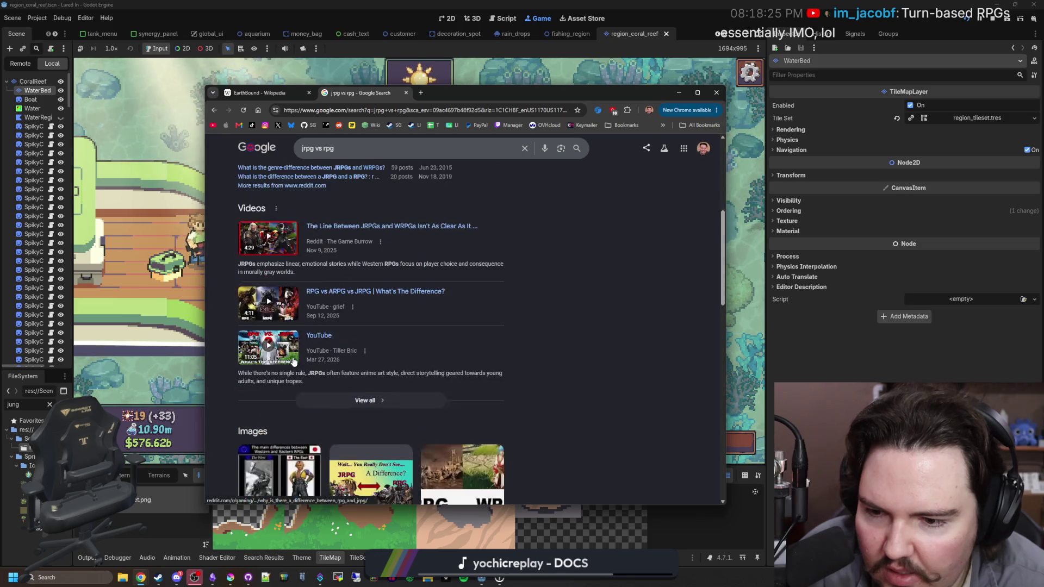
{"action": "scroll", "coordinate": [292, 361], "scroll_direction": "down", "scroll_amount": 4}
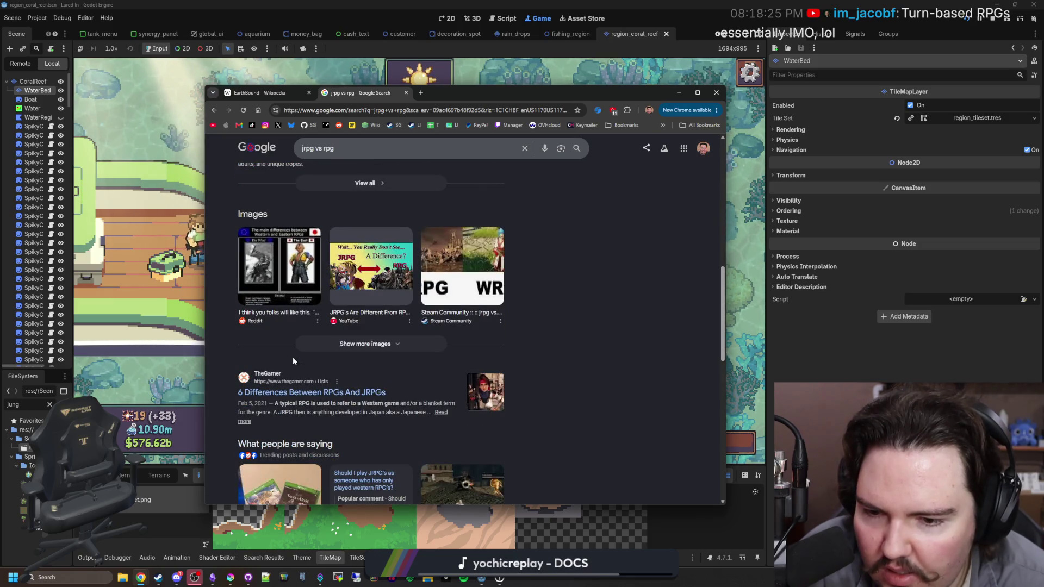
{"action": "scroll", "coordinate": [292, 361], "scroll_direction": "down", "scroll_amount": 3}
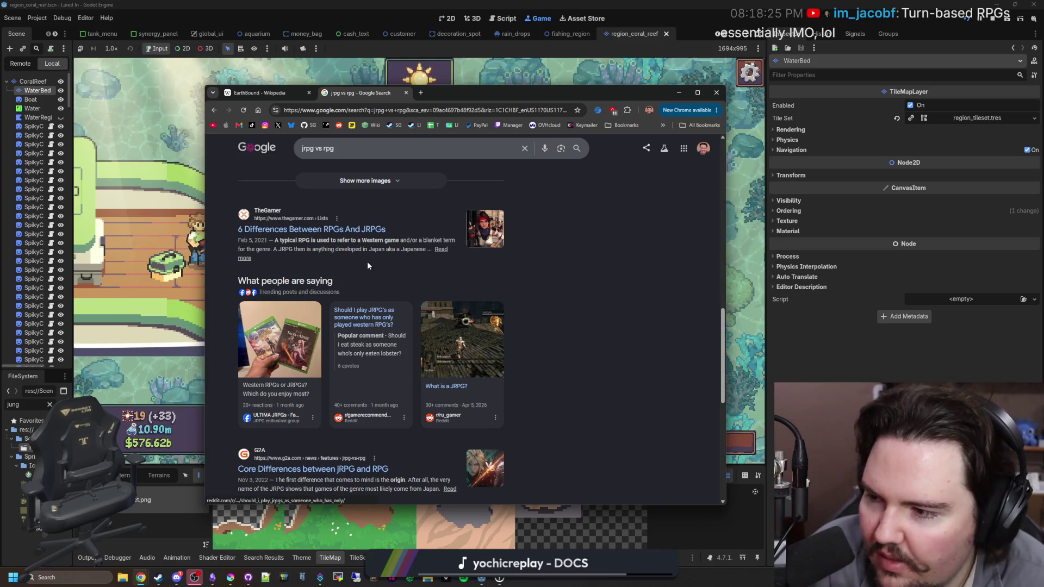
{"action": "scroll", "coordinate": [366, 262], "scroll_direction": "up", "scroll_amount": 10}
{"action": "left_click", "coordinate": [407, 94]}
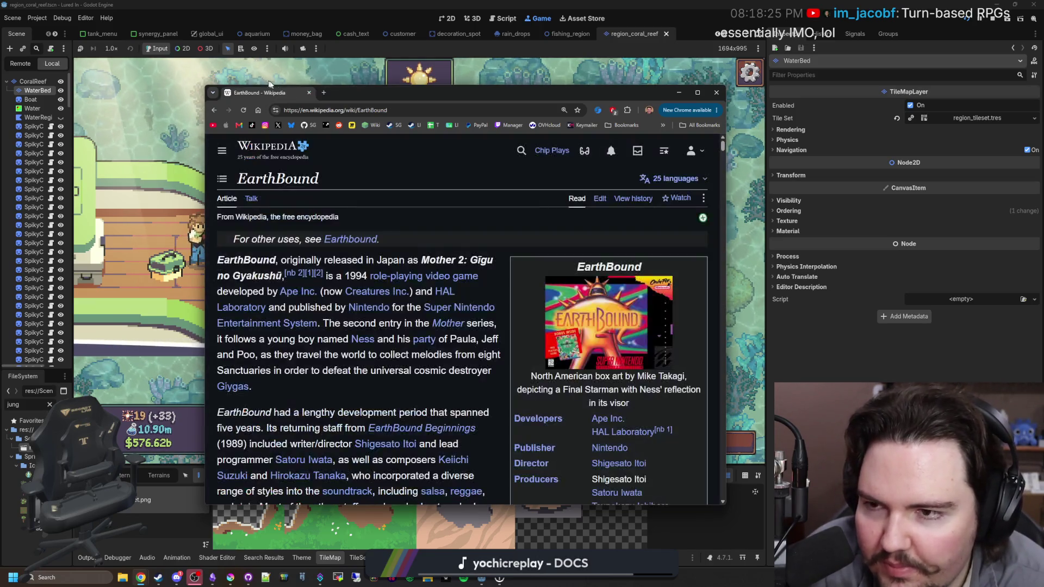
{"action": "left_click", "coordinate": [309, 93]}
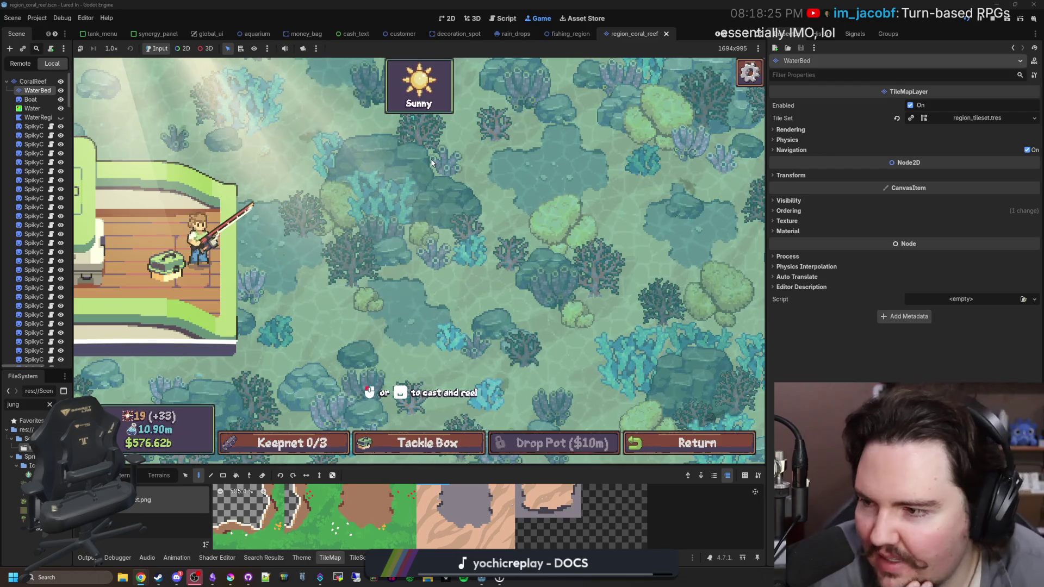
Cast once in the game, then search Google for 'toby fox earthbound'.
{"action": "left_click", "coordinate": [464, 210]}
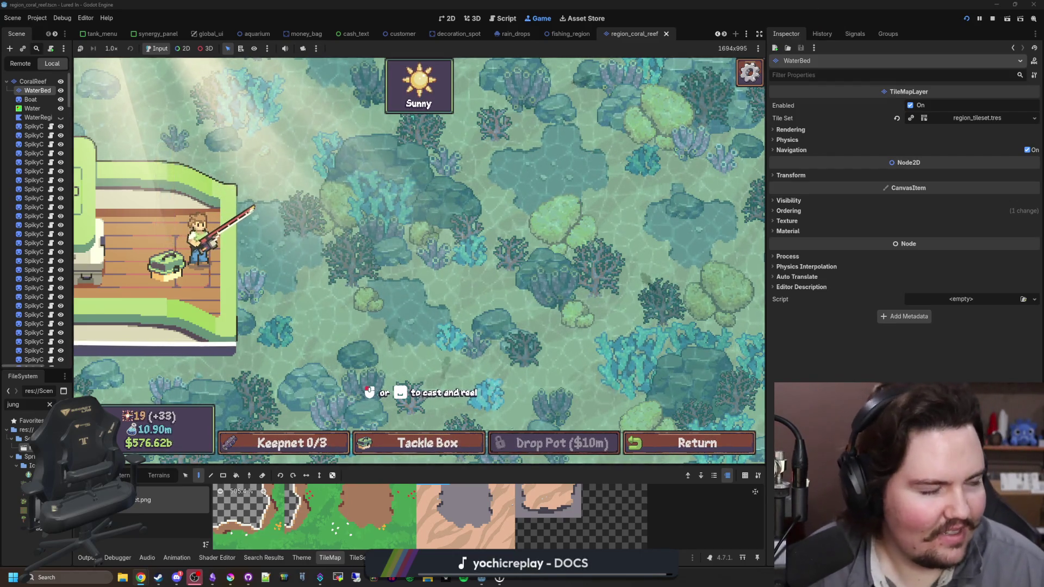
{"action": "type", "text": "toby fox earthbound"}
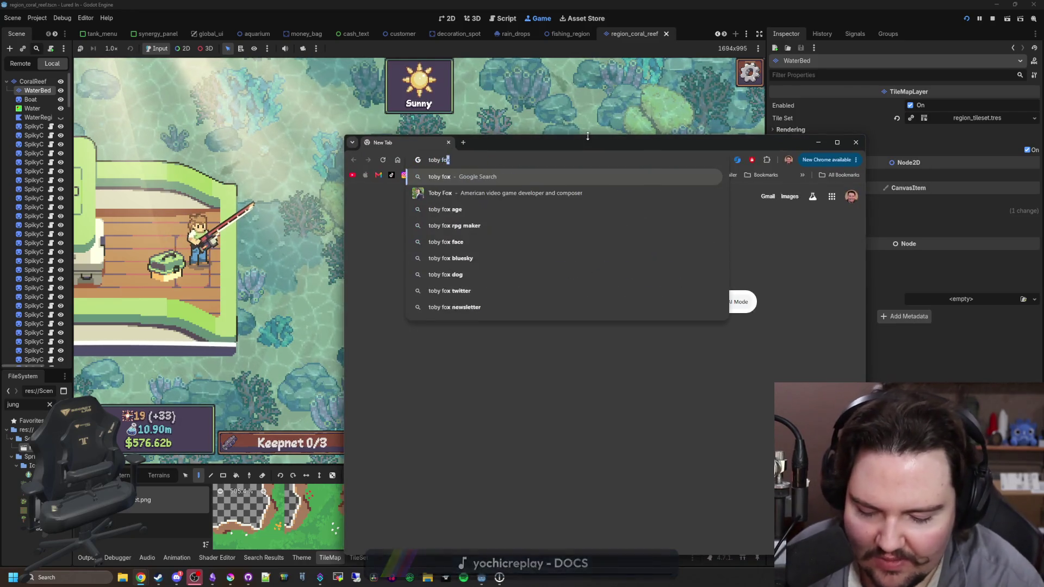
{"action": "left_click", "coordinate": [462, 242]}
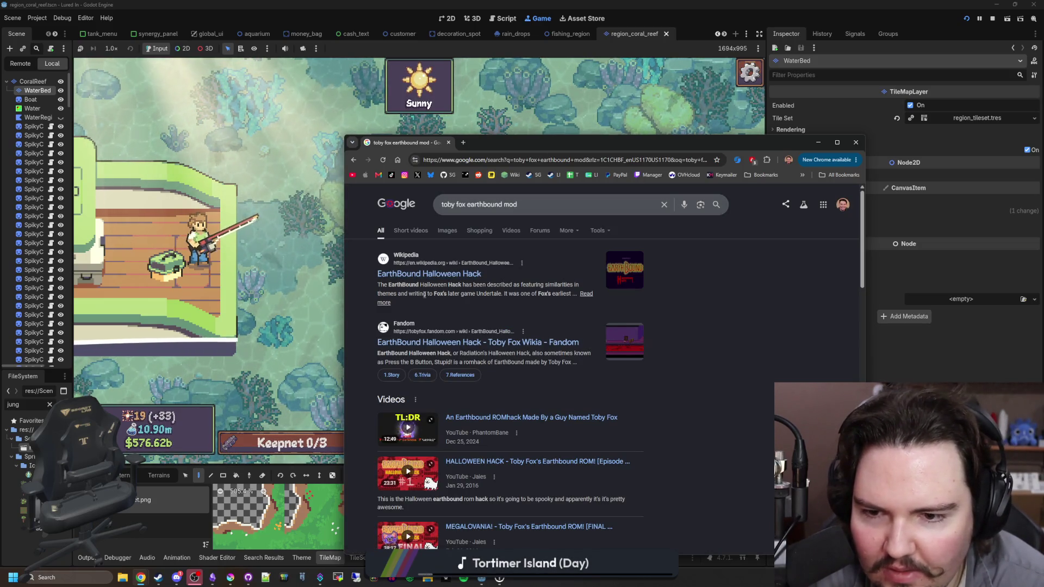
{"action": "mouse_move", "coordinate": [459, 283]}
{"action": "left_mouse_down"}
{"action": "mouse_move", "coordinate": [593, 294]}
{"action": "mouse_move", "coordinate": [430, 294]}
{"action": "mouse_move", "coordinate": [535, 294]}
{"action": "left_mouse_up"}
{"action": "left_click", "coordinate": [521, 294]}
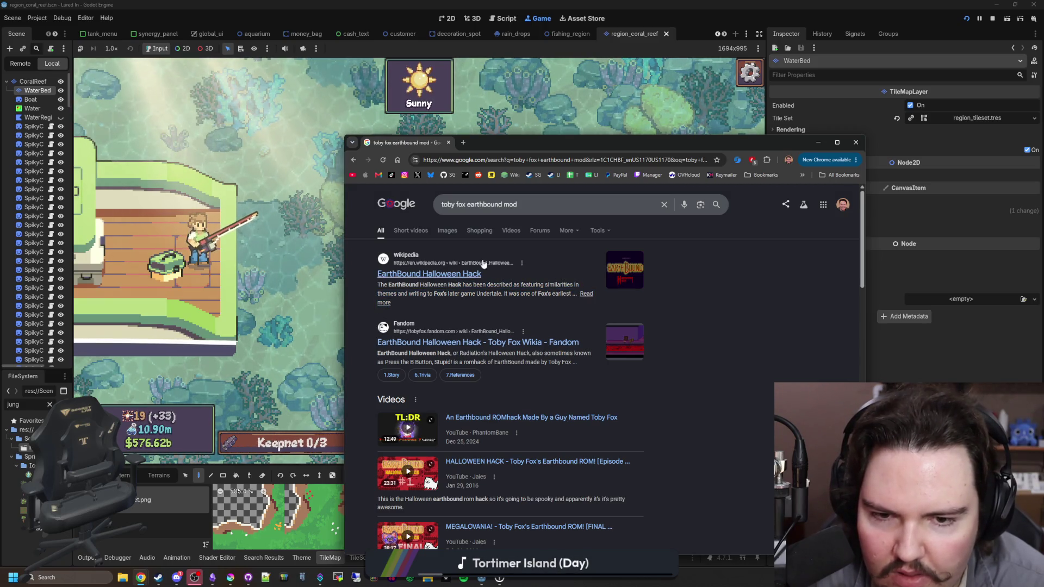
Open the EarthBound Halloween Hack Wikipedia article in a new tab, skim it, then return to the results.
{"action": "middle_click", "coordinate": [441, 261]}
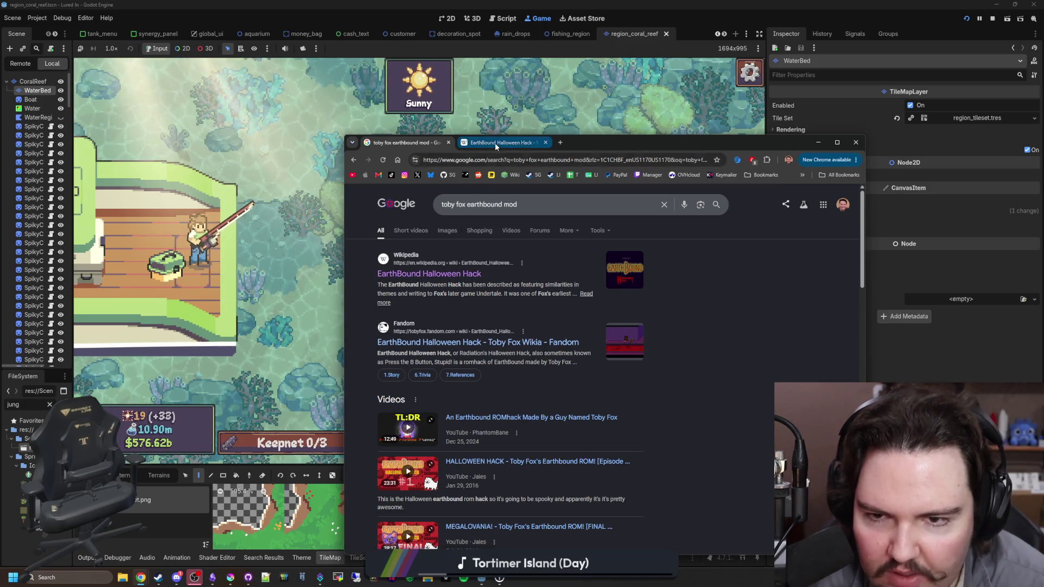
{"action": "left_click", "coordinate": [495, 142]}
{"action": "scroll", "coordinate": [581, 324], "scroll_direction": "down", "scroll_amount": 5}
{"action": "scroll", "coordinate": [568, 325], "scroll_direction": "up", "scroll_amount": 5}
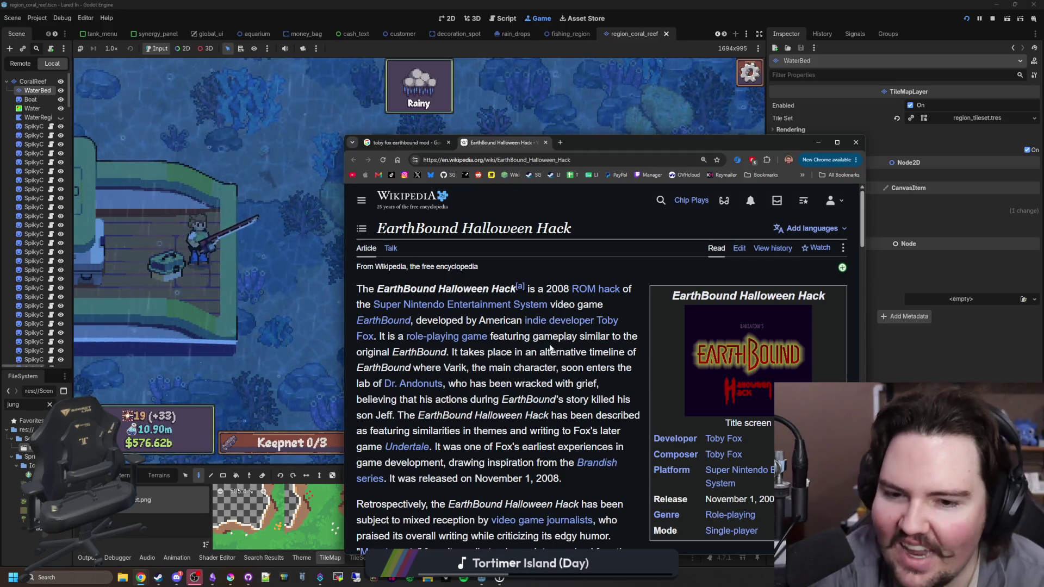
{"action": "left_click", "coordinate": [418, 141]}
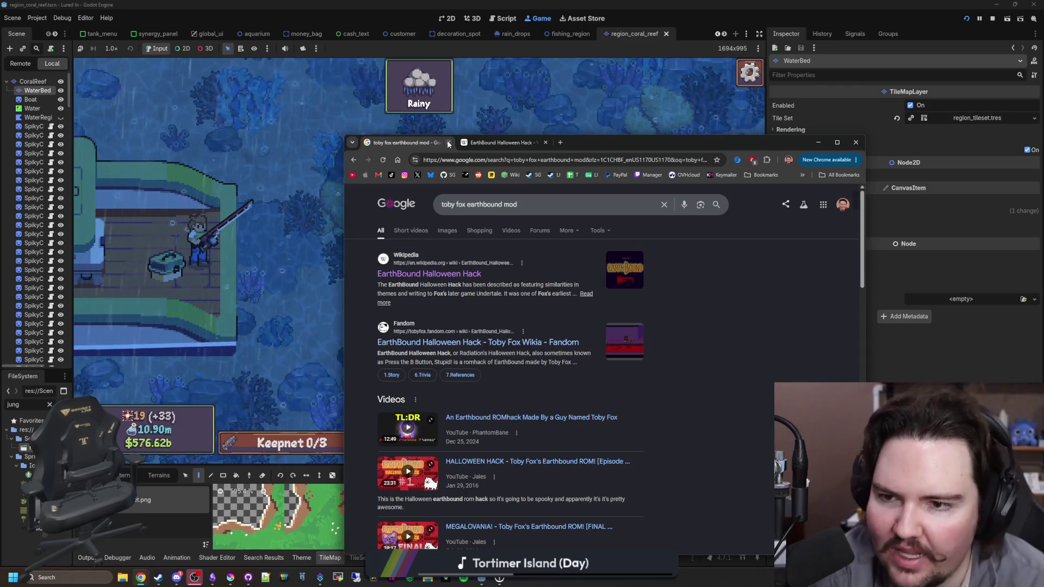
Switch back to the running Godot game and cast the fishing line into the reef.
{"action": "key", "text": "alt+Tab"}
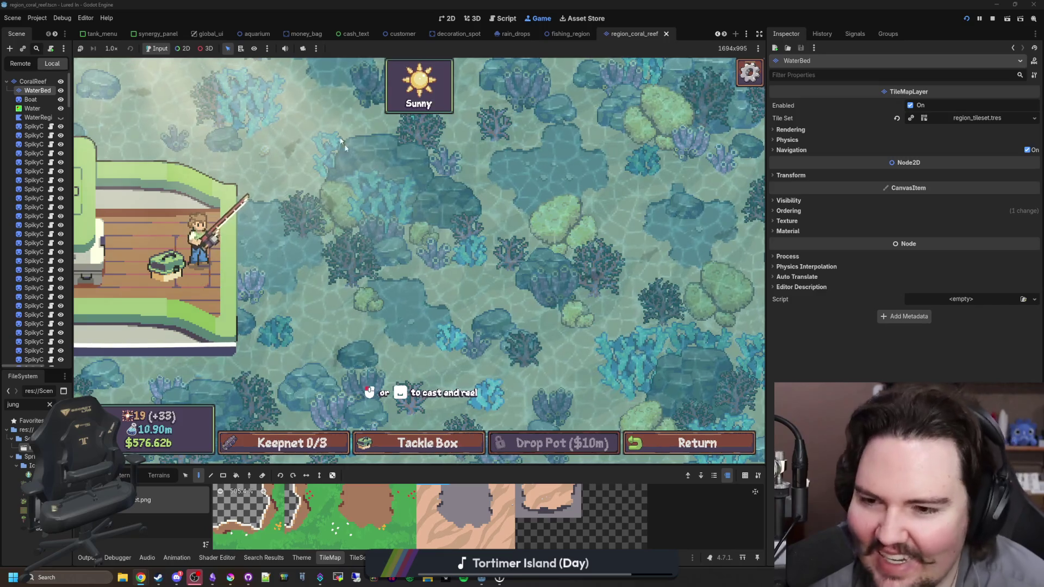
{"action": "left_click", "coordinate": [333, 192]}
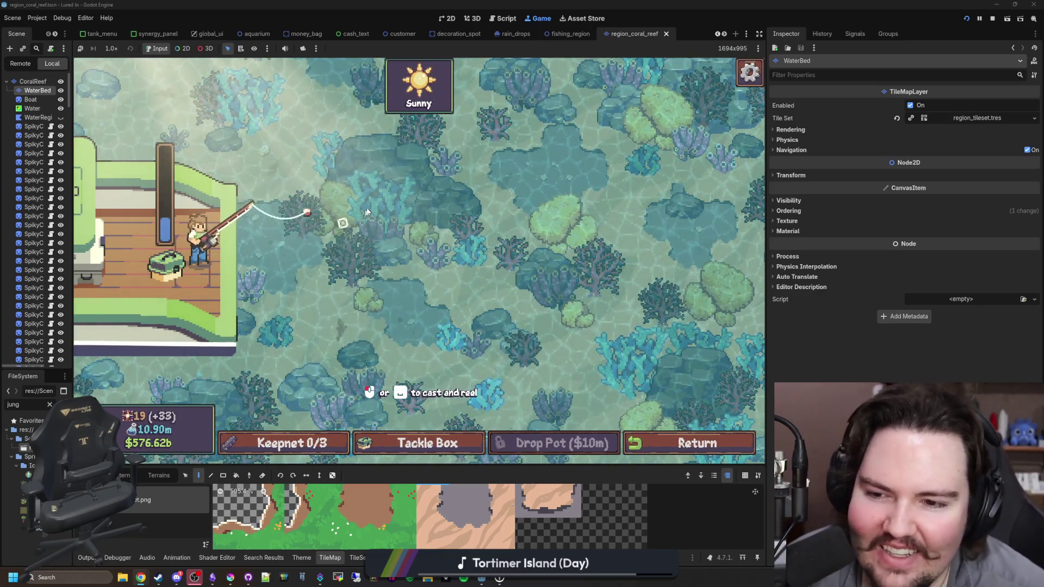
Reel the line back to the boat, then bring up a new Chrome window.
{"action": "left_click", "coordinate": [556, 201]}
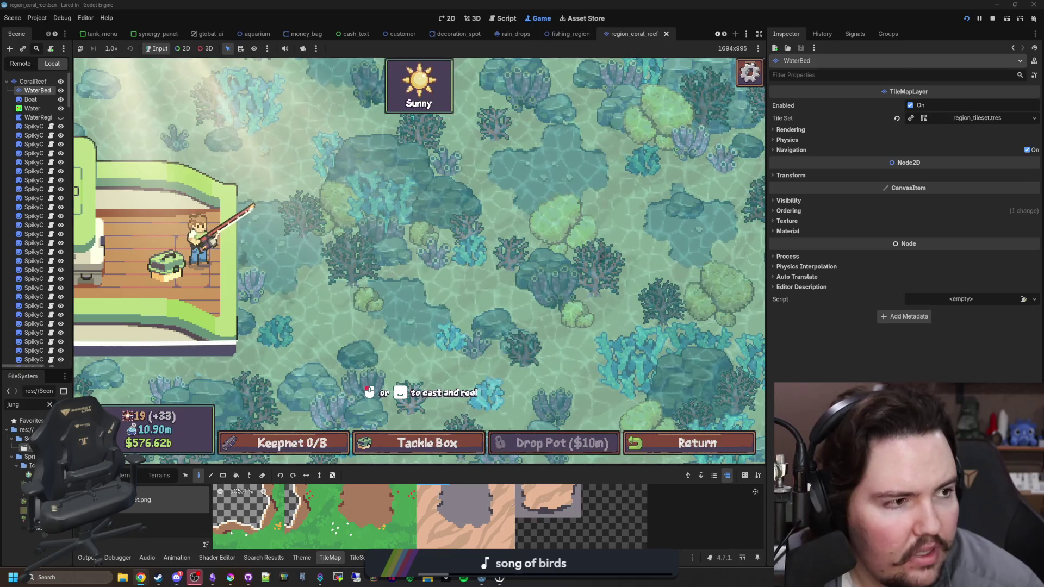
{"action": "key", "text": "super+2"}
Go to materialmaker.org, maximize the browser, and open Material Maker's Steam page via 'Wishlist on Steam'.
{"action": "type", "text": "materialmaker.org"}
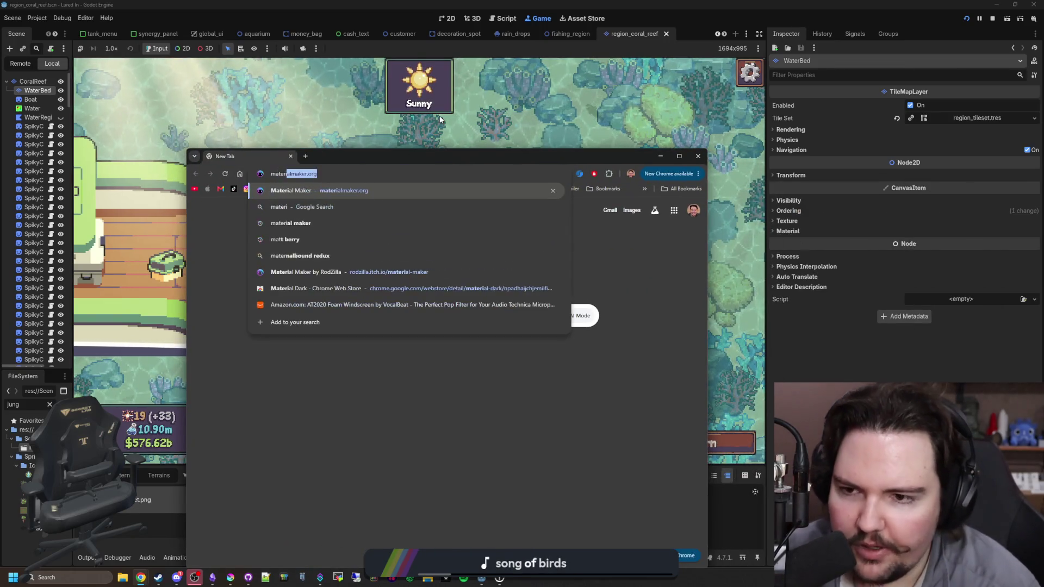
{"action": "key", "text": "Return"}
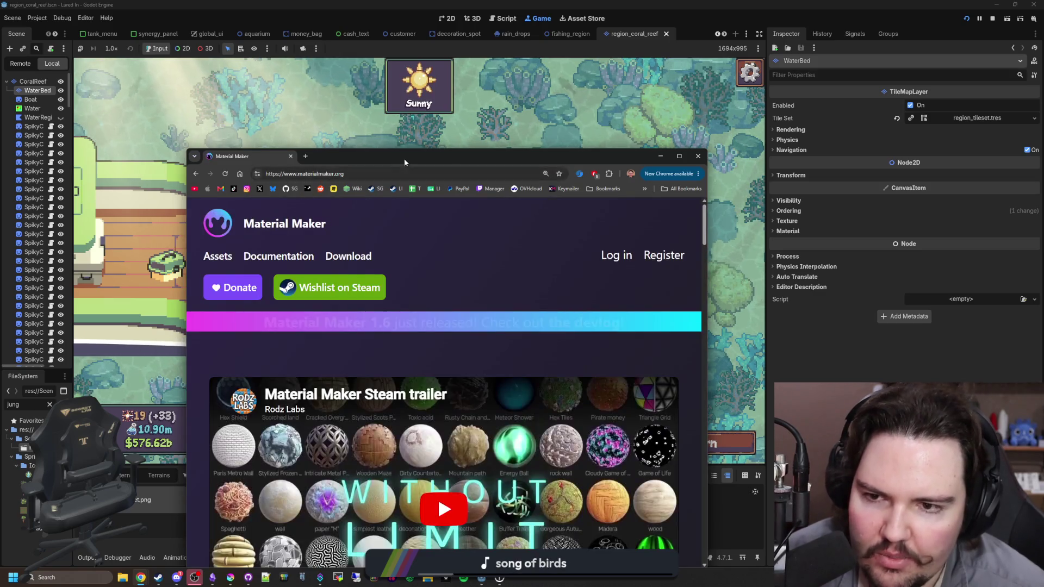
{"action": "left_click_drag", "start_coordinate": [403, 158], "coordinate": [381, 4]}
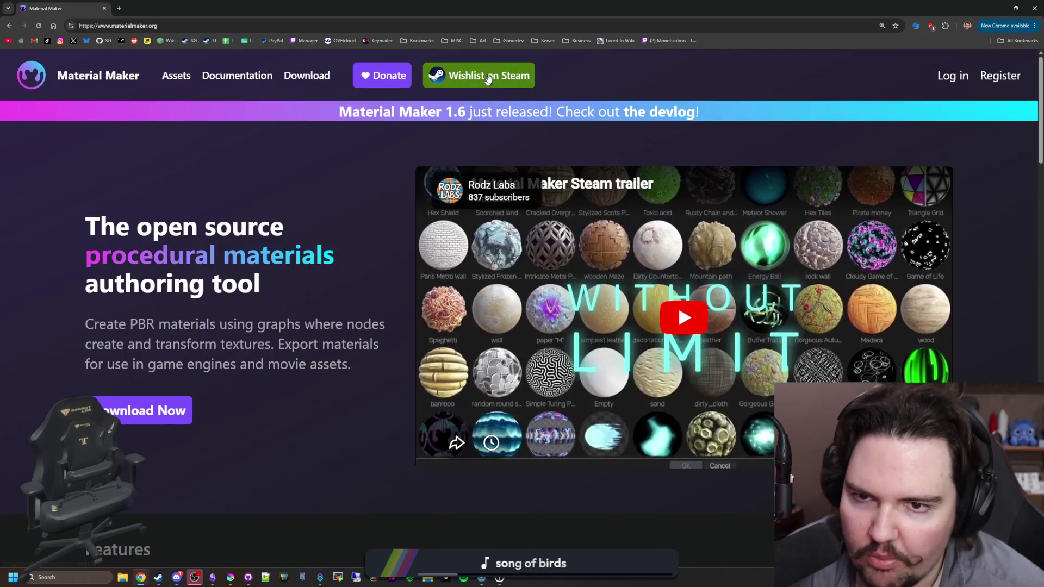
{"action": "left_click", "coordinate": [481, 75]}
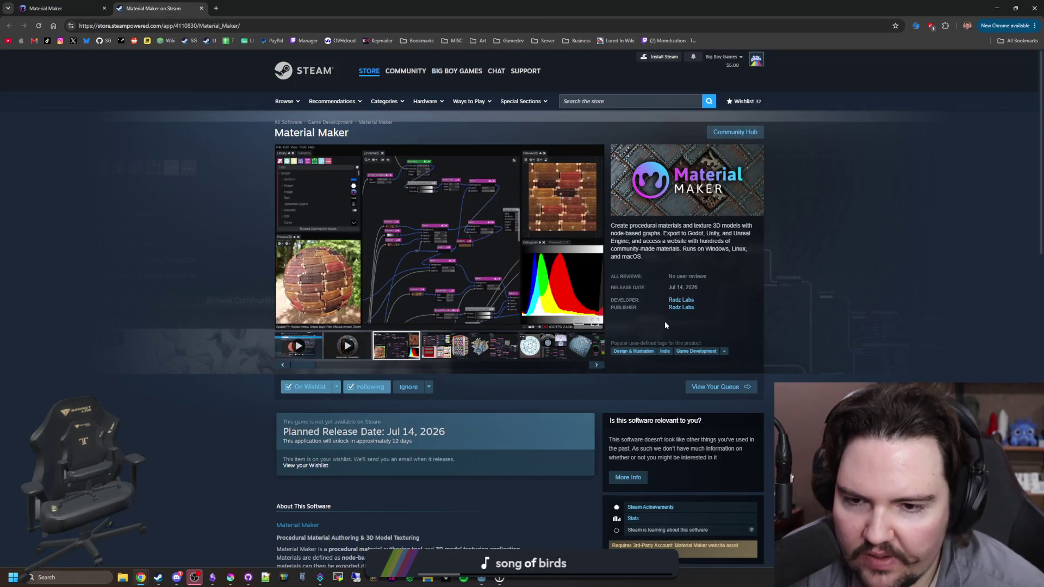
Enlarge the vending-machine screenshot, then the Material Maker screenshot, from the store gallery.
{"action": "left_click", "coordinate": [424, 341]}
{"action": "left_click", "coordinate": [435, 261]}
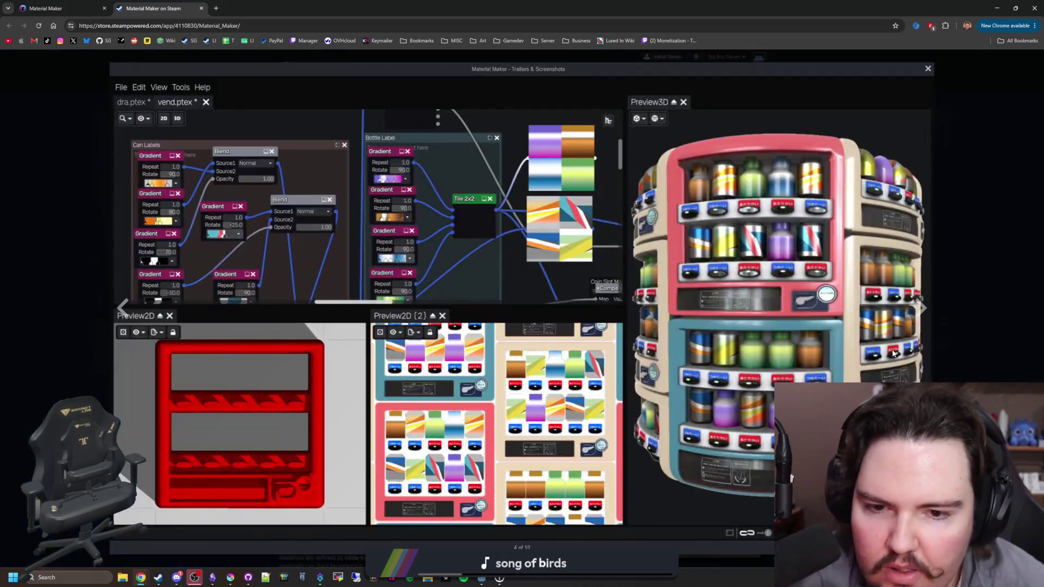
{"action": "left_click", "coordinate": [938, 318]}
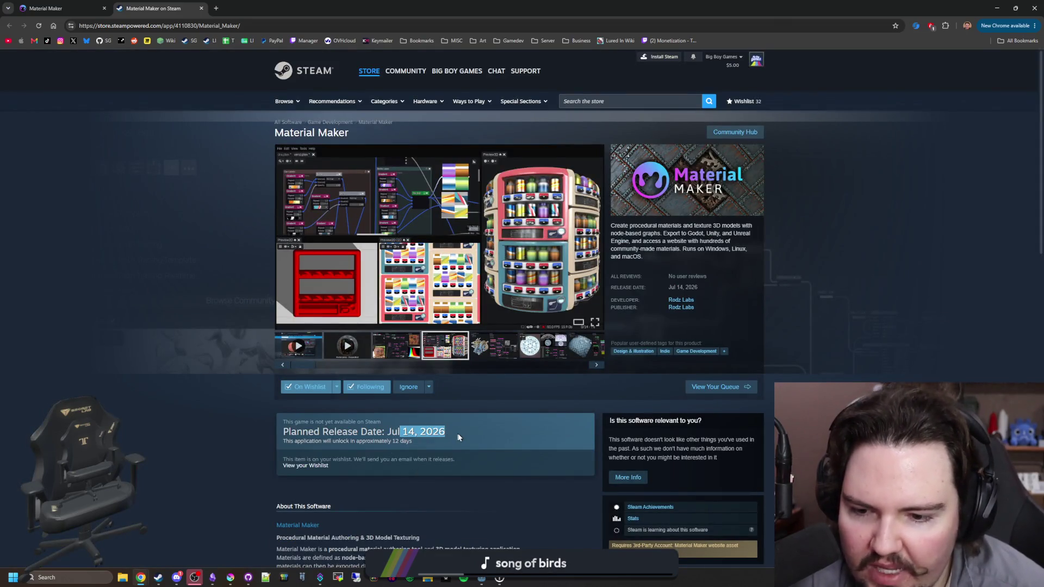
{"action": "left_click", "coordinate": [462, 280]}
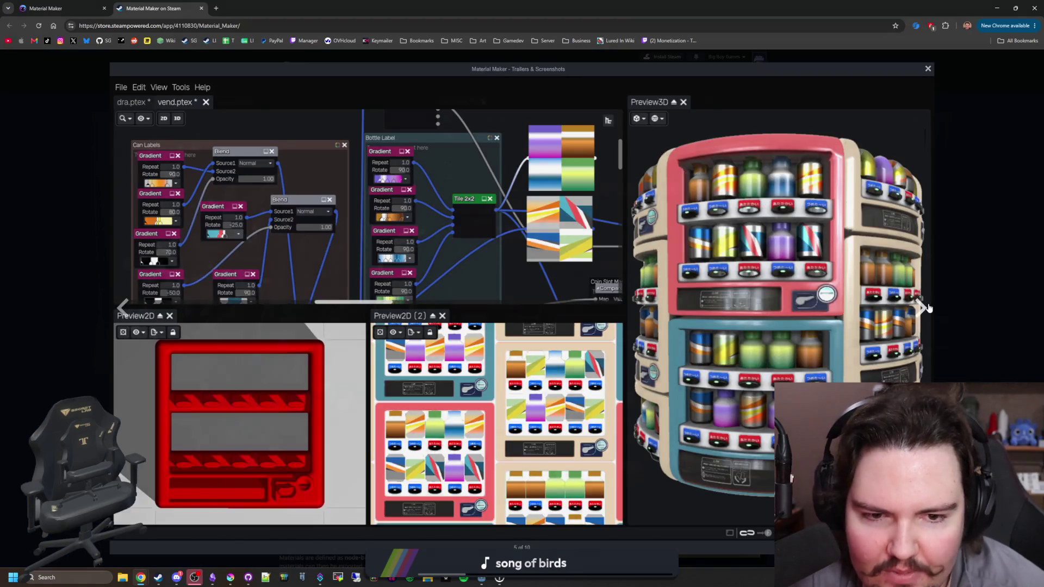
Step through every enlarged screenshot in turn, then close the viewer.
{"action": "left_click", "coordinate": [924, 307]}
{"action": "left_click", "coordinate": [927, 308]}
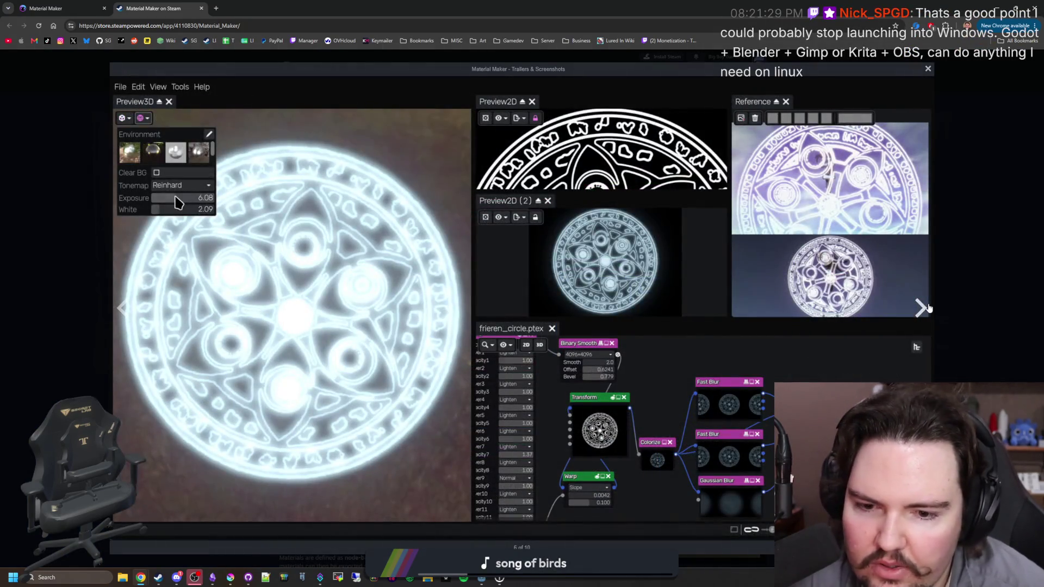
{"action": "left_click", "coordinate": [926, 307]}
{"action": "left_click", "coordinate": [927, 308]}
{"action": "left_click", "coordinate": [926, 308]}
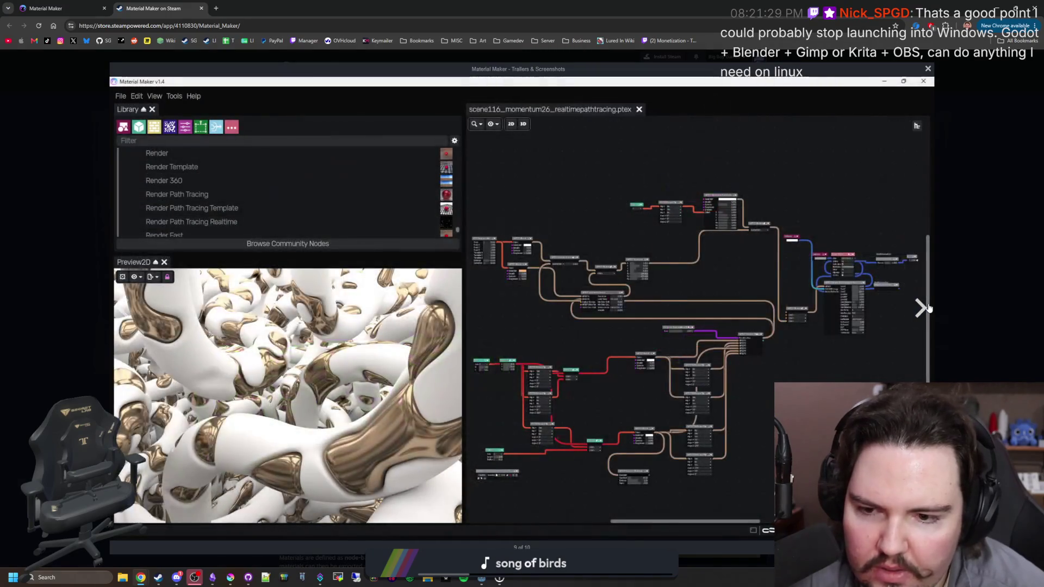
{"action": "left_click", "coordinate": [927, 307]}
{"action": "left_click", "coordinate": [926, 308]}
{"action": "left_click", "coordinate": [926, 308]}
{"action": "left_click", "coordinate": [927, 308]}
{"action": "left_click", "coordinate": [927, 307]}
{"action": "left_click", "coordinate": [927, 308]}
{"action": "left_click", "coordinate": [927, 308]}
{"action": "left_click", "coordinate": [927, 308]}
{"action": "left_click", "coordinate": [927, 308]}
{"action": "left_click", "coordinate": [927, 308]}
{"action": "left_click", "coordinate": [927, 308]}
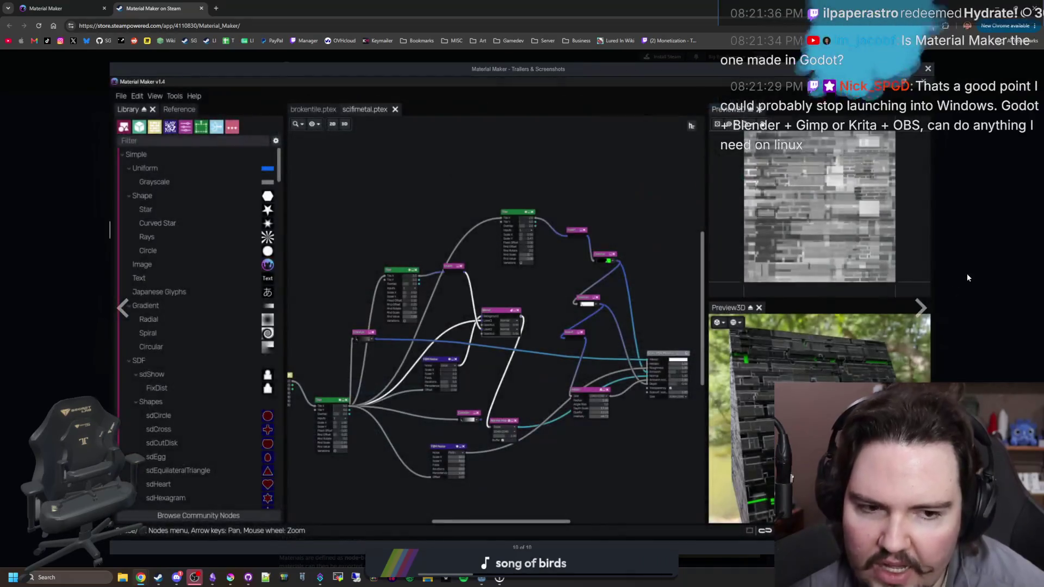
{"action": "left_click", "coordinate": [965, 279]}
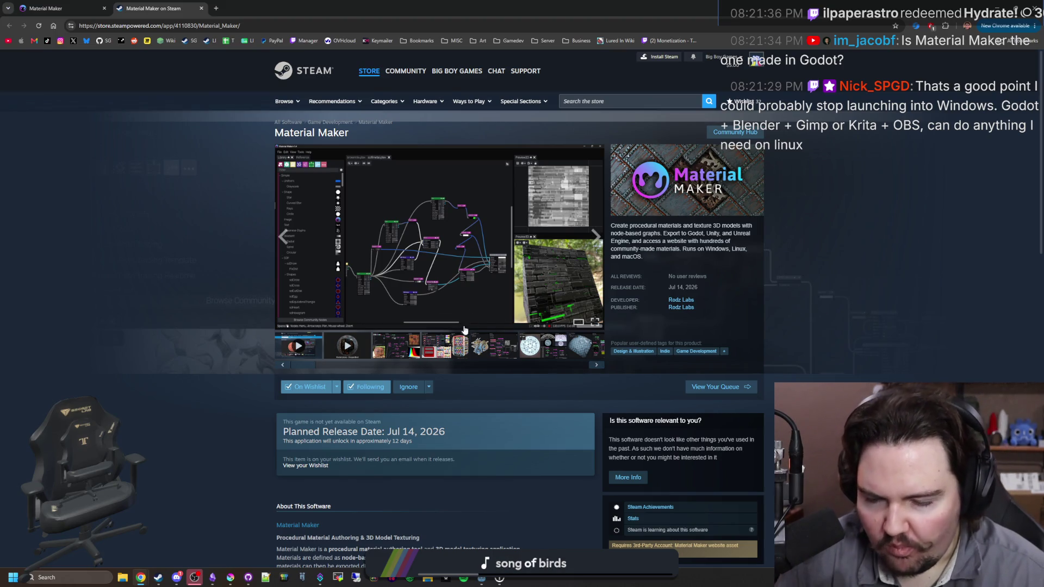
Move the screenshot gallery forward four images, enlarge the current one, and close it.
{"action": "left_click", "coordinate": [600, 365]}
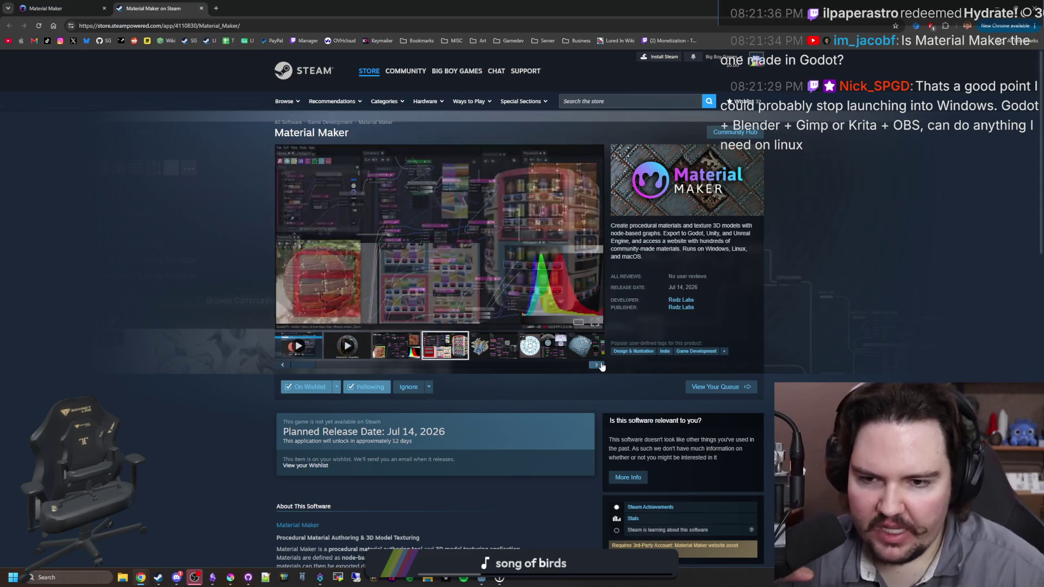
{"action": "left_click", "coordinate": [600, 365]}
{"action": "left_click", "coordinate": [601, 366]}
{"action": "left_click", "coordinate": [602, 367]}
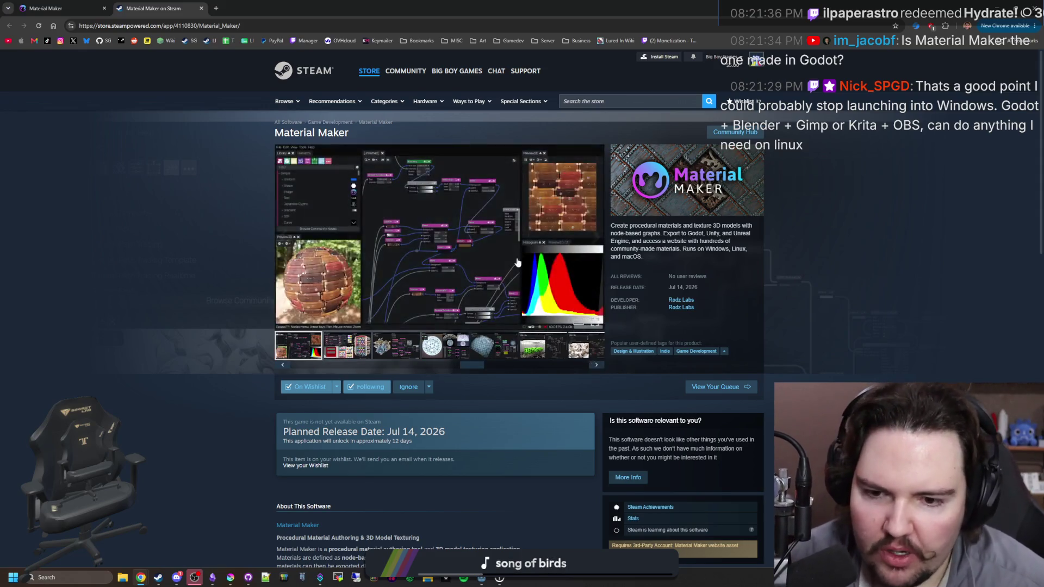
{"action": "left_click", "coordinate": [587, 304]}
{"action": "left_click", "coordinate": [947, 340]}
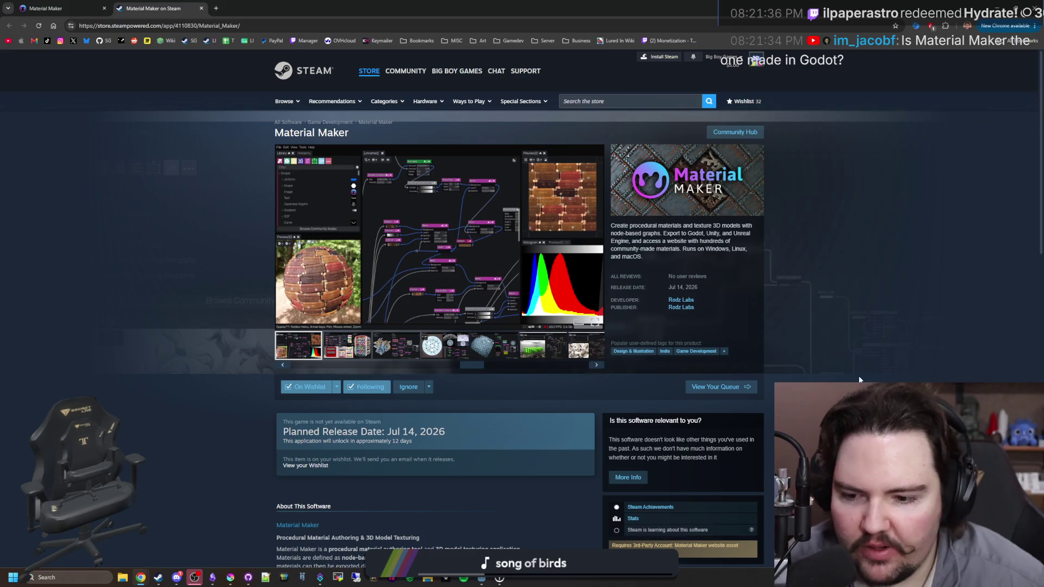
Enlarge the gallery screenshot again, advance two images, and bring the Steam client forward.
{"action": "scroll", "coordinate": [350, 427], "scroll_direction": "down", "scroll_amount": 3}
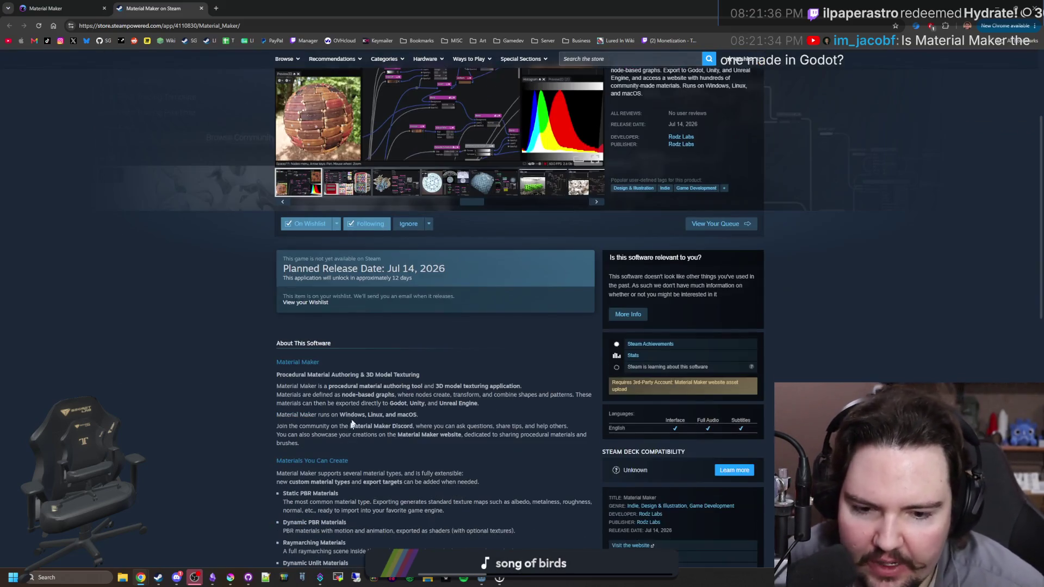
{"action": "scroll", "coordinate": [458, 372], "scroll_direction": "down", "scroll_amount": 4}
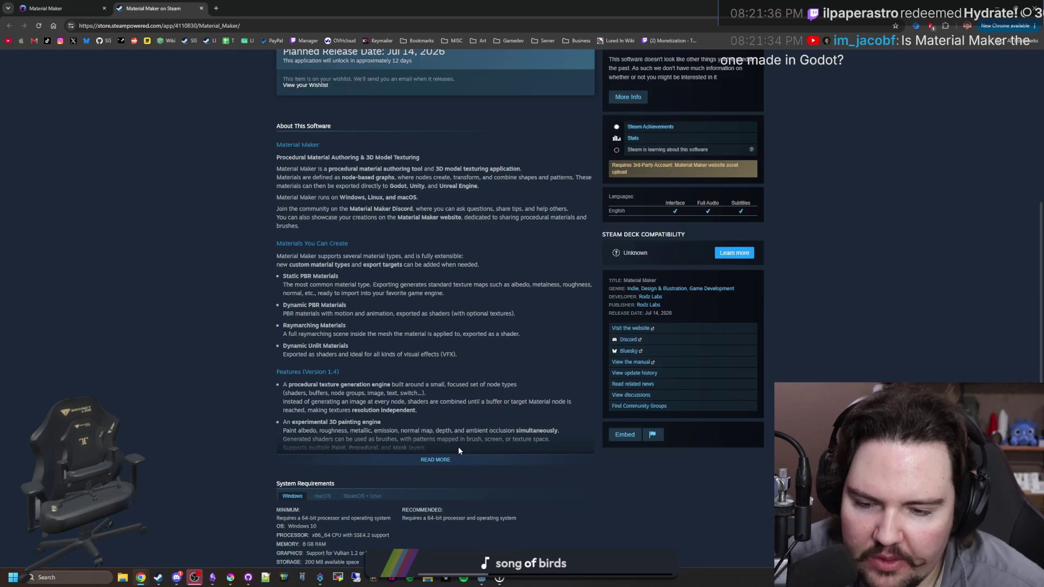
{"action": "scroll", "coordinate": [458, 450], "scroll_direction": "up", "scroll_amount": 6}
{"action": "left_click", "coordinate": [479, 272]}
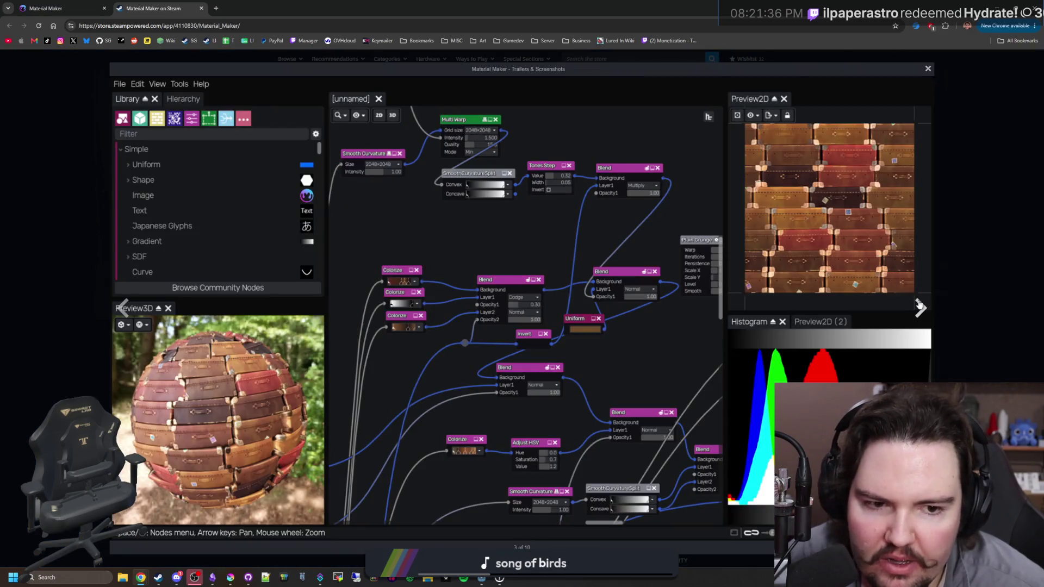
{"action": "left_click", "coordinate": [919, 305]}
{"action": "left_click", "coordinate": [919, 305]}
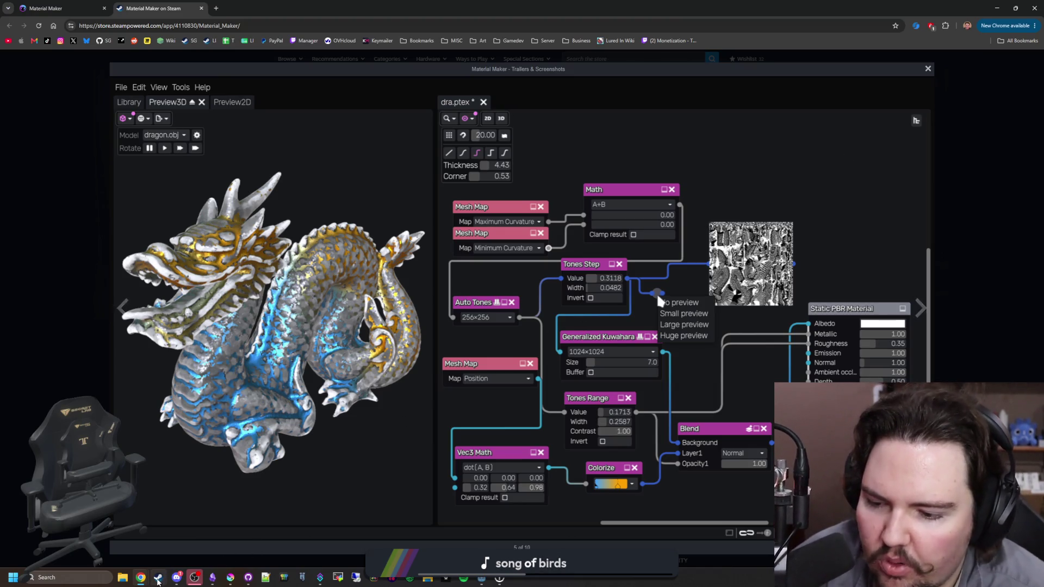
{"action": "left_click", "coordinate": [158, 579]}
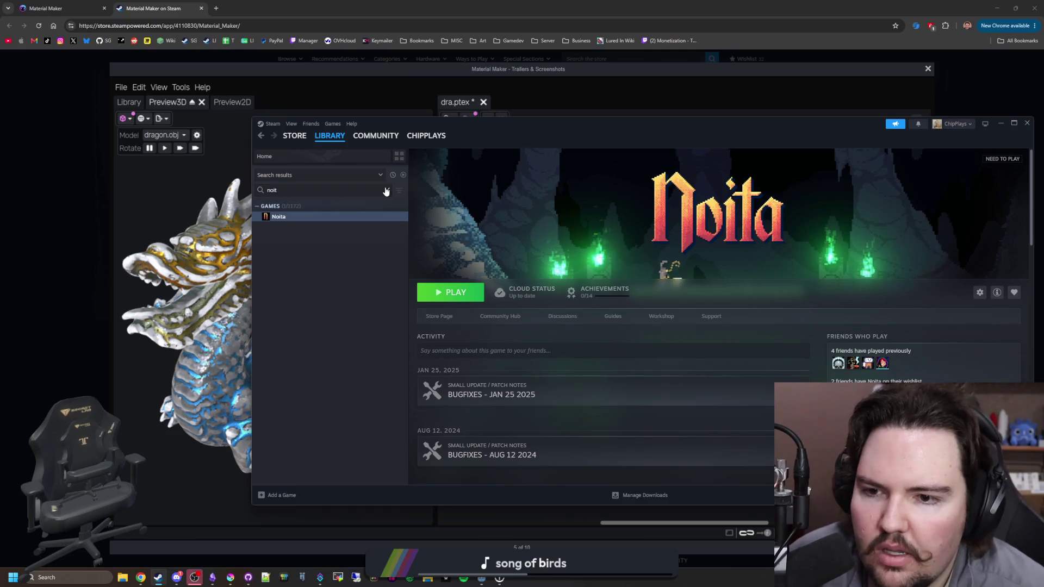
Clear the library search so all games list, and view the RimWorld page.
{"action": "left_click", "coordinate": [386, 190]}
{"action": "scroll", "coordinate": [314, 272], "scroll_direction": "up", "scroll_amount": 5}
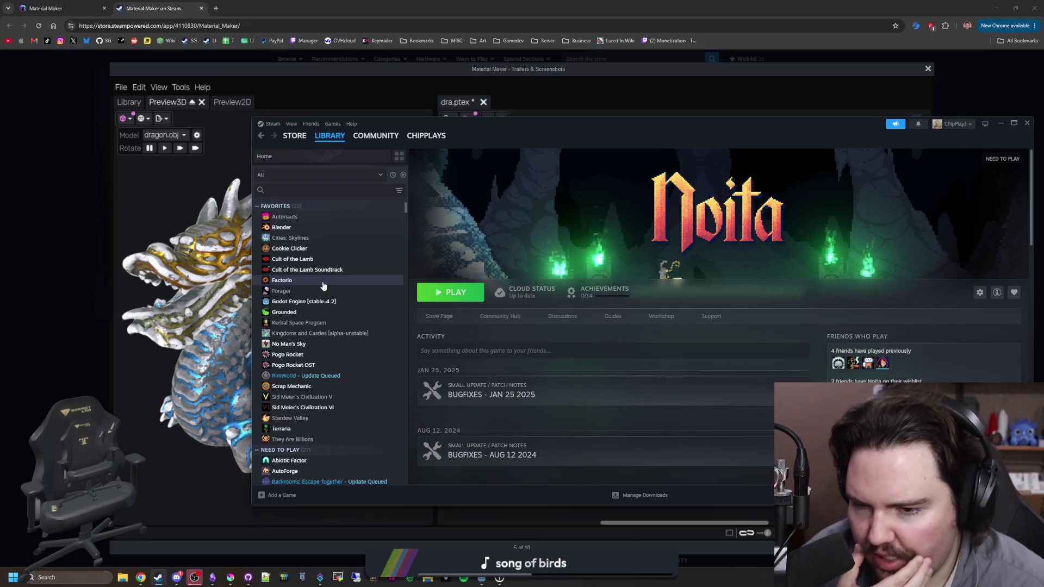
{"action": "left_click", "coordinate": [324, 375]}
{"action": "scroll", "coordinate": [323, 378], "scroll_direction": "down", "scroll_amount": 3}
{"action": "scroll", "coordinate": [324, 378], "scroll_direction": "down", "scroll_amount": 3}
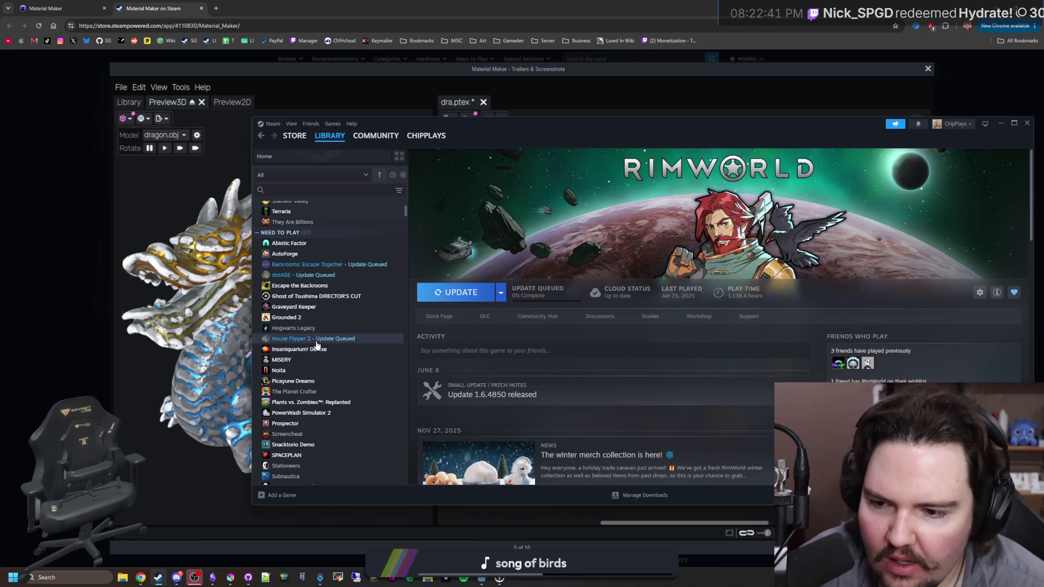
{"action": "scroll", "coordinate": [307, 361], "scroll_direction": "up", "scroll_amount": 10}
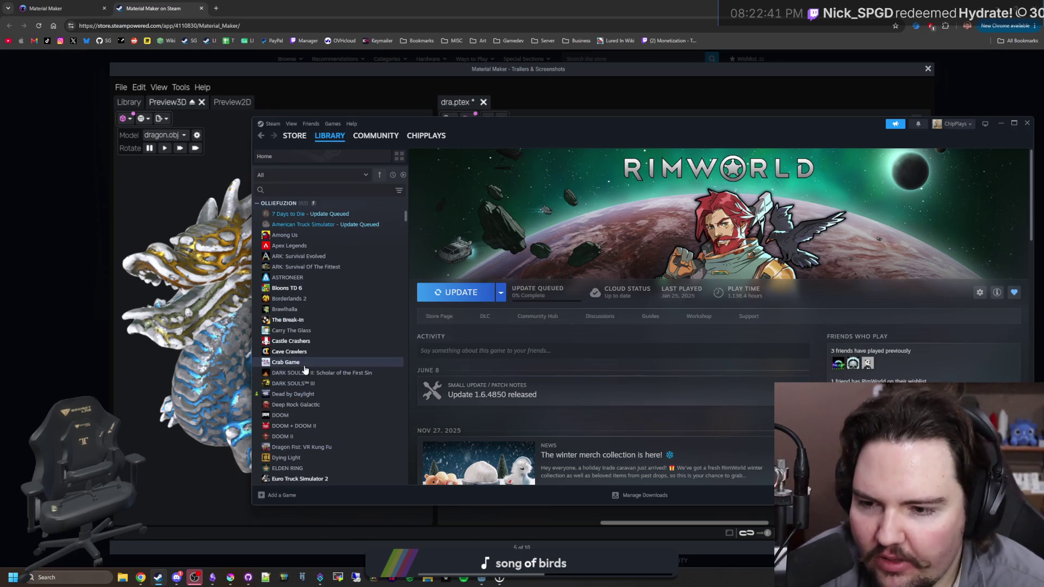
{"action": "scroll", "coordinate": [332, 353], "scroll_direction": "up", "scroll_amount": 10}
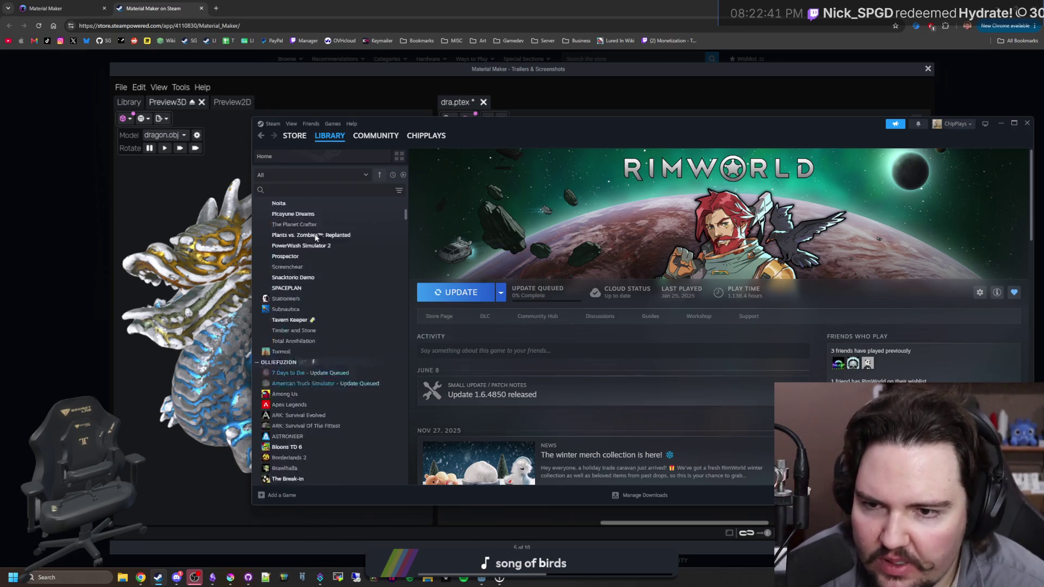
Check the Steam Deck and accessibility library filters, then open the Autonauts page.
{"action": "left_click", "coordinate": [399, 191]}
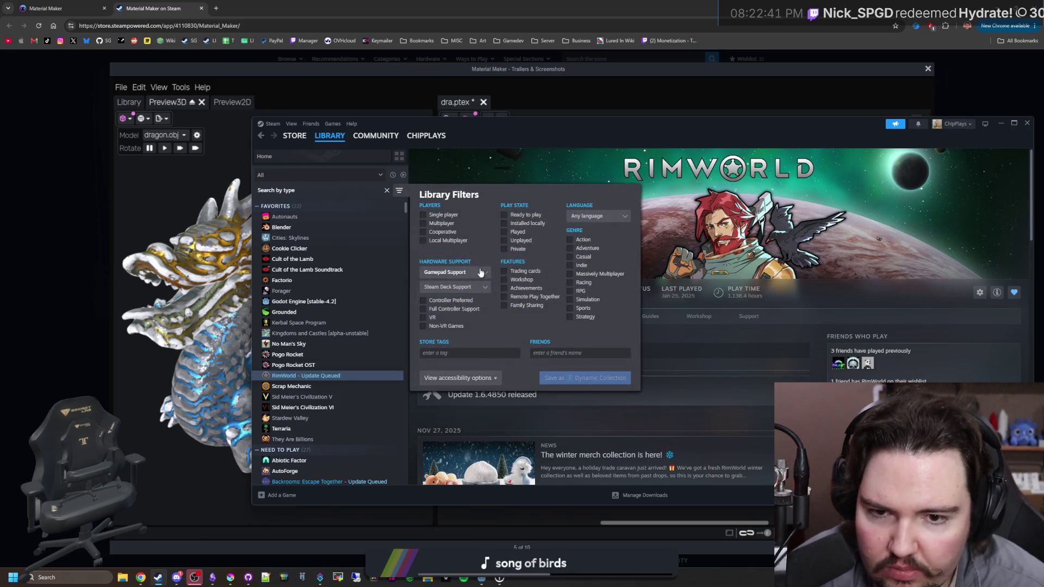
{"action": "left_click", "coordinate": [462, 287]}
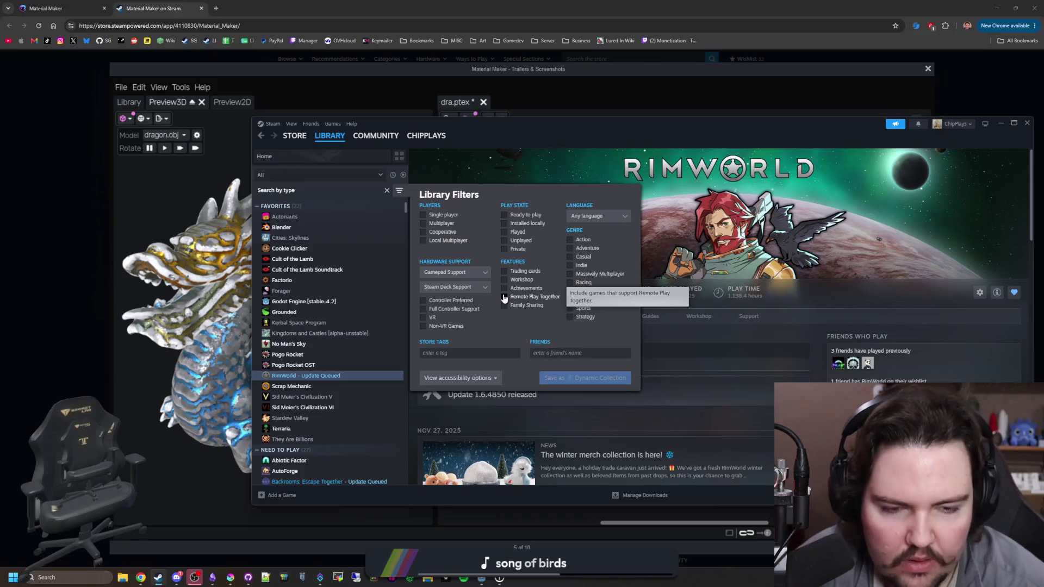
{"action": "left_click", "coordinate": [468, 378]}
{"action": "scroll", "coordinate": [468, 380], "scroll_direction": "down", "scroll_amount": 1}
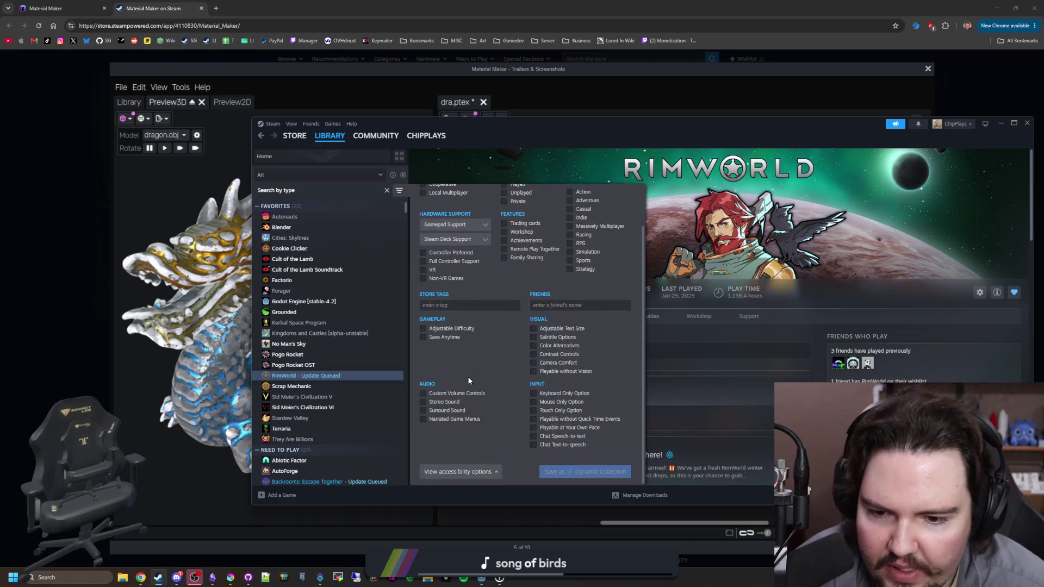
{"action": "left_click", "coordinate": [481, 468]}
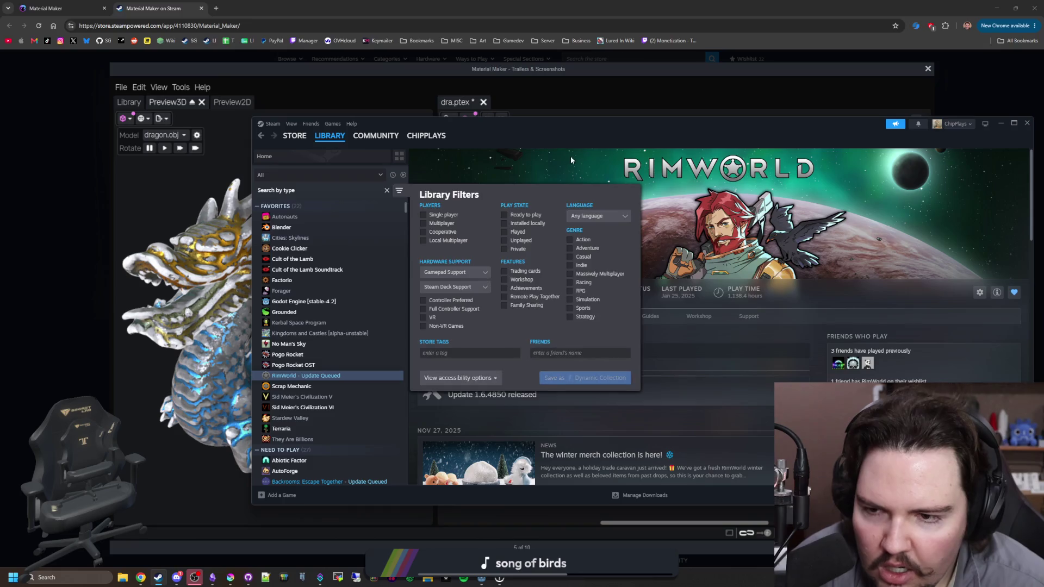
{"action": "left_click", "coordinate": [326, 219]}
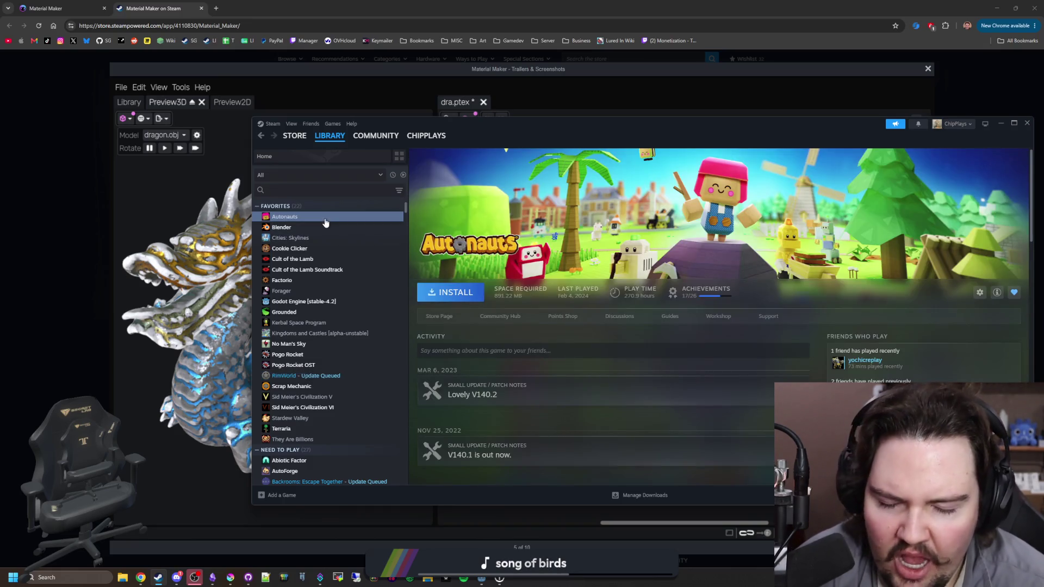
Arrow down the library past Cult of the Lamb and Forager, back to Factorio.
{"action": "key", "text": "Down"}
{"action": "key", "text": "Down"}
{"action": "key", "text": "Down"}
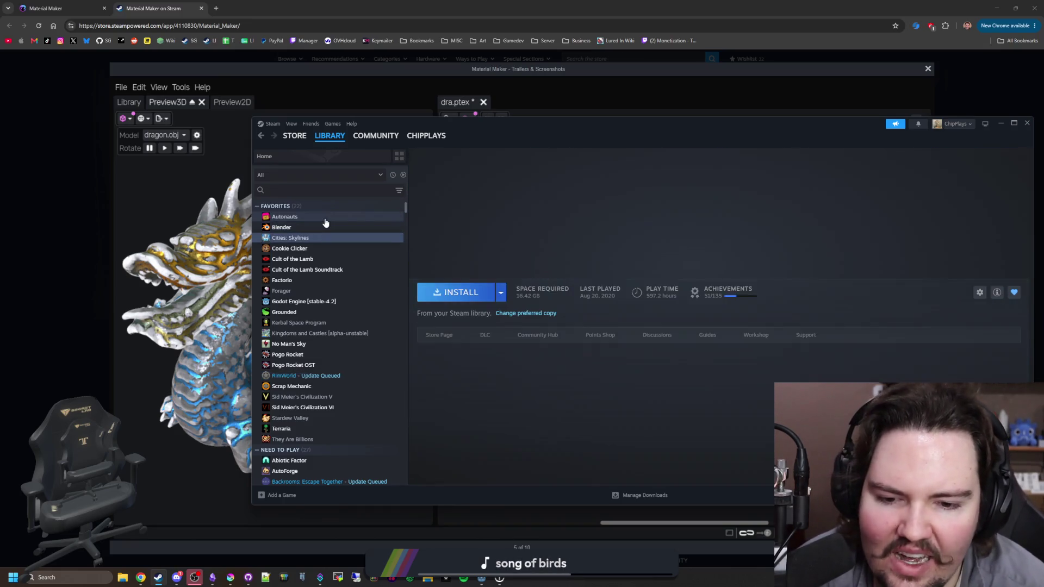
{"action": "key", "text": "Down"}
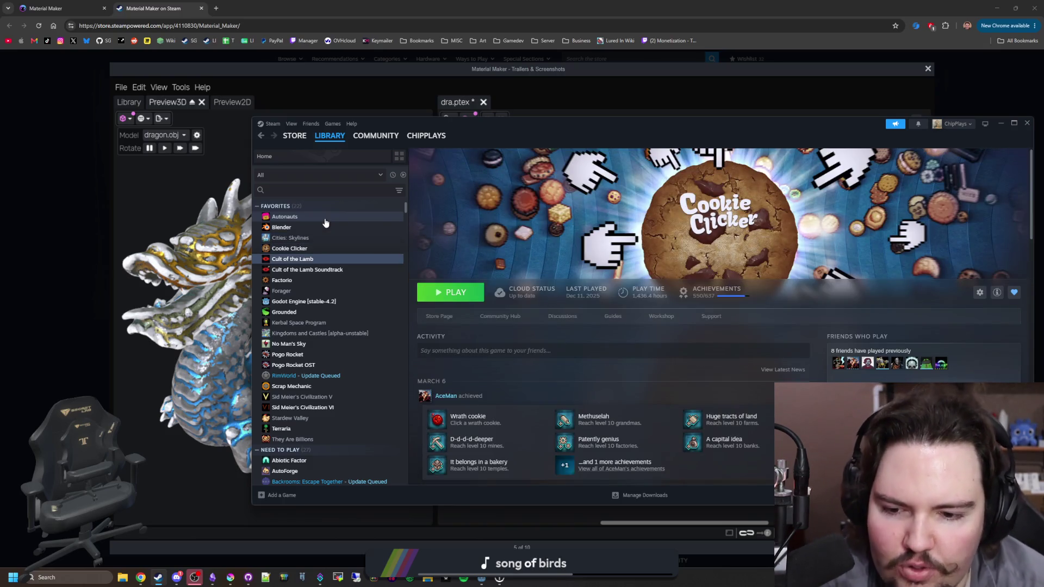
{"action": "key", "text": "Down"}
{"action": "key", "text": "Down"}
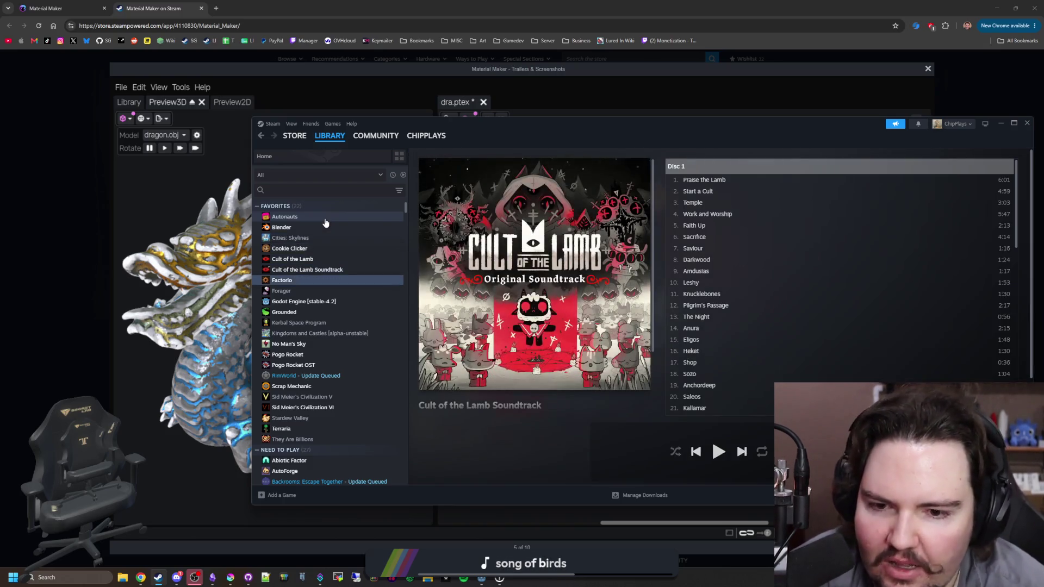
{"action": "key", "text": "Down"}
{"action": "key", "text": "Up"}
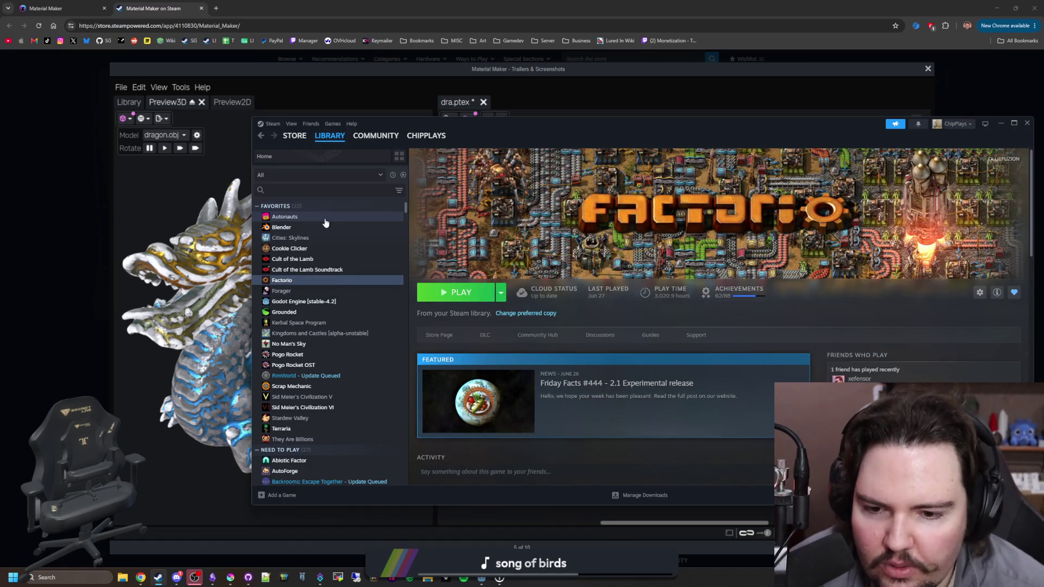
{"action": "scroll", "coordinate": [678, 303], "scroll_direction": "down", "scroll_amount": 2}
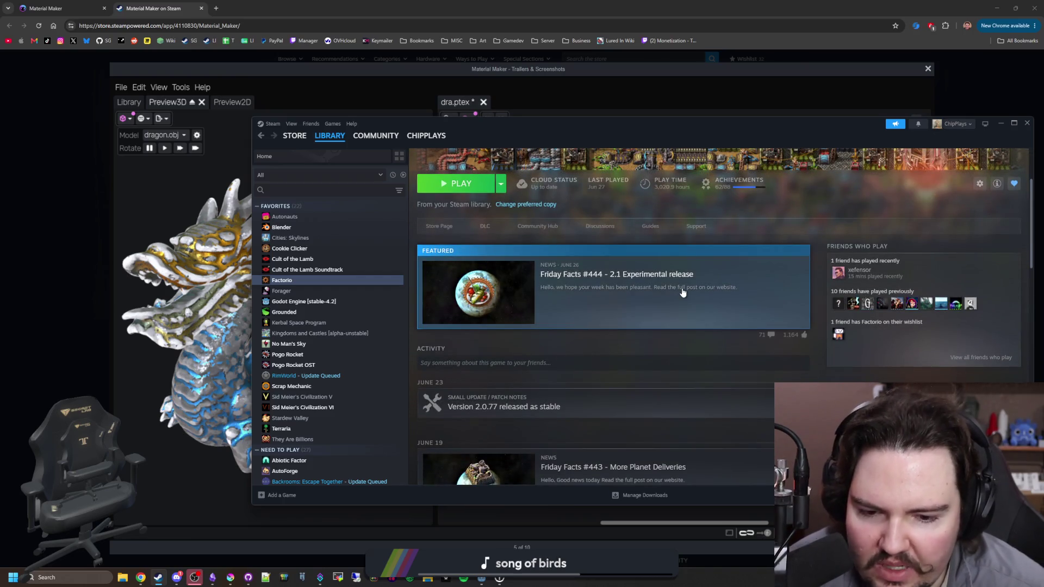
{"action": "scroll", "coordinate": [683, 293], "scroll_direction": "down", "scroll_amount": 2}
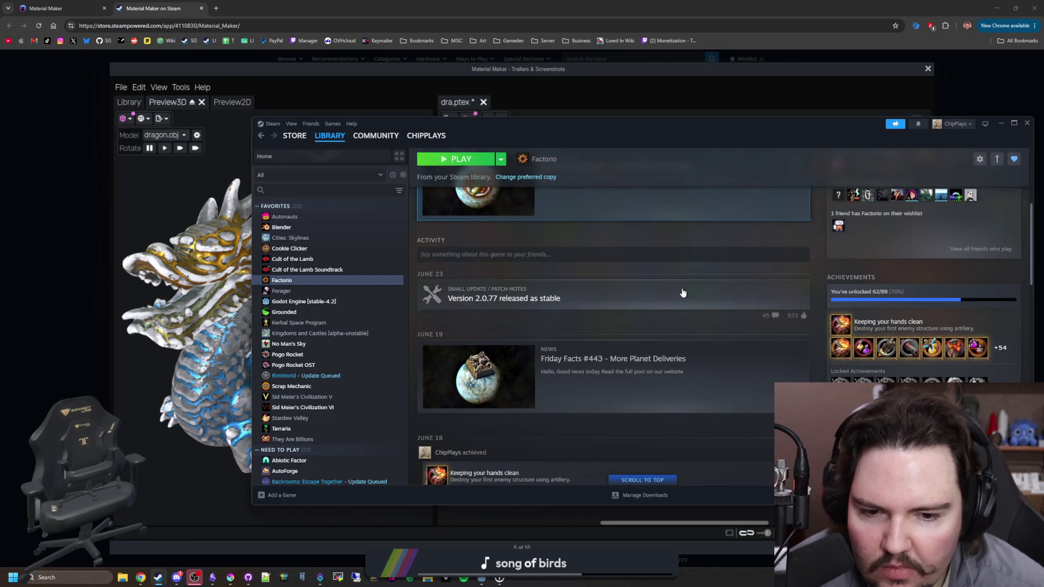
{"action": "scroll", "coordinate": [683, 292], "scroll_direction": "up", "scroll_amount": 5}
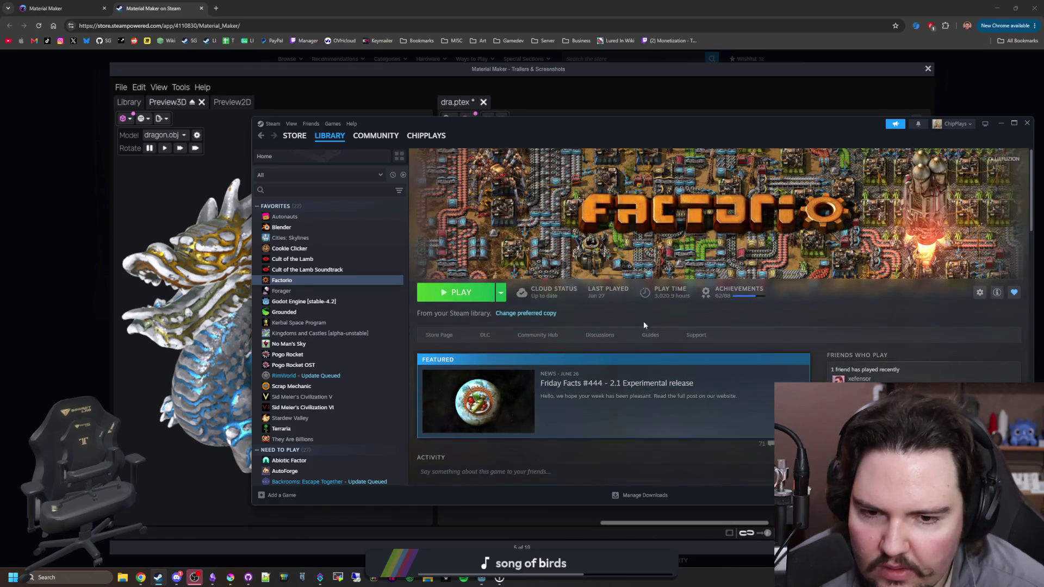
Go from Forager down to Kerbal Space Program and show the library filters.
{"action": "left_click", "coordinate": [299, 292]}
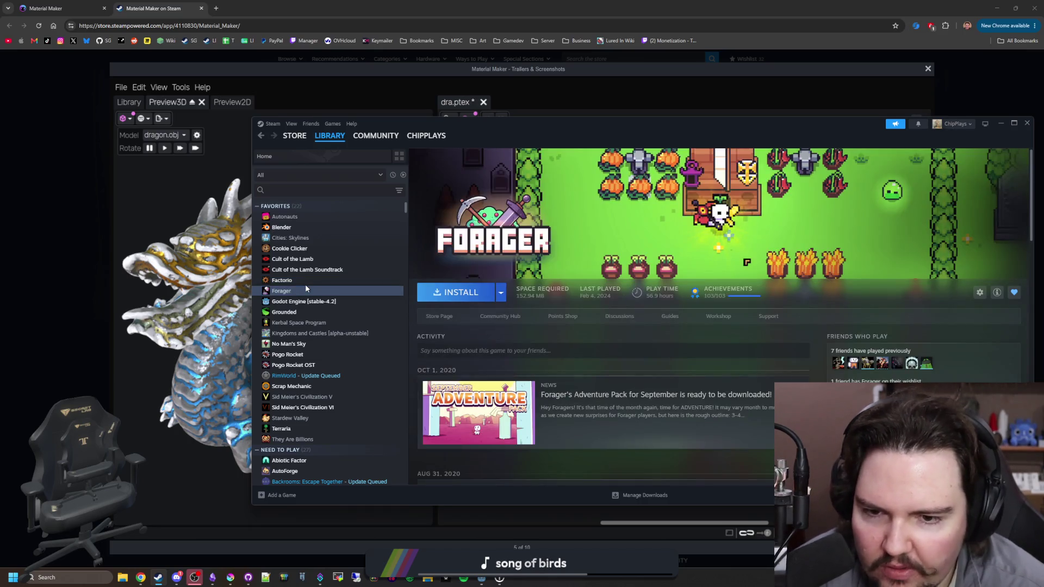
{"action": "key", "text": "Down"}
{"action": "key", "text": "Down"}
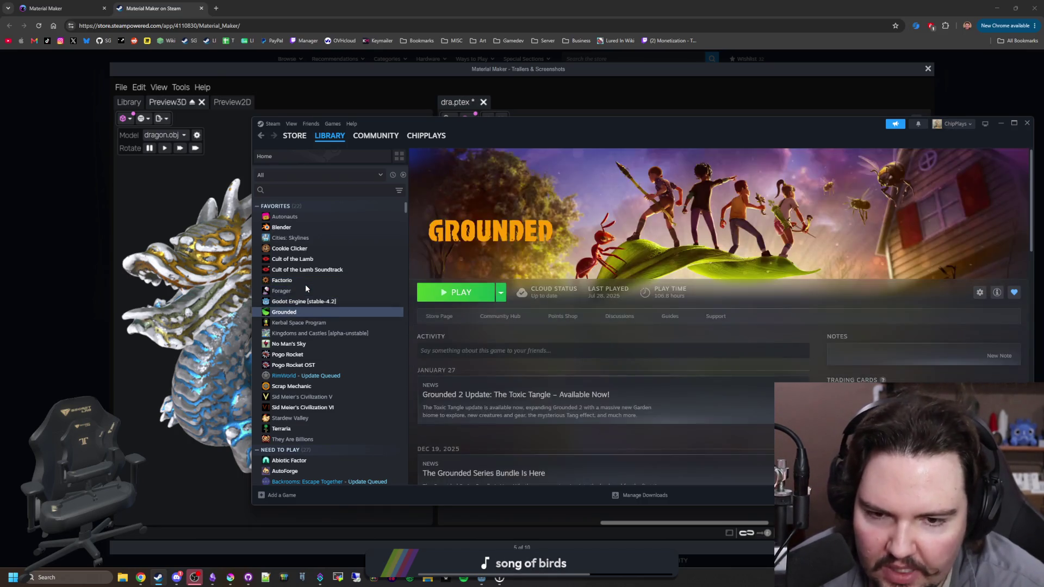
{"action": "key", "text": "Down"}
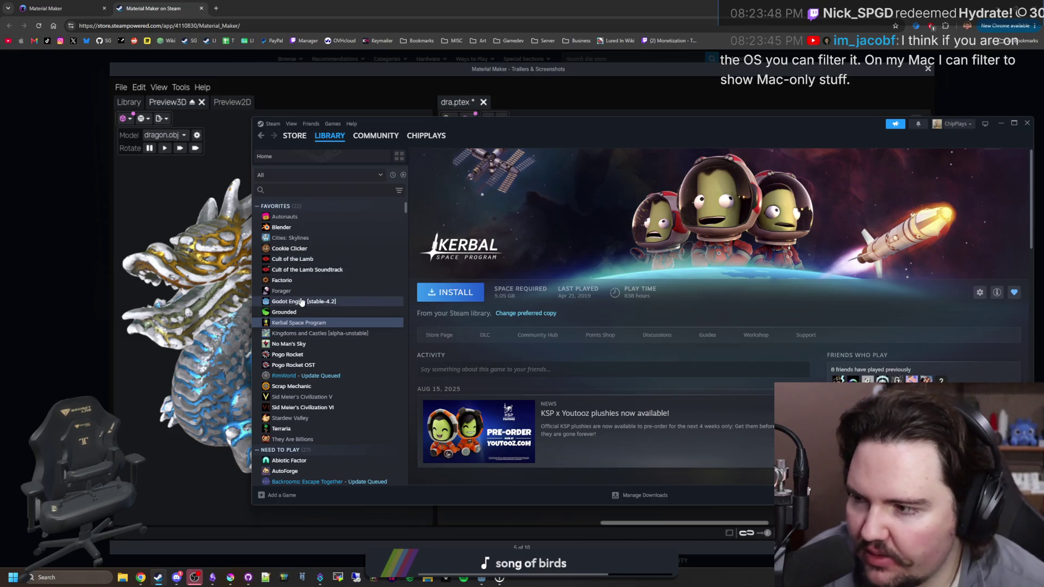
{"action": "left_click", "coordinate": [399, 191]}
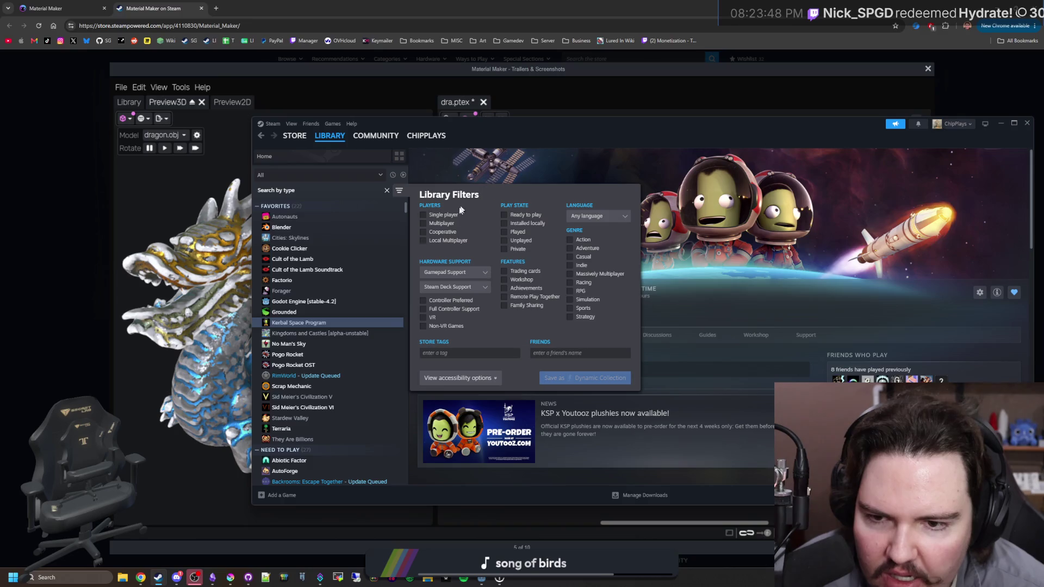
Check the language and accessibility filter options without changing them, then close the filters.
{"action": "left_click", "coordinate": [595, 216]}
{"action": "left_click", "coordinate": [595, 216]}
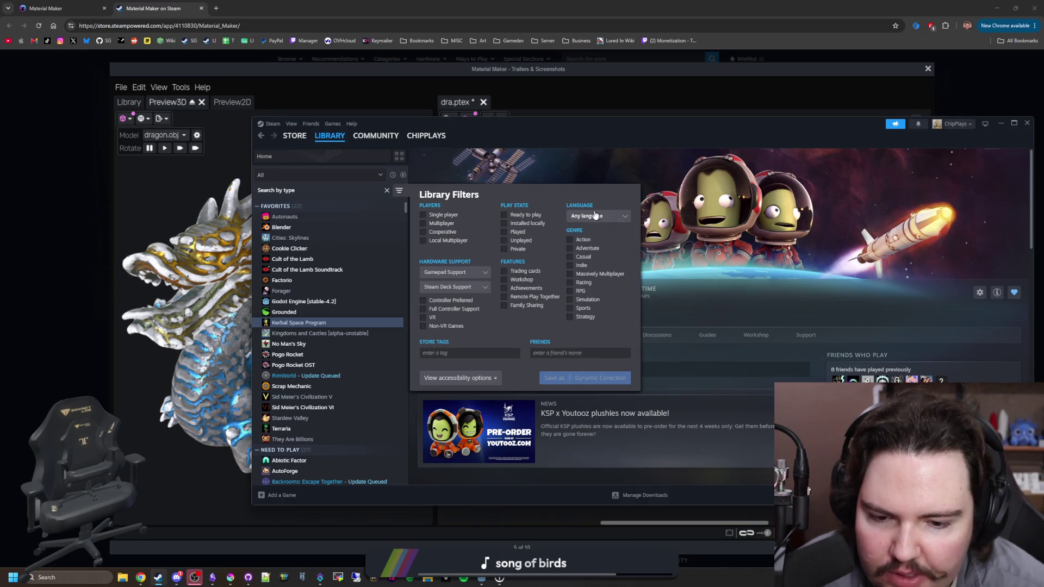
{"action": "left_click", "coordinate": [497, 378]}
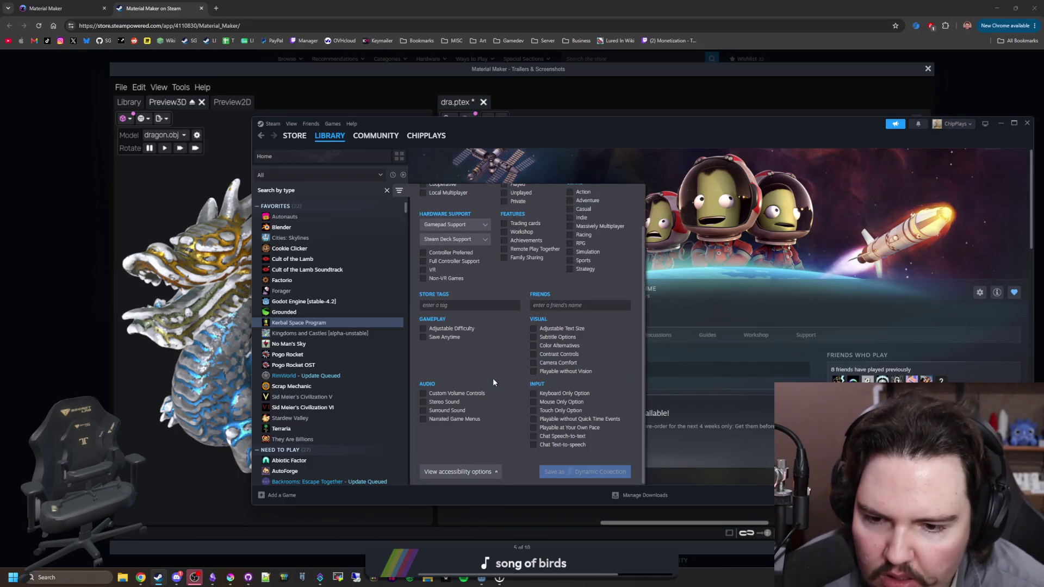
{"action": "left_click", "coordinate": [463, 472]}
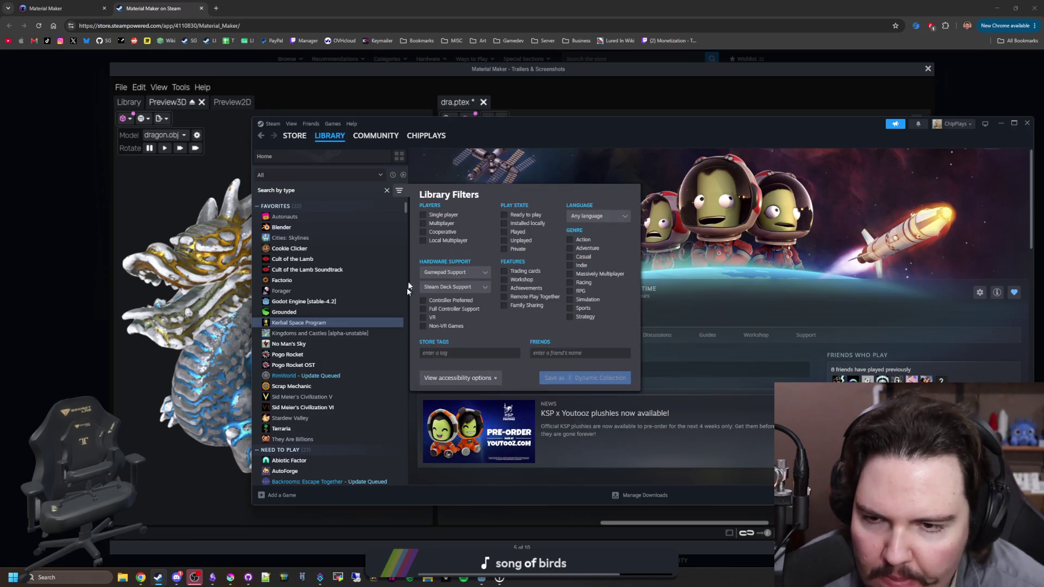
{"action": "left_click", "coordinate": [386, 191]}
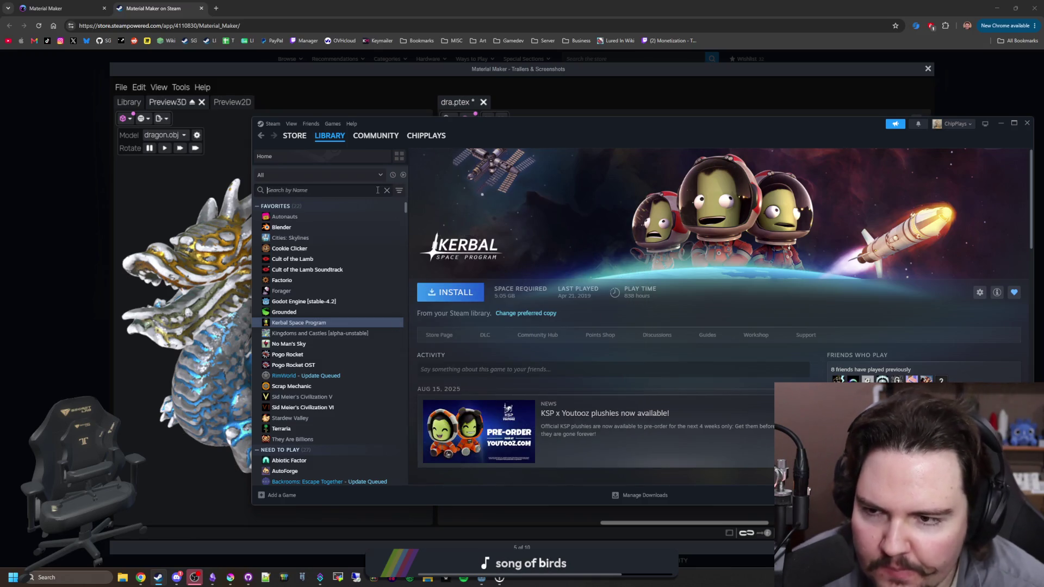
Search the library for 'linux', clear it, and browse collections, cancelling a new collection.
{"action": "type", "text": "linux"}
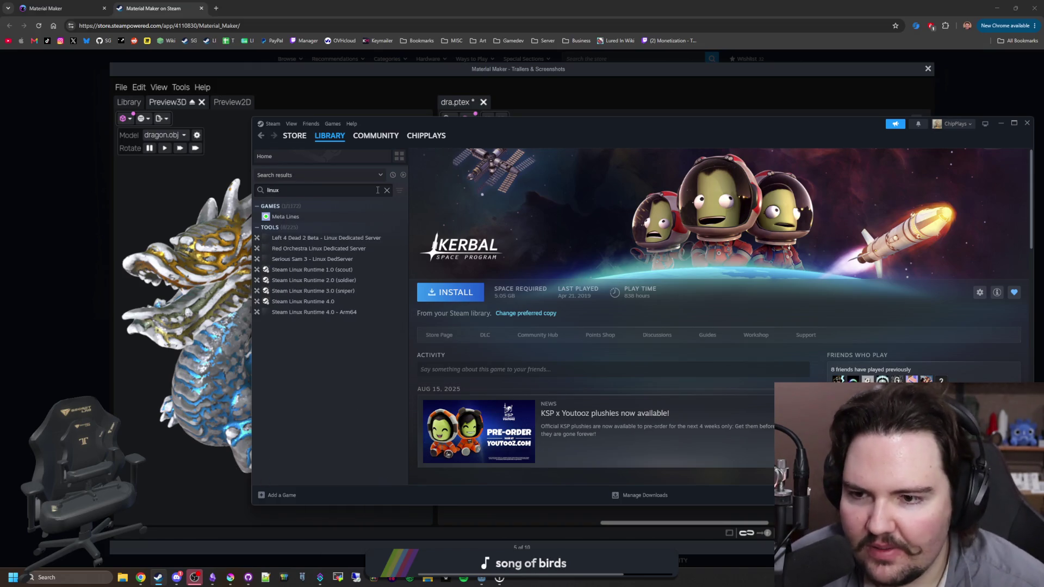
{"action": "left_click", "coordinate": [387, 191]}
{"action": "left_click", "coordinate": [378, 175]}
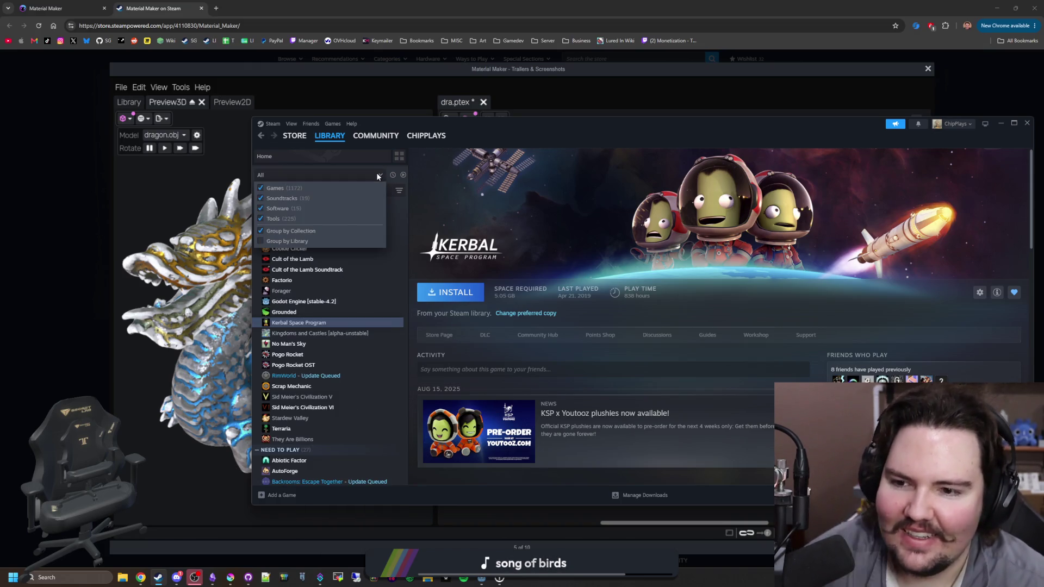
{"action": "left_click", "coordinate": [399, 157]}
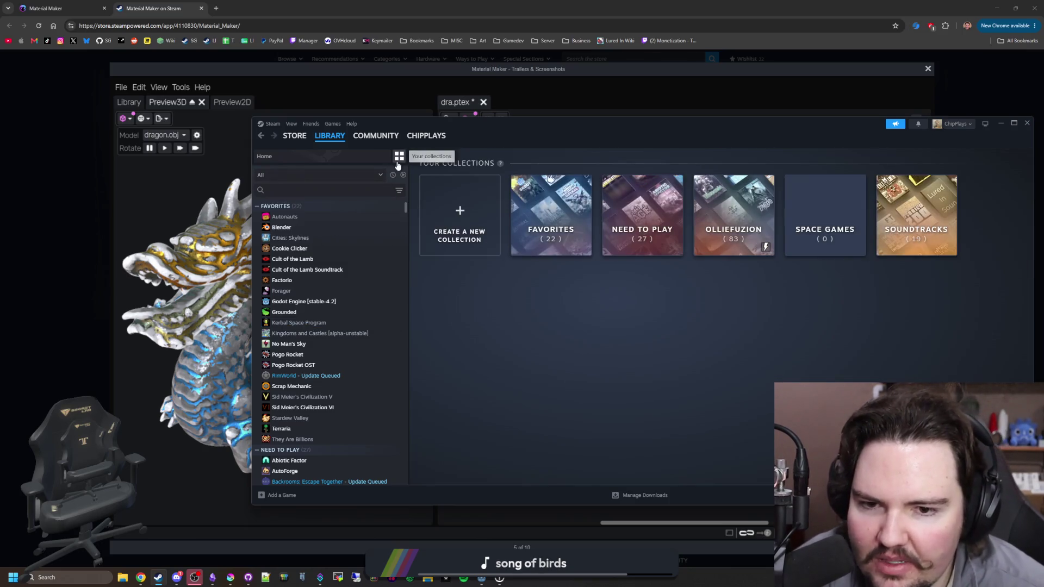
{"action": "left_click", "coordinate": [478, 243]}
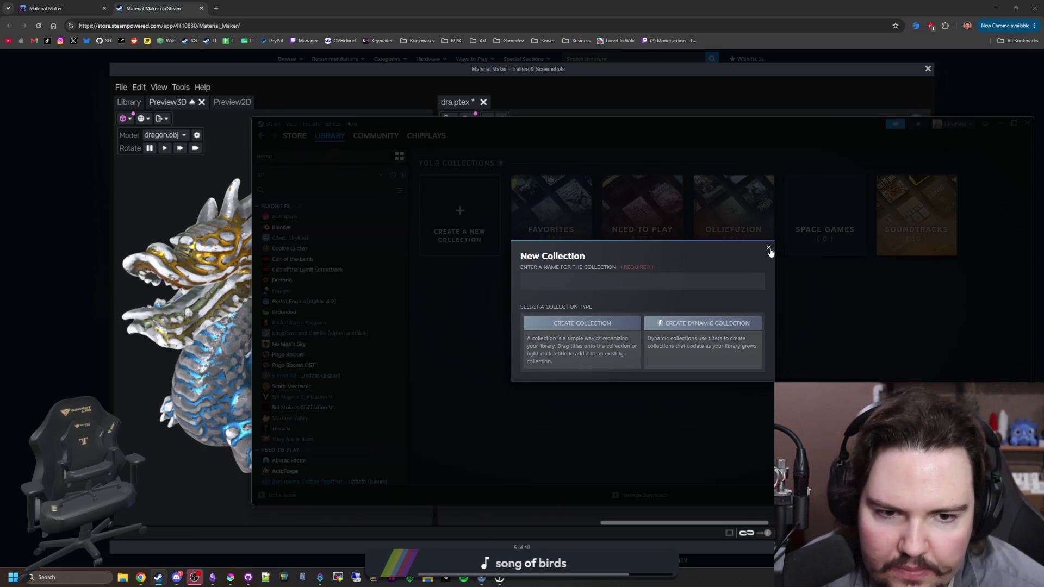
{"action": "left_click", "coordinate": [769, 249]}
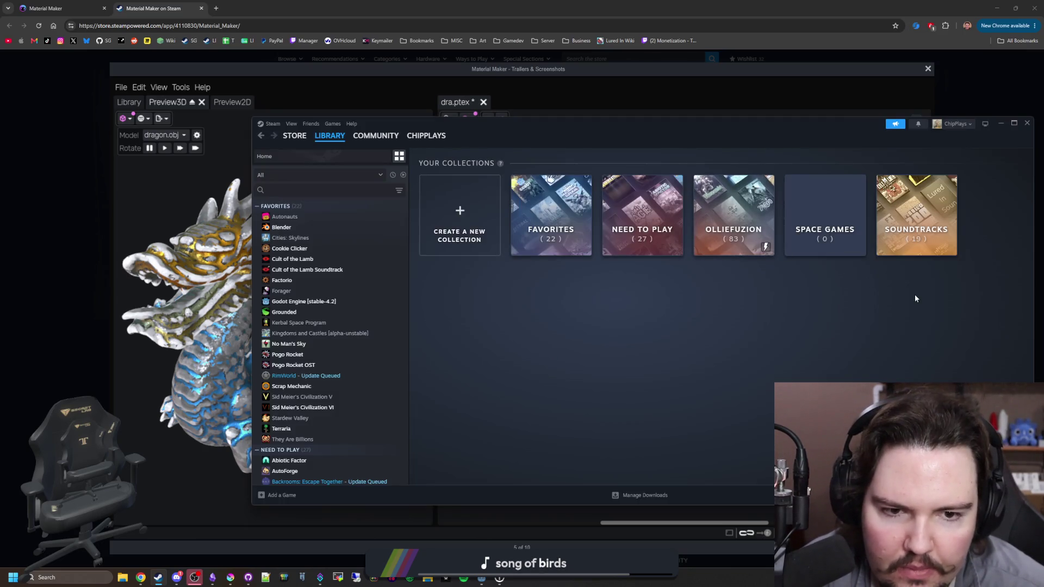
Browse the Autonauts and Noita library pages.
{"action": "left_click", "coordinate": [317, 218]}
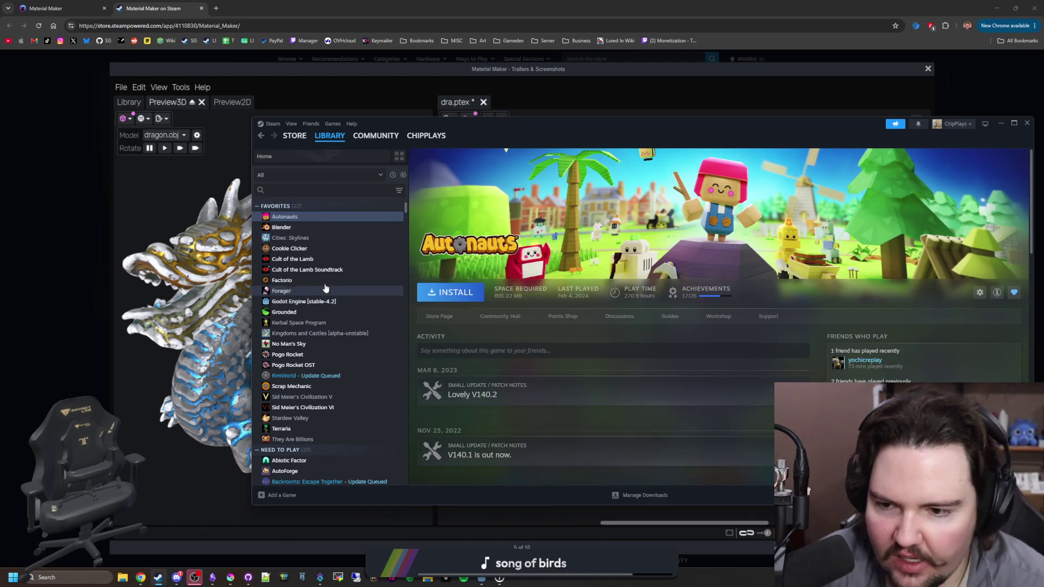
{"action": "scroll", "coordinate": [326, 283], "scroll_direction": "down", "scroll_amount": 2}
{"action": "scroll", "coordinate": [327, 284], "scroll_direction": "down", "scroll_amount": 4}
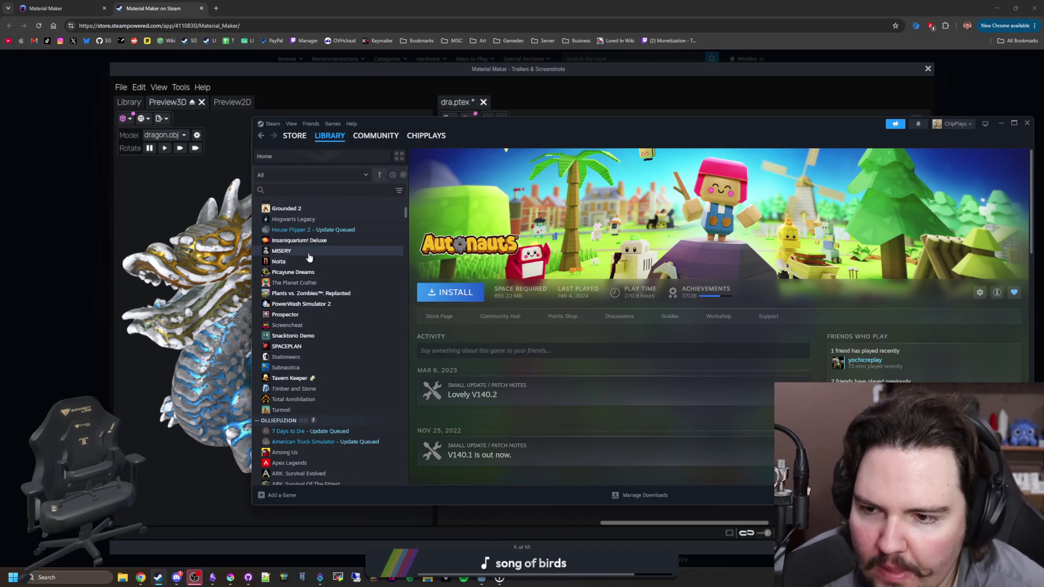
{"action": "left_click", "coordinate": [299, 262]}
{"action": "scroll", "coordinate": [298, 262], "scroll_direction": "down", "scroll_amount": 2}
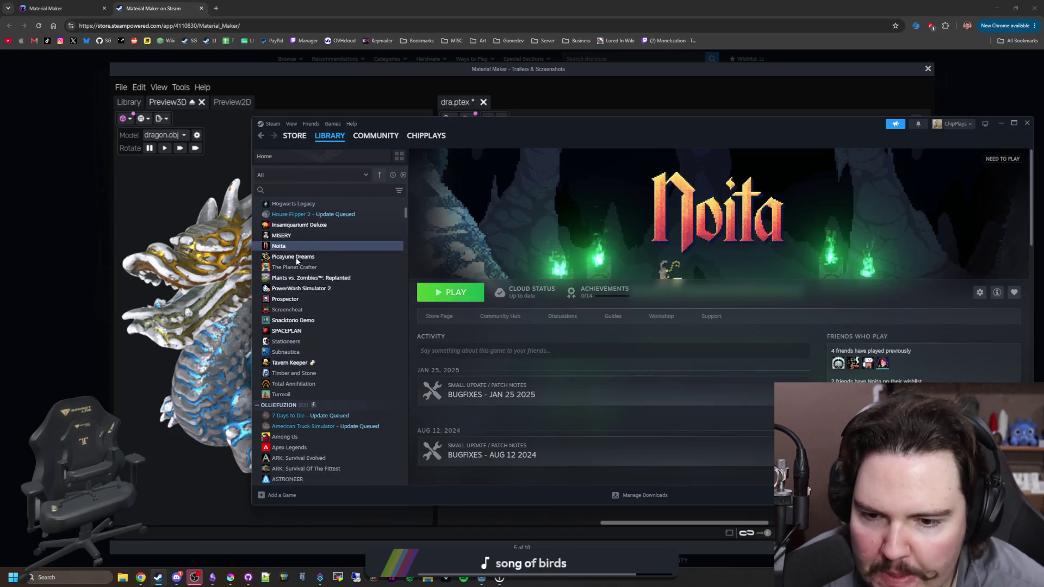
{"action": "scroll", "coordinate": [296, 257], "scroll_direction": "down", "scroll_amount": 2}
{"action": "scroll", "coordinate": [296, 256], "scroll_direction": "up", "scroll_amount": 2}
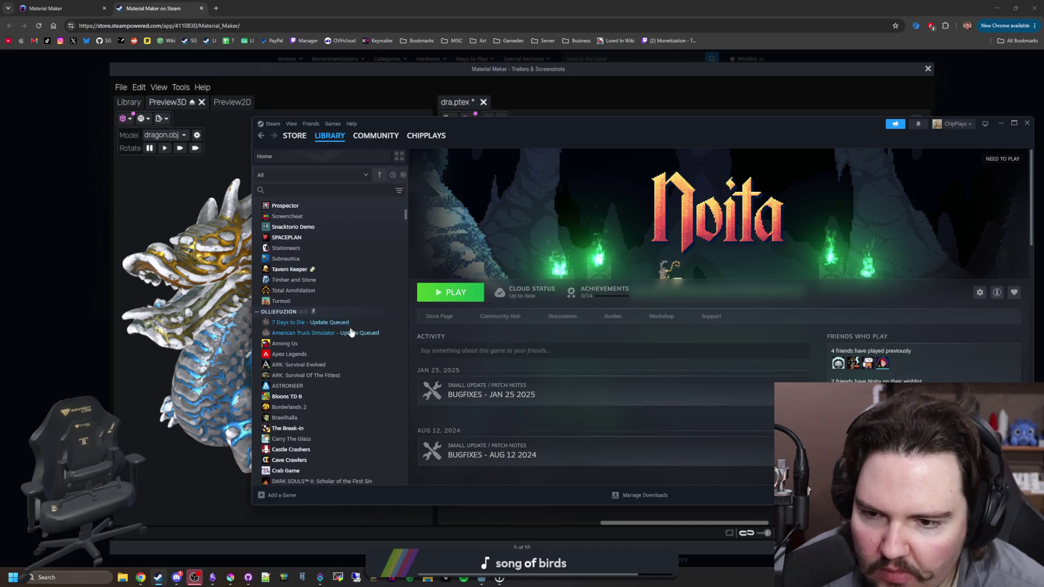
Open American Truck Simulator's page and scroll down through its news posts.
{"action": "left_click", "coordinate": [351, 332]}
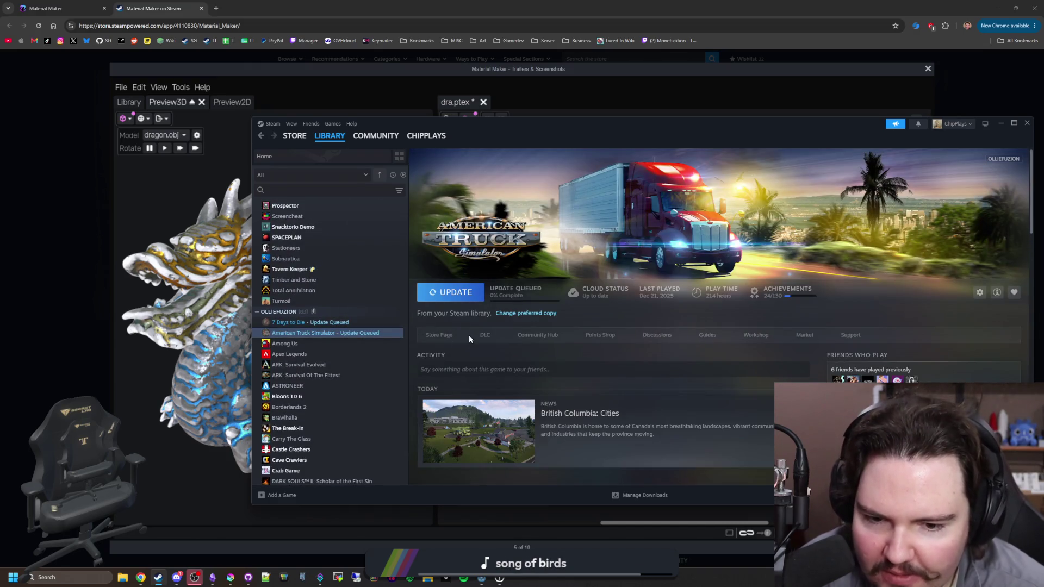
{"action": "scroll", "coordinate": [468, 335], "scroll_direction": "down", "scroll_amount": 2}
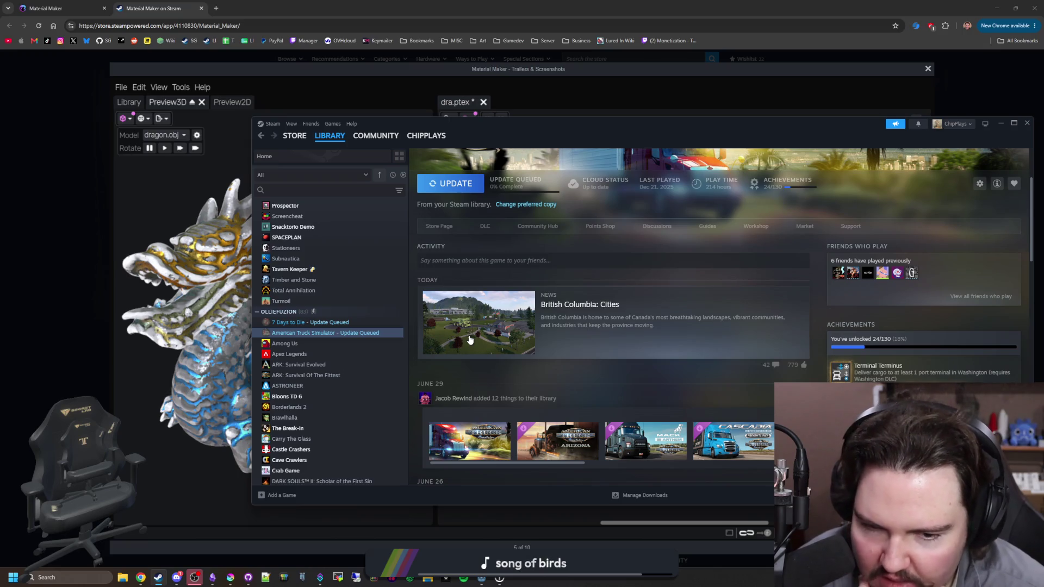
{"action": "scroll", "coordinate": [469, 336], "scroll_direction": "down", "scroll_amount": 2}
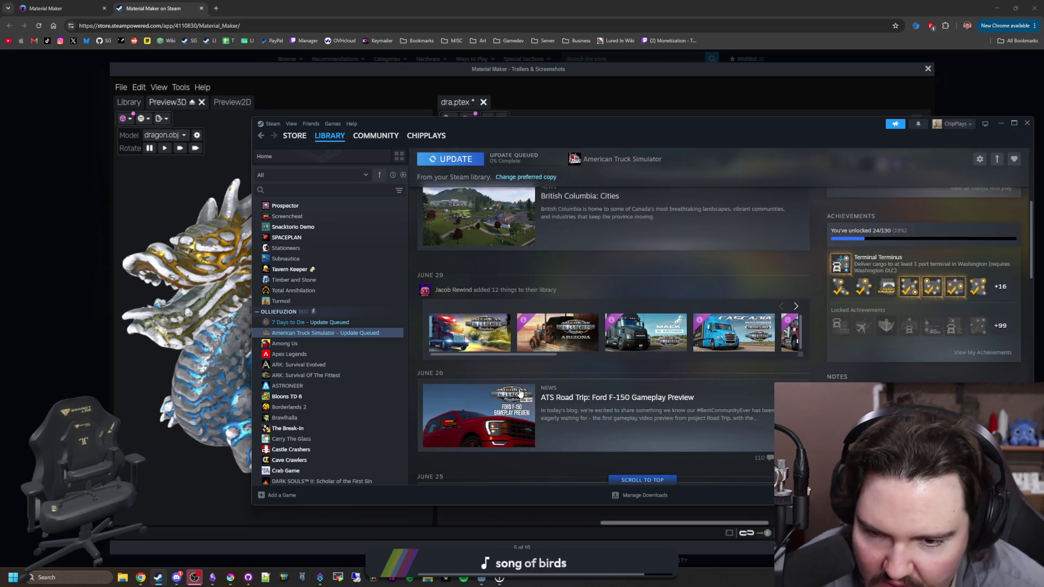
{"action": "scroll", "coordinate": [471, 444], "scroll_direction": "down", "scroll_amount": 2}
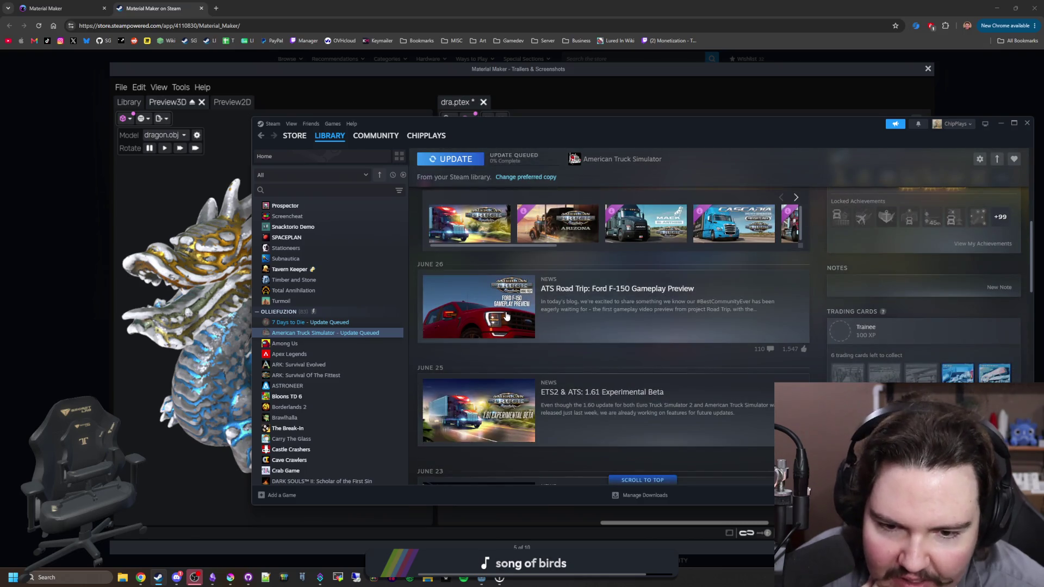
Open the Ford F-150 gameplay preview article and play its video muted.
{"action": "left_click", "coordinate": [505, 316]}
{"action": "scroll", "coordinate": [878, 361], "scroll_direction": "down", "scroll_amount": 2}
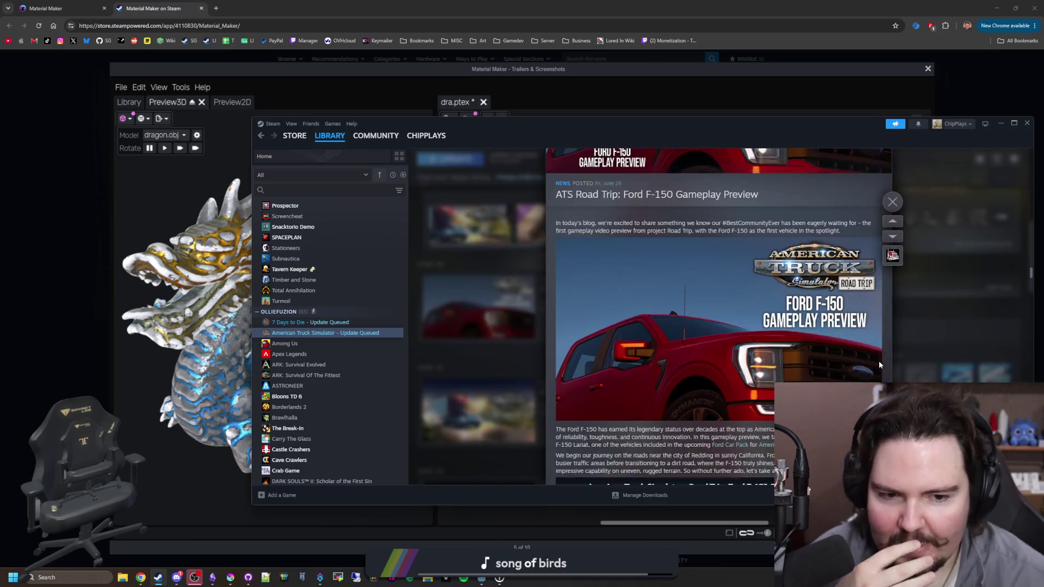
{"action": "scroll", "coordinate": [723, 261], "scroll_direction": "down", "scroll_amount": 3}
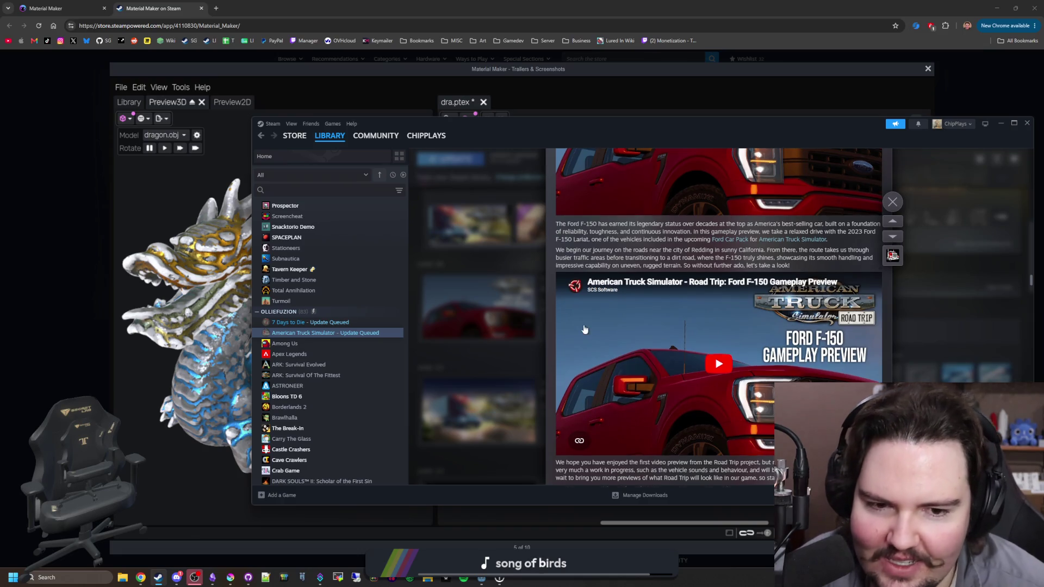
{"action": "scroll", "coordinate": [723, 261], "scroll_direction": "down", "scroll_amount": 3}
{"action": "left_click", "coordinate": [723, 261]}
{"action": "scroll", "coordinate": [680, 353], "scroll_direction": "up", "scroll_amount": 2}
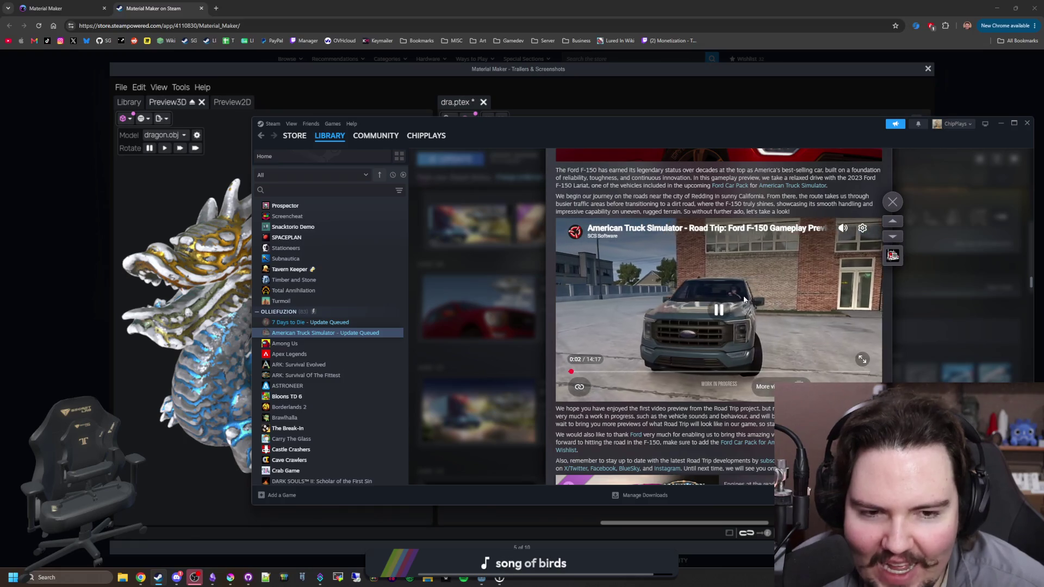
{"action": "left_click", "coordinate": [841, 229]}
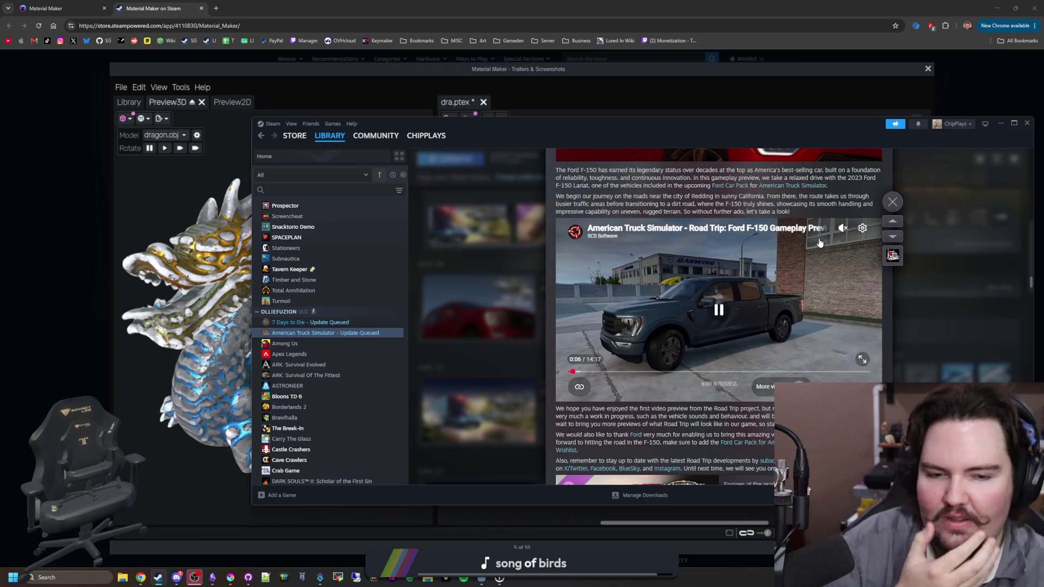
Seek the video ahead in jumps from 0:45 through 3:07 to 6:36.
{"action": "left_click", "coordinate": [582, 374]}
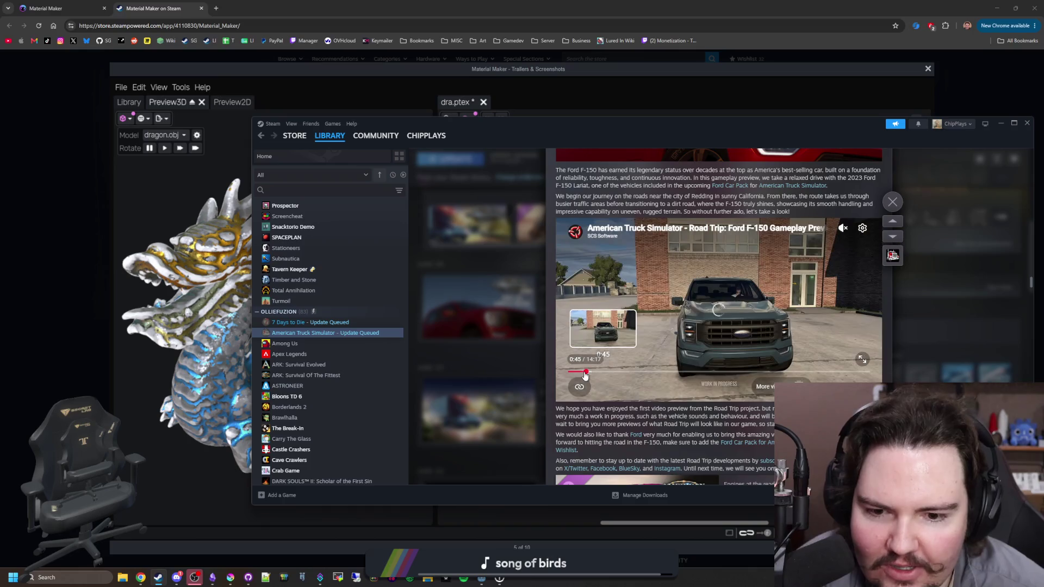
{"action": "left_click", "coordinate": [591, 374]}
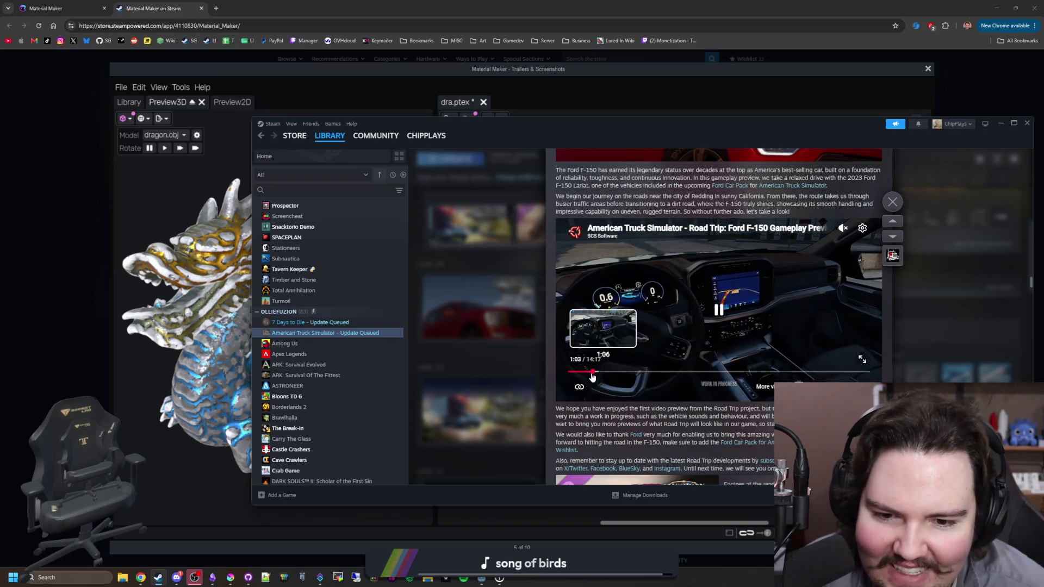
{"action": "left_click", "coordinate": [600, 374]}
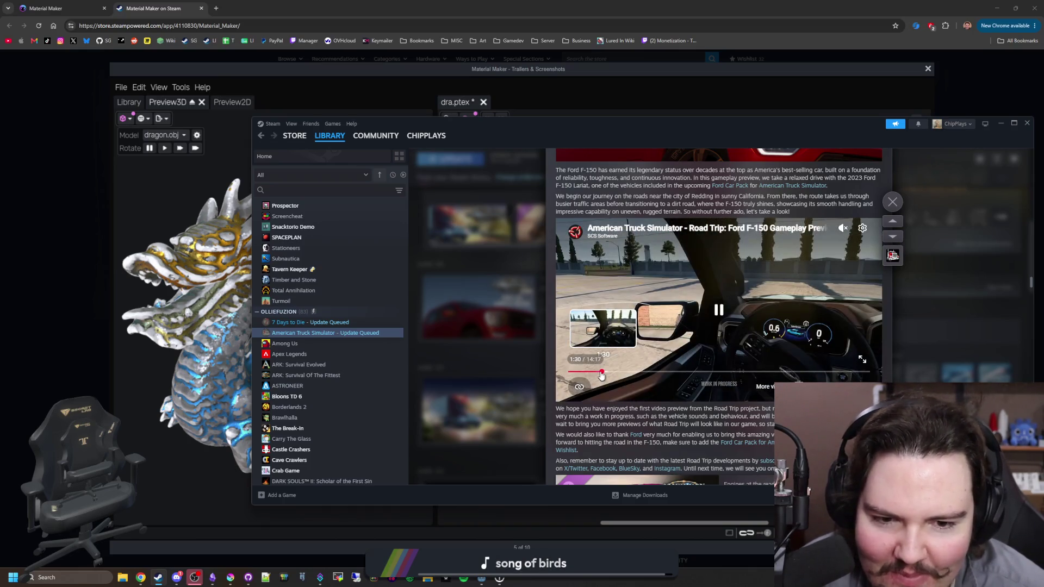
{"action": "left_click", "coordinate": [610, 374]}
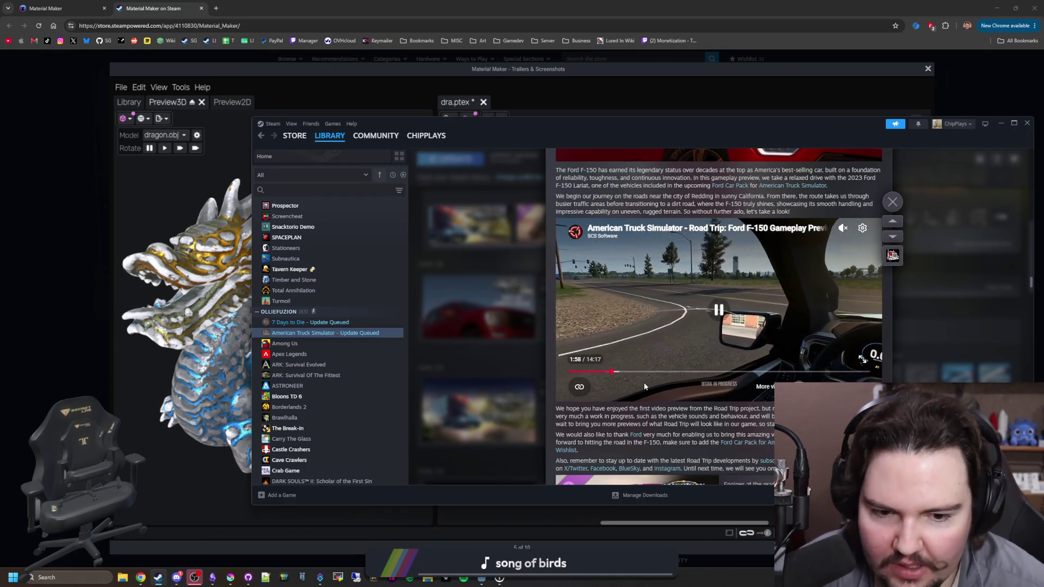
{"action": "left_click", "coordinate": [619, 372]}
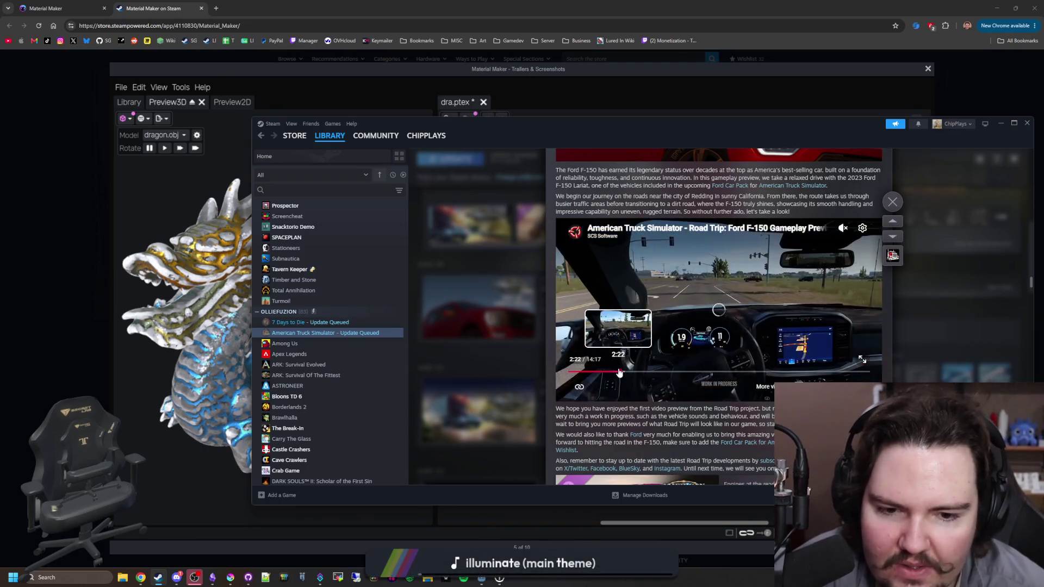
{"action": "left_click", "coordinate": [634, 372]}
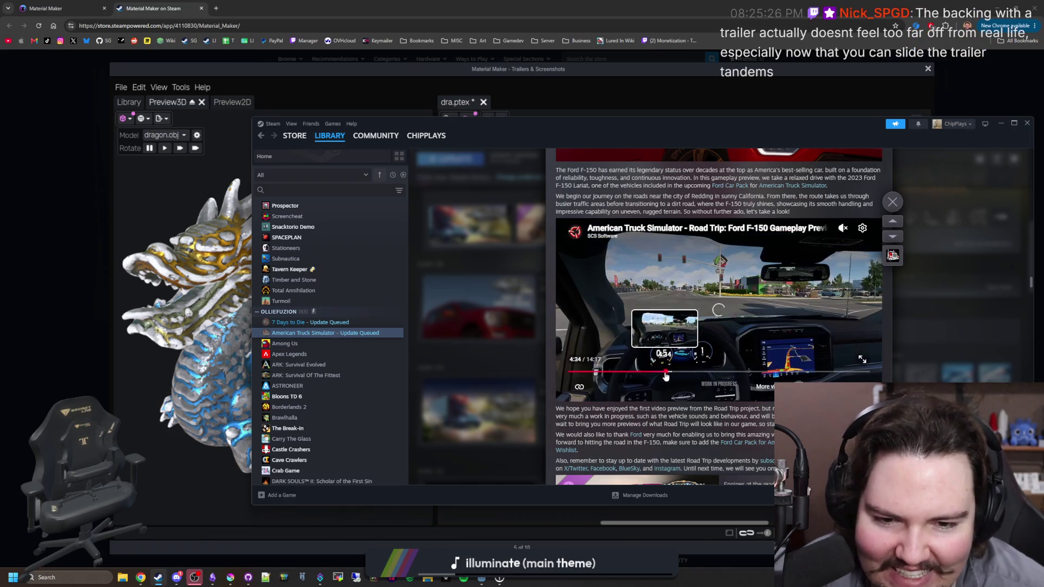
{"action": "left_click", "coordinate": [672, 374]}
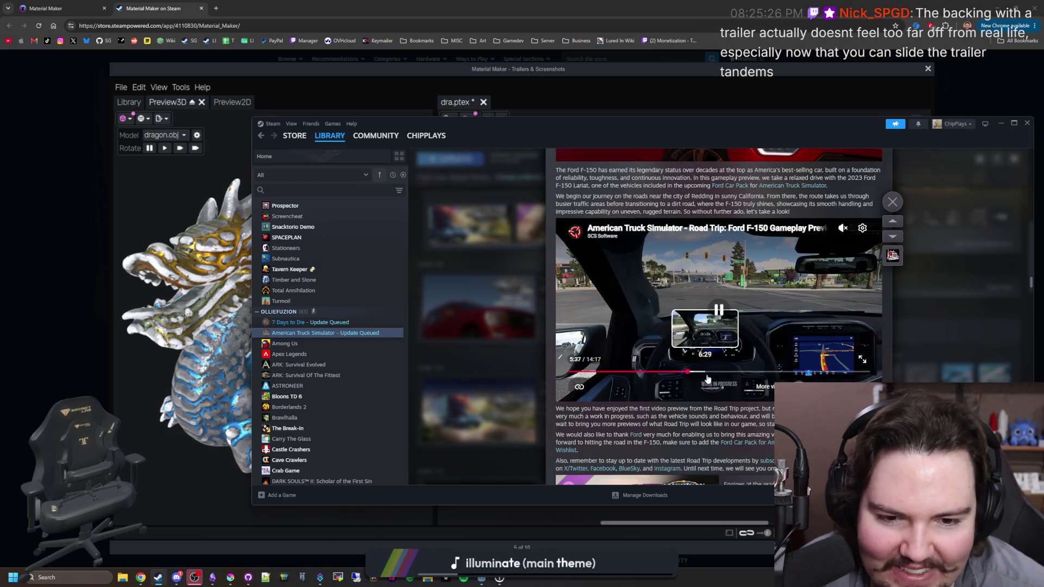
{"action": "left_click", "coordinate": [709, 372]}
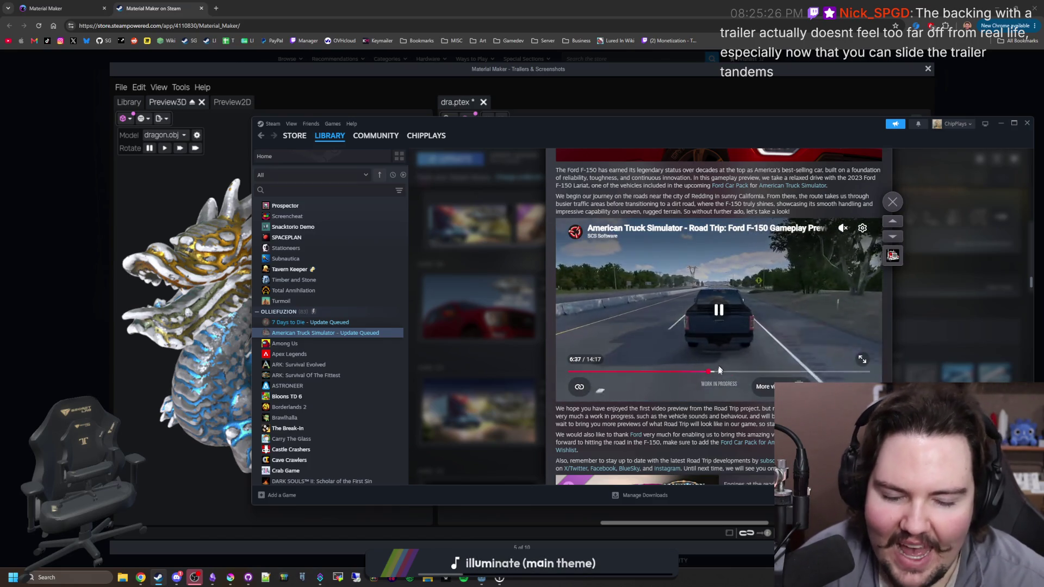
Keep seeking forward to near the video's end, then pause it.
{"action": "left_click", "coordinate": [719, 373]}
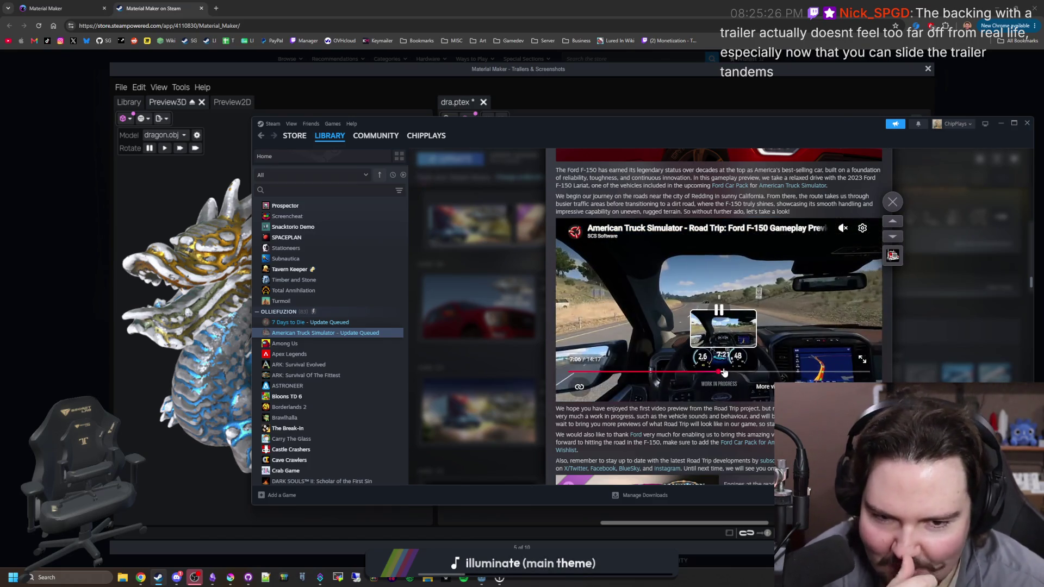
{"action": "left_click", "coordinate": [740, 373]}
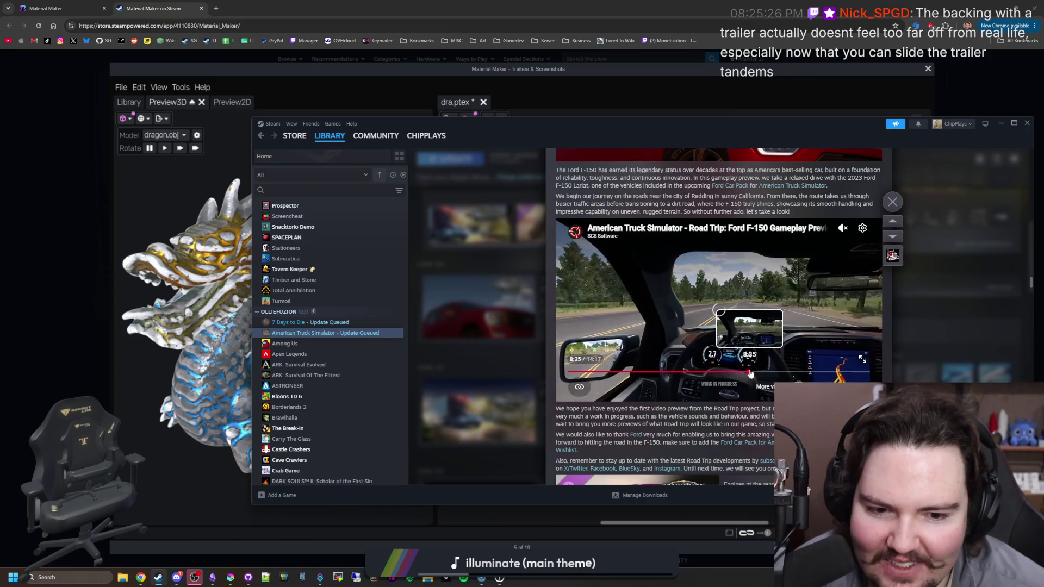
{"action": "left_click", "coordinate": [750, 372]}
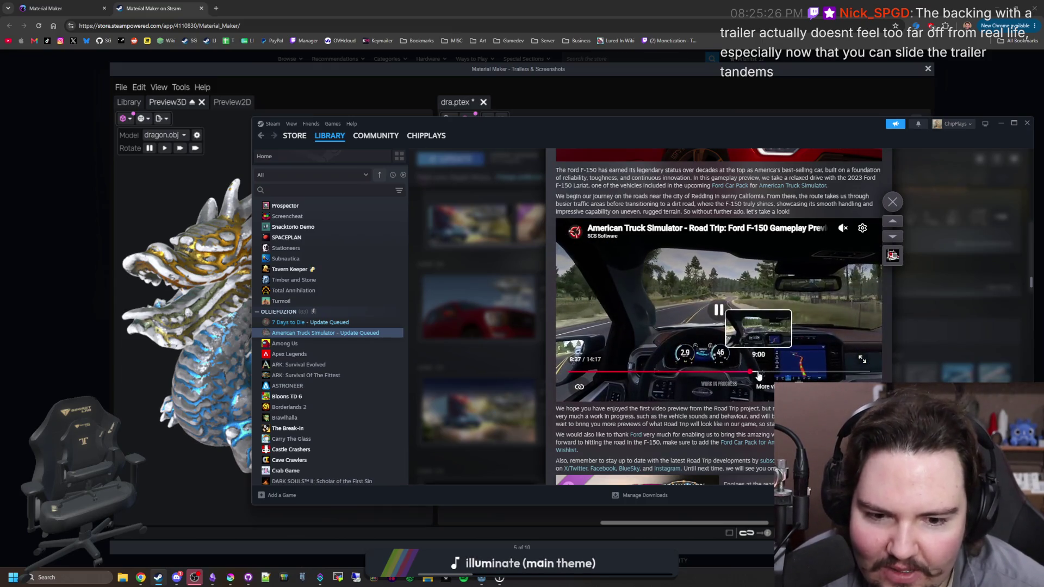
{"action": "left_click", "coordinate": [771, 373]}
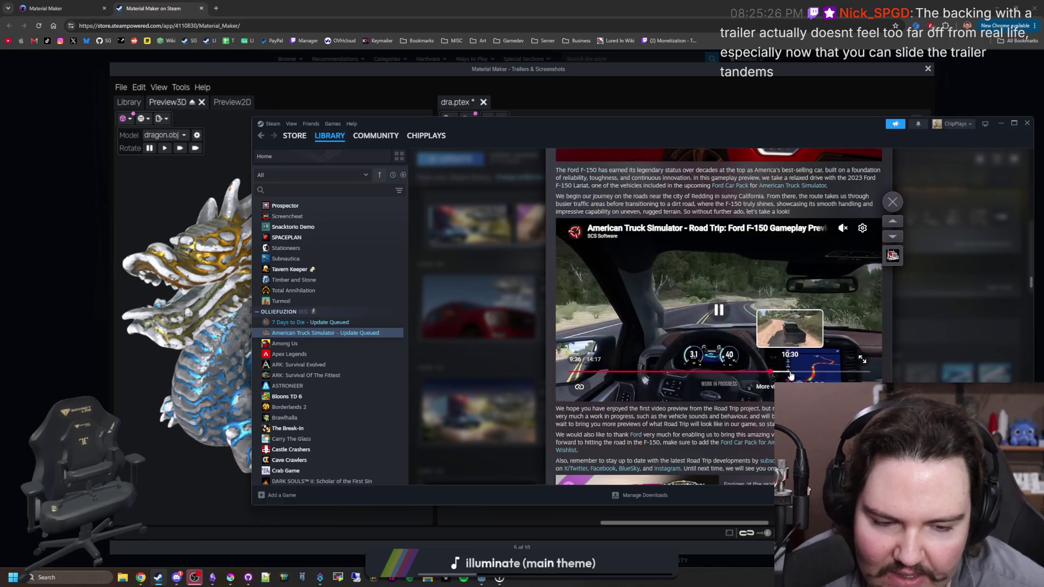
{"action": "left_click", "coordinate": [799, 372]}
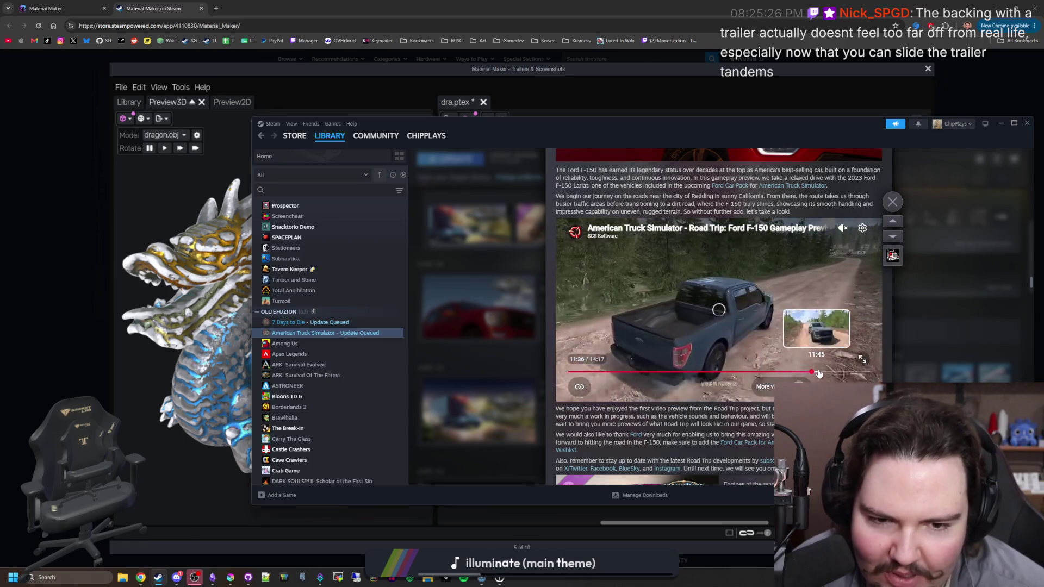
{"action": "left_click", "coordinate": [822, 372]}
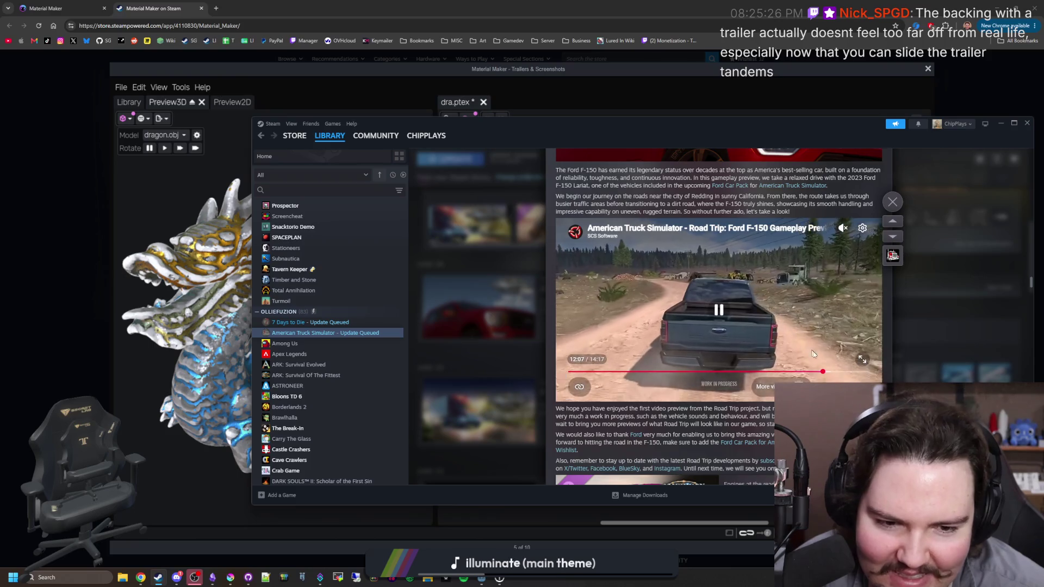
{"action": "left_click", "coordinate": [851, 372]}
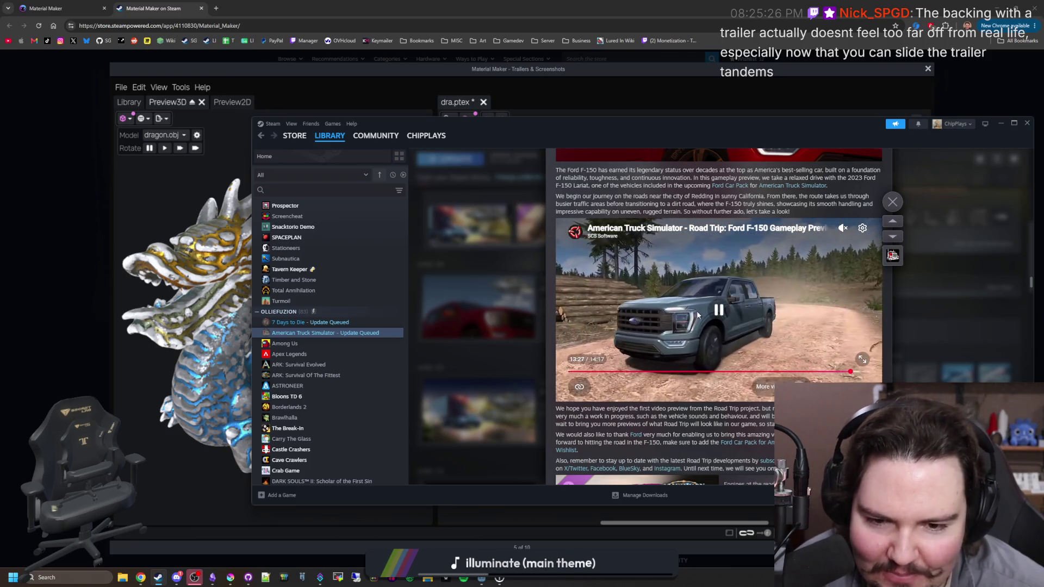
{"action": "left_click", "coordinate": [708, 308]}
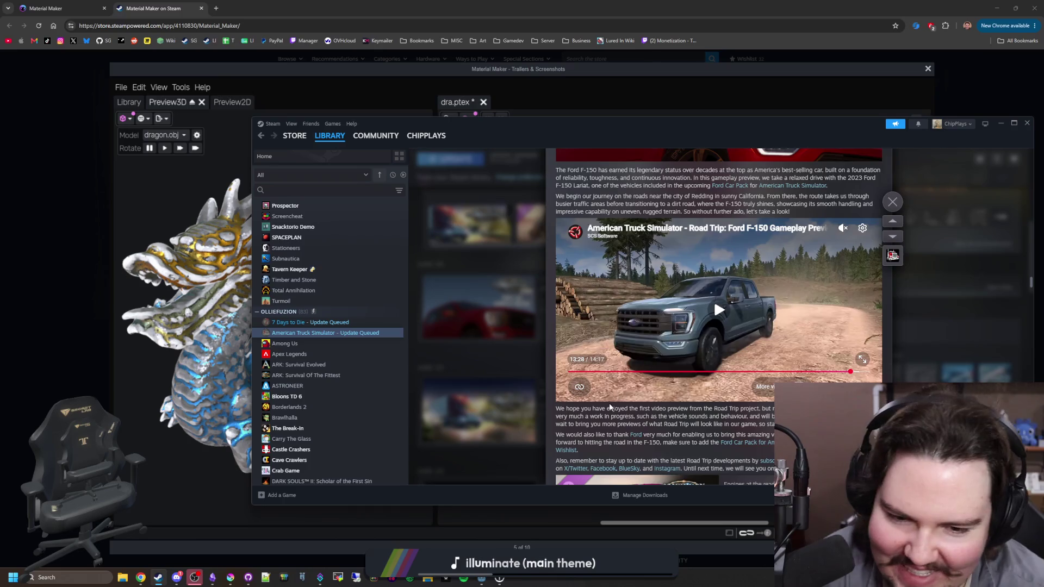
Scroll back up the Ford F-150 article and close it.
{"action": "scroll", "coordinate": [669, 396], "scroll_direction": "down", "scroll_amount": 2}
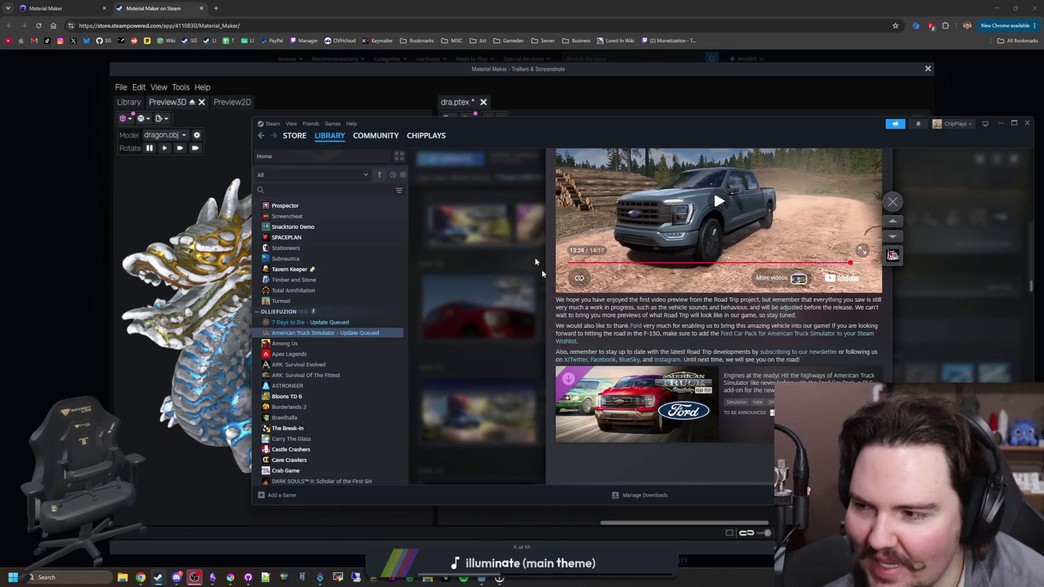
{"action": "scroll", "coordinate": [745, 349], "scroll_direction": "up", "scroll_amount": 12}
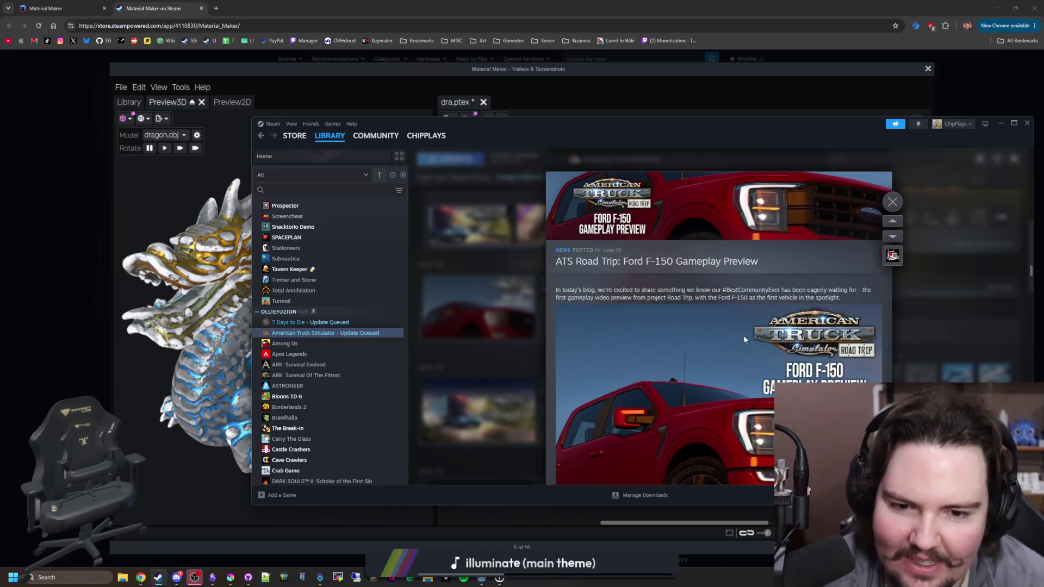
{"action": "scroll", "coordinate": [735, 329], "scroll_direction": "up", "scroll_amount": 2}
{"action": "scroll", "coordinate": [660, 323], "scroll_direction": "down", "scroll_amount": 3}
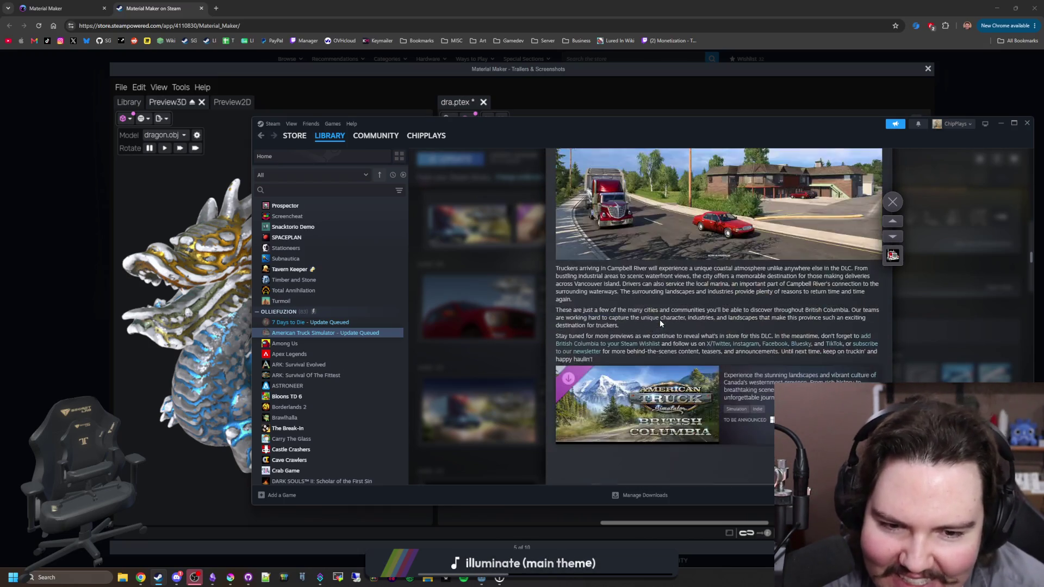
{"action": "scroll", "coordinate": [660, 323], "scroll_direction": "up", "scroll_amount": 10}
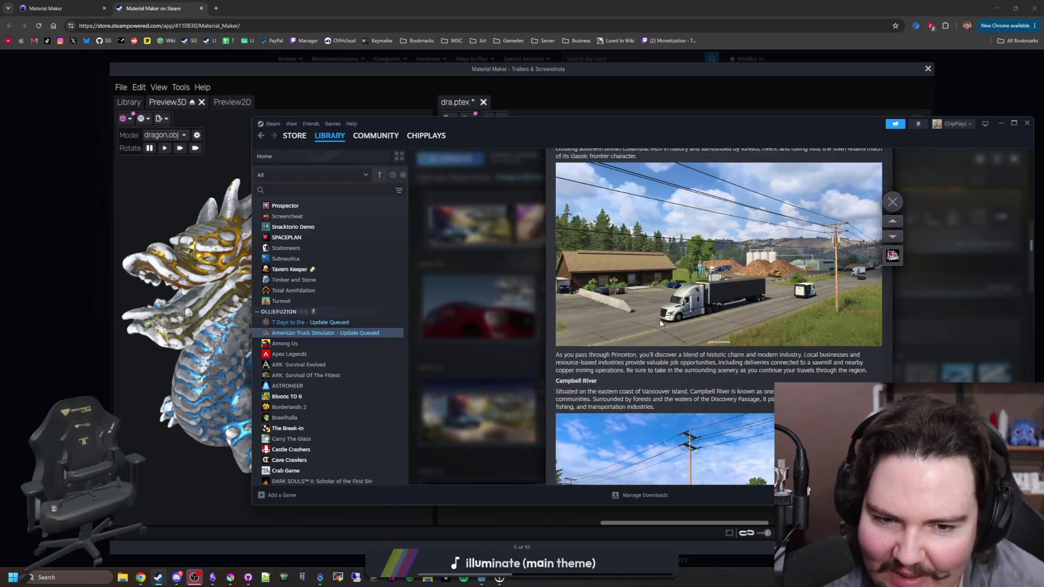
{"action": "scroll", "coordinate": [660, 321], "scroll_direction": "up", "scroll_amount": 3}
{"action": "left_click", "coordinate": [462, 310]}
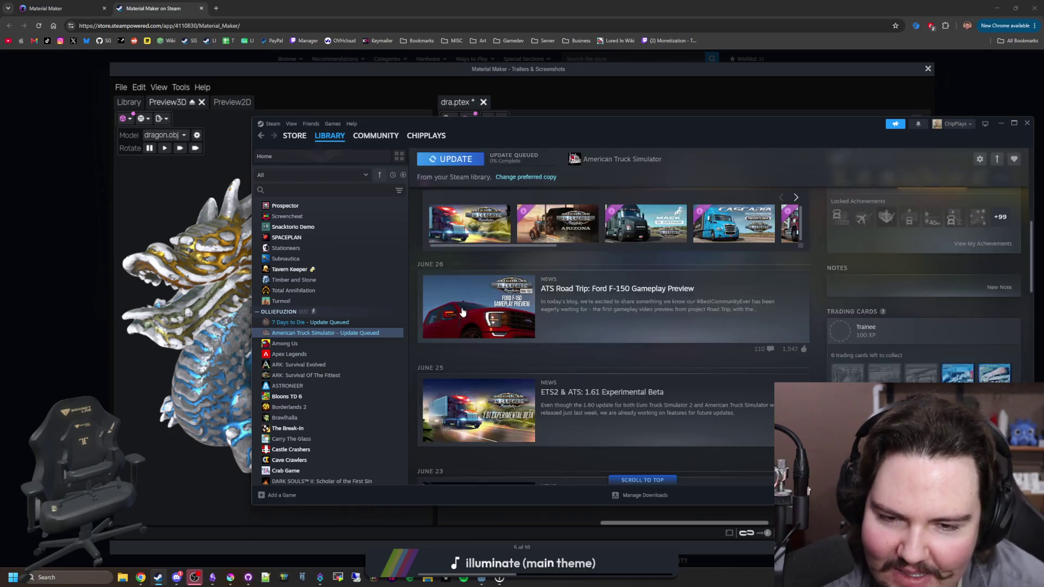
Scroll the news feed down to early-June posts like 'Introducing Indiana' and 'Rock For People 2026'.
{"action": "scroll", "coordinate": [602, 335], "scroll_direction": "down", "scroll_amount": 6}
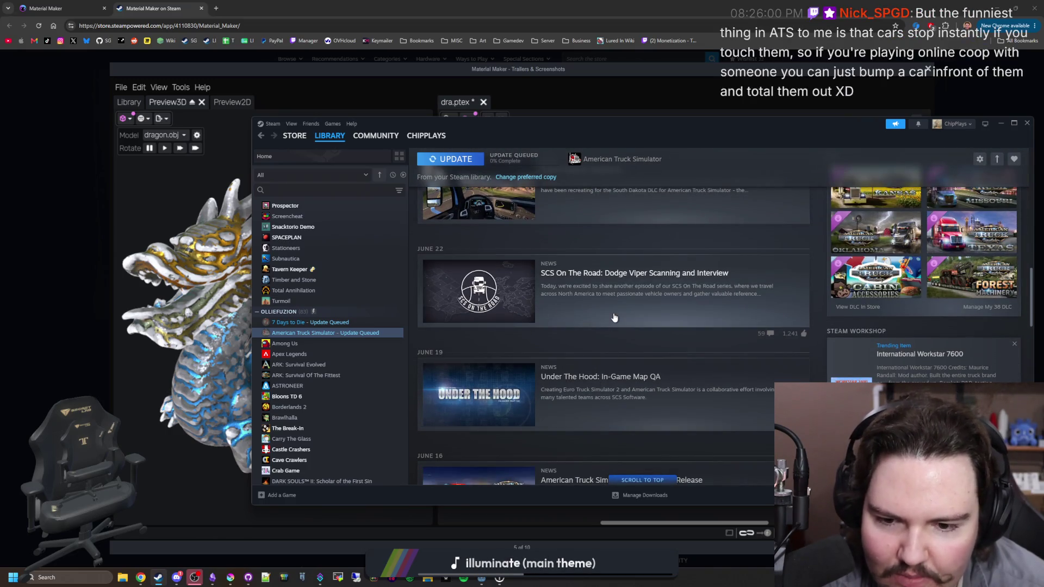
{"action": "scroll", "coordinate": [615, 318], "scroll_direction": "down", "scroll_amount": 3}
{"action": "scroll", "coordinate": [650, 248], "scroll_direction": "down", "scroll_amount": 3}
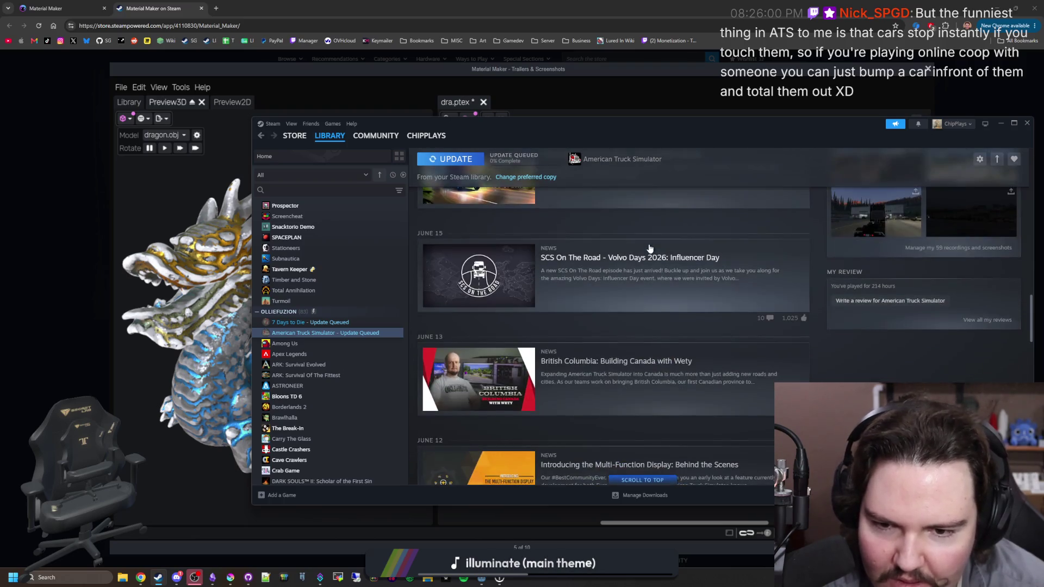
{"action": "scroll", "coordinate": [650, 248], "scroll_direction": "up", "scroll_amount": 4}
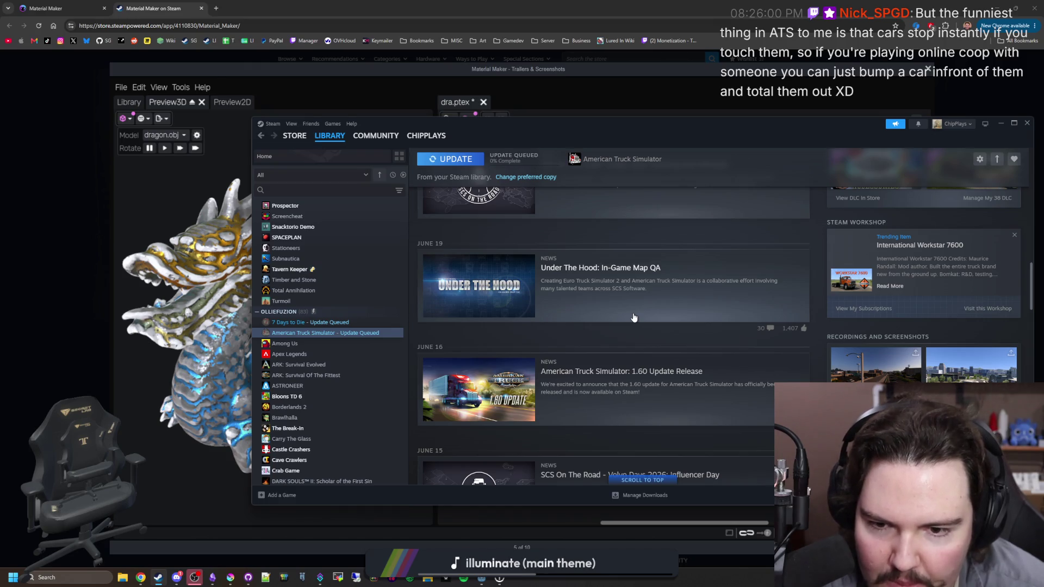
{"action": "scroll", "coordinate": [634, 317], "scroll_direction": "down", "scroll_amount": 5}
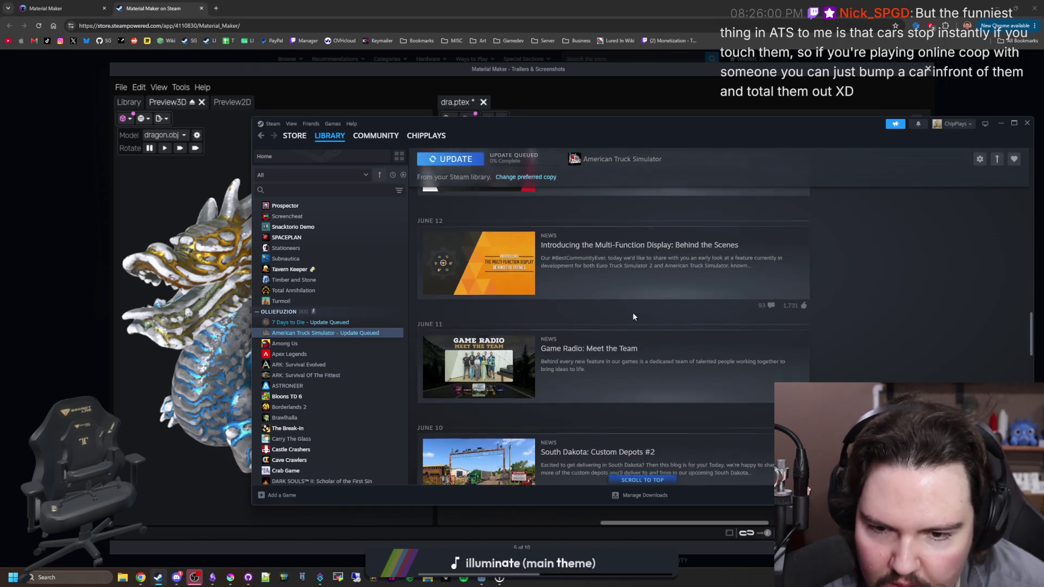
{"action": "scroll", "coordinate": [633, 317], "scroll_direction": "down", "scroll_amount": 5}
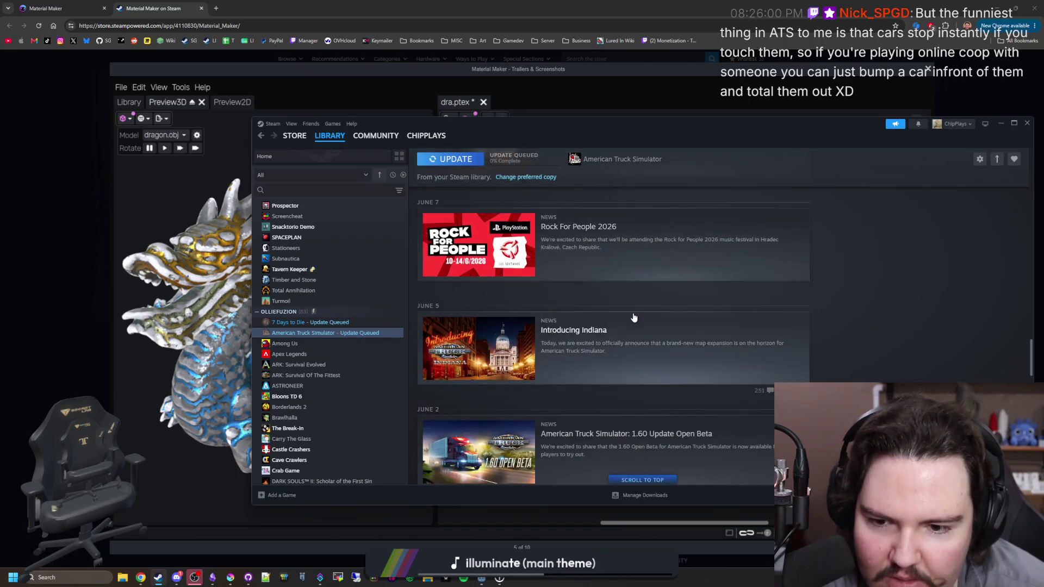
{"action": "left_click", "coordinate": [575, 299]}
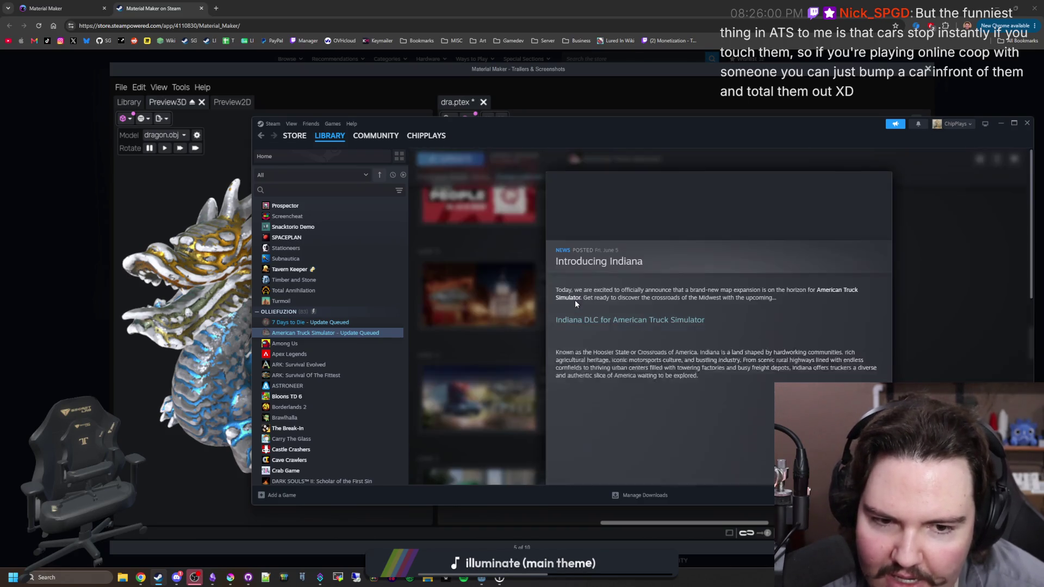
{"action": "scroll", "coordinate": [709, 325], "scroll_direction": "down", "scroll_amount": 8}
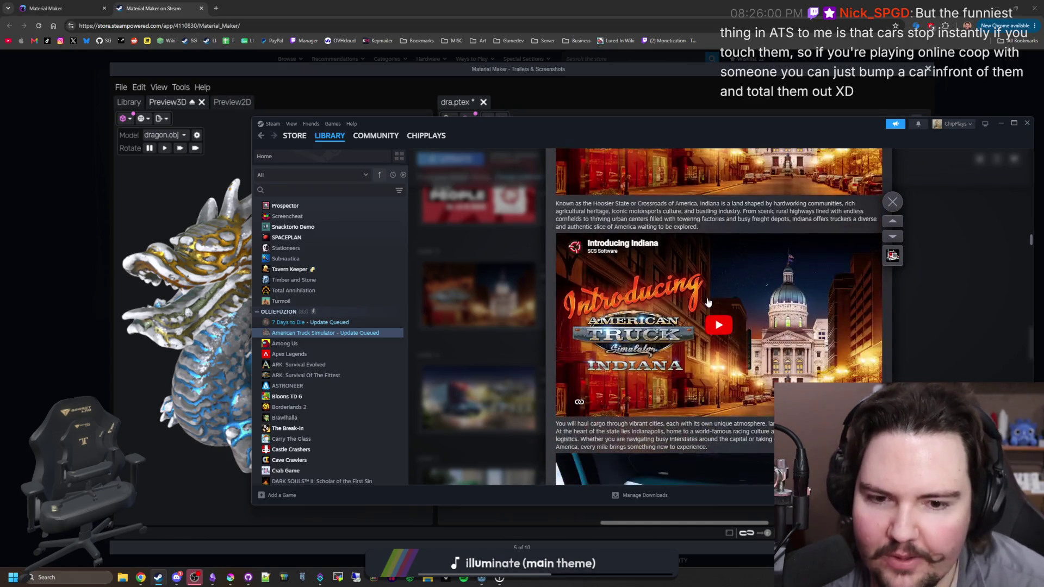
{"action": "scroll", "coordinate": [709, 302], "scroll_direction": "down", "scroll_amount": 10}
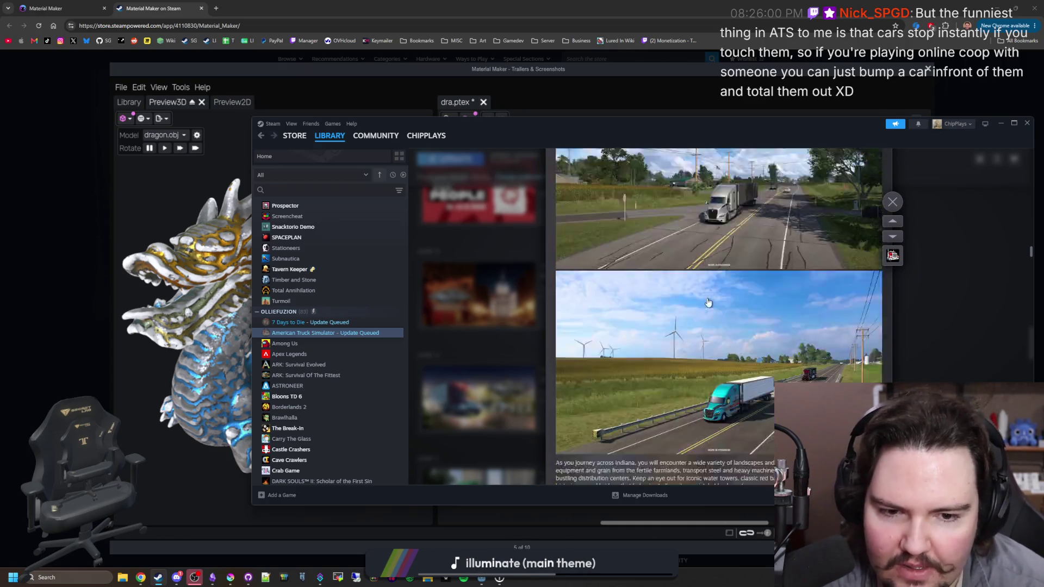
{"action": "scroll", "coordinate": [709, 303], "scroll_direction": "down", "scroll_amount": 10}
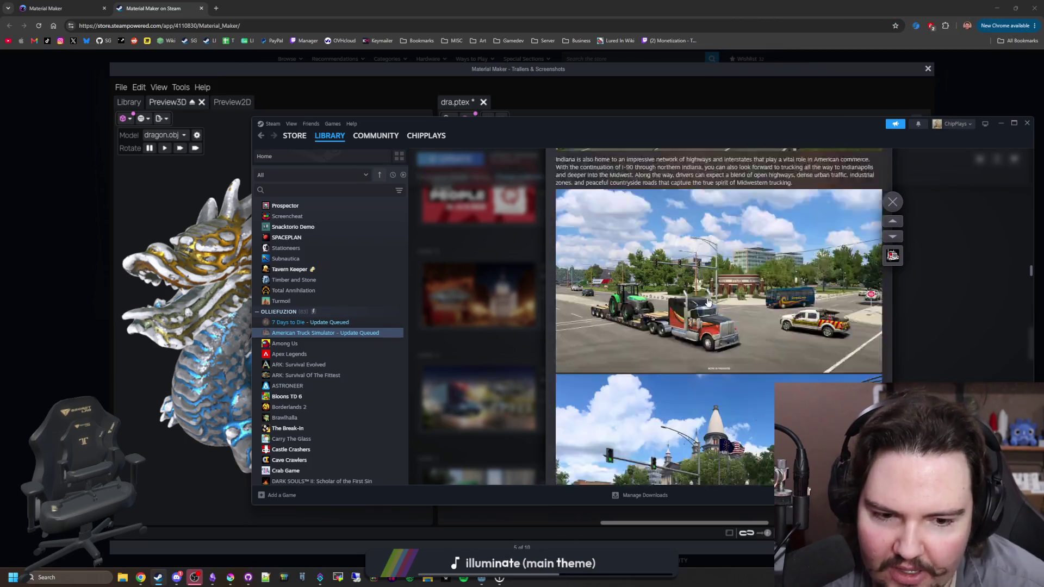
{"action": "scroll", "coordinate": [708, 303], "scroll_direction": "down", "scroll_amount": 10}
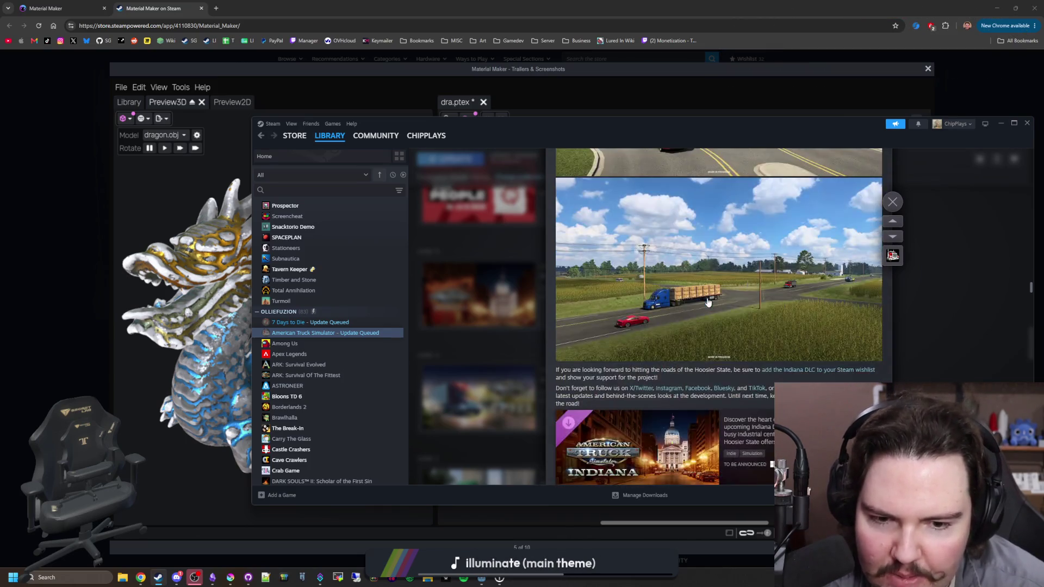
{"action": "left_click", "coordinate": [530, 323]}
{"action": "scroll", "coordinate": [530, 322], "scroll_direction": "down", "scroll_amount": 10}
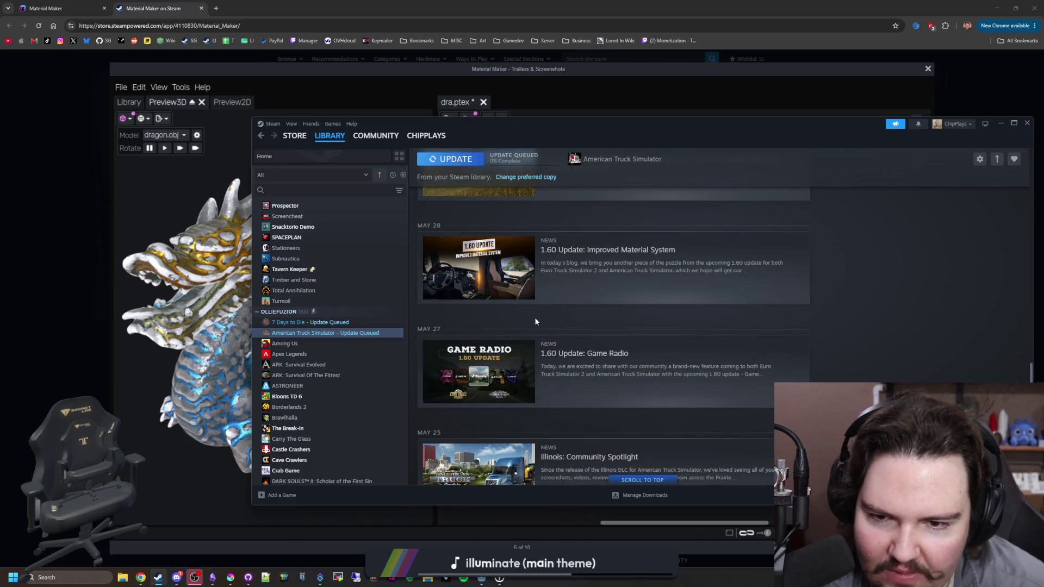
{"action": "scroll", "coordinate": [535, 321], "scroll_direction": "down", "scroll_amount": 3}
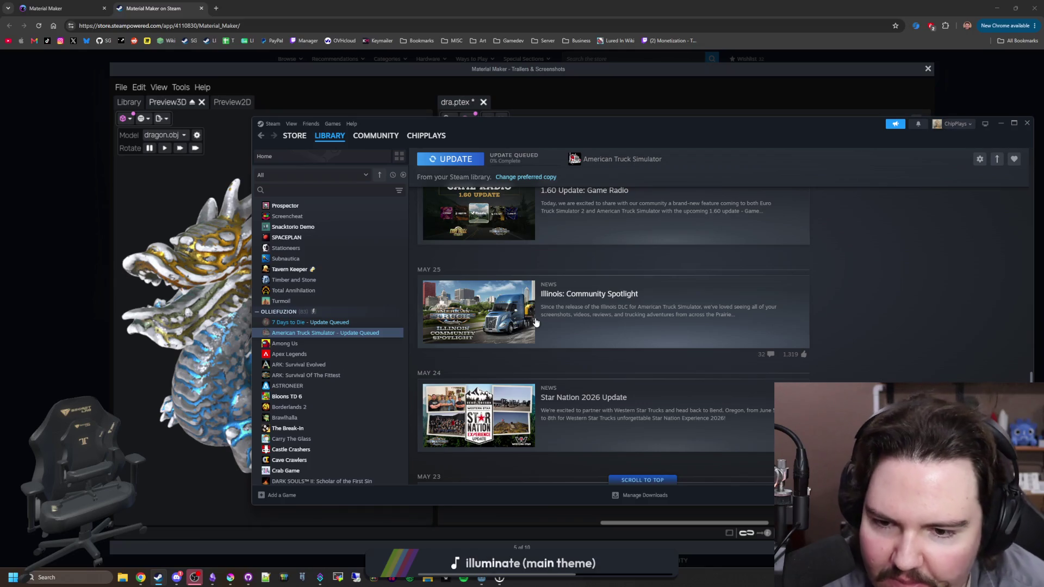
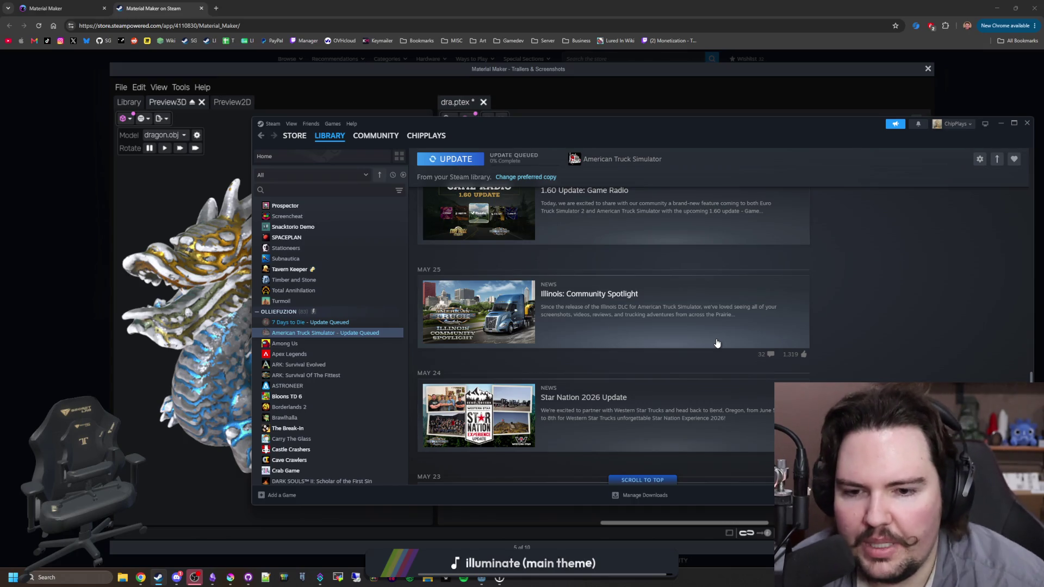
Browse the Steam library, visiting the 7 Days to Die, Turmoil and Stationeers pages.
{"action": "scroll", "coordinate": [717, 343], "scroll_direction": "up", "scroll_amount": 10}
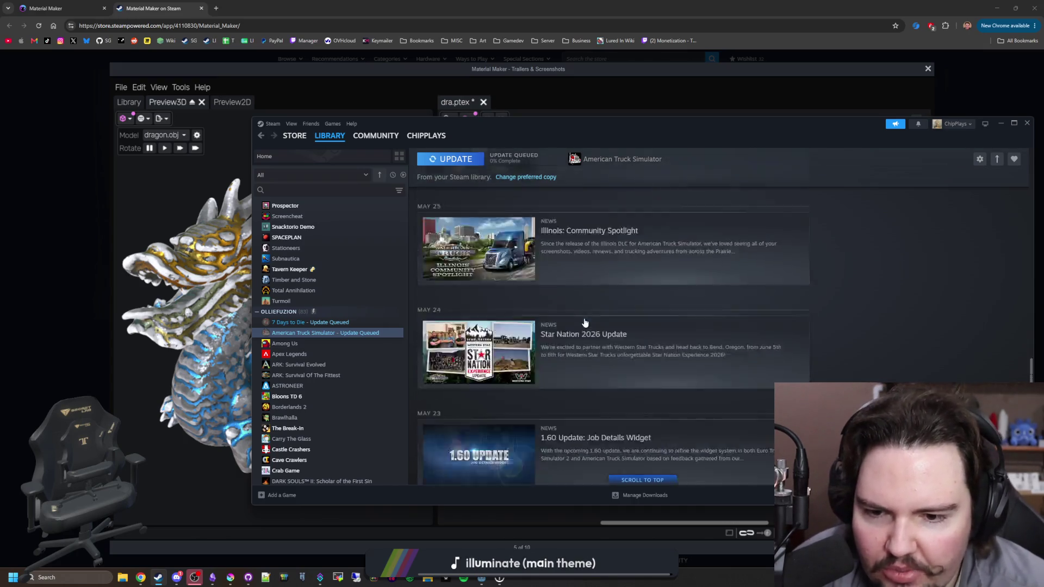
{"action": "scroll", "coordinate": [572, 372], "scroll_direction": "down", "scroll_amount": 1}
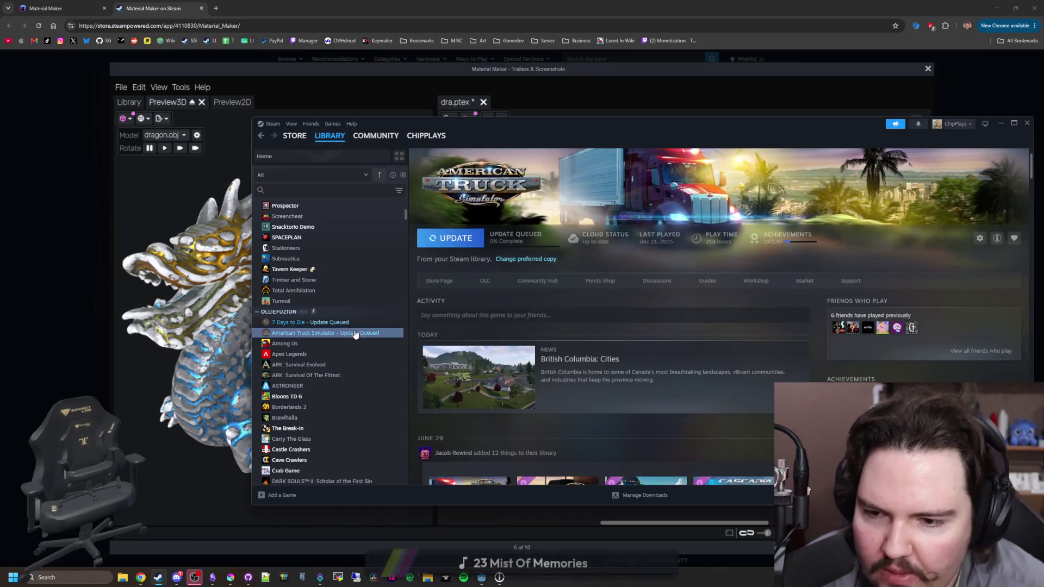
{"action": "scroll", "coordinate": [591, 391], "scroll_direction": "down", "scroll_amount": 1}
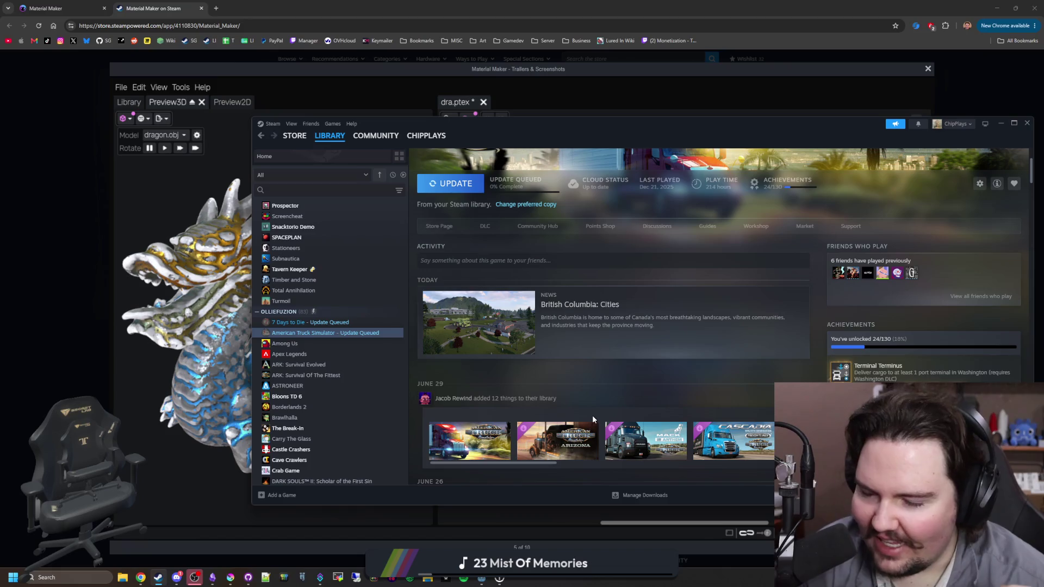
{"action": "left_click", "coordinate": [324, 323]}
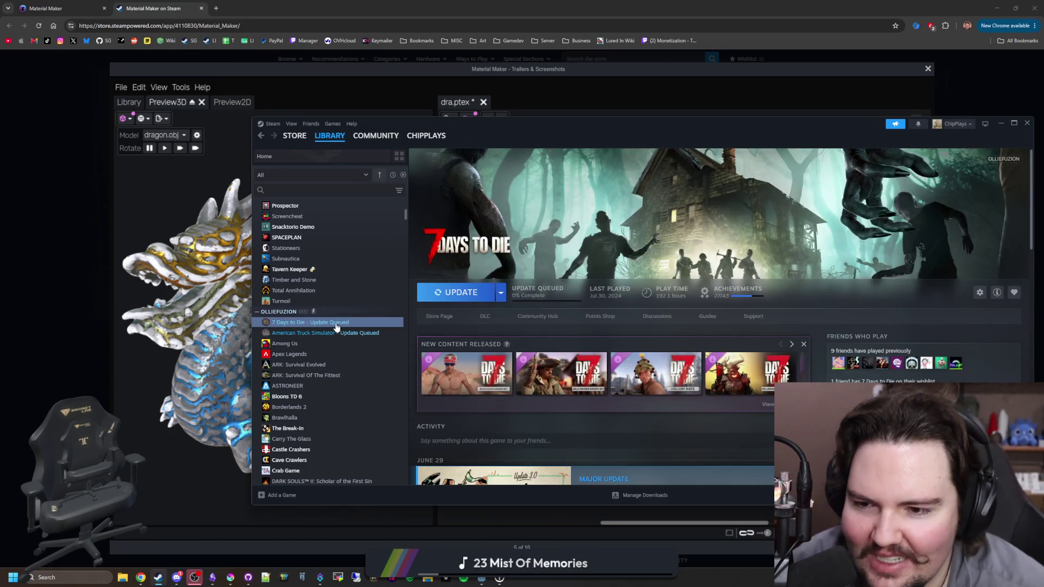
{"action": "left_click", "coordinate": [292, 302]}
{"action": "left_click", "coordinate": [295, 248]}
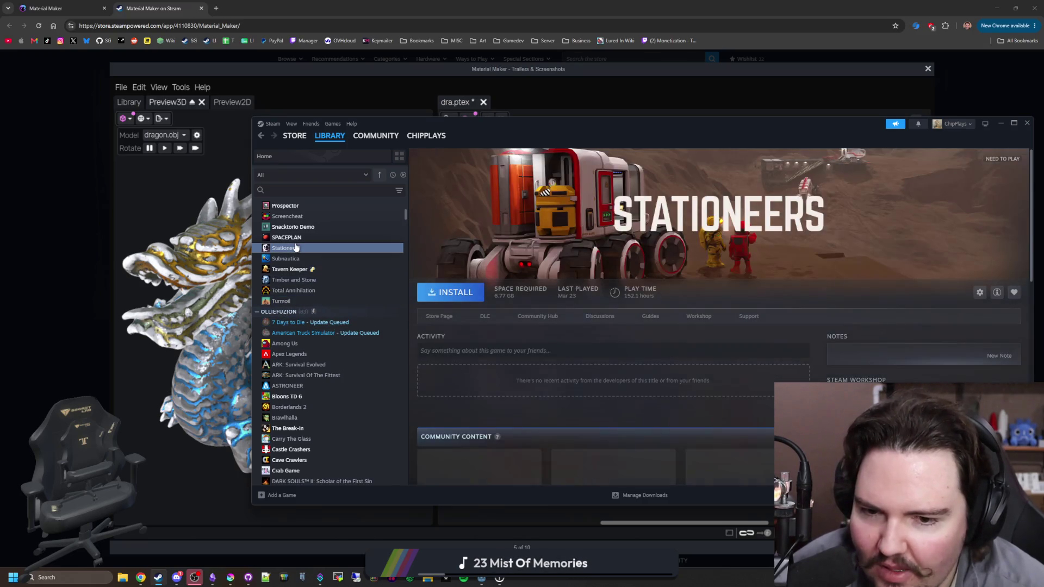
Scroll through the Stationeers page's activity feed.
{"action": "scroll", "coordinate": [543, 305], "scroll_direction": "down", "scroll_amount": 5}
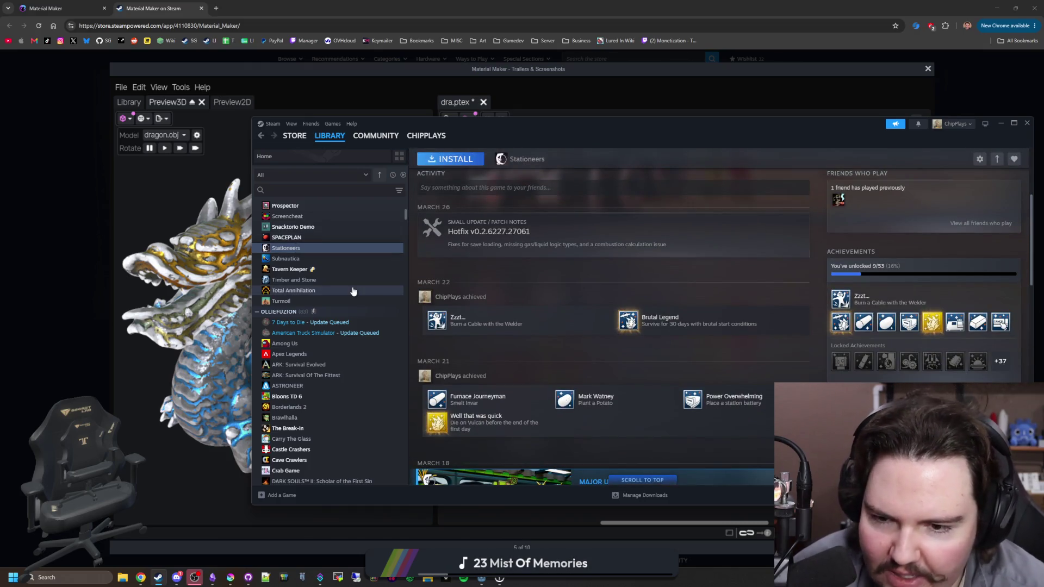
{"action": "scroll", "coordinate": [349, 291], "scroll_direction": "down", "scroll_amount": 2}
{"action": "scroll", "coordinate": [544, 343], "scroll_direction": "down", "scroll_amount": 3}
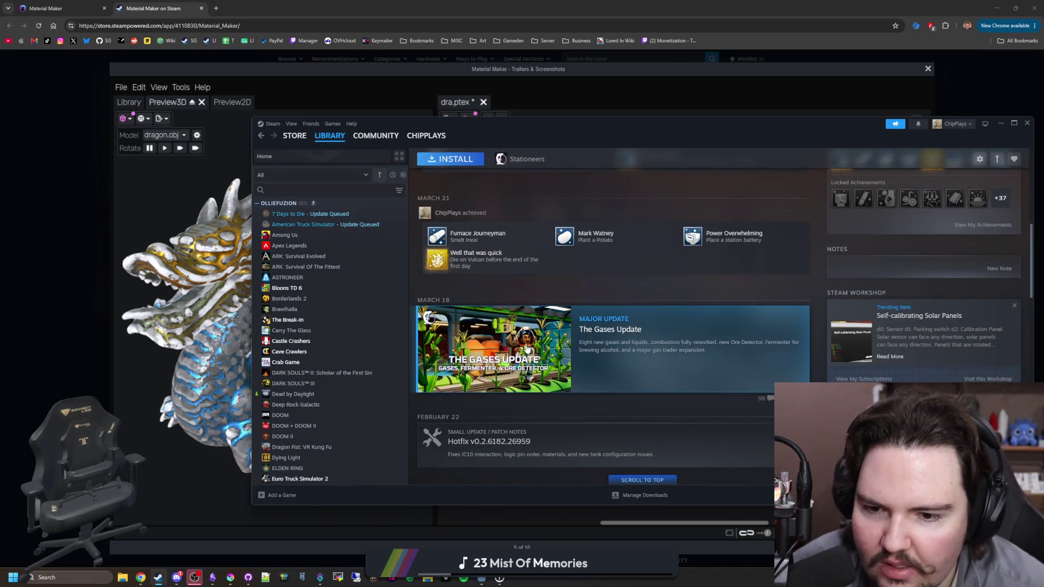
{"action": "scroll", "coordinate": [526, 348], "scroll_direction": "down", "scroll_amount": 2}
{"action": "scroll", "coordinate": [323, 346], "scroll_direction": "up", "scroll_amount": 3}
{"action": "scroll", "coordinate": [544, 342], "scroll_direction": "down", "scroll_amount": 2}
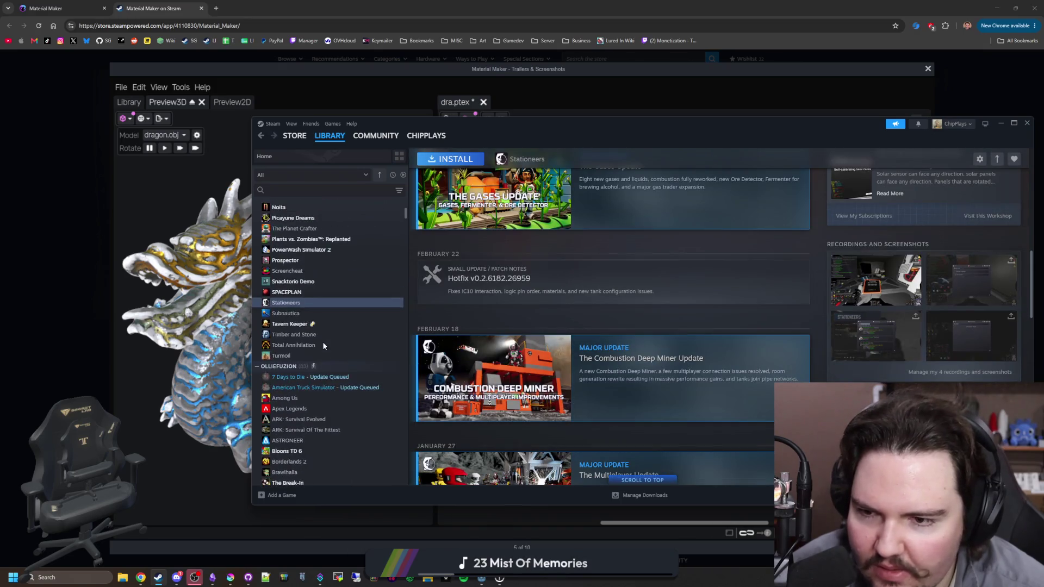
{"action": "scroll", "coordinate": [598, 354], "scroll_direction": "up", "scroll_amount": 10}
{"action": "scroll", "coordinate": [288, 305], "scroll_direction": "up", "scroll_amount": 10}
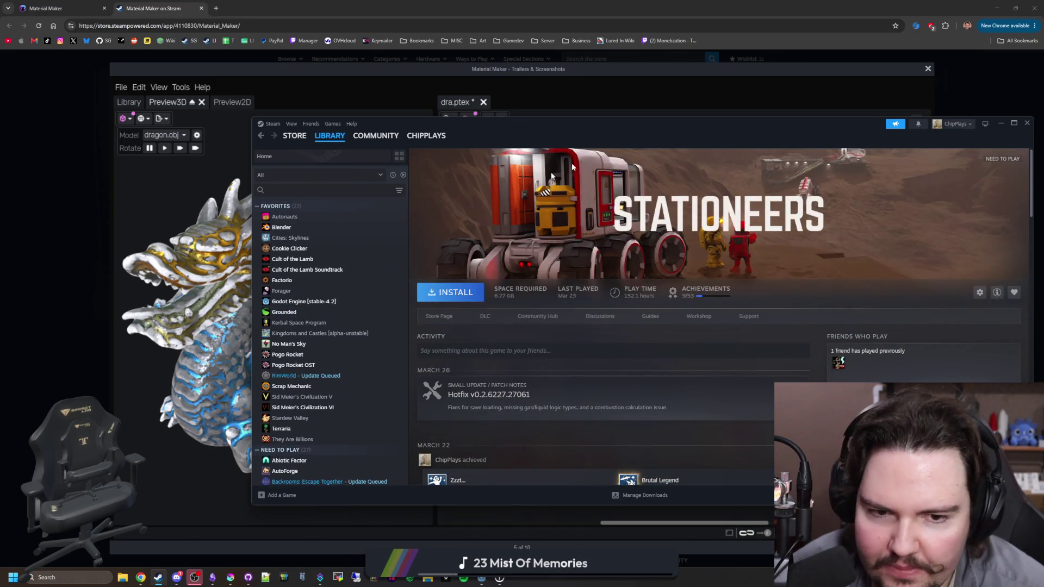
Move the Steam window aside and close the enlarged Material Maker screenshot.
{"action": "left_click_drag", "start_coordinate": [644, 124], "coordinate": [902, 184]}
{"action": "left_click", "coordinate": [657, 293]}
{"action": "key", "text": "Escape"}
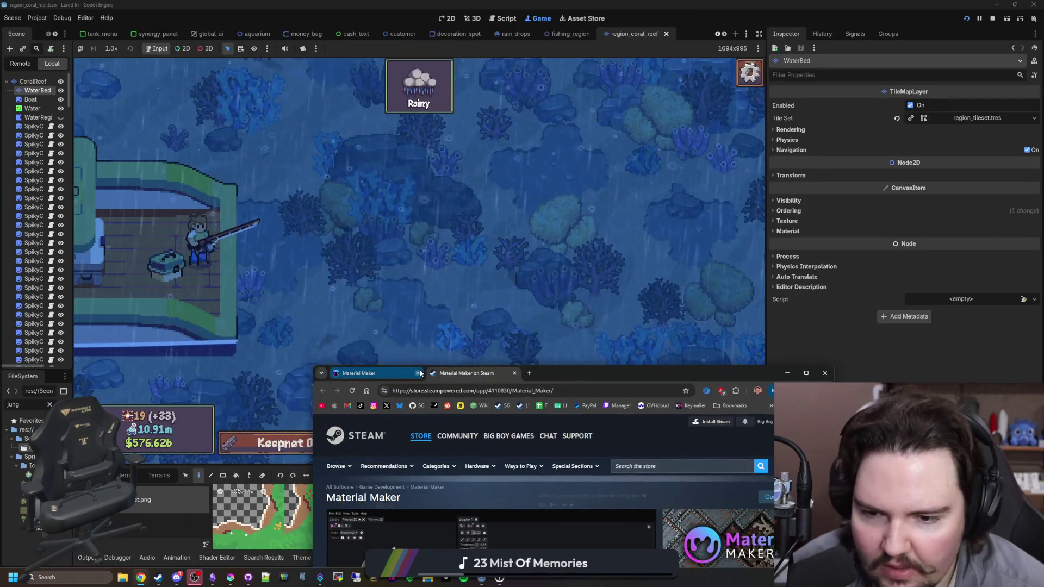
Cast the fishing line over the coral reef and reel it back in.
{"action": "left_click", "coordinate": [445, 231]}
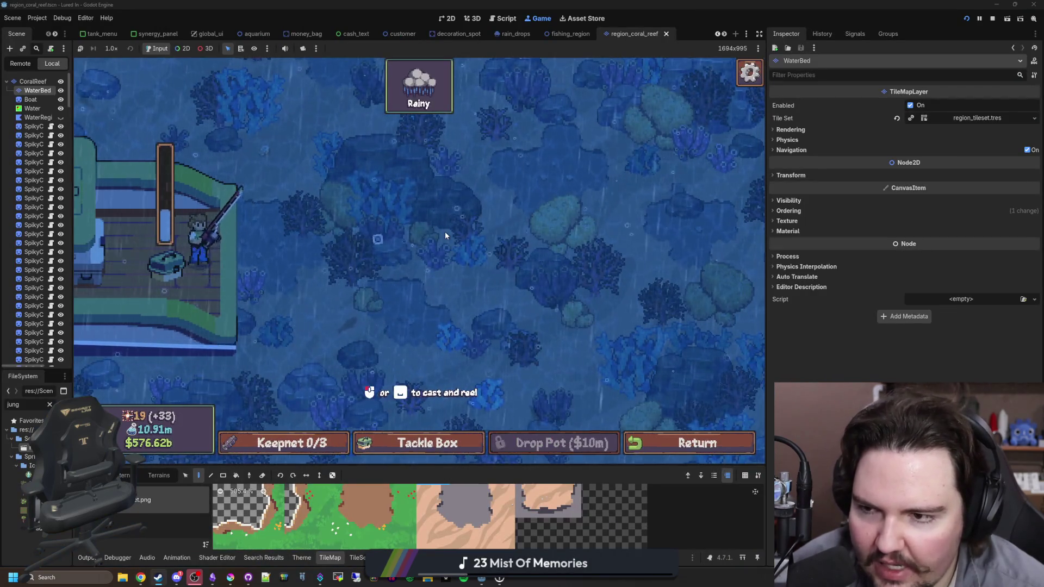
{"action": "left_click", "coordinate": [475, 229]}
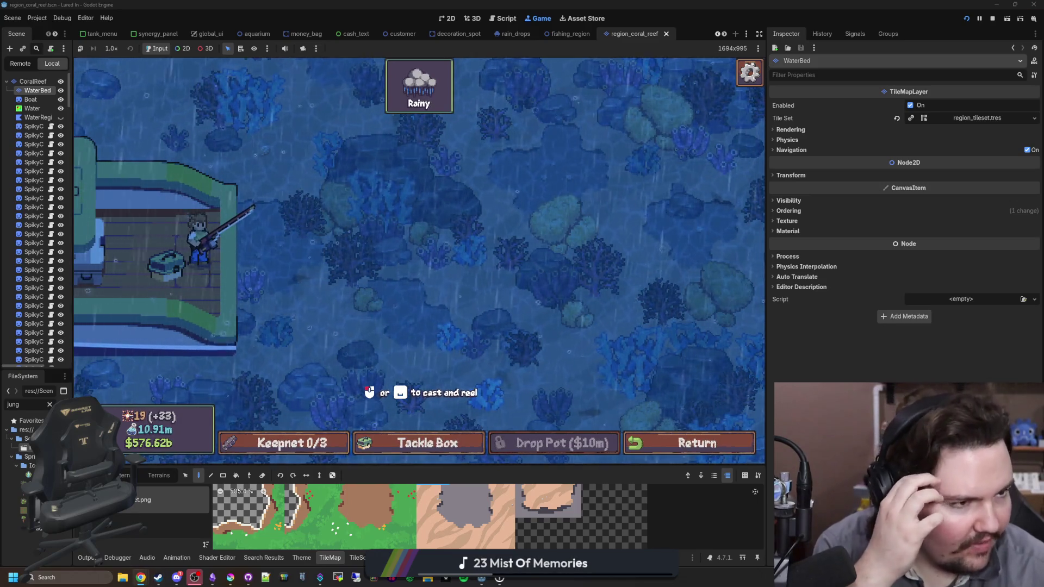
{"action": "key", "text": "super+2"}
Search the web for 'seagull sound' and play the first video result.
{"action": "type", "text": "es"}
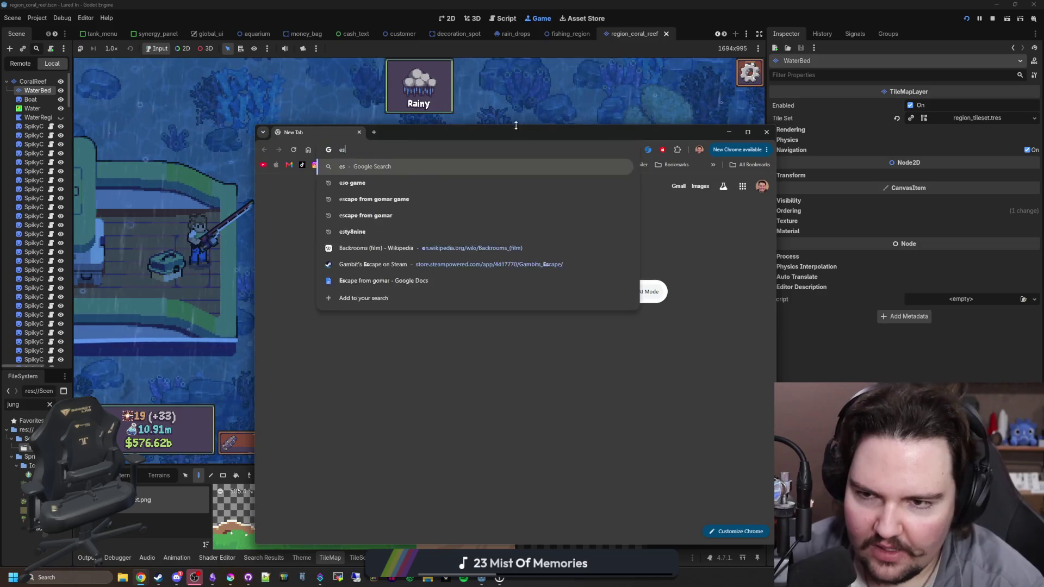
{"action": "type", "text": "agull sound"}
{"action": "key", "text": "Return"}
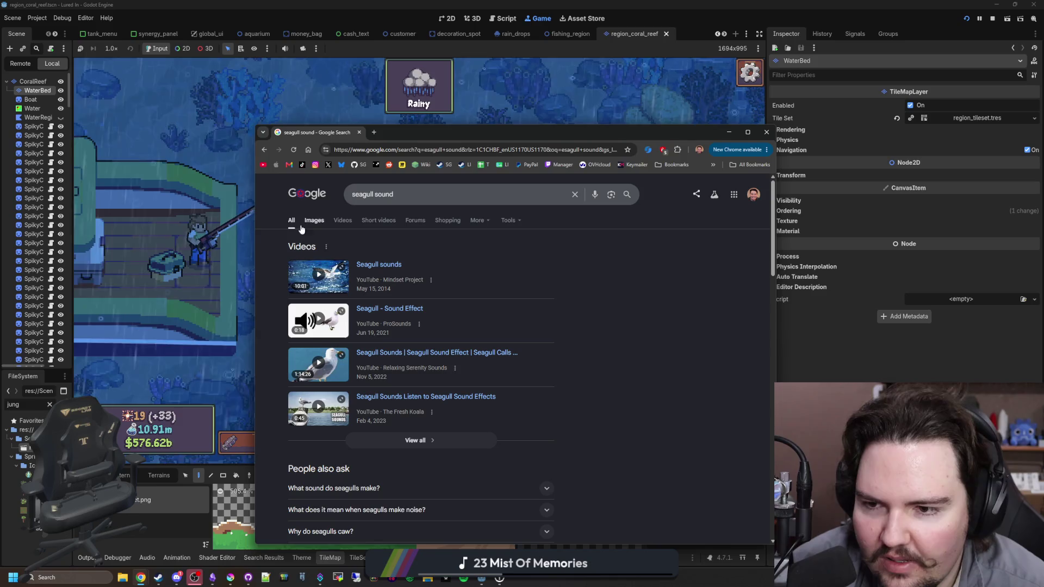
{"action": "left_click", "coordinate": [332, 277]}
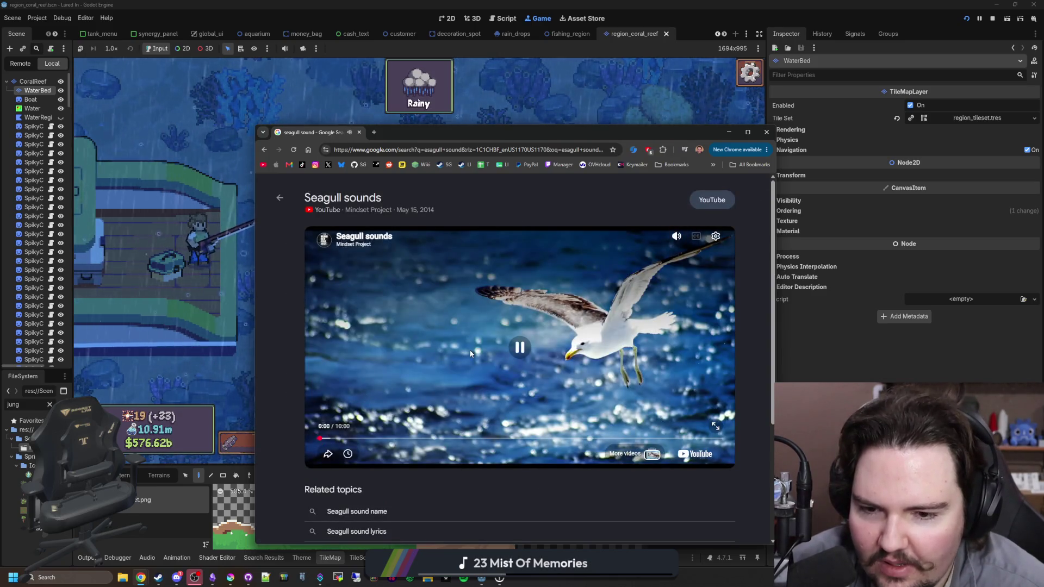
{"action": "key", "text": "Escape"}
Preview the 'Seagull - Sound Effect' clip, then return to the running game.
{"action": "left_click", "coordinate": [381, 307]}
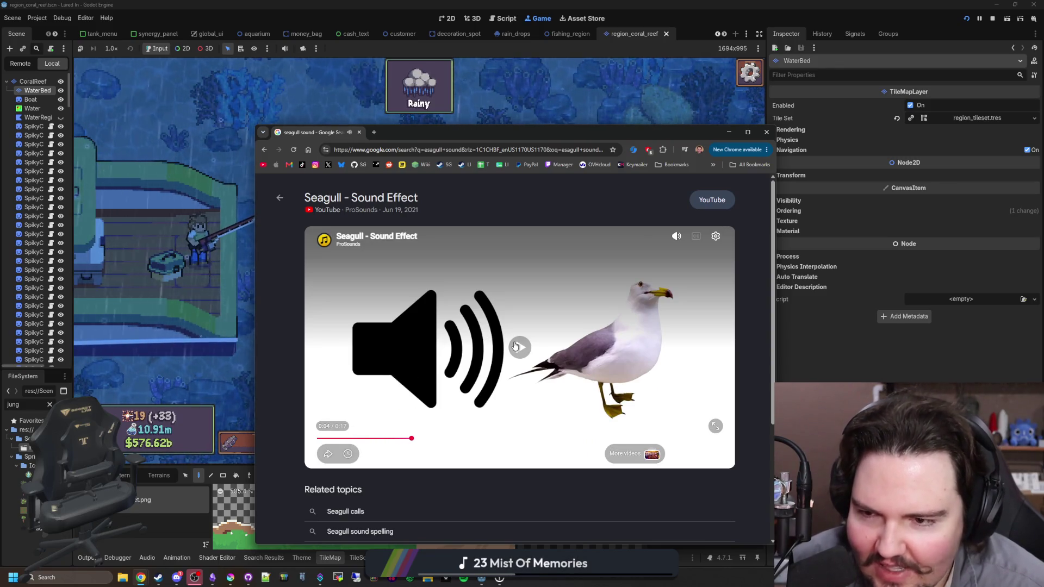
{"action": "key", "text": "Escape"}
{"action": "scroll", "coordinate": [321, 385], "scroll_direction": "down", "scroll_amount": 2}
{"action": "scroll", "coordinate": [321, 384], "scroll_direction": "down", "scroll_amount": 3}
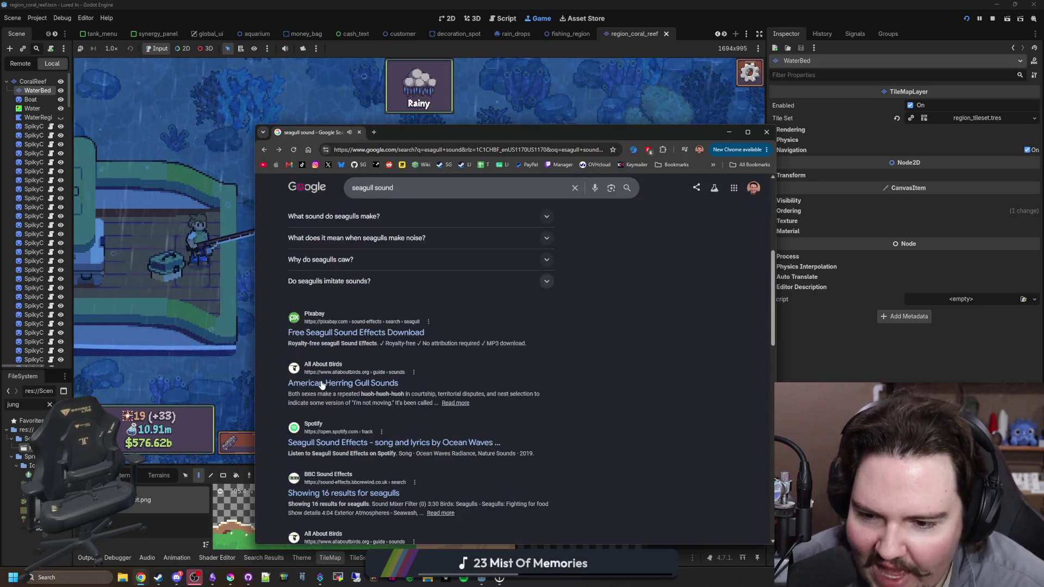
{"action": "left_click", "coordinate": [333, 123]}
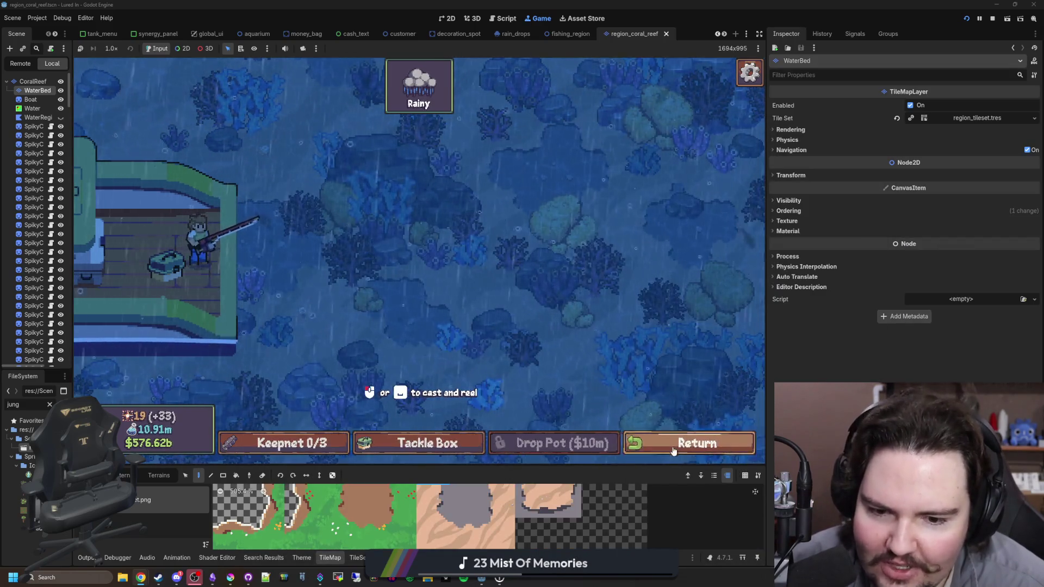
Leave the coral reef via the hub and travel to an open-water fishing region.
{"action": "left_click", "coordinate": [687, 450]}
{"action": "left_click", "coordinate": [688, 448]}
{"action": "scroll", "coordinate": [559, 314], "scroll_direction": "down", "scroll_amount": 3}
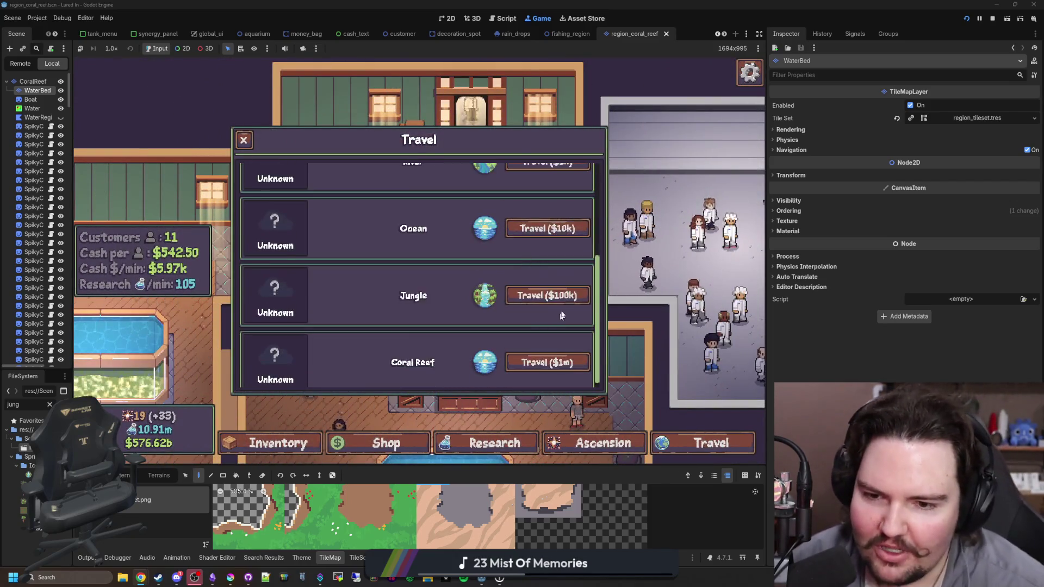
{"action": "left_click", "coordinate": [549, 230]}
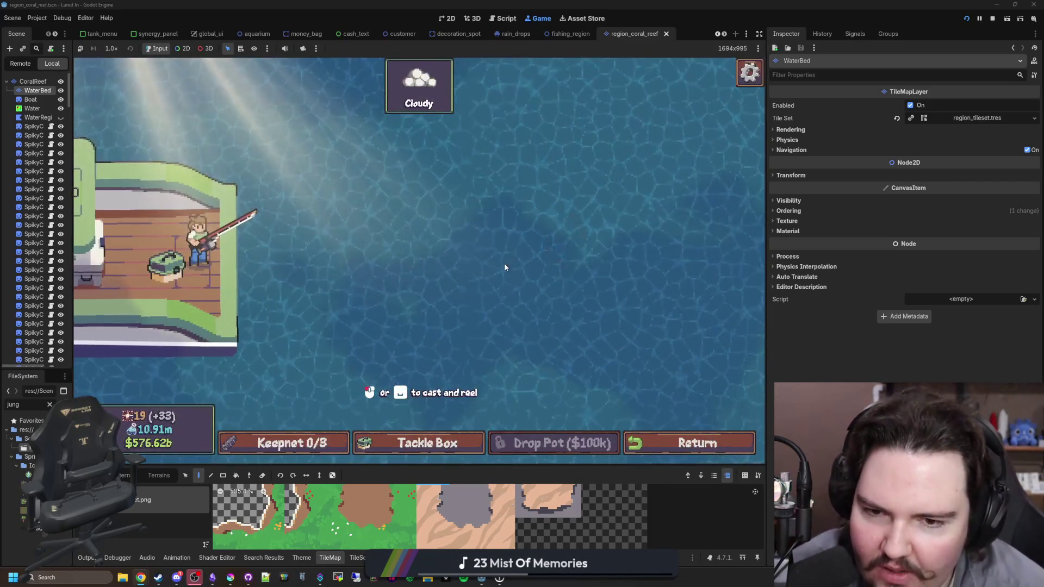
Raise Master Volume to 100 in Options > Audio, then reel the line in.
{"action": "key", "text": "Escape"}
{"action": "left_click", "coordinate": [417, 263]}
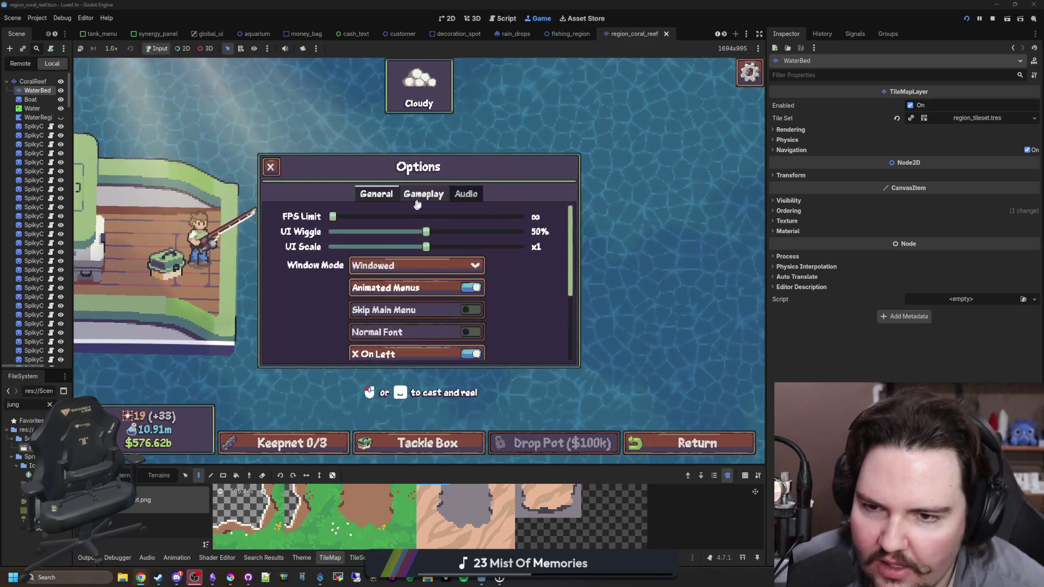
{"action": "left_click", "coordinate": [468, 194]}
{"action": "left_click_drag", "start_coordinate": [389, 216], "coordinate": [579, 216]}
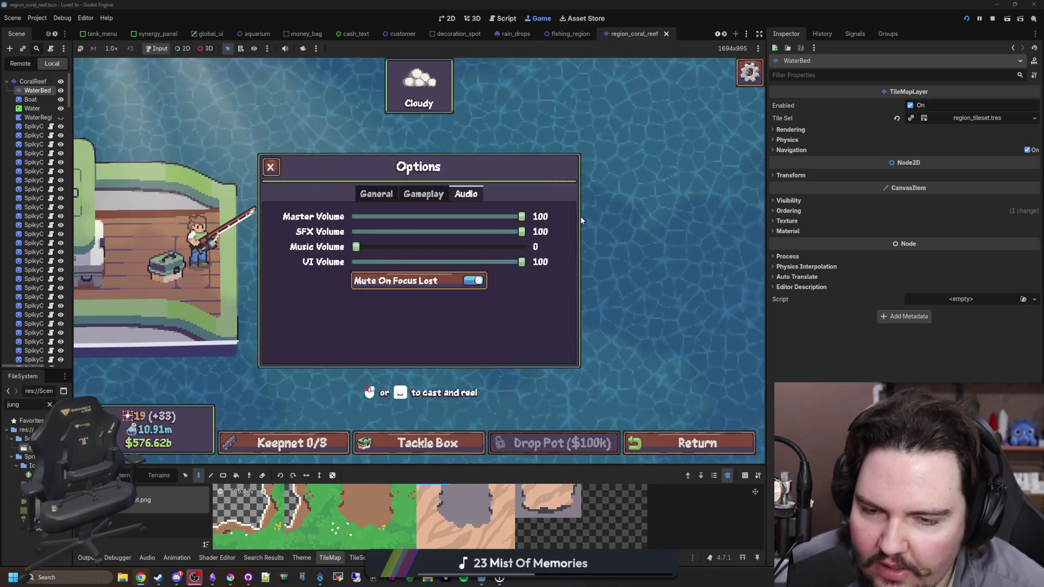
{"action": "key", "text": "Escape"}
{"action": "key", "text": "Escape"}
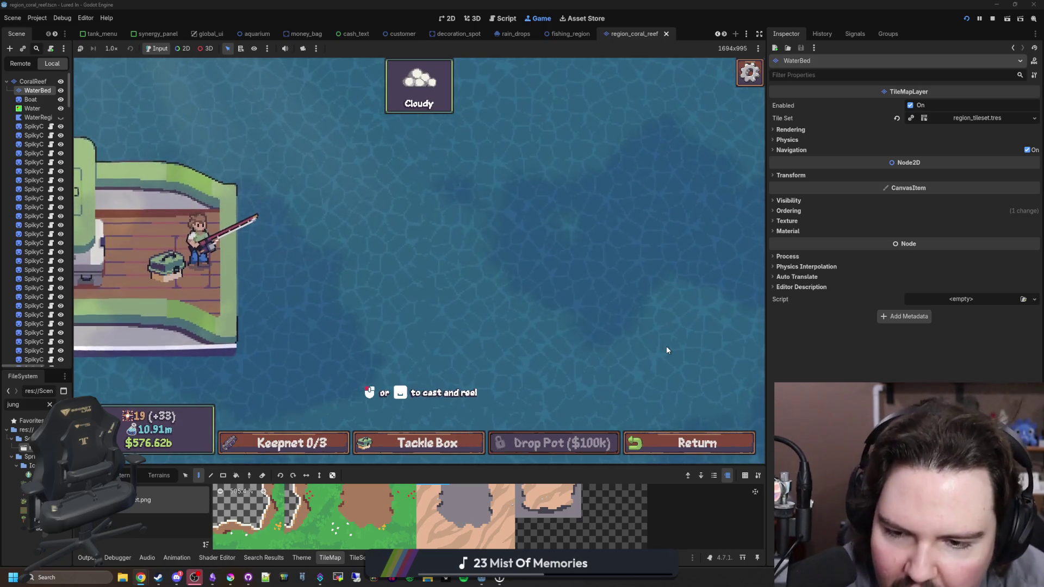
{"action": "scroll", "coordinate": [432, 512], "scroll_direction": "down", "scroll_amount": 5}
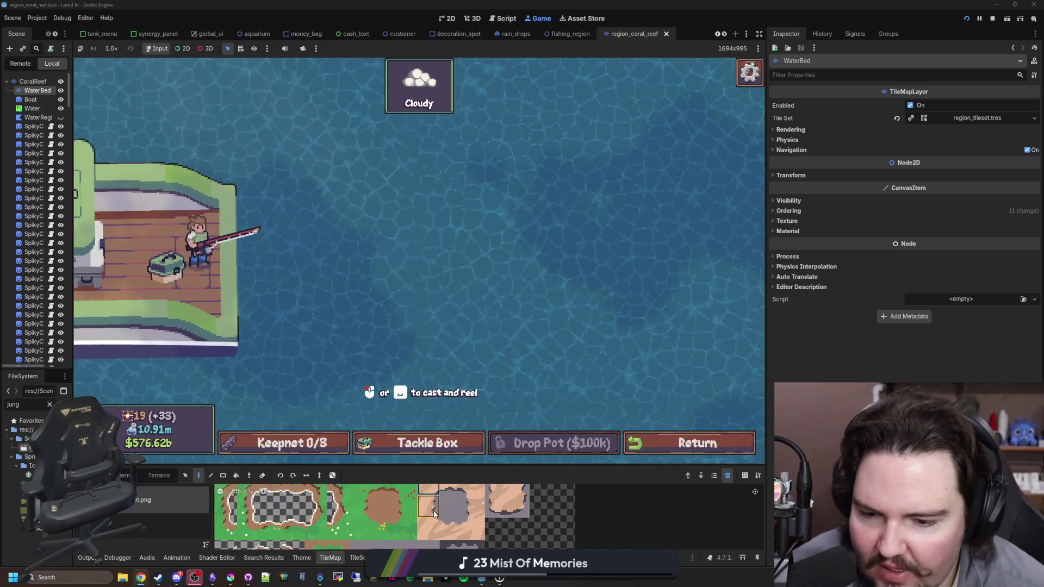
{"action": "key", "text": "space"}
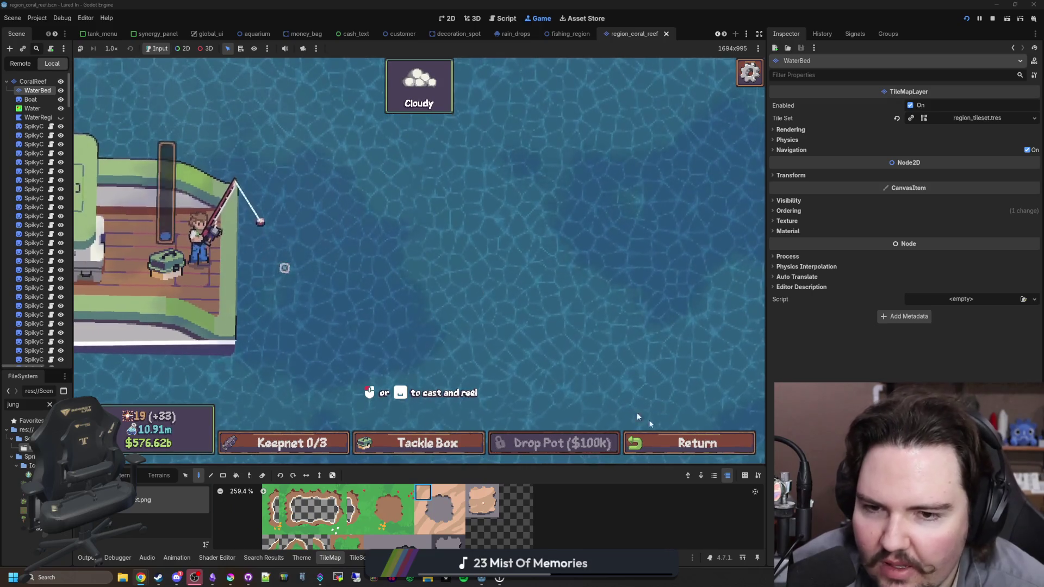
Travel from the hub back to the Coral Reef region.
{"action": "left_click", "coordinate": [709, 438]}
{"action": "left_click", "coordinate": [708, 438]}
{"action": "scroll", "coordinate": [490, 349], "scroll_direction": "down", "scroll_amount": 3}
{"action": "left_click", "coordinate": [520, 348]}
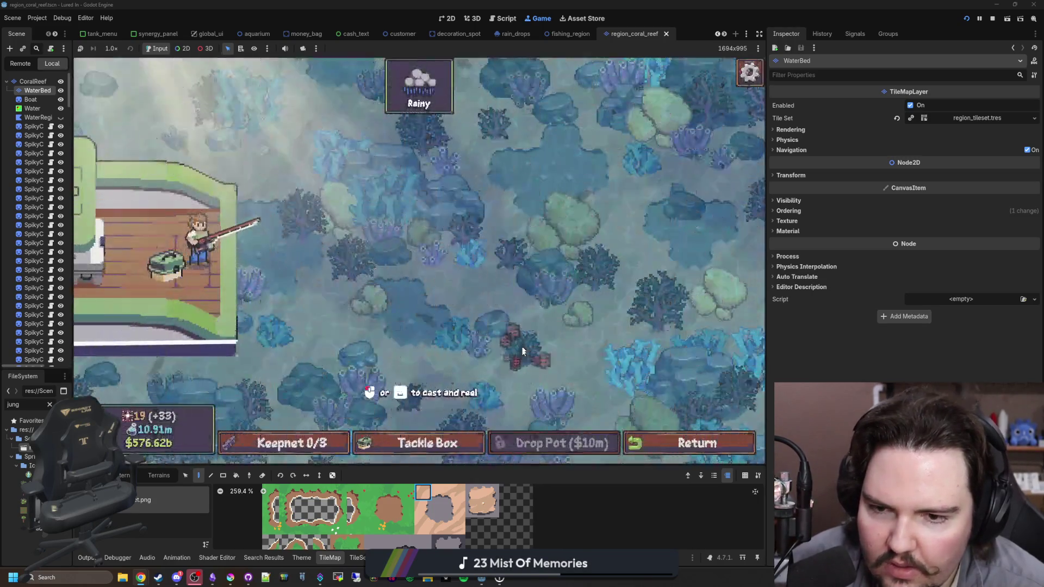
Cast into the middle of the reef and reel in several times.
{"action": "left_click", "coordinate": [552, 221]}
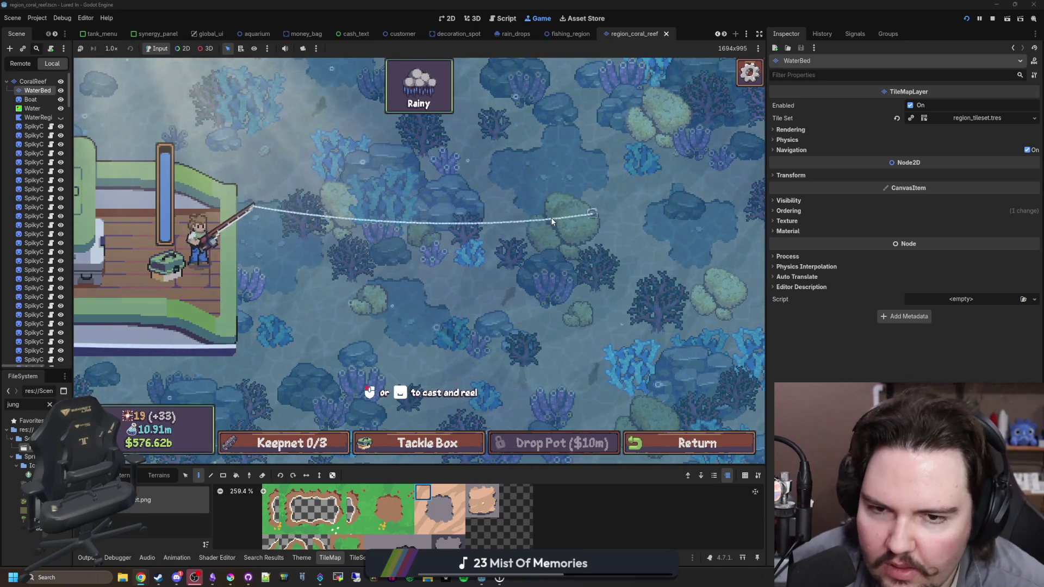
{"action": "left_click", "coordinate": [549, 217]}
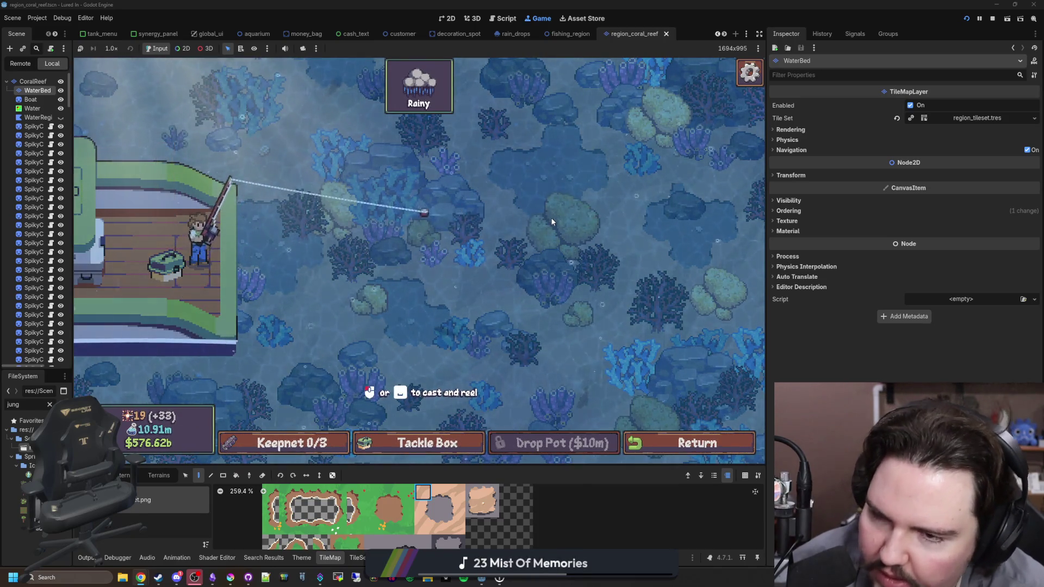
{"action": "left_click", "coordinate": [532, 219]}
{"action": "left_click", "coordinate": [533, 219]}
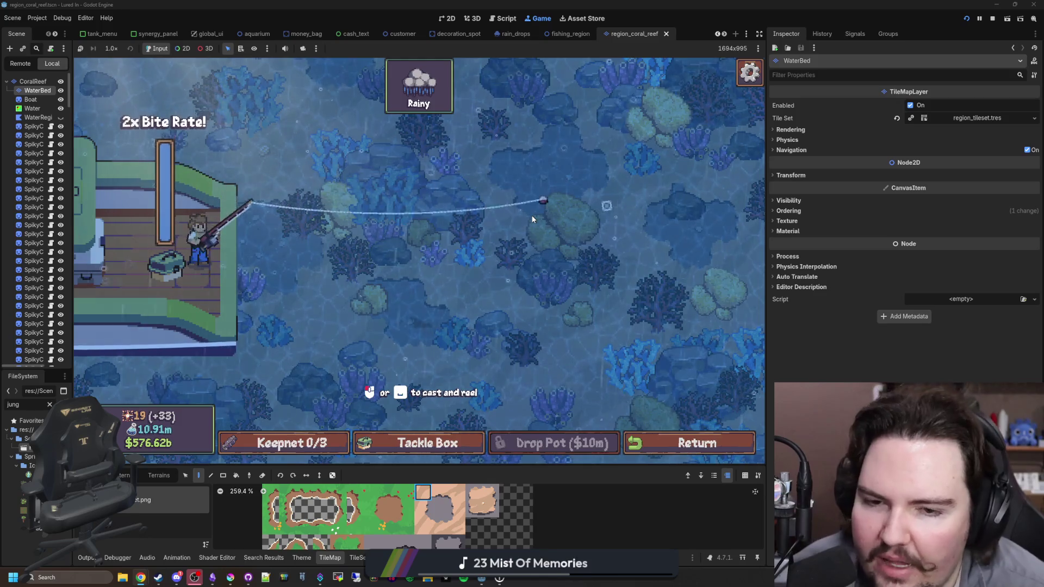
{"action": "left_click", "coordinate": [532, 219]}
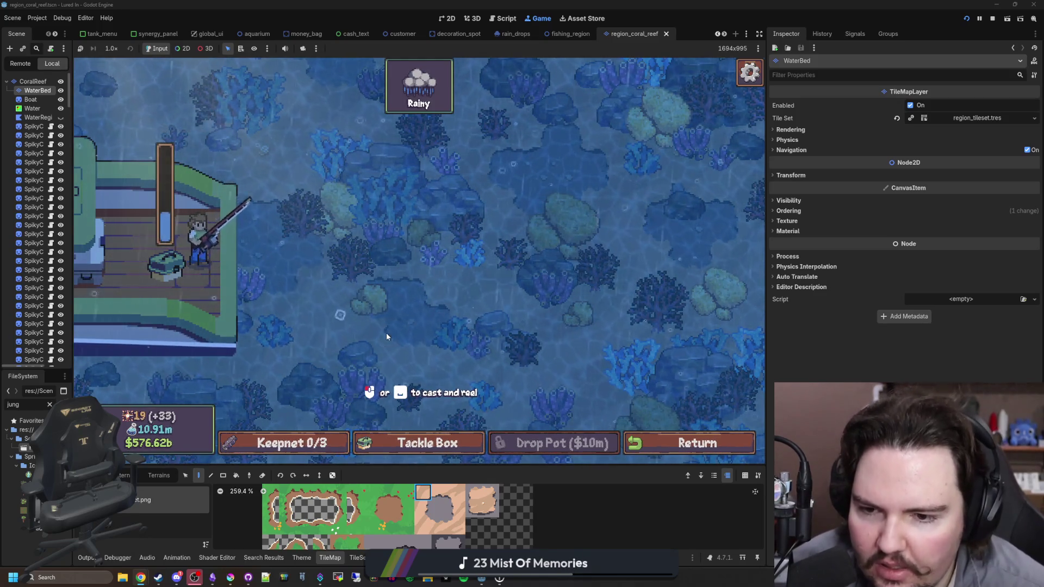
{"action": "left_click", "coordinate": [503, 228]}
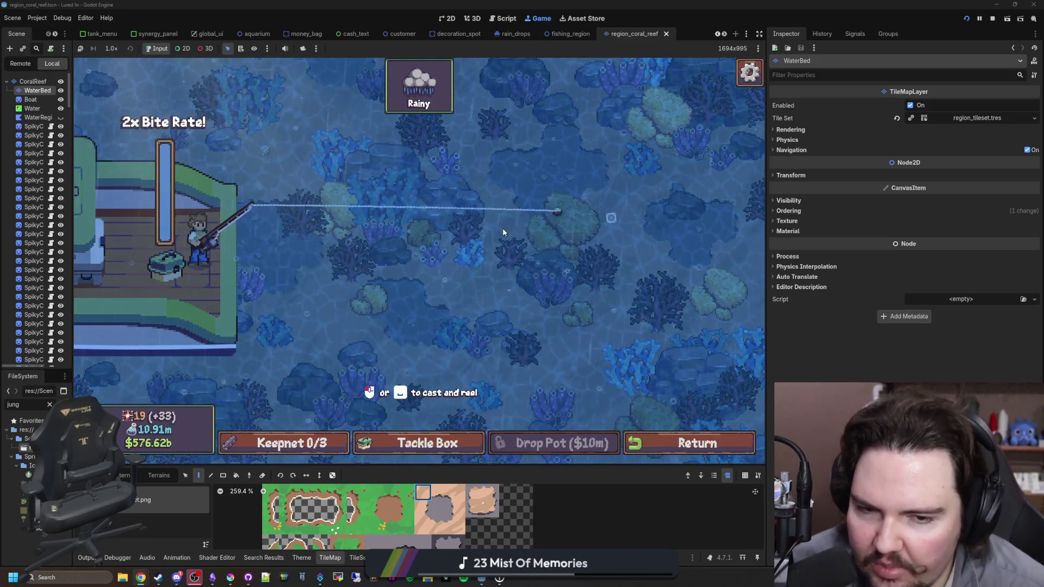
{"action": "left_click", "coordinate": [632, 305]}
Recast to new spots around the lower and upper reef, then stop the game with F8.
{"action": "left_click", "coordinate": [276, 384]}
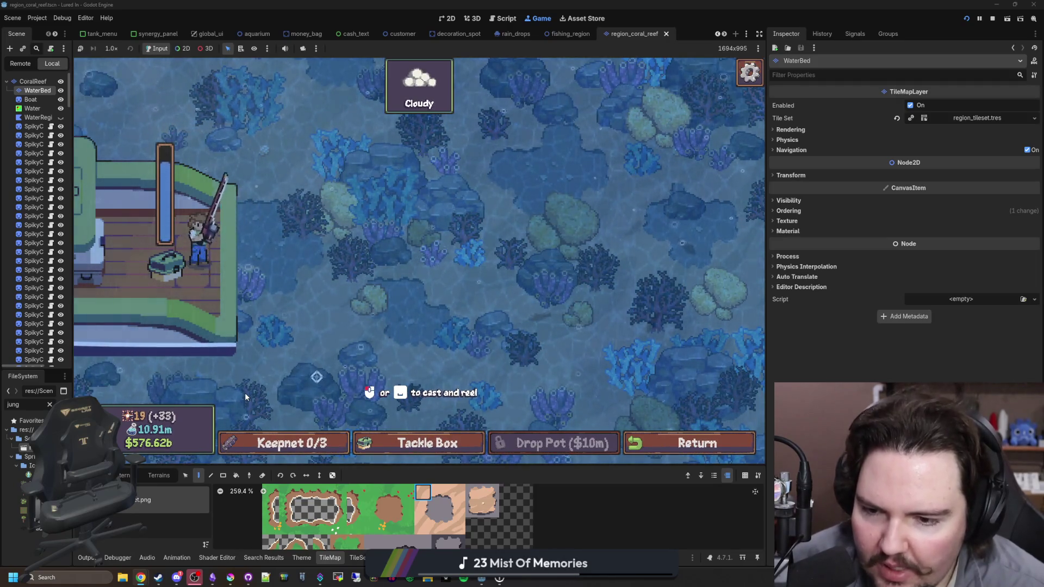
{"action": "left_click", "coordinate": [314, 341]}
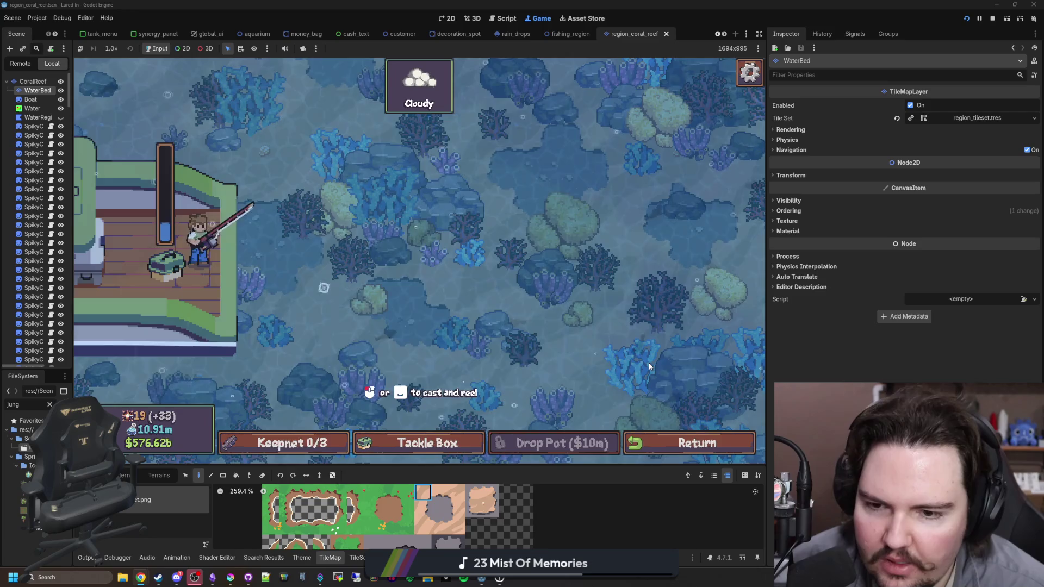
{"action": "left_click", "coordinate": [649, 367]}
{"action": "left_click", "coordinate": [648, 363]}
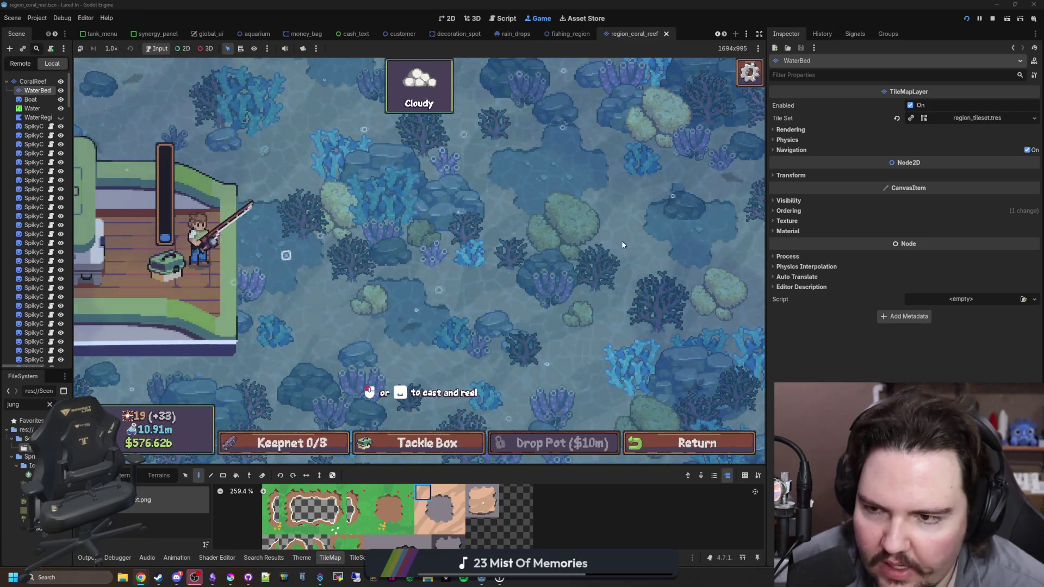
{"action": "left_click", "coordinate": [618, 204]}
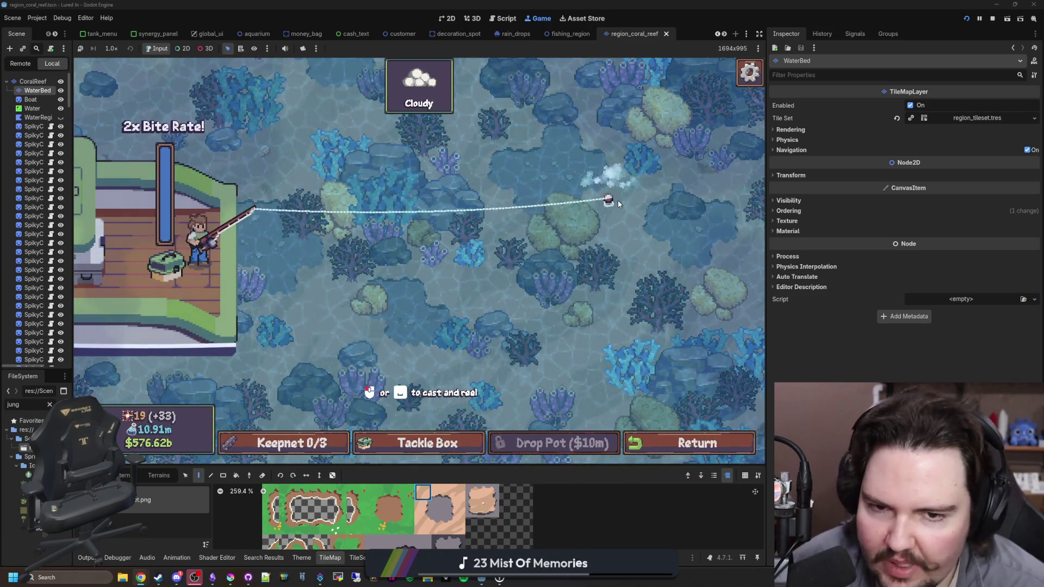
{"action": "left_click", "coordinate": [623, 217]}
{"action": "left_click", "coordinate": [632, 268]}
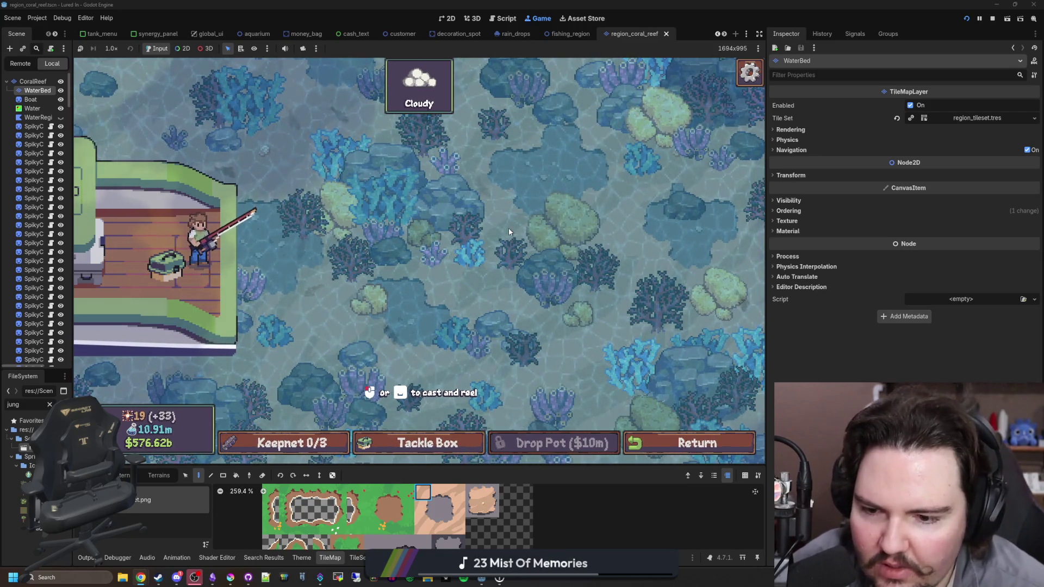
{"action": "key", "text": "F8"}
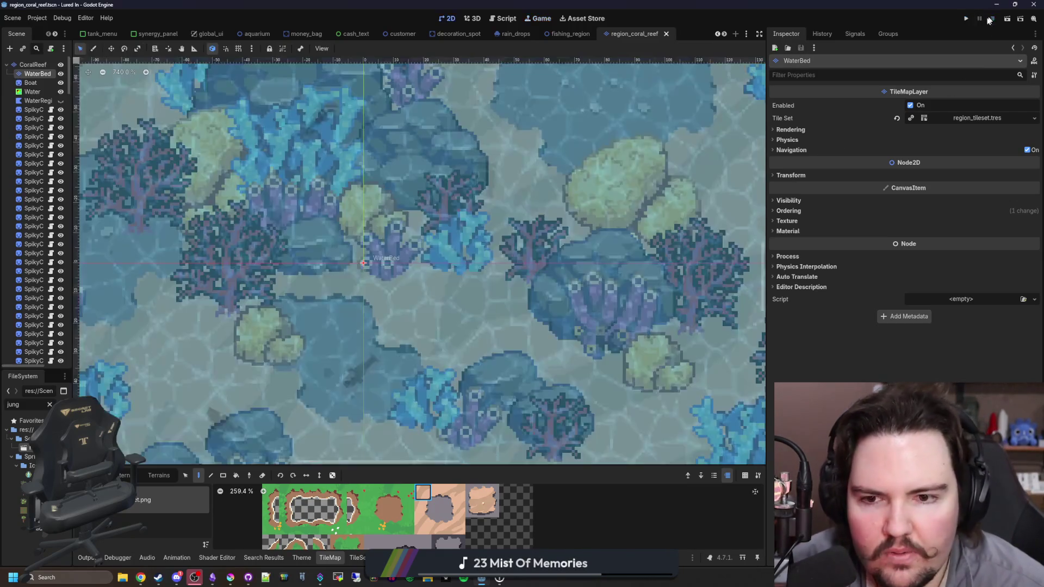
Save the region_coral_reef scene and bring grass_tileset.png up in Krita.
{"action": "scroll", "coordinate": [468, 332], "scroll_direction": "down", "scroll_amount": 4}
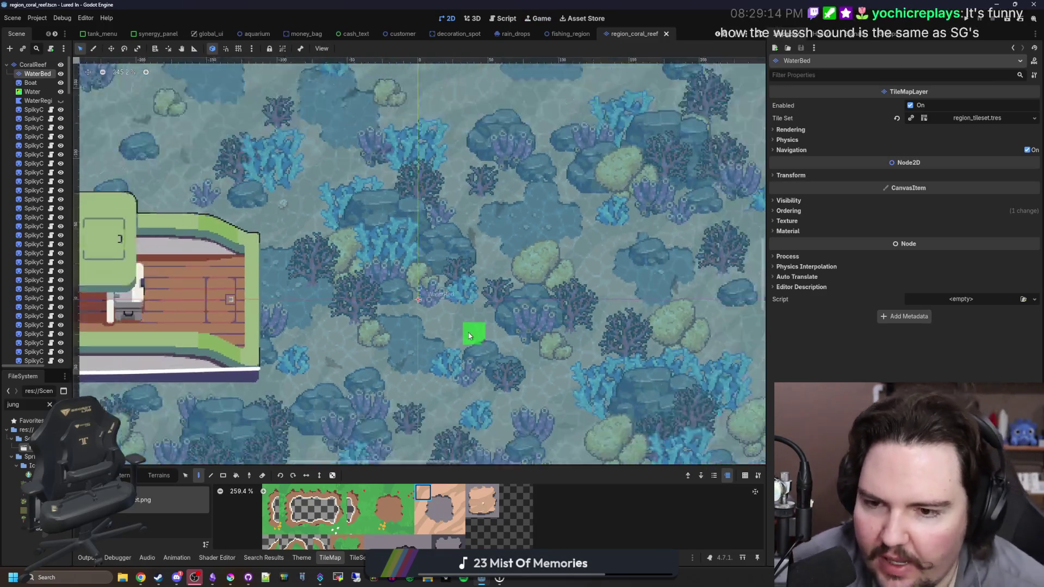
{"action": "key", "text": "ctrl+s"}
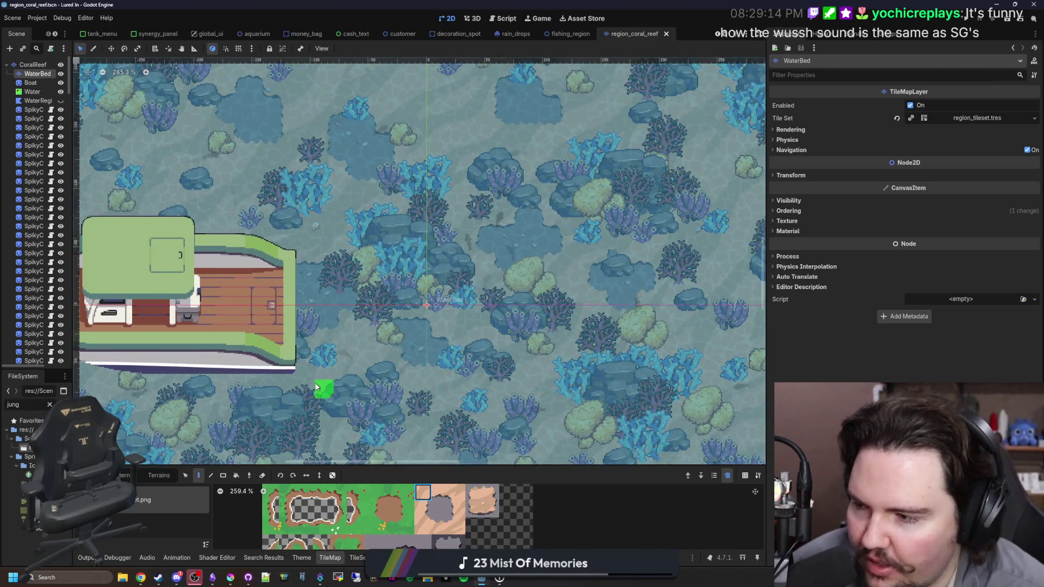
{"action": "mouse_move", "coordinate": [237, 584]}
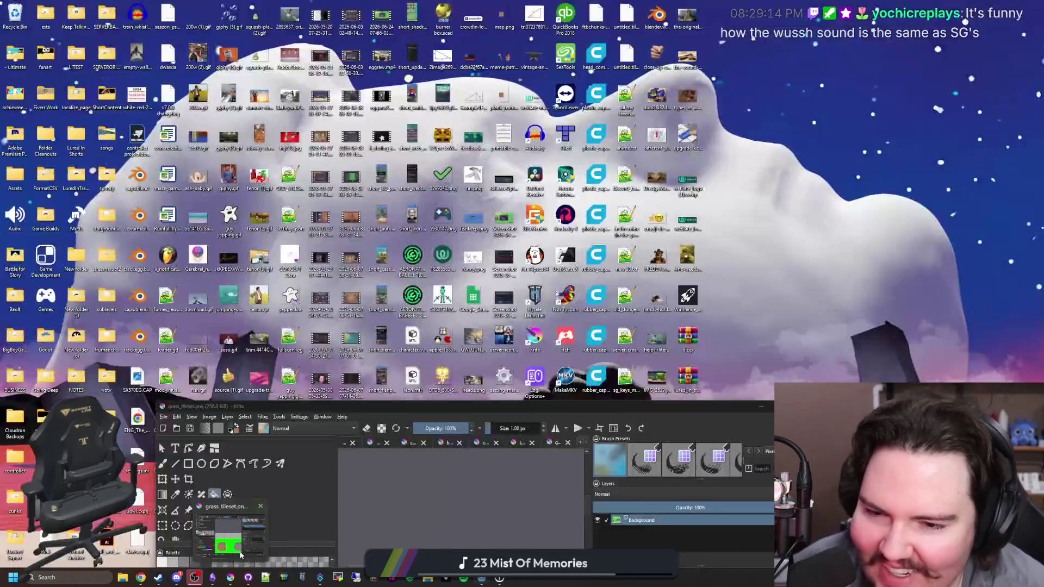
{"action": "left_click", "coordinate": [231, 529]}
Maximize Krita, then open and cancel the File > New document dialog.
{"action": "double_click", "coordinate": [475, 405]}
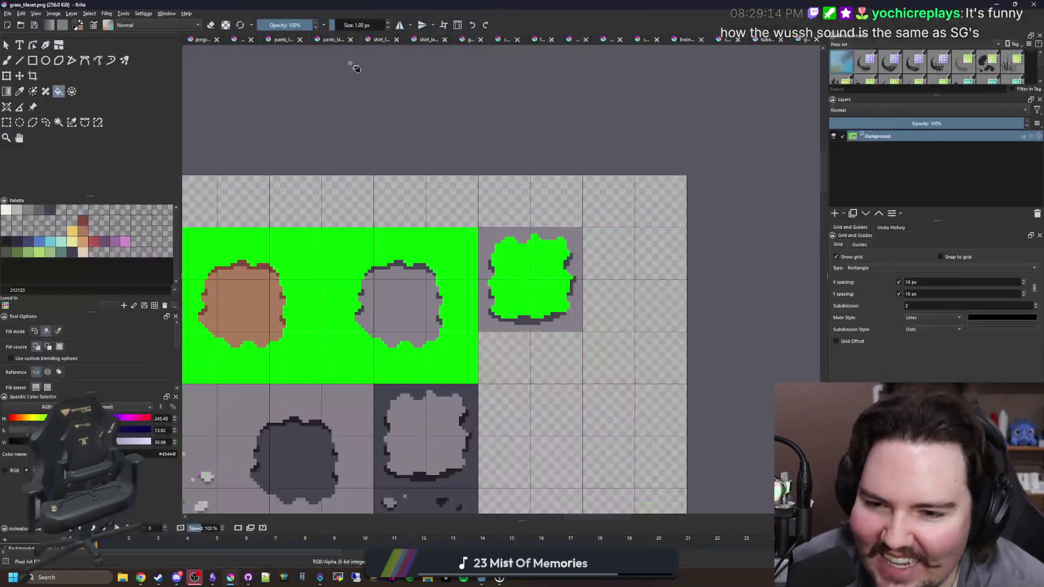
{"action": "left_click", "coordinate": [8, 13]}
{"action": "left_click", "coordinate": [22, 23]}
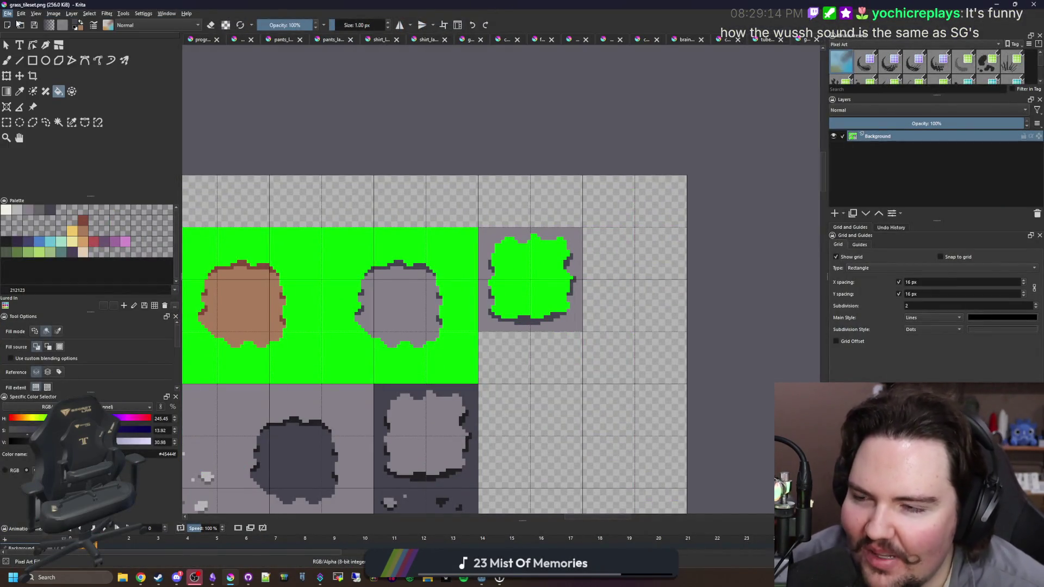
{"action": "left_click", "coordinate": [618, 387]}
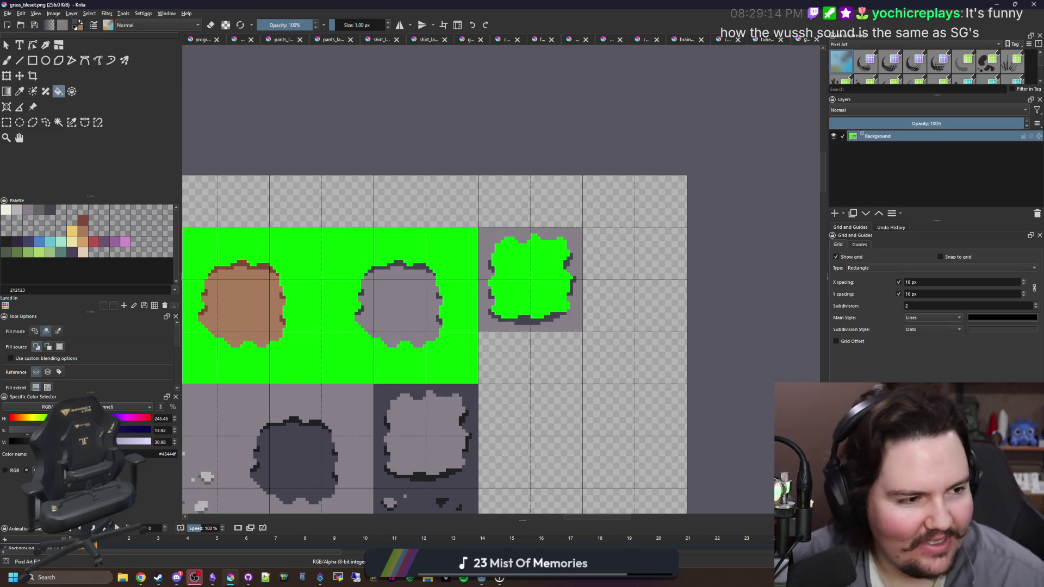
Switch between windows and bring the Lured In TODO notes to the front.
{"action": "key", "text": "alt+Tab"}
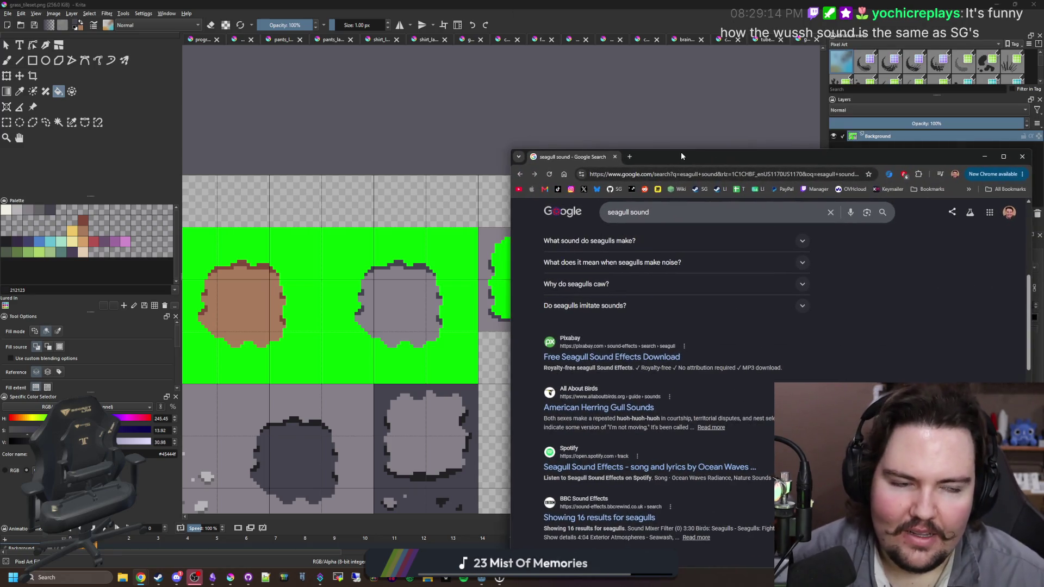
{"action": "key", "text": "alt+Tab"}
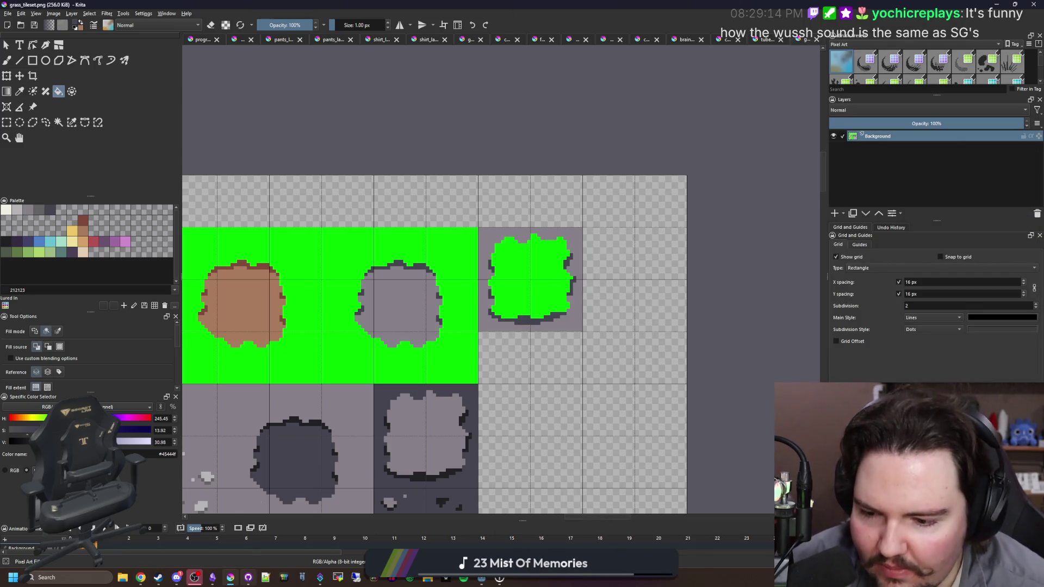
{"action": "left_click", "coordinate": [221, 582]}
{"action": "scroll", "coordinate": [525, 337], "scroll_direction": "down", "scroll_amount": 1}
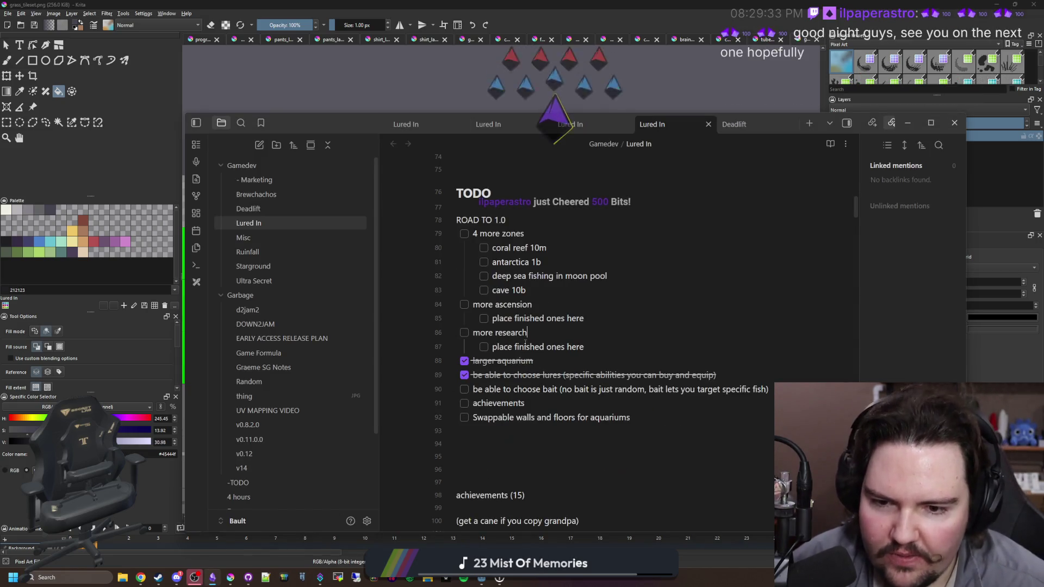
Look over the Lured In note's TODO heading and Road to 1.0 checklist.
{"action": "left_click", "coordinate": [525, 334]}
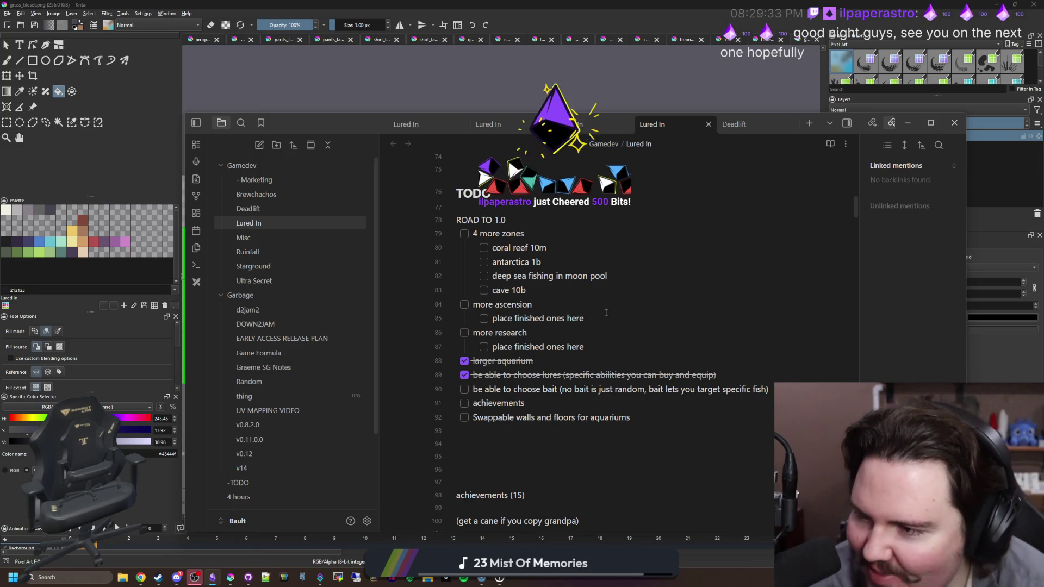
{"action": "key", "text": "alt+Tab"}
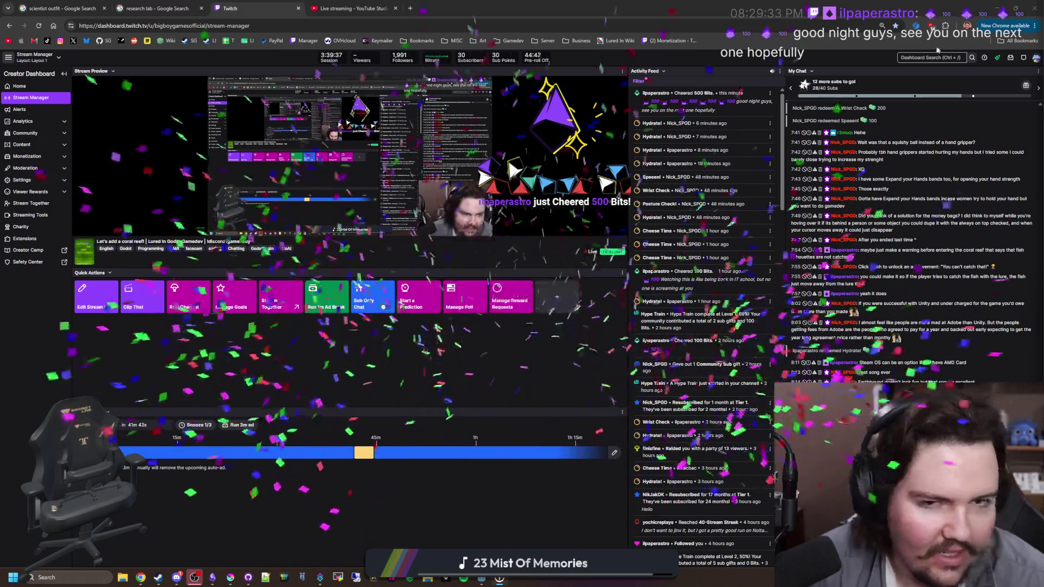
{"action": "key", "text": "alt+Tab"}
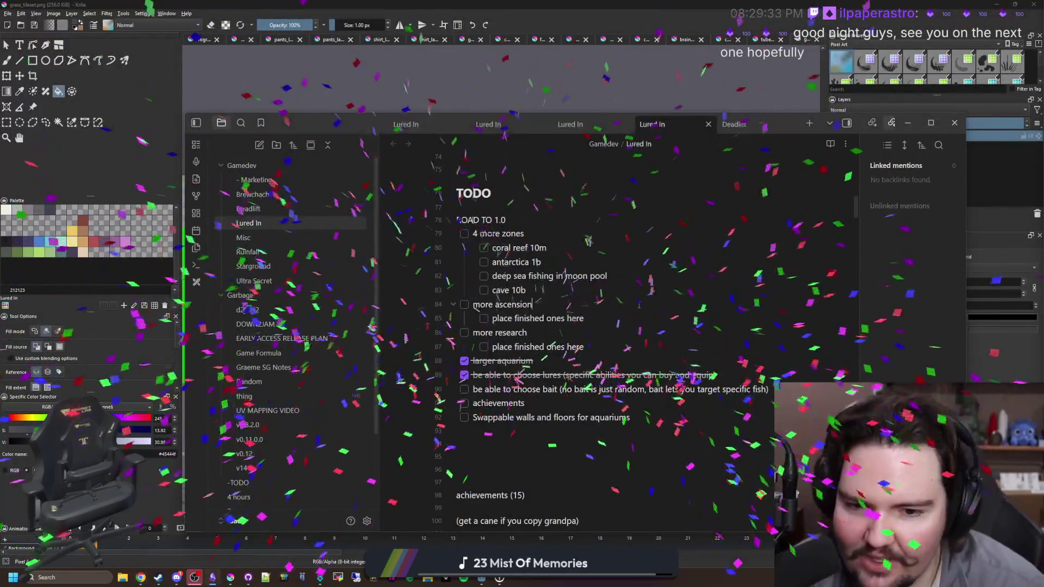
{"action": "left_click", "coordinate": [519, 197]}
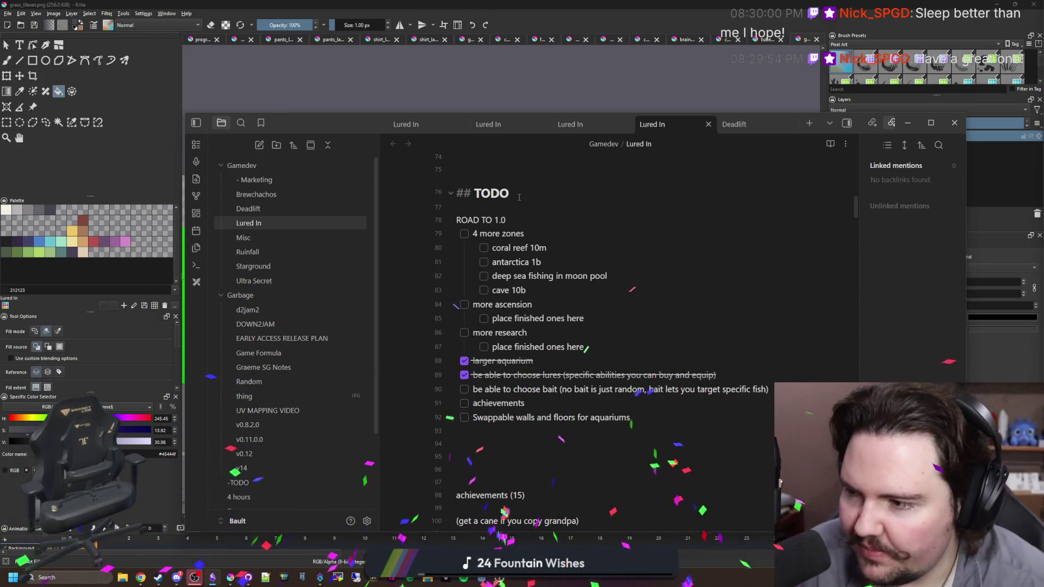
{"action": "left_click", "coordinate": [442, 403]}
{"action": "scroll", "coordinate": [549, 363], "scroll_direction": "up", "scroll_amount": 6}
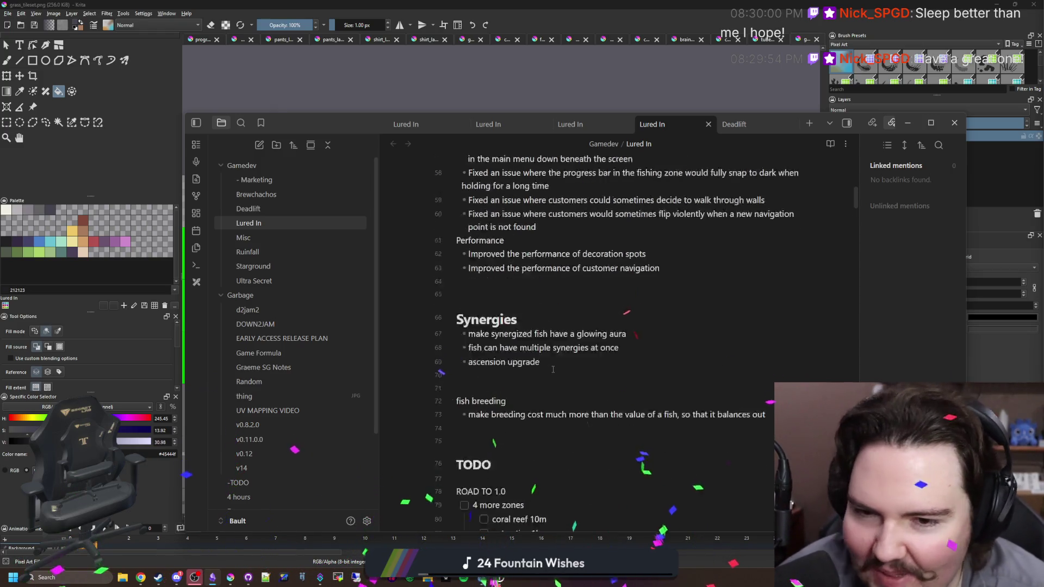
{"action": "scroll", "coordinate": [549, 362], "scroll_direction": "up", "scroll_amount": 10}
{"action": "scroll", "coordinate": [561, 350], "scroll_direction": "down", "scroll_amount": 3}
{"action": "scroll", "coordinate": [561, 350], "scroll_direction": "down", "scroll_amount": 15}
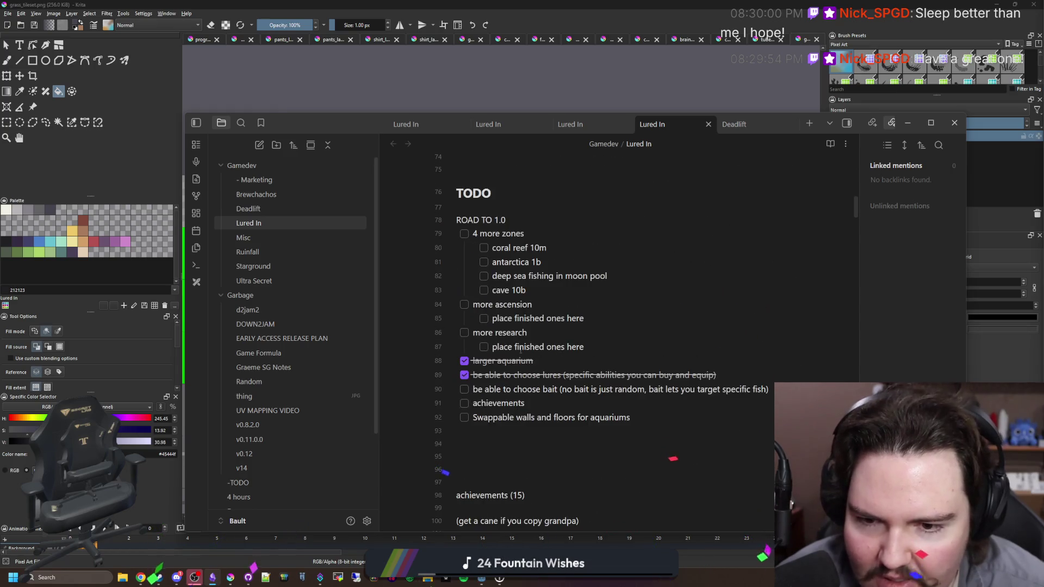
Insert two blank lines above the TODO heading, after the coral reef 10m item.
{"action": "left_click", "coordinate": [562, 248]}
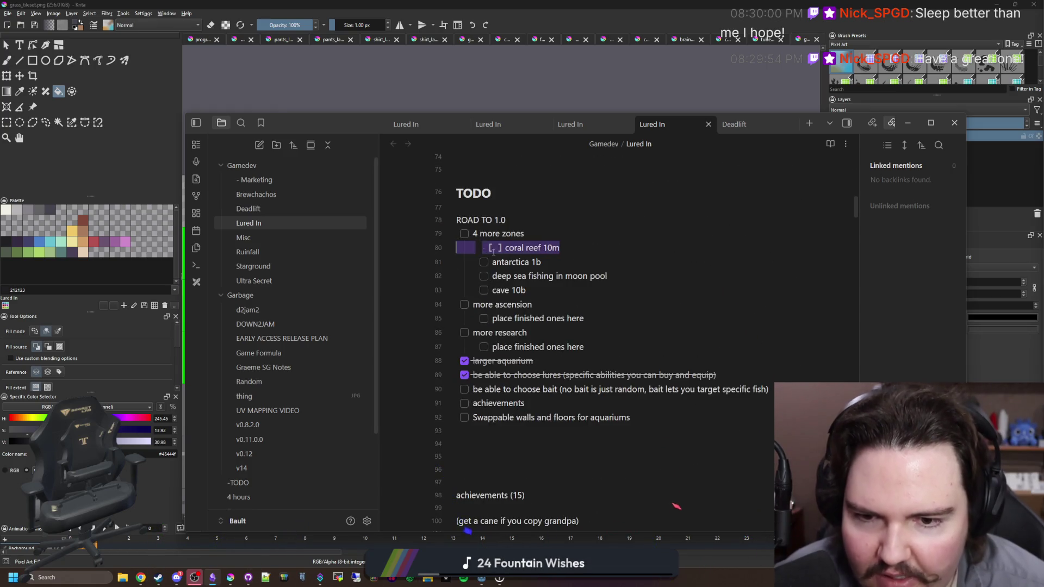
{"action": "scroll", "coordinate": [571, 299], "scroll_direction": "up", "scroll_amount": 2}
{"action": "key", "text": "Up"}
{"action": "key", "text": "Up"}
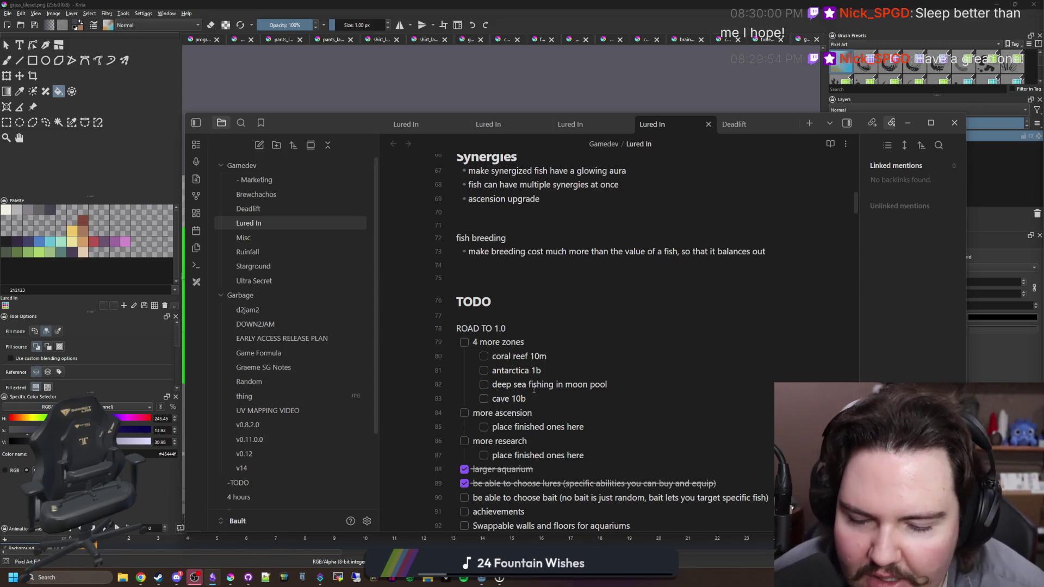
{"action": "left_click_drag", "start_coordinate": [621, 382], "coordinate": [497, 384]}
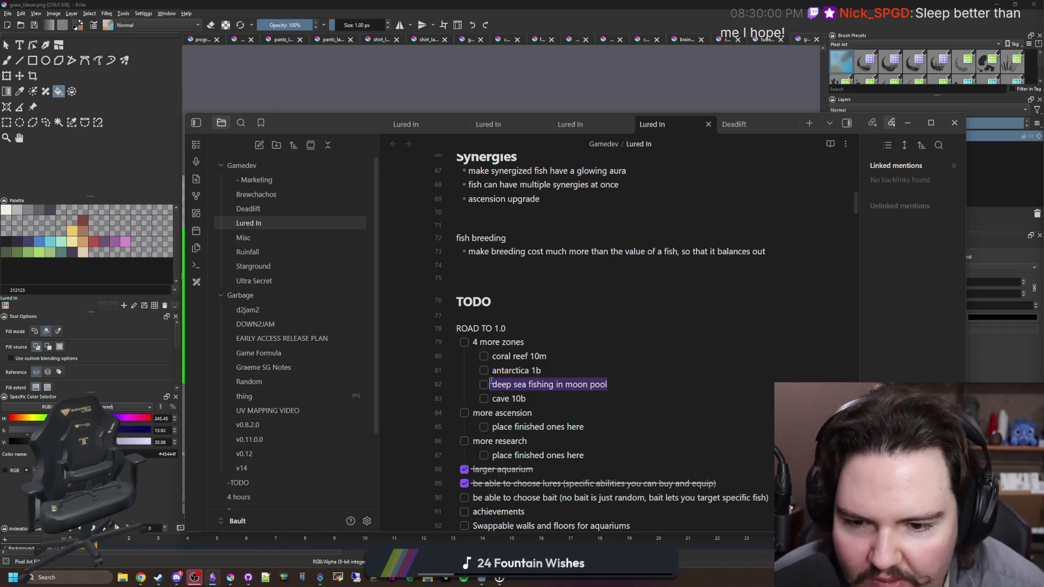
{"action": "left_click", "coordinate": [564, 349]}
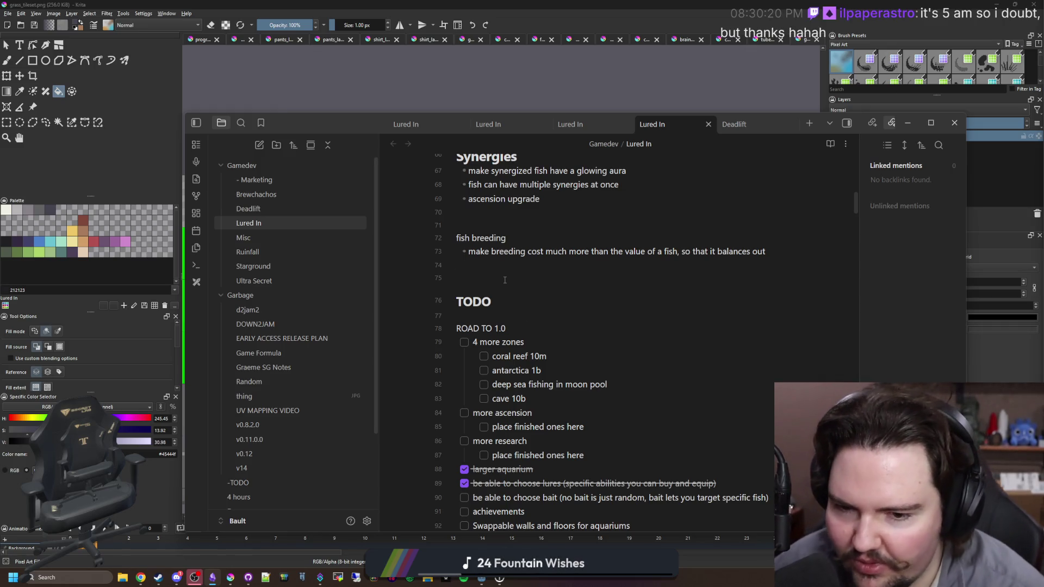
{"action": "key", "text": "Return"}
{"action": "key", "text": "Return"}
{"action": "key", "text": "Up"}
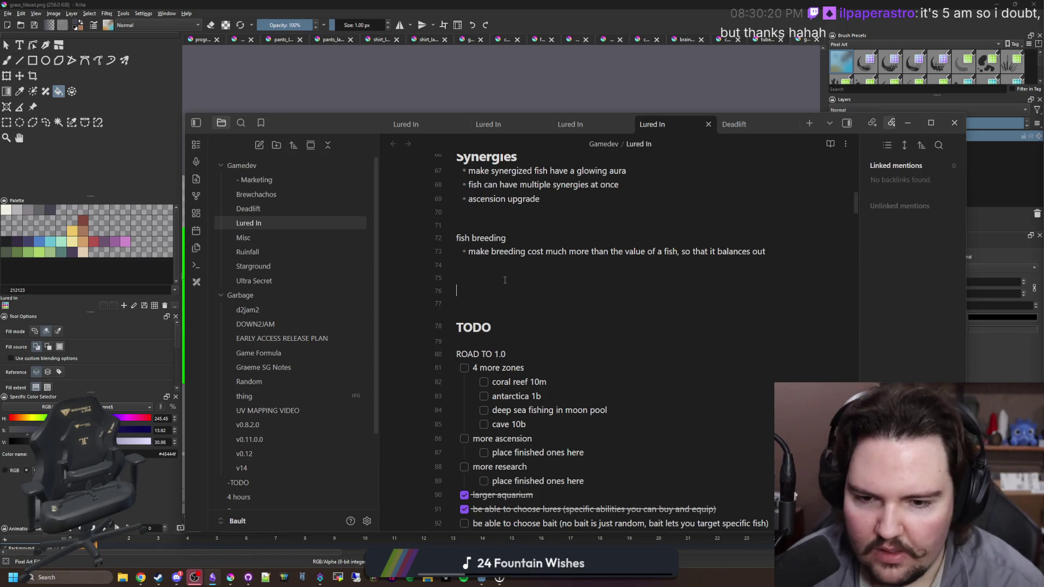
Add a top-level CORAL REEF heading in the new space.
{"action": "type", "text": "#CORAL"}
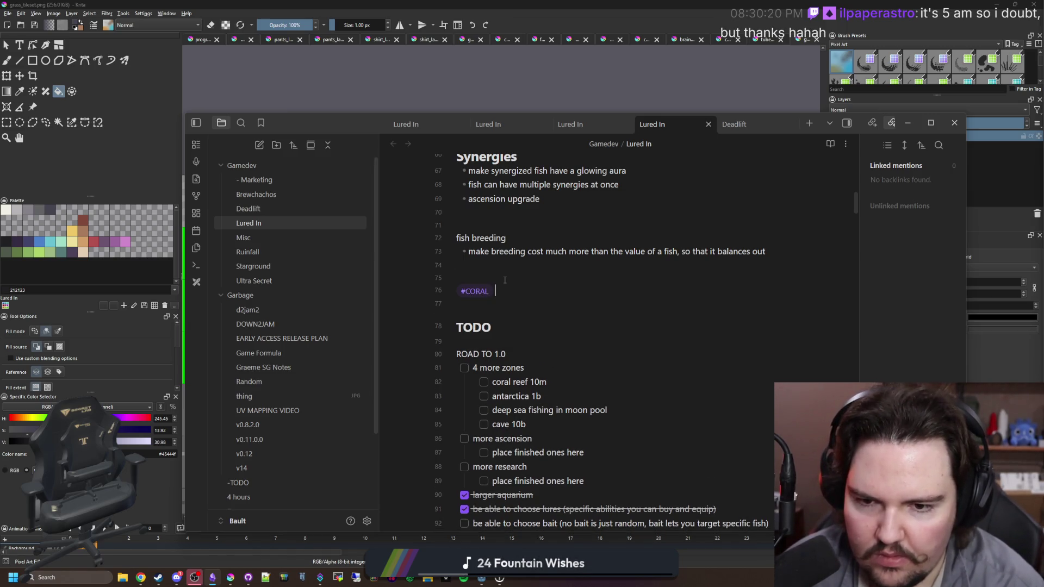
{"action": "key", "text": "BackSpace"}
{"action": "type", "text": "CO"}
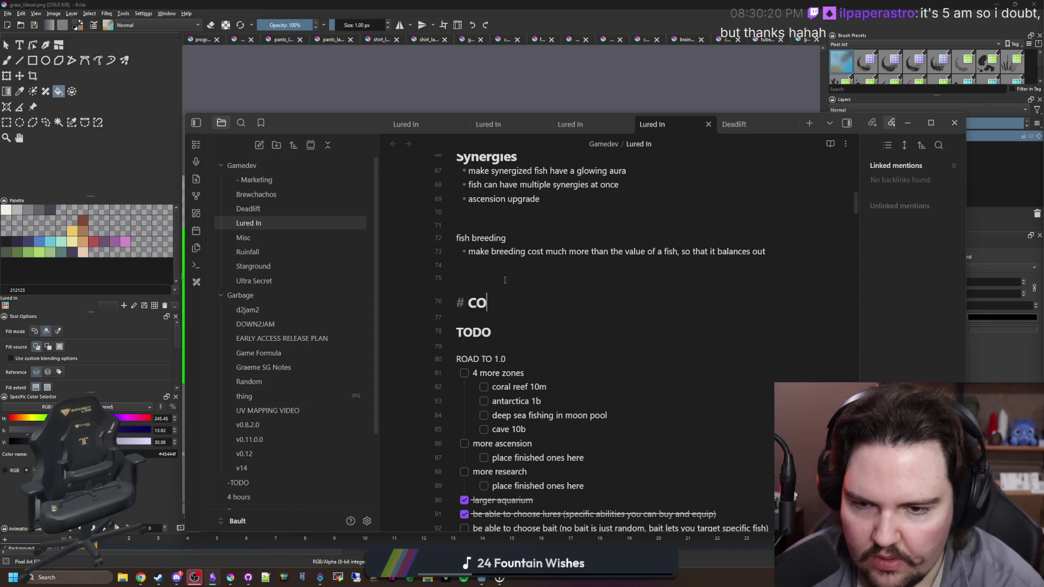
{"action": "type", "text": "EF"}
{"action": "key", "text": "Return"}
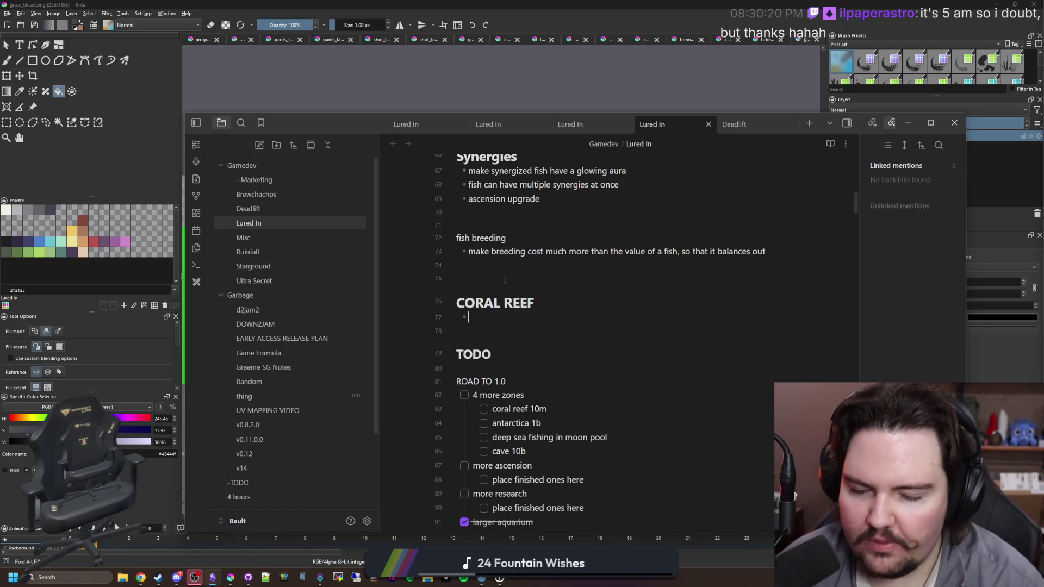
Add a 'fish' line beneath the CORAL REEF heading.
{"action": "type", "text": "[ ] ["}
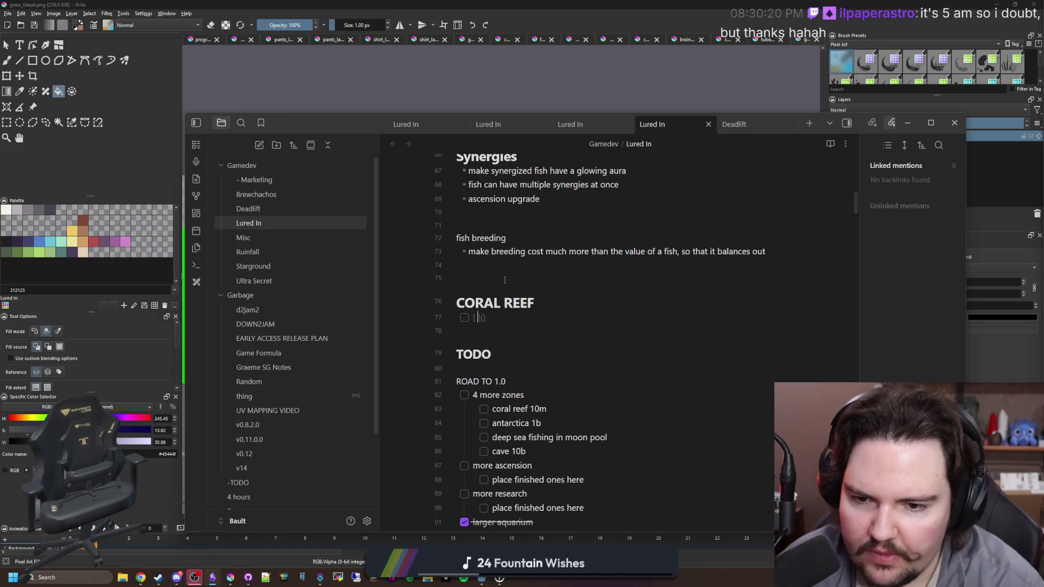
{"action": "key", "text": "BackSpace"}
{"action": "key", "text": "BackSpace"}
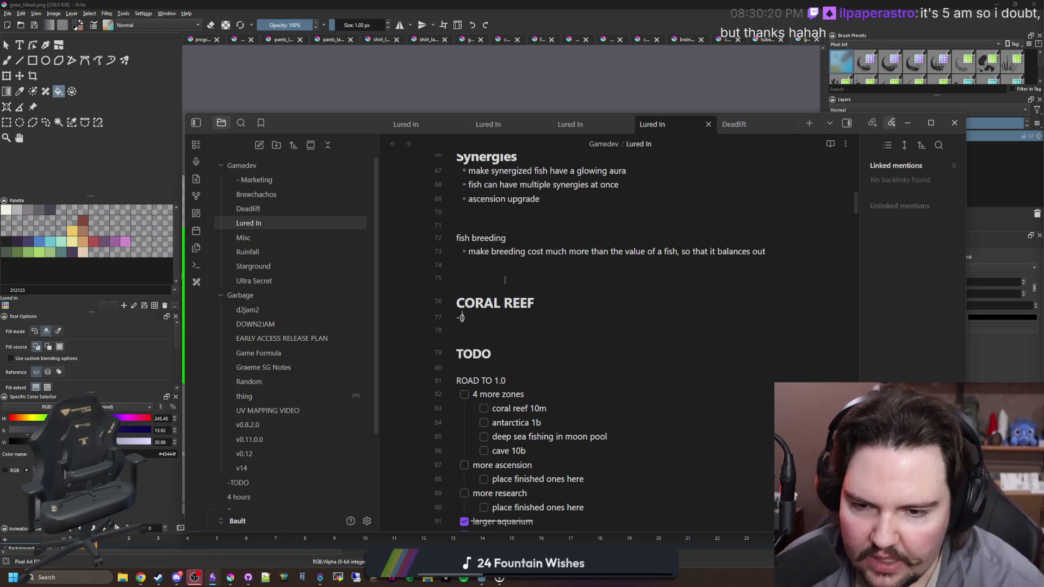
{"action": "type", "text": "h"}
{"action": "key", "text": "Return"}
{"action": "type", "text": "pot fish"}
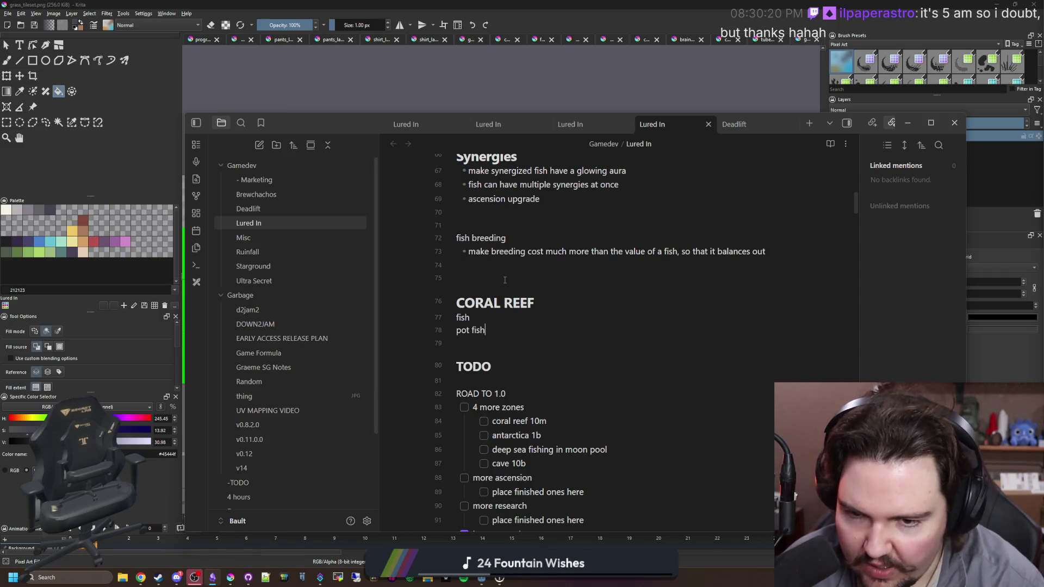
{"action": "key", "text": "Return"}
Add clownfish and parrotfish checklist items plus a pot fish entry with an empty checkbox.
{"action": "type", "text": "- [ ] clownfish"}
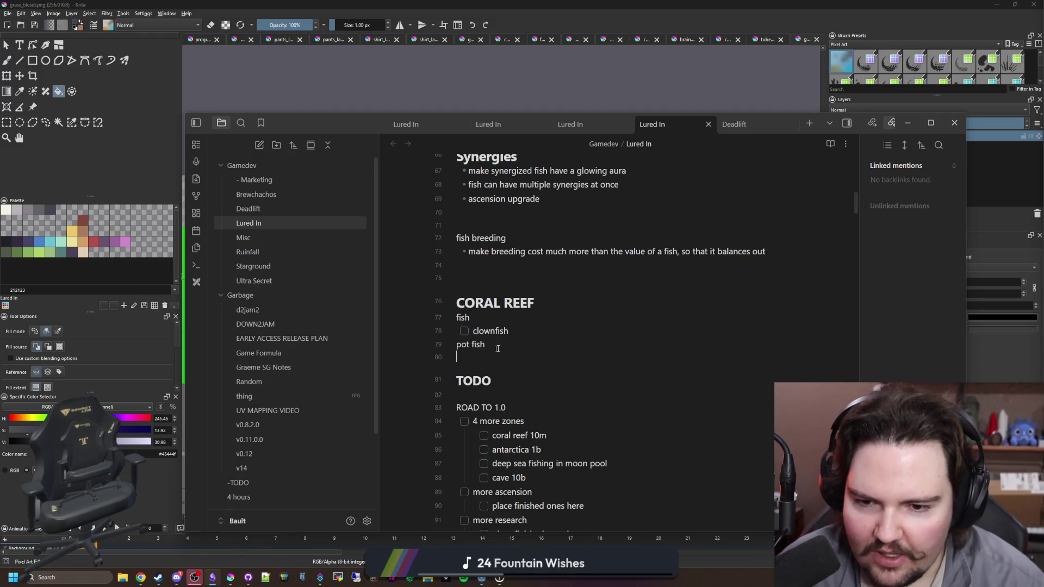
{"action": "key", "text": "Return"}
{"action": "type", "text": "- [ ]"}
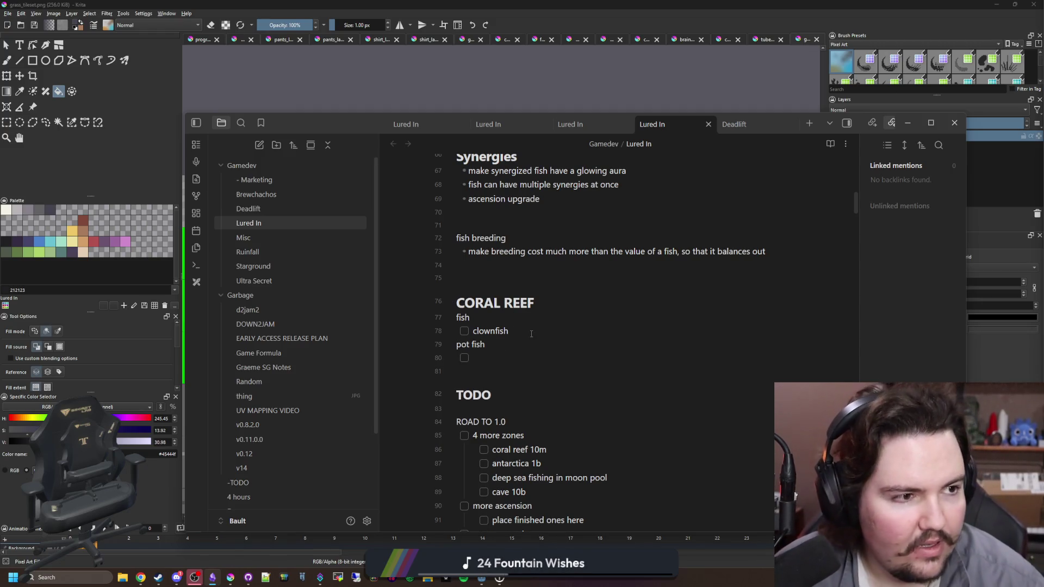
{"action": "key", "text": "Return"}
{"action": "type", "text": "parrotfish"}
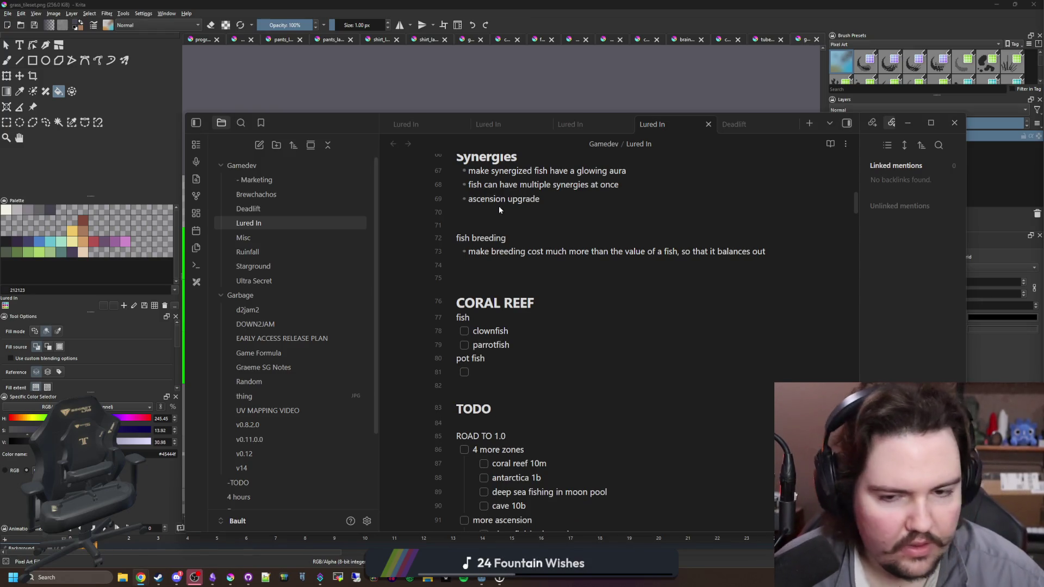
{"action": "type", "text": "parrotfish"}
{"action": "key", "text": "Return"}
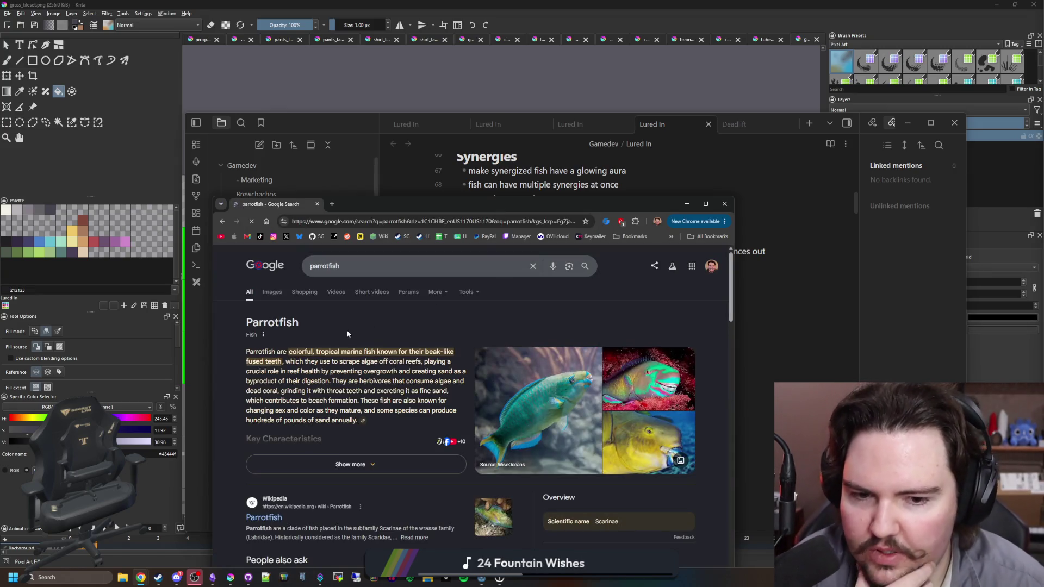
Open parrotfish image results and preview the video, bumphead, facts and Rainbow pictures.
{"action": "left_click", "coordinate": [271, 292]}
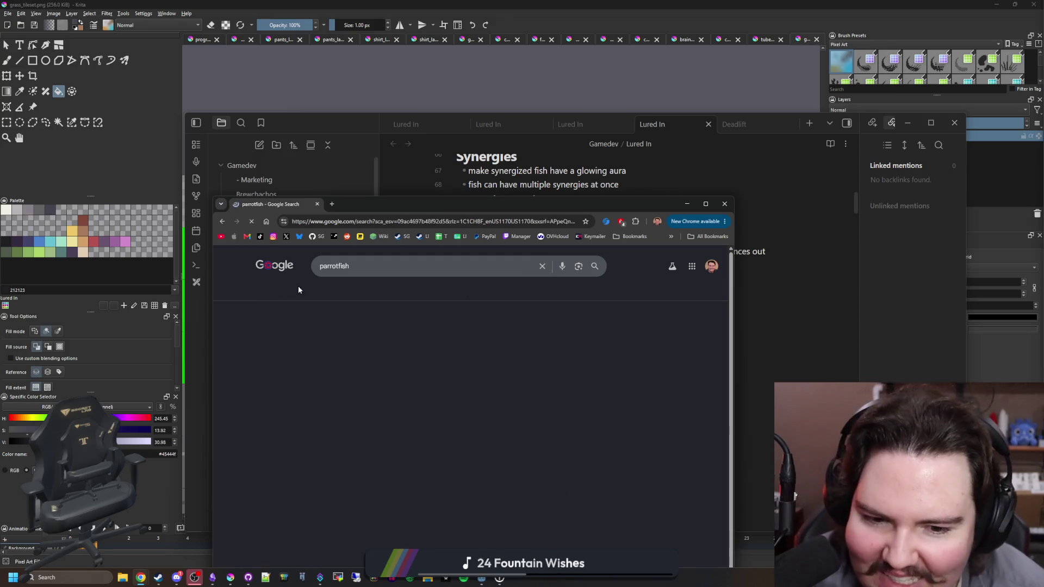
{"action": "left_click_drag", "start_coordinate": [407, 205], "coordinate": [392, 168]}
{"action": "left_click", "coordinate": [374, 333]}
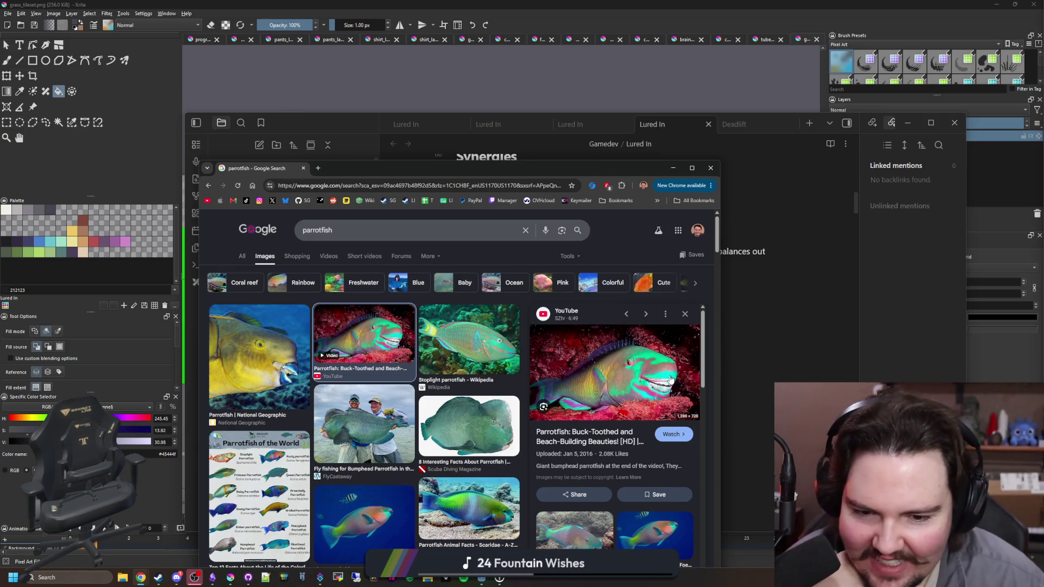
{"action": "left_click", "coordinate": [379, 436]}
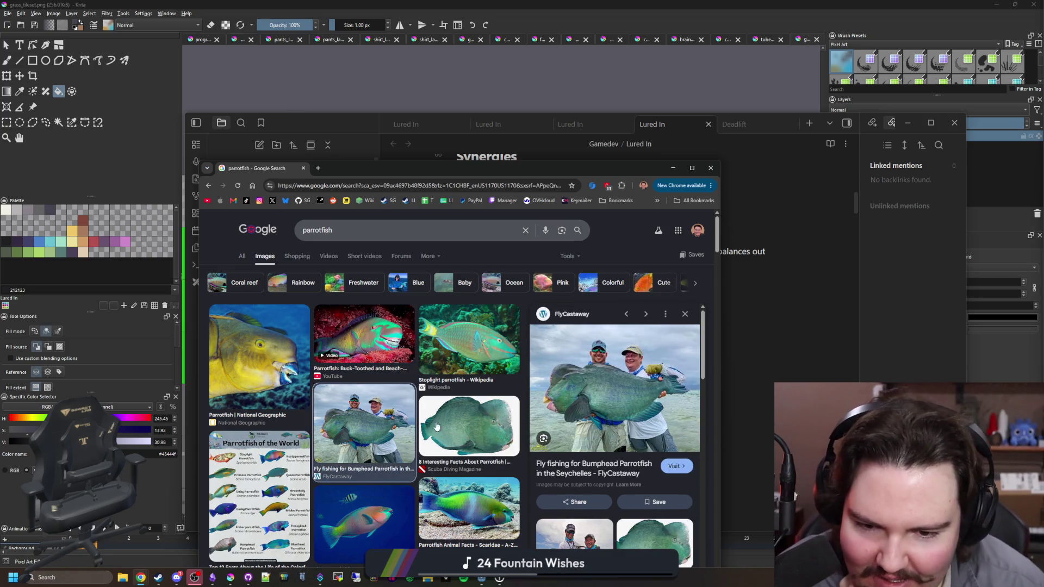
{"action": "left_click", "coordinate": [469, 427]}
{"action": "scroll", "coordinate": [472, 350], "scroll_direction": "down", "scroll_amount": 3}
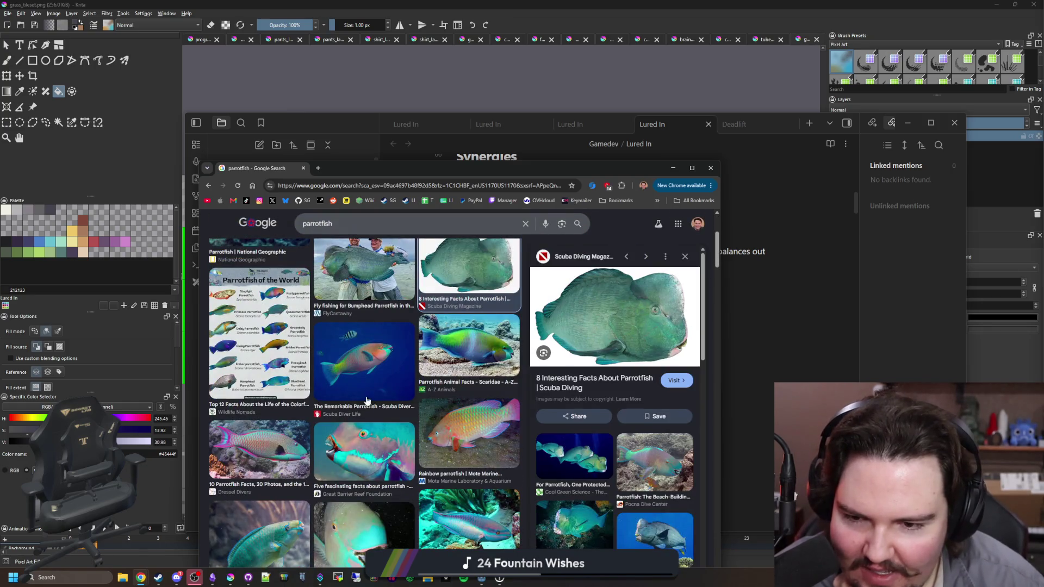
{"action": "left_click", "coordinate": [370, 455]}
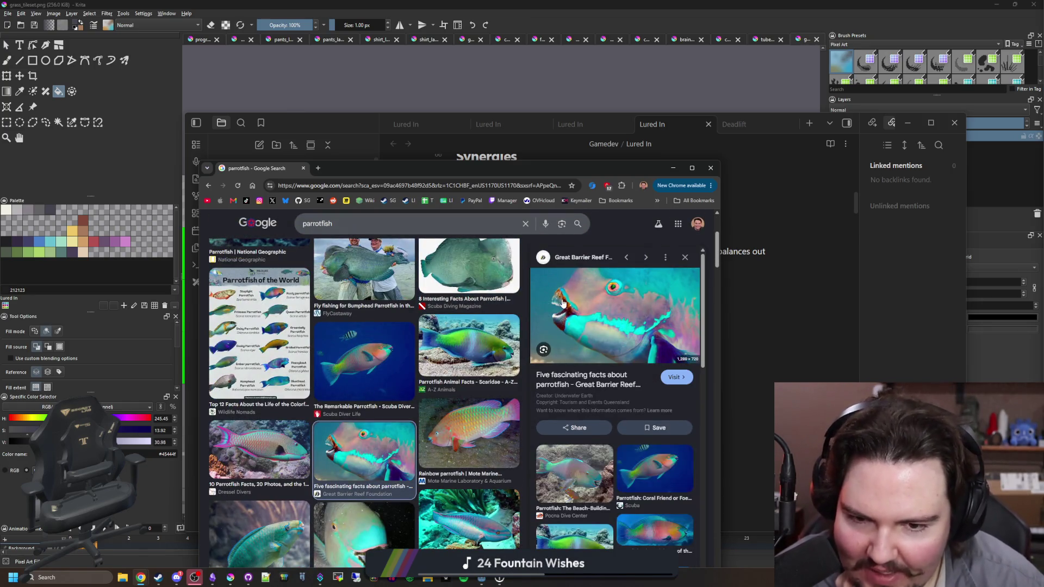
{"action": "scroll", "coordinate": [405, 392], "scroll_direction": "down", "scroll_amount": 1}
{"action": "left_click", "coordinate": [471, 395]}
Preview the Phu Quoc, dive centre, WiseOceans queen, Aruba and Bioventures parrotfish images.
{"action": "scroll", "coordinate": [470, 395], "scroll_direction": "down", "scroll_amount": 1}
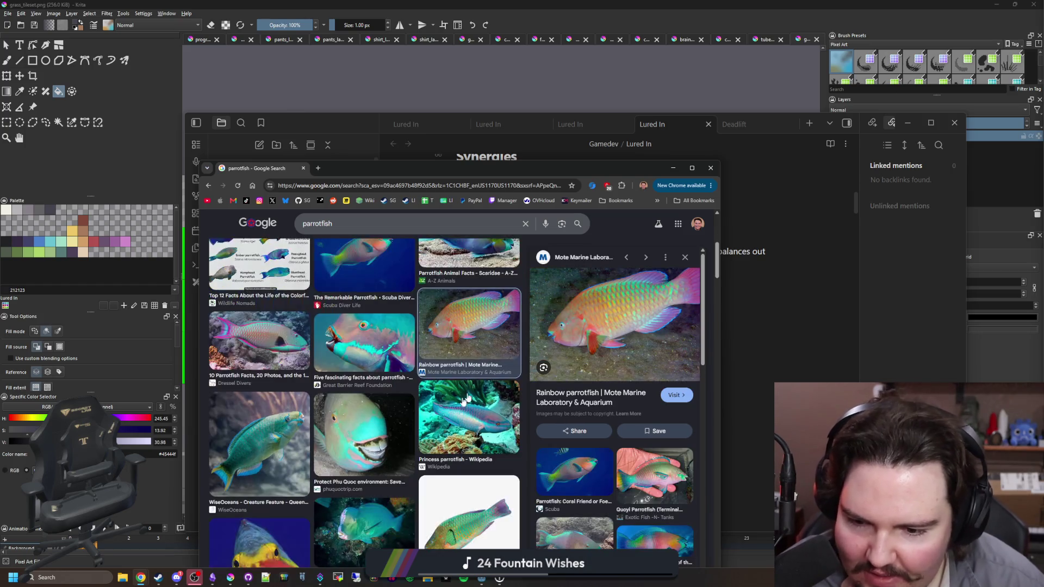
{"action": "left_click", "coordinate": [391, 439]}
{"action": "scroll", "coordinate": [405, 369], "scroll_direction": "down", "scroll_amount": 1}
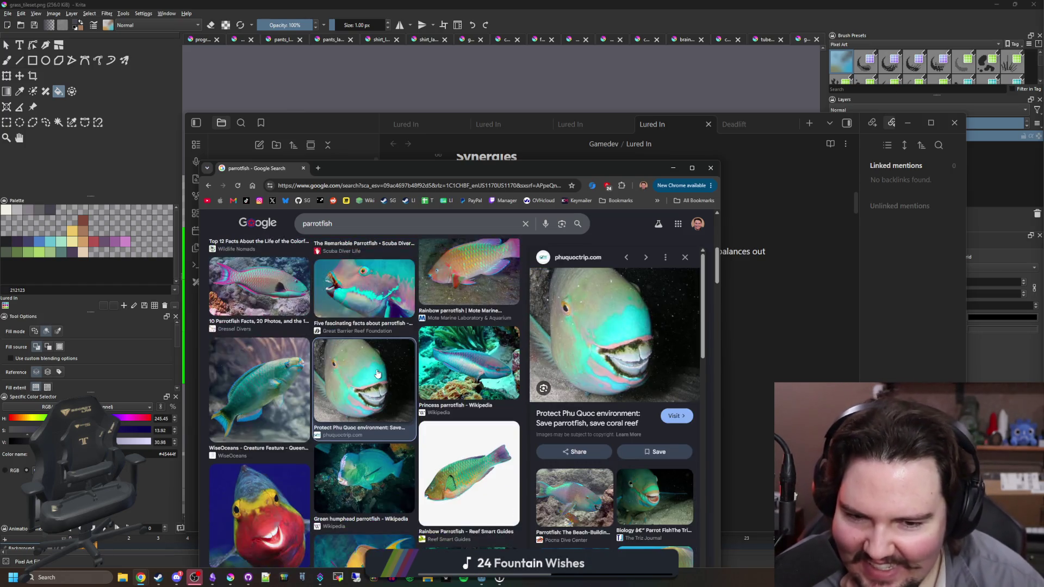
{"action": "left_click", "coordinate": [591, 501]}
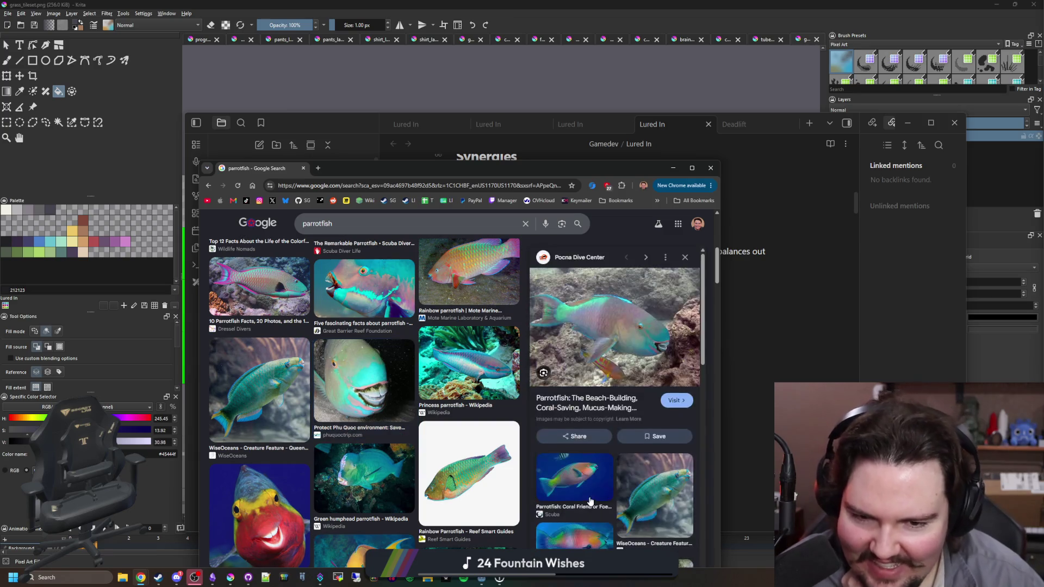
{"action": "left_click", "coordinate": [294, 391]}
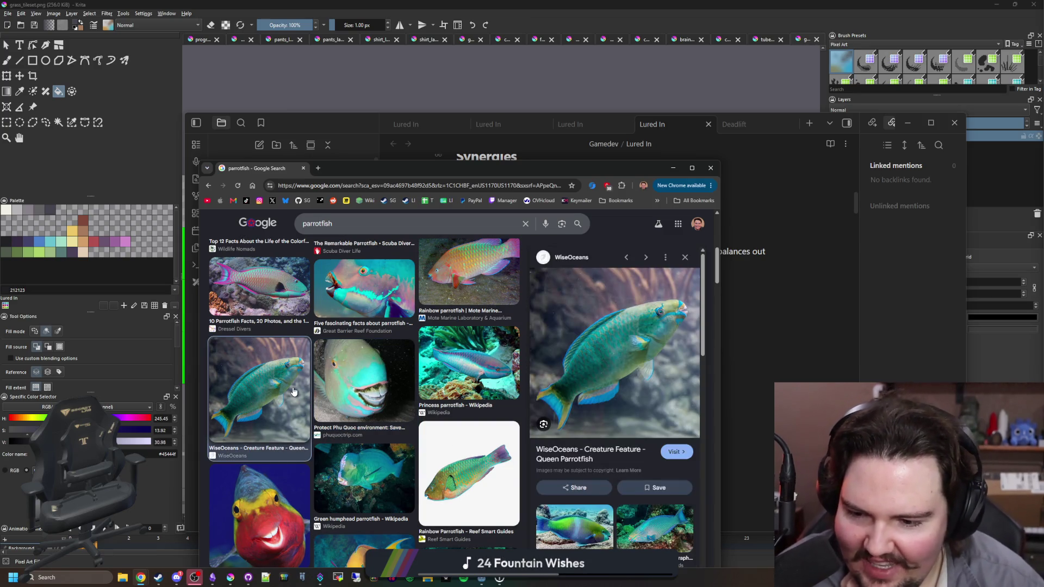
{"action": "scroll", "coordinate": [293, 392], "scroll_direction": "down", "scroll_amount": 1}
{"action": "left_click", "coordinate": [238, 480]}
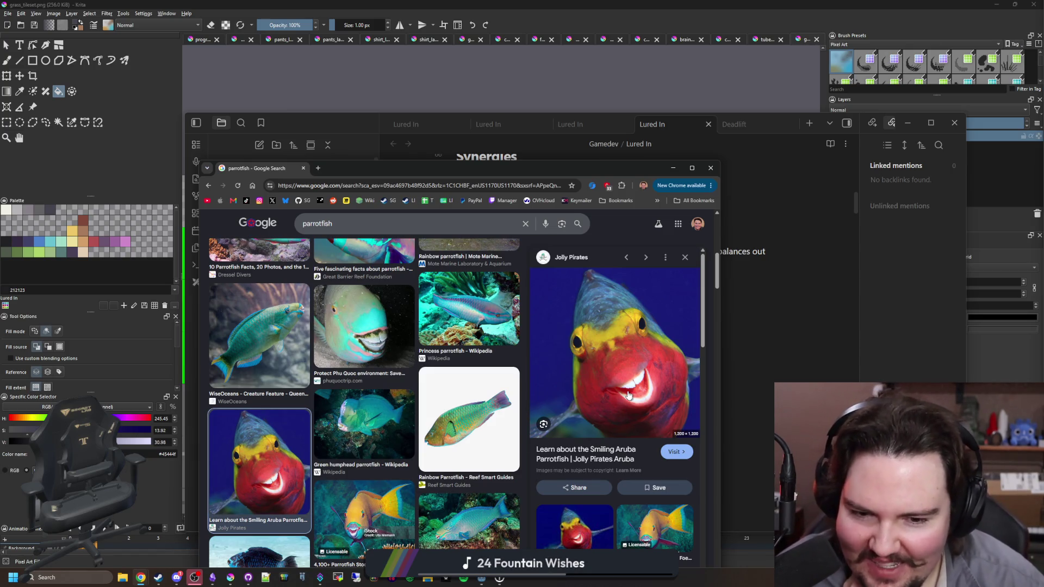
{"action": "scroll", "coordinate": [631, 394], "scroll_direction": "down", "scroll_amount": 2}
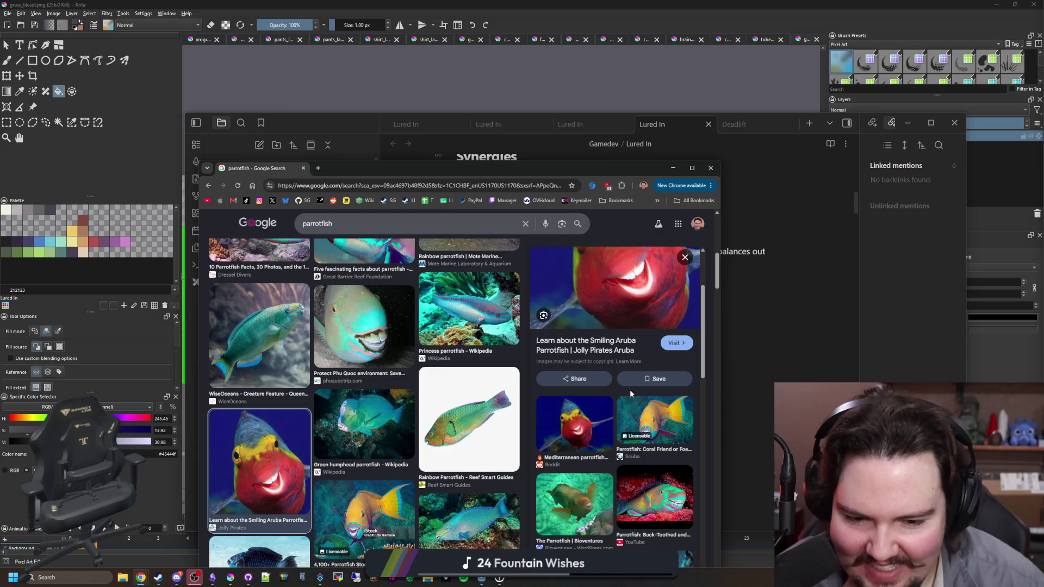
{"action": "scroll", "coordinate": [604, 346], "scroll_direction": "up", "scroll_amount": 2}
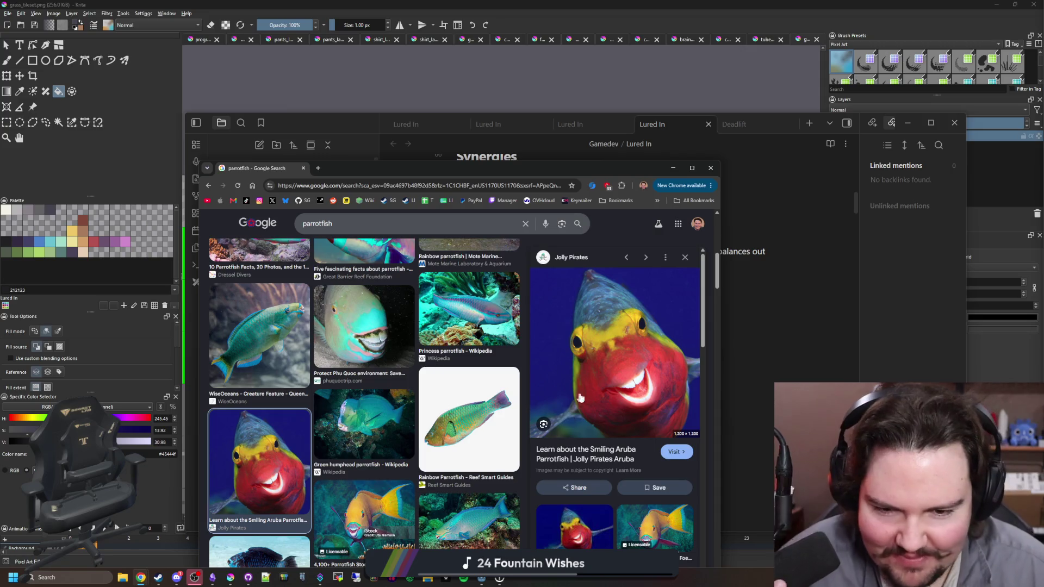
{"action": "scroll", "coordinate": [570, 416], "scroll_direction": "down", "scroll_amount": 3}
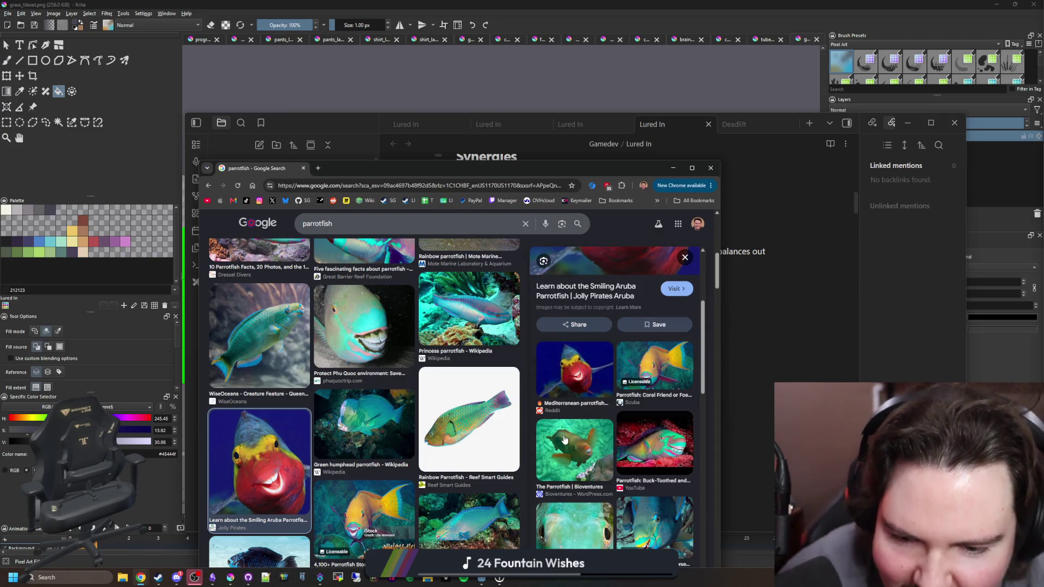
{"action": "left_click", "coordinate": [564, 440]}
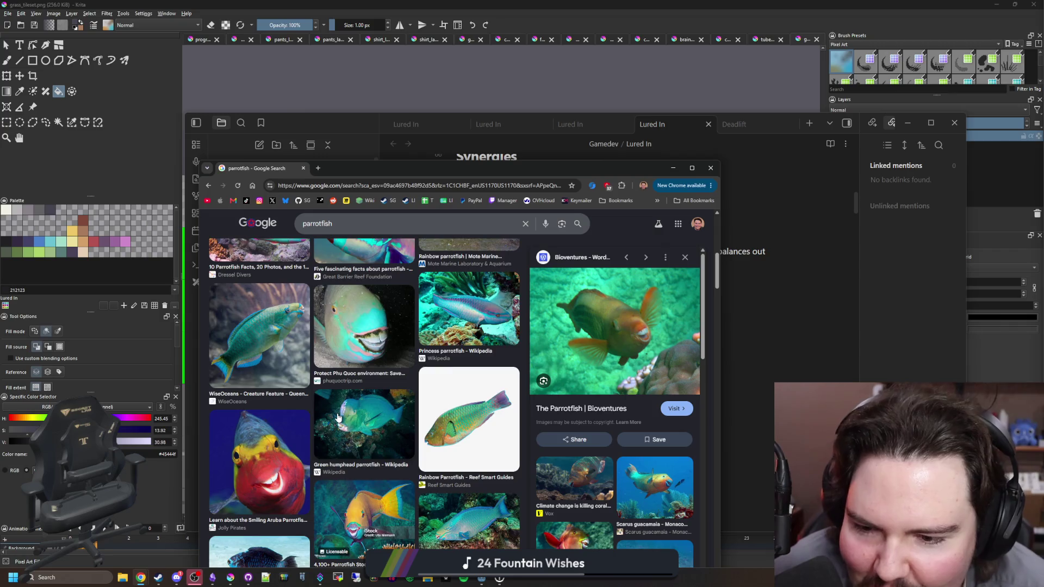
Preview the iStock parrotfish photo, then return to the Lured In note.
{"action": "scroll", "coordinate": [361, 388], "scroll_direction": "down", "scroll_amount": 2}
{"action": "left_click", "coordinate": [377, 377]}
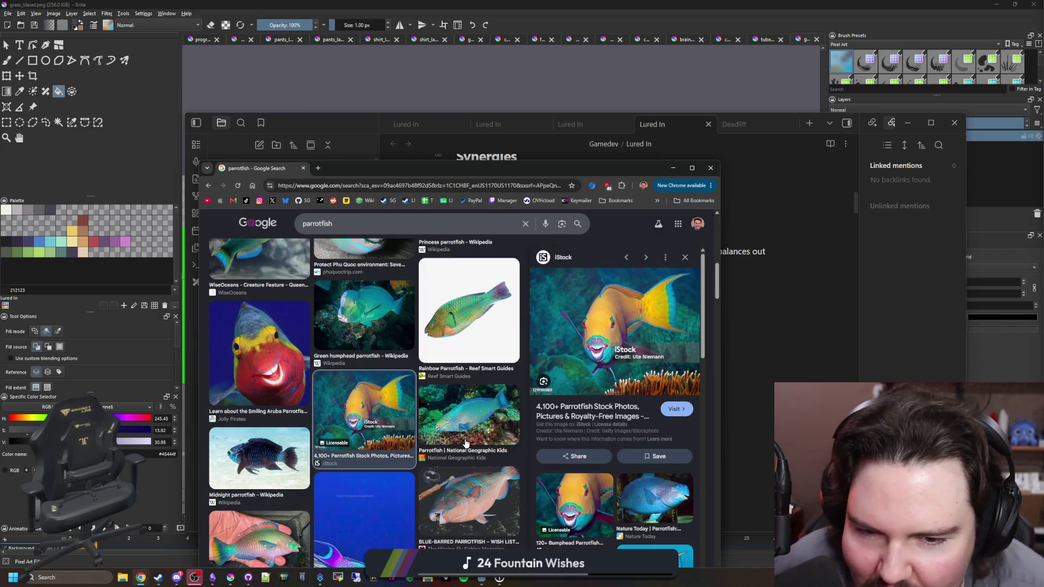
{"action": "scroll", "coordinate": [474, 440], "scroll_direction": "down", "scroll_amount": 1}
{"action": "scroll", "coordinate": [475, 440], "scroll_direction": "down", "scroll_amount": 2}
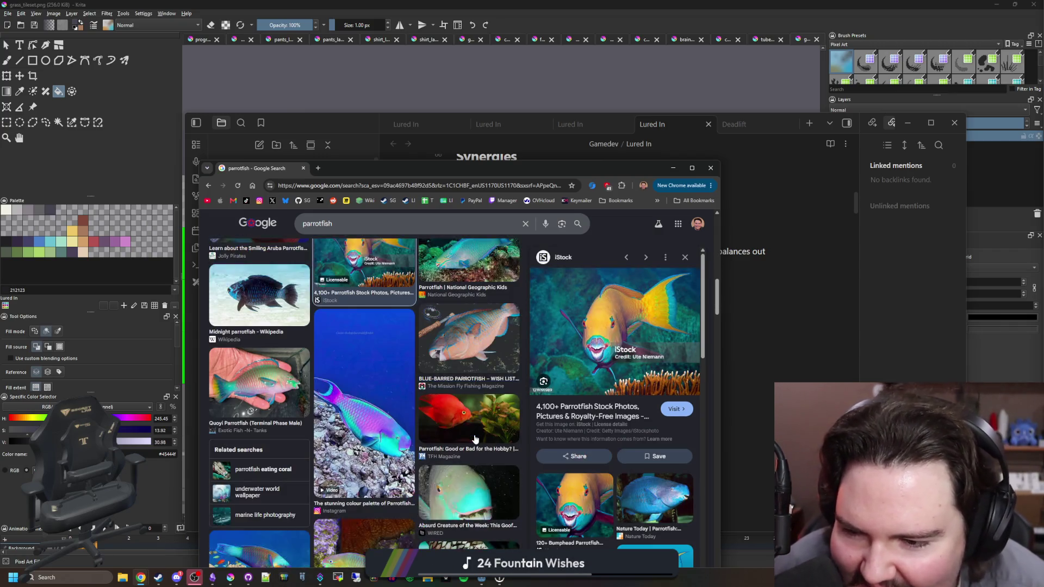
{"action": "scroll", "coordinate": [334, 410], "scroll_direction": "up", "scroll_amount": 10}
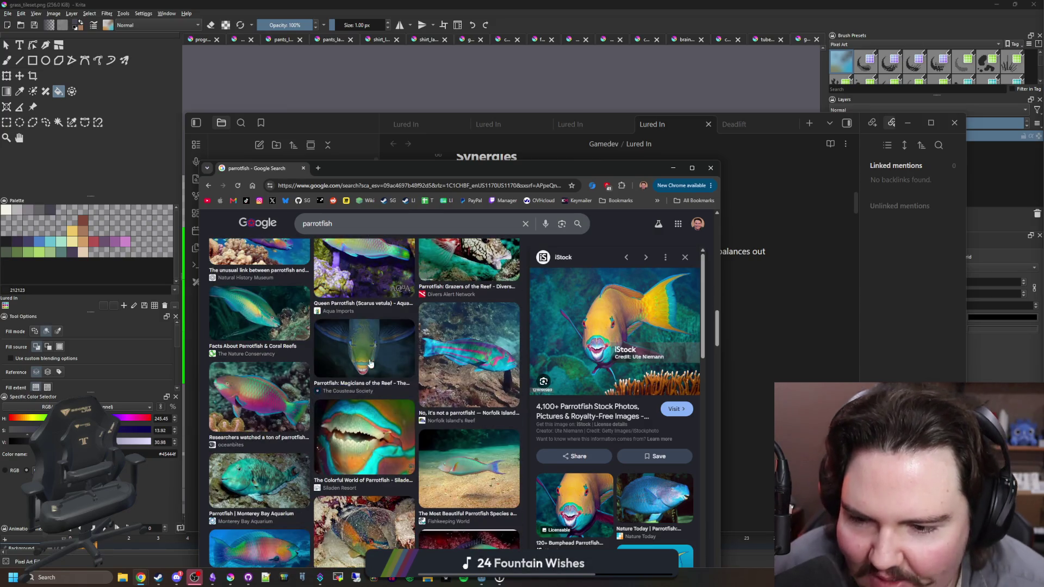
{"action": "scroll", "coordinate": [413, 341], "scroll_direction": "down", "scroll_amount": 5}
{"action": "scroll", "coordinate": [350, 343], "scroll_direction": "up", "scroll_amount": 5}
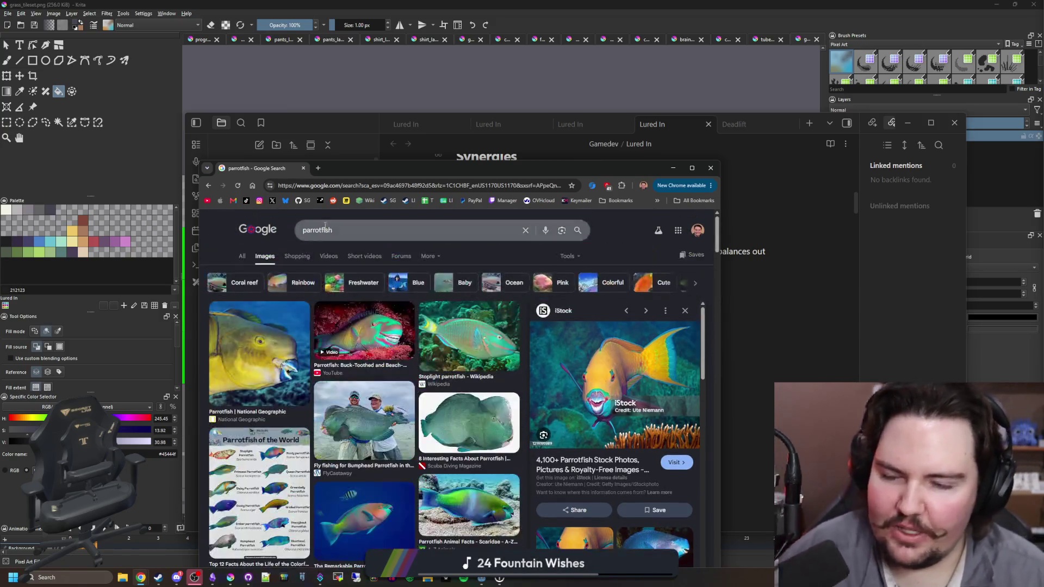
{"action": "mouse_move", "coordinate": [144, 574]}
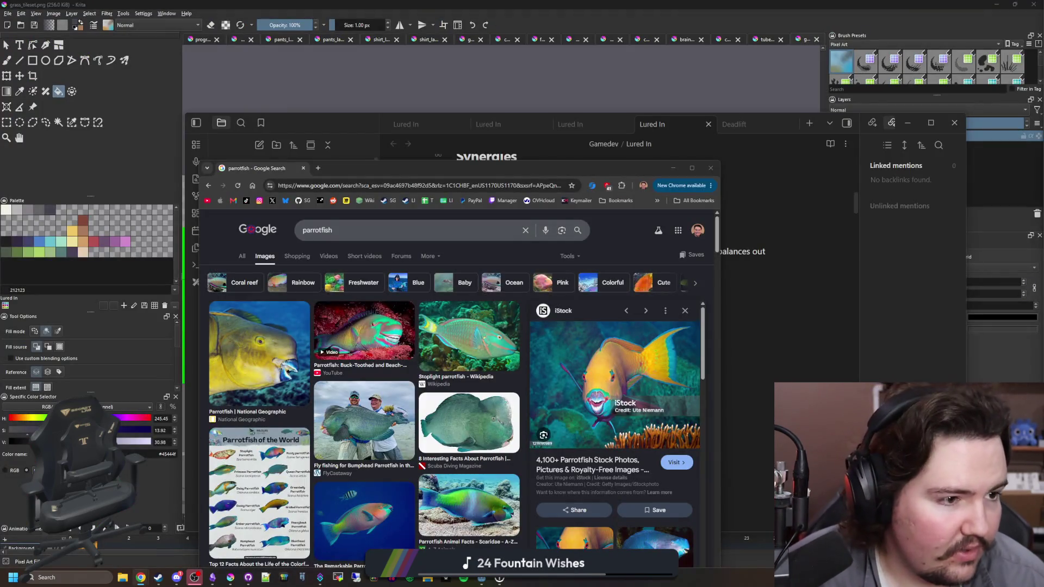
{"action": "left_click", "coordinate": [793, 166]}
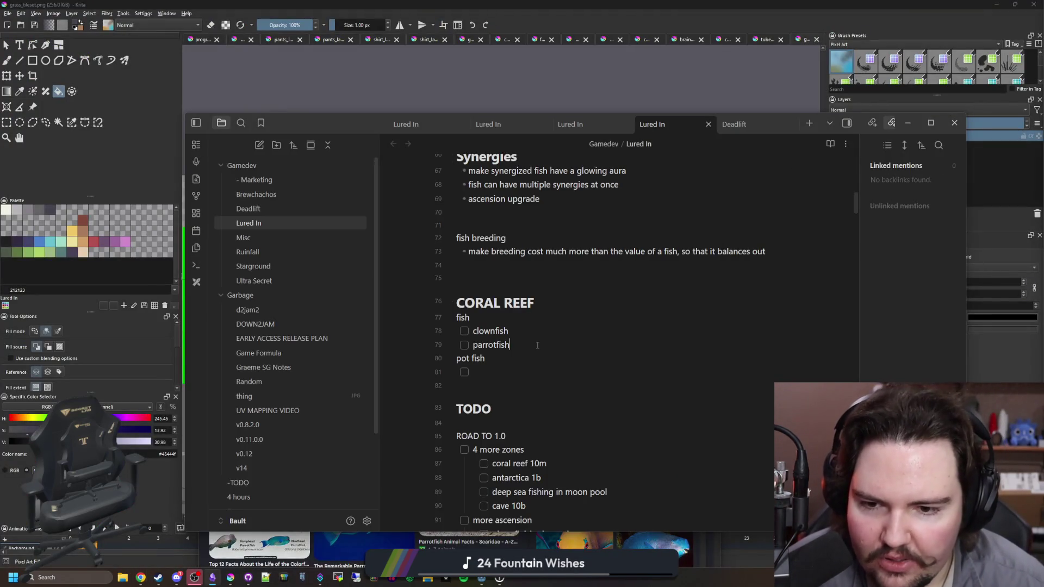
Add morray eels, sea urchins and starfish lines to the CORAL REEF checklist.
{"action": "key", "text": "Return"}
{"action": "type", "text": "morray eels"}
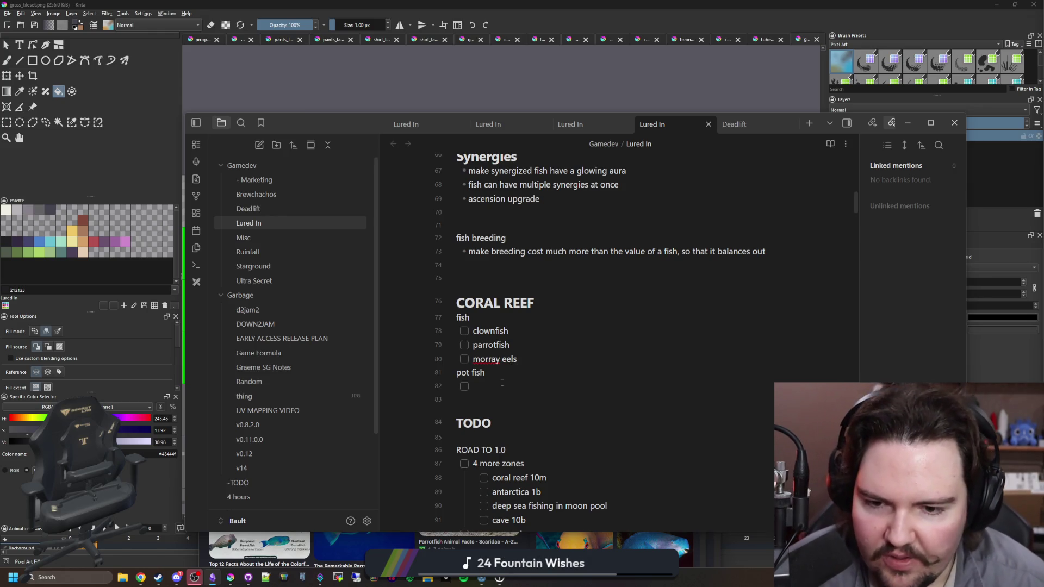
{"action": "type", "text": "chins"}
{"action": "key", "text": "Return"}
{"action": "type", "text": "starfish"}
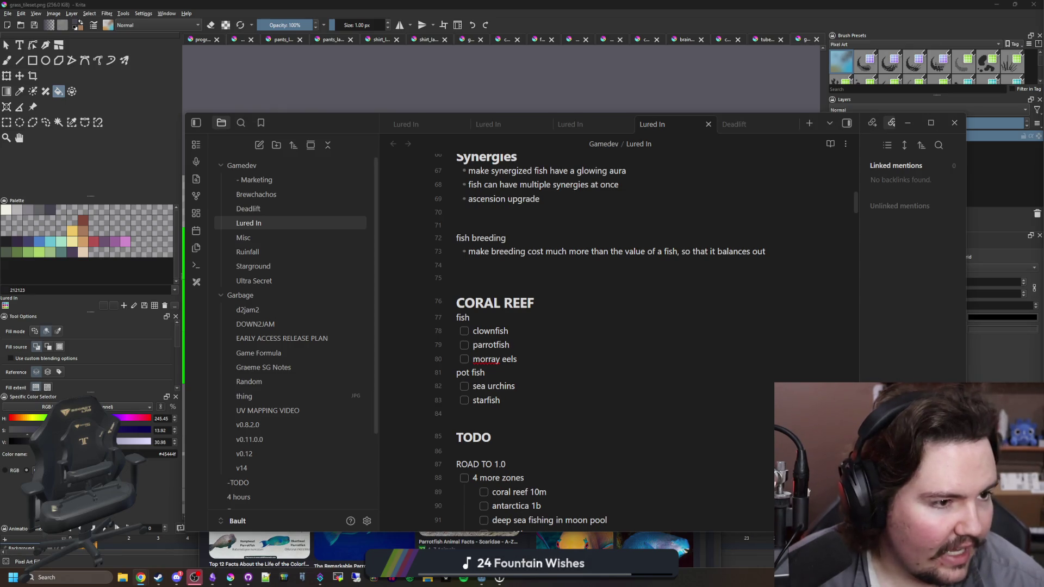
{"action": "left_click", "coordinate": [500, 400]}
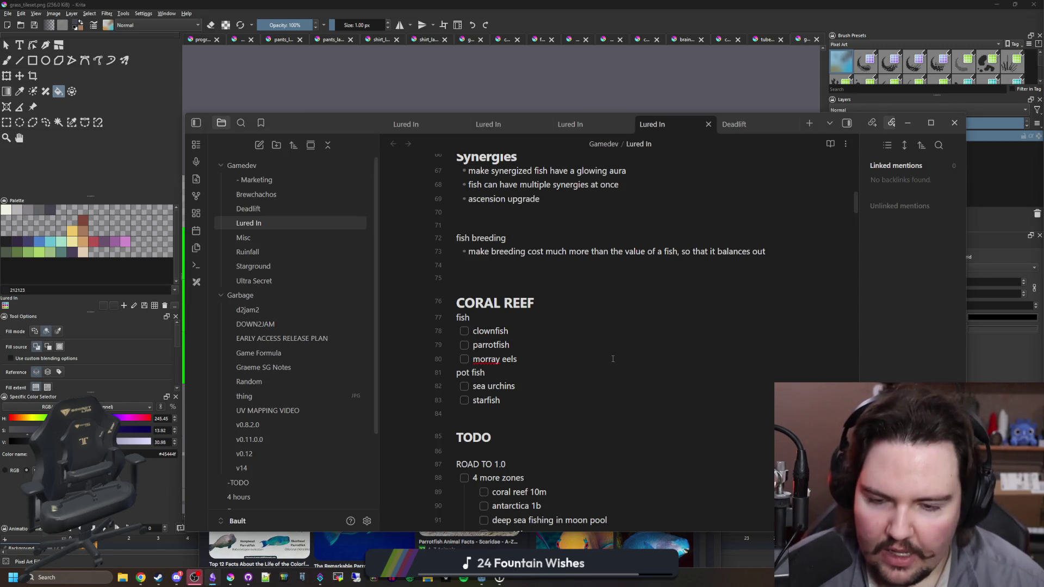
Add giant sea turtle and whaleshark items below morray eels, then bring up the parrotfish results.
{"action": "key", "text": "Return"}
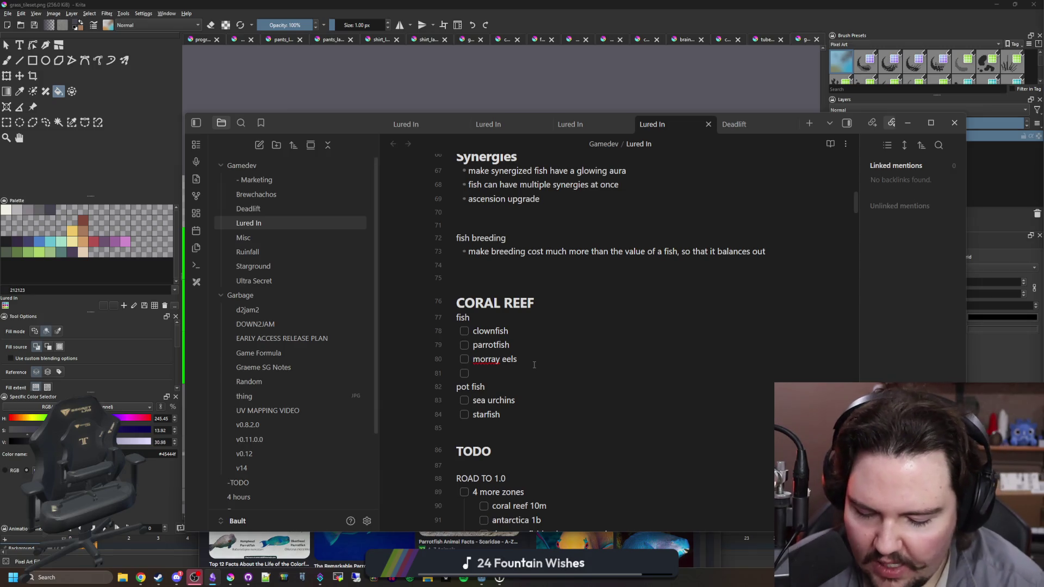
{"action": "type", "text": "giant sea"}
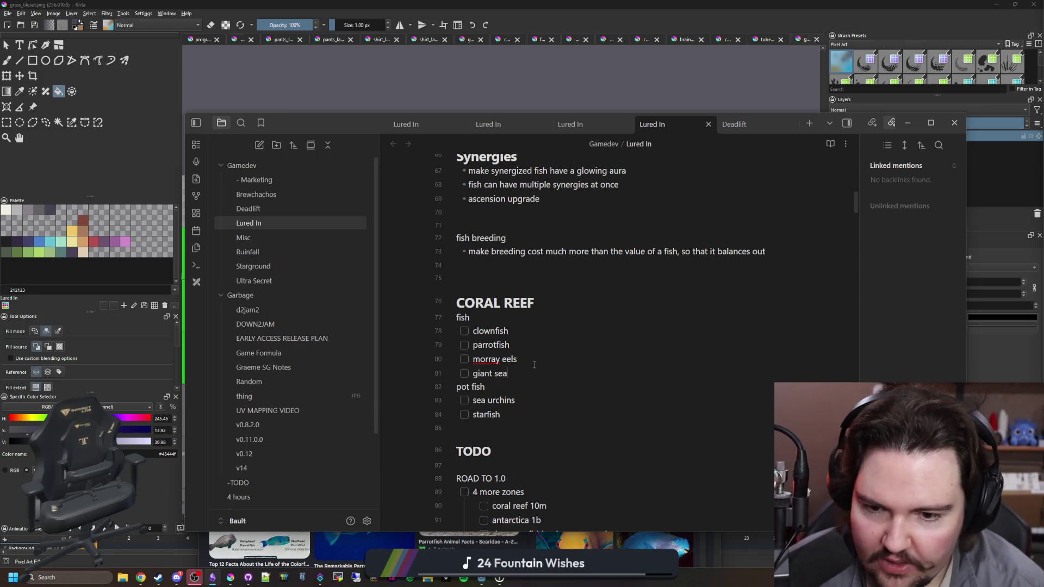
{"action": "type", "text": " turtle"}
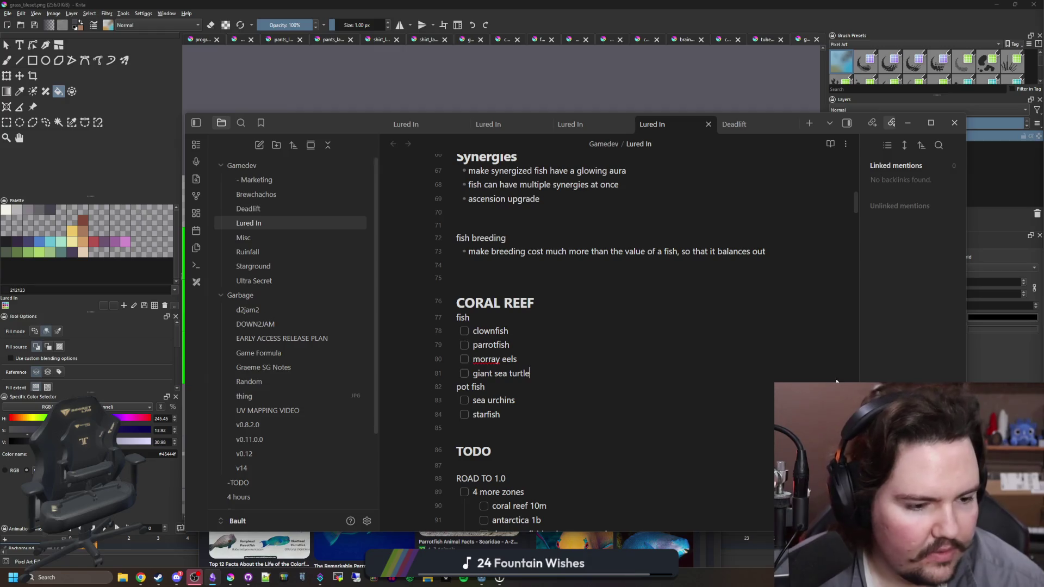
{"action": "key", "text": "Return"}
{"action": "type", "text": "w"}
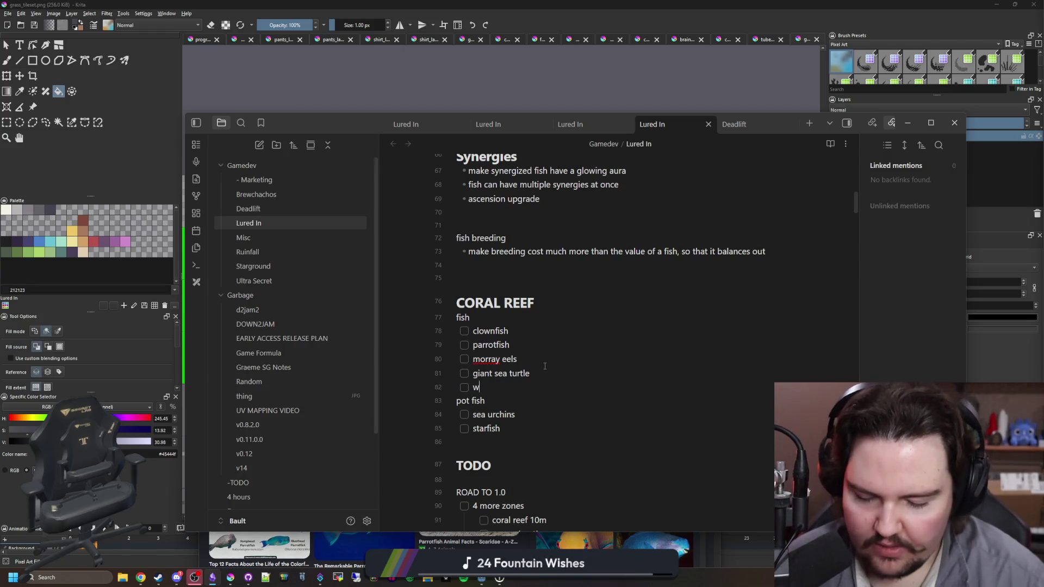
{"action": "type", "text": "haleshark"}
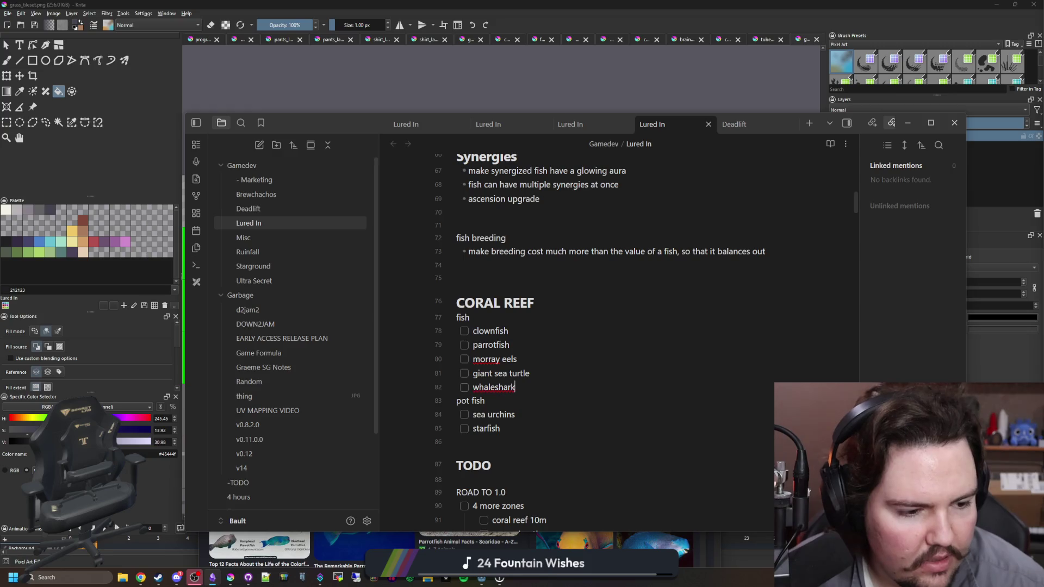
{"action": "key", "text": "alt+Tab"}
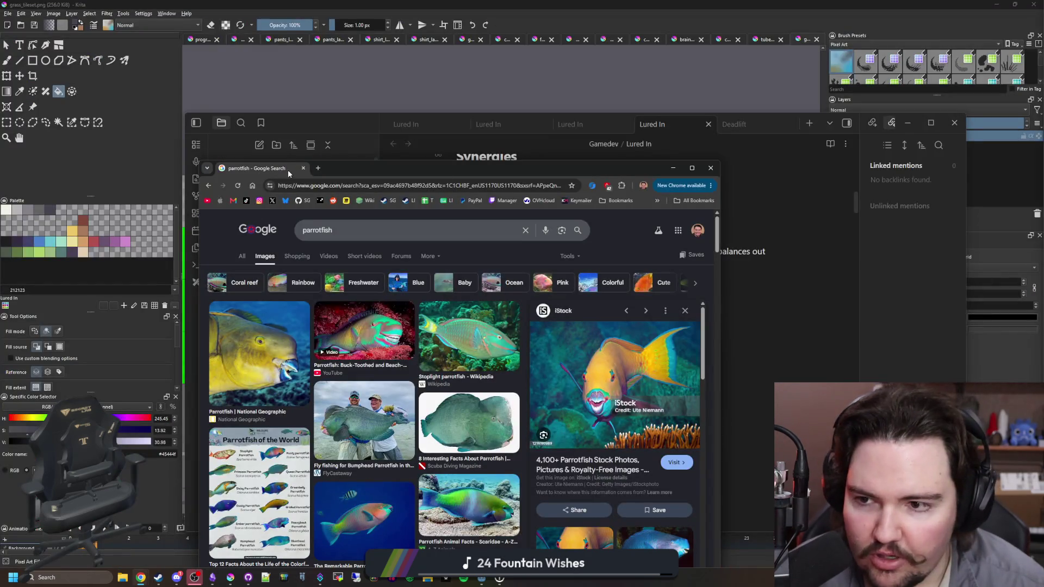
Close the parrotfish results tab and the hand-band image search window, returning to the Lured In note.
{"action": "left_click", "coordinate": [303, 169]}
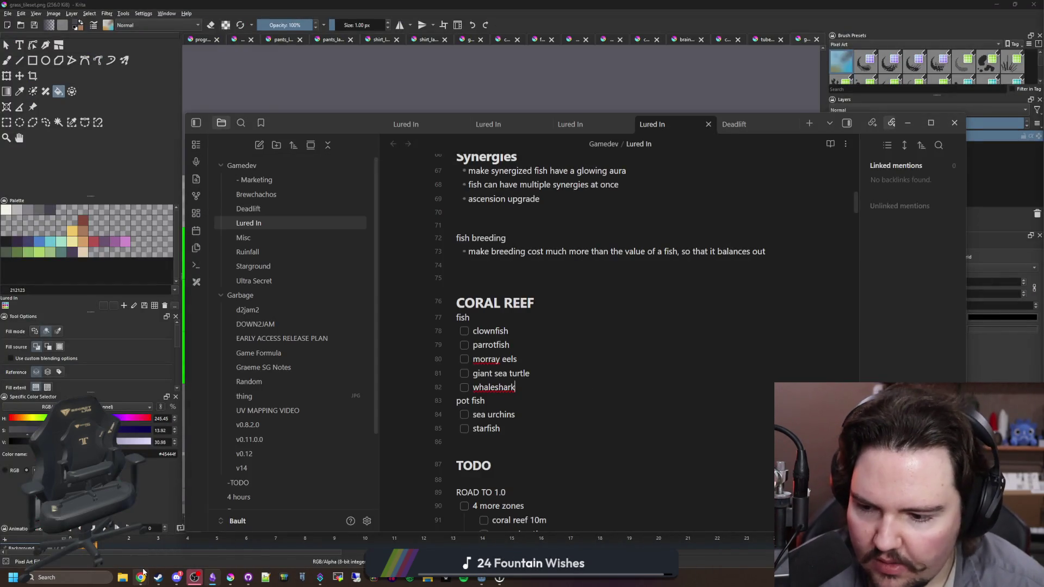
{"action": "mouse_move", "coordinate": [140, 577]}
{"action": "left_click", "coordinate": [382, 537]}
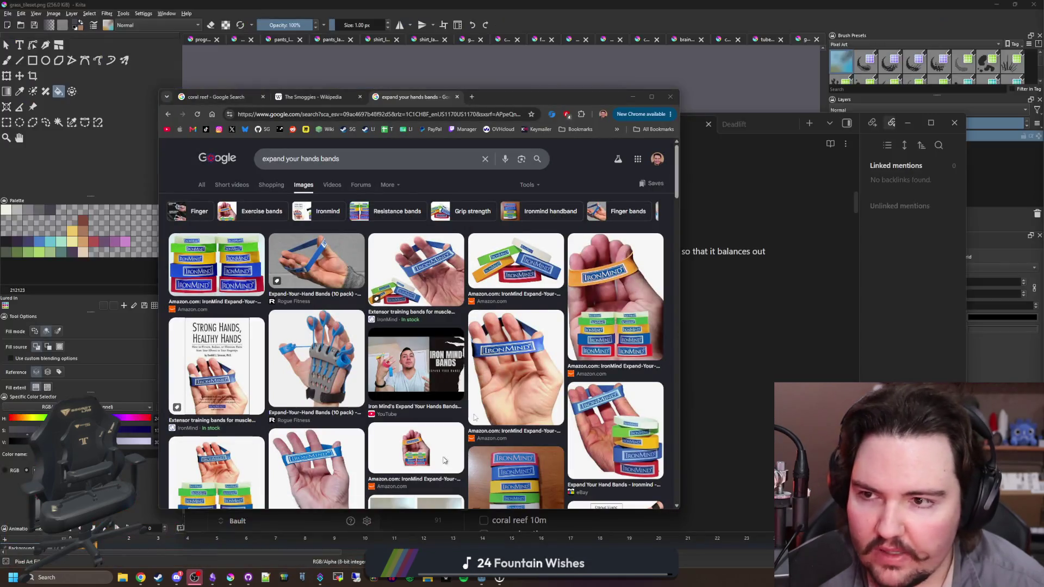
{"action": "left_click", "coordinate": [668, 98]}
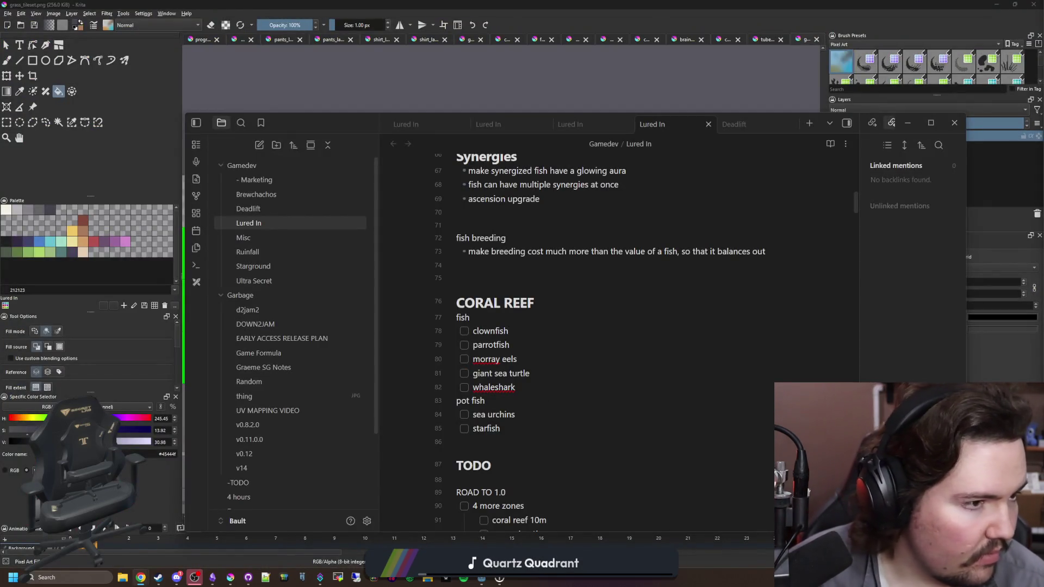
{"action": "key", "text": "alt+Tab"}
Glance at the open browser windows, including the coral image search, then return to the note.
{"action": "left_click", "coordinate": [140, 577]}
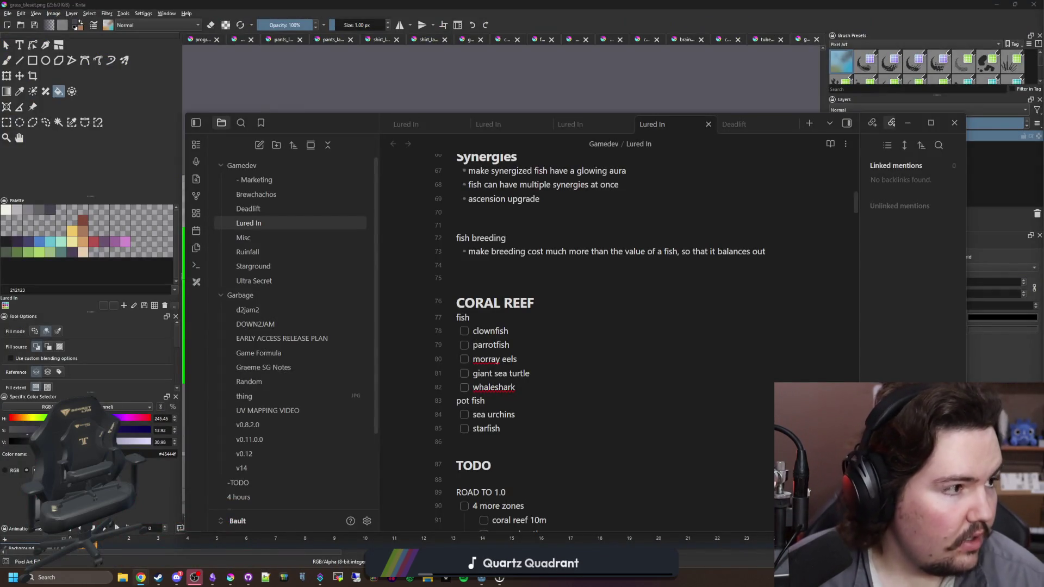
{"action": "left_click", "coordinate": [141, 577]}
{"action": "left_click", "coordinate": [141, 578]}
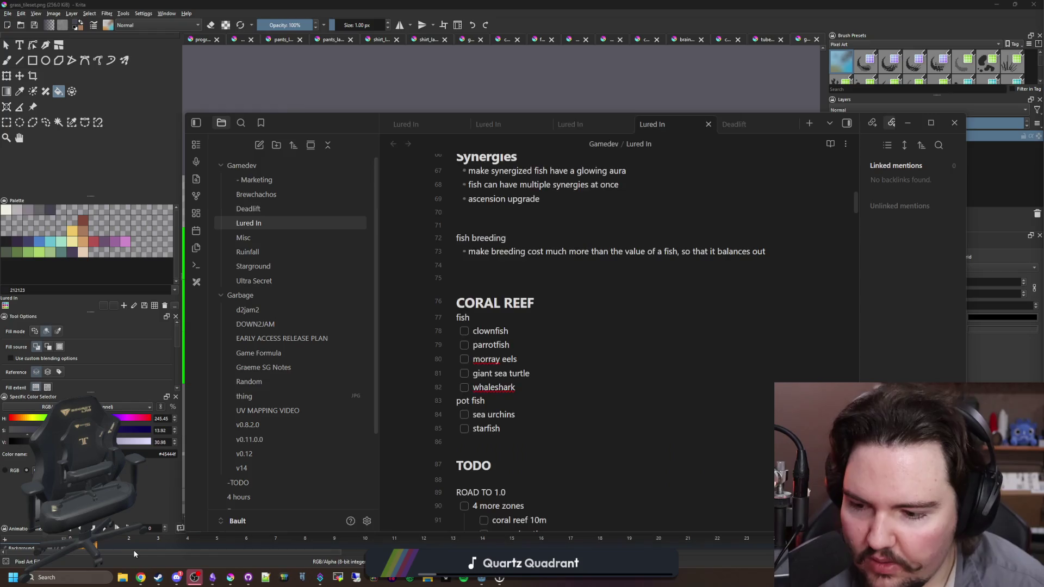
{"action": "left_click", "coordinate": [141, 577]}
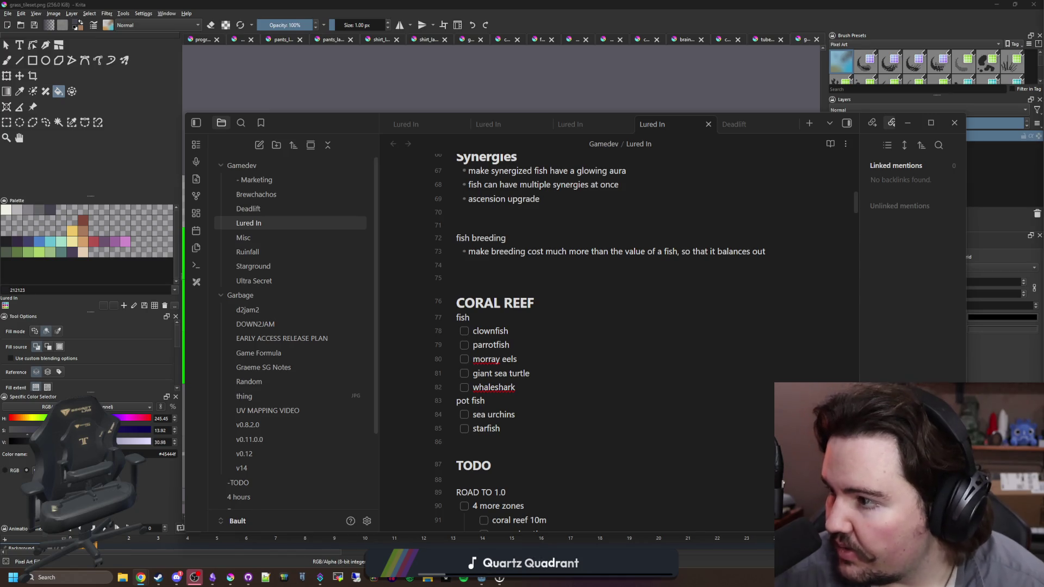
{"action": "scroll", "coordinate": [413, 277], "scroll_direction": "down", "scroll_amount": 1}
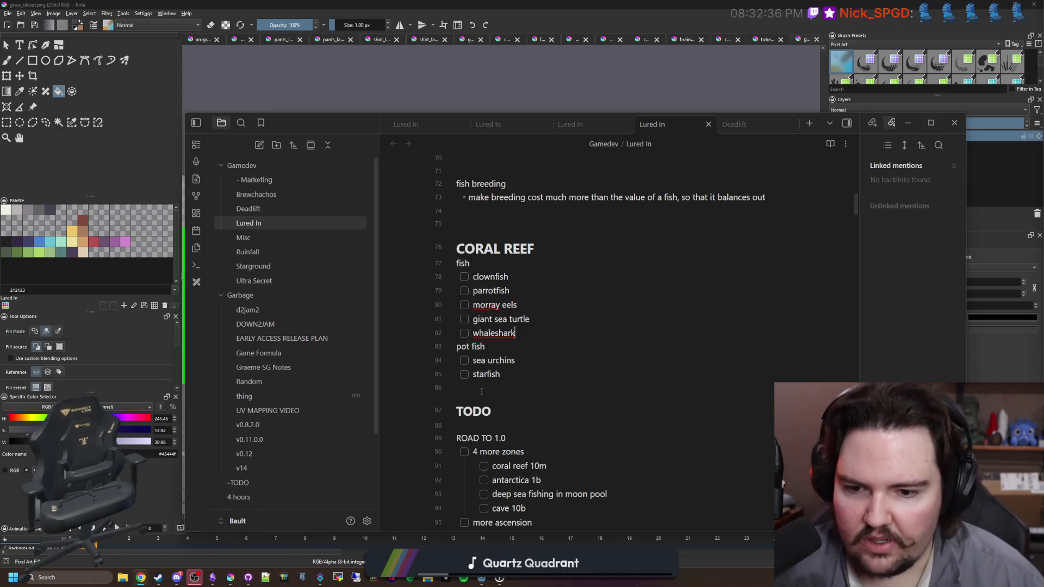
Add a '# DEEP SEA' heading above TODO with fish, pot fish and '- [ ] tripod fish' lines.
{"action": "left_click", "coordinate": [481, 392]}
{"action": "key", "text": "Return"}
{"action": "key", "text": "Return"}
{"action": "type", "text": "# DEEP SEA"}
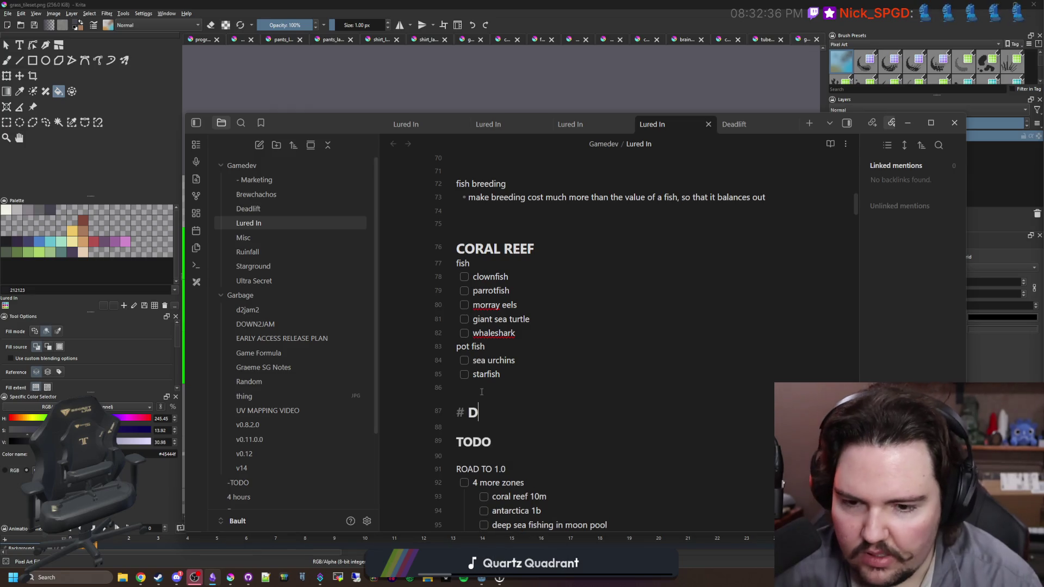
{"action": "key", "text": "Return"}
{"action": "type", "text": "fish"}
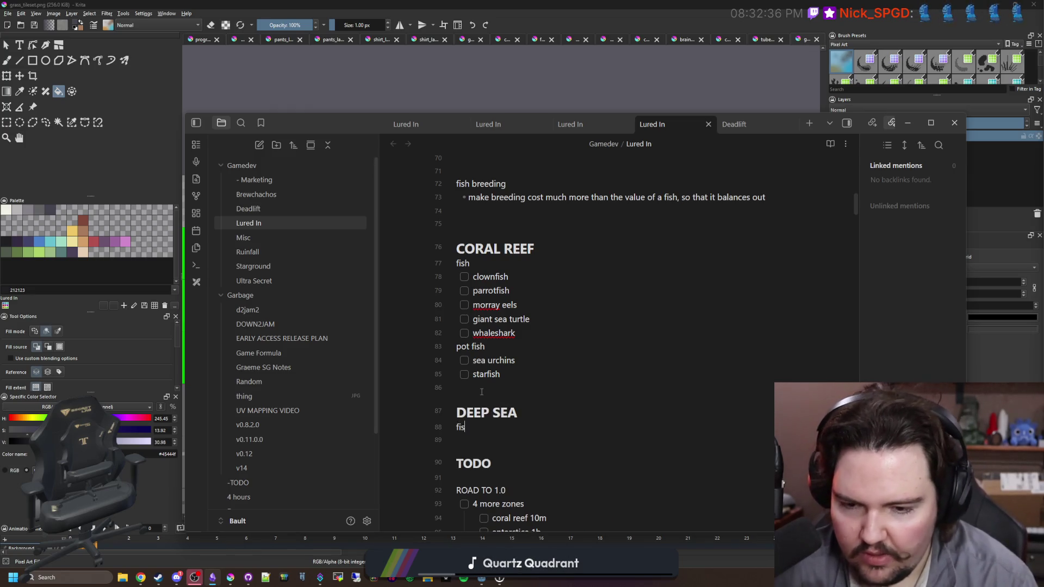
{"action": "key", "text": "Return"}
{"action": "type", "text": "pot fish"}
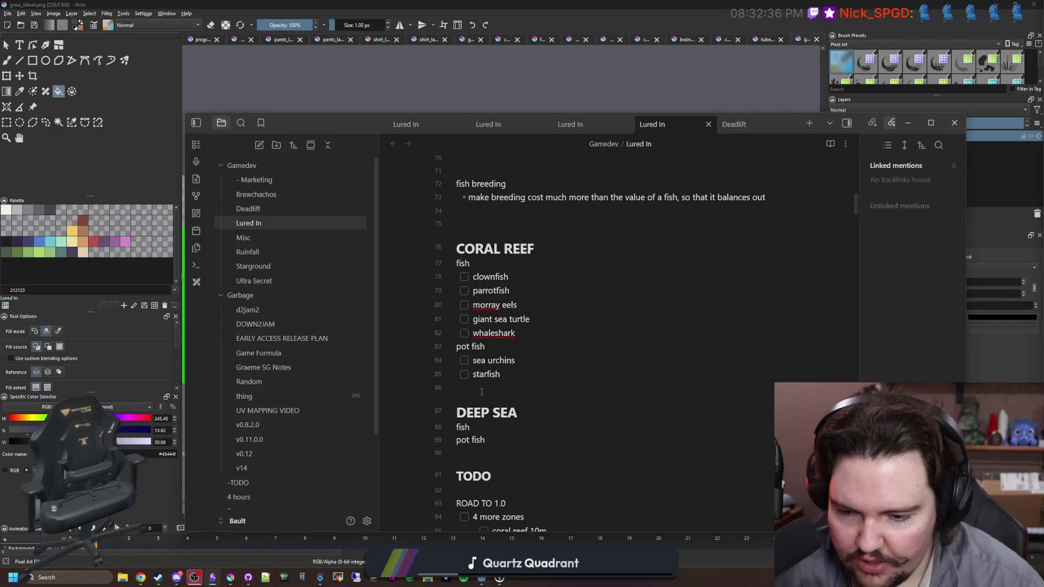
{"action": "key", "text": "Return"}
{"action": "type", "text": "- [ ] "}
{"action": "type", "text": "tripod fish"}
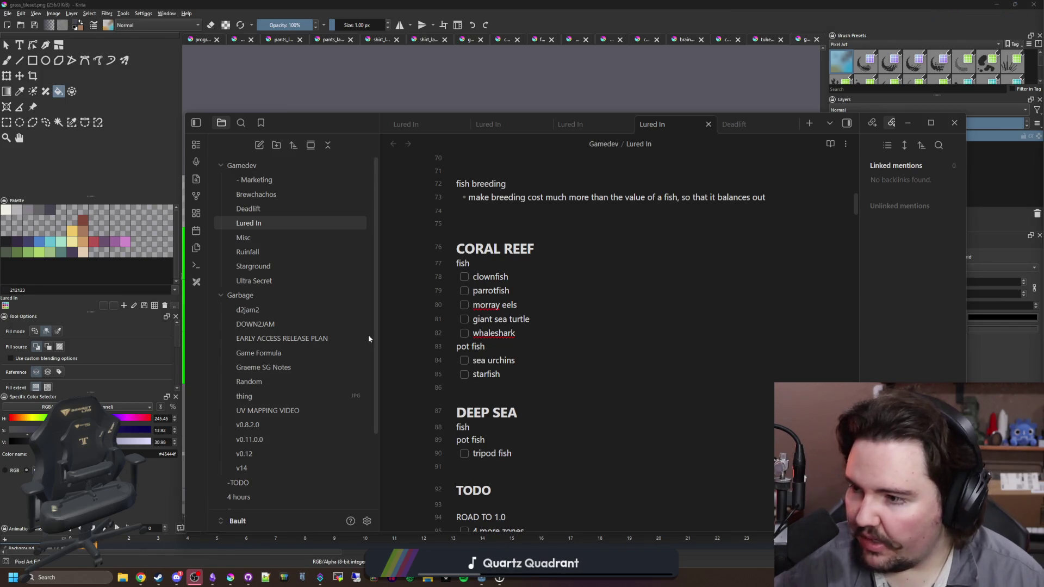
Return to the end of tripod fish and start a blank line after it.
{"action": "left_click", "coordinate": [517, 381]}
{"action": "scroll", "coordinate": [505, 391], "scroll_direction": "down", "scroll_amount": 2}
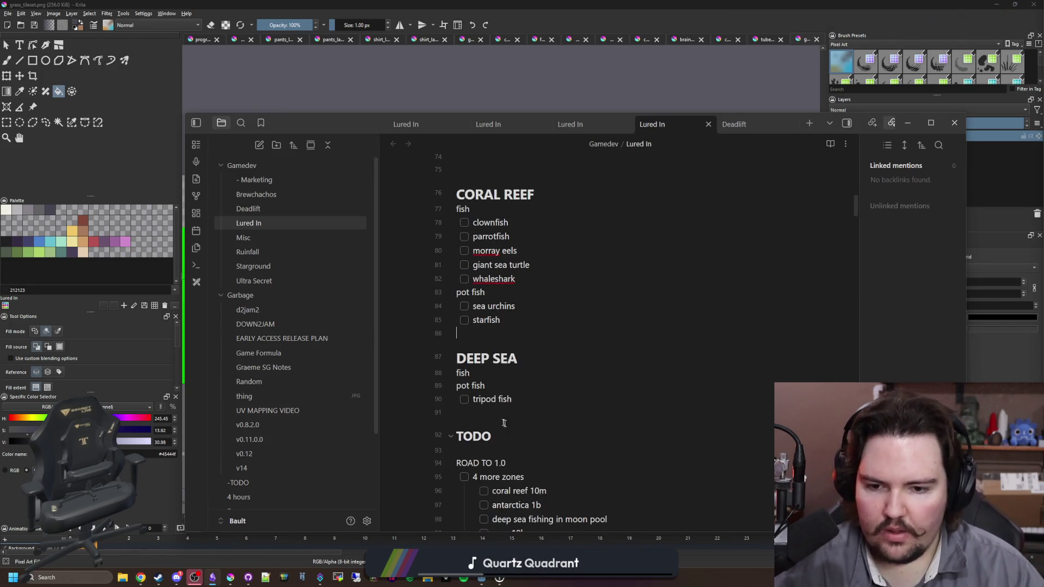
{"action": "left_click", "coordinate": [490, 411]}
{"action": "key", "text": "Return"}
{"action": "key", "text": "Return"}
{"action": "key", "text": "Return"}
Add 'ocean:' with flying fish and 'jungle:' with archerfish, then return to the end of whaleshark.
{"action": "type", "text": "ocean:"}
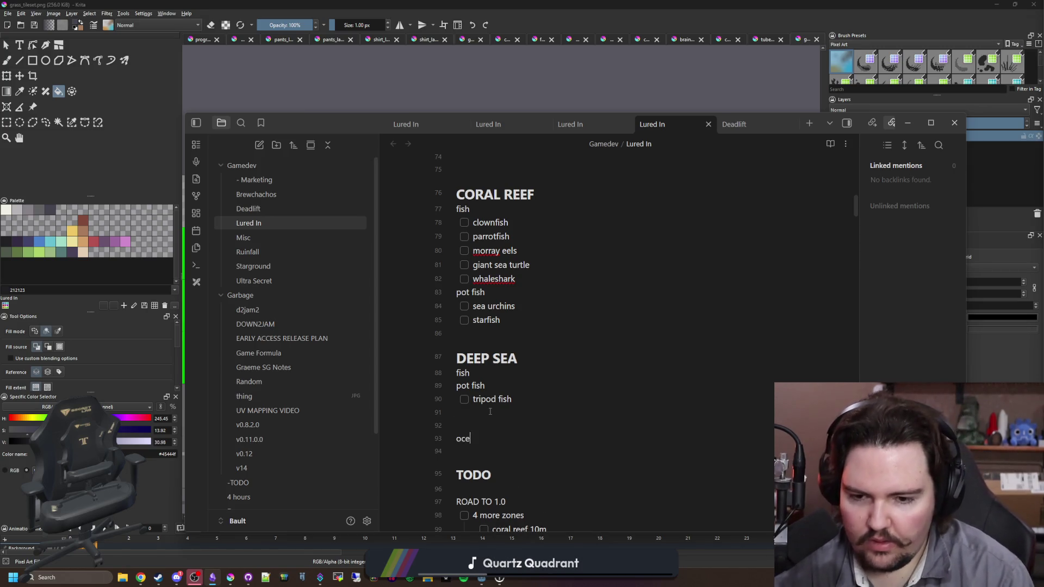
{"action": "key", "text": "Return"}
{"action": "type", "text": "fi"}
{"action": "type", "text": "ying fish"}
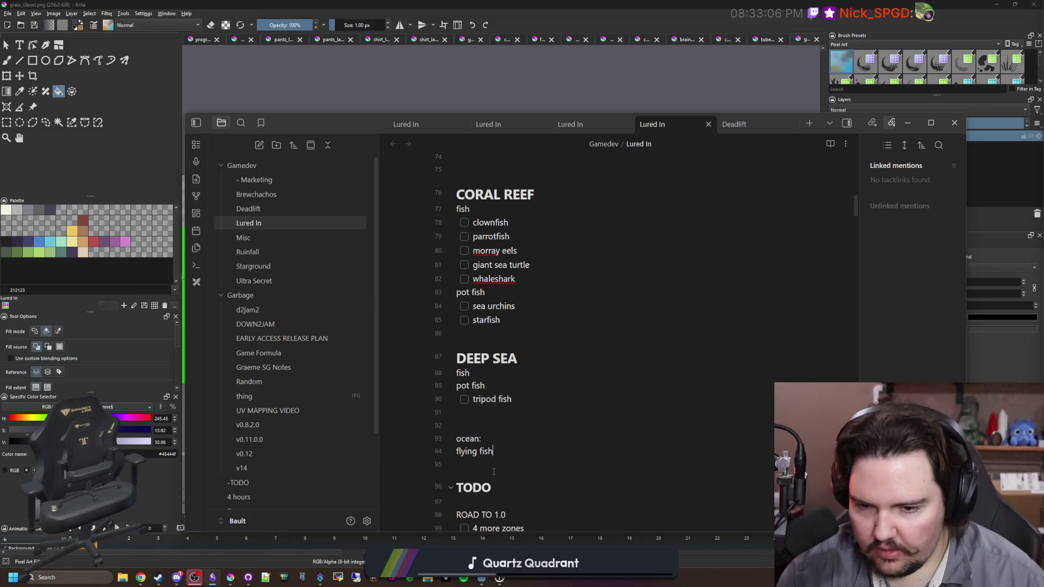
{"action": "key", "text": "Return"}
{"action": "key", "text": "Return"}
{"action": "key", "text": "Up"}
{"action": "type", "text": "jungle:"}
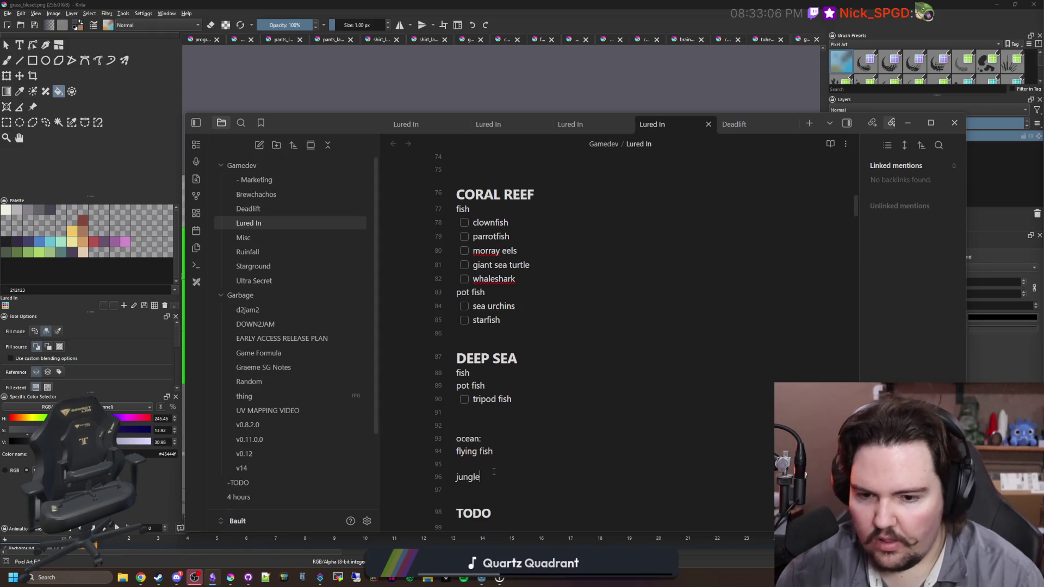
{"action": "key", "text": "Return"}
{"action": "type", "text": "archerfish"}
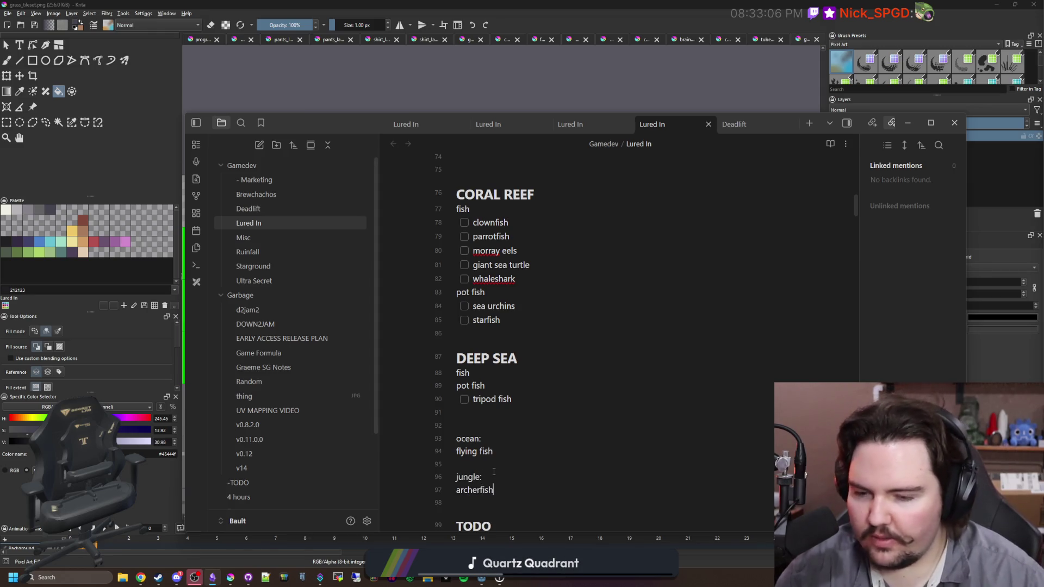
{"action": "key", "text": "alt+Tab"}
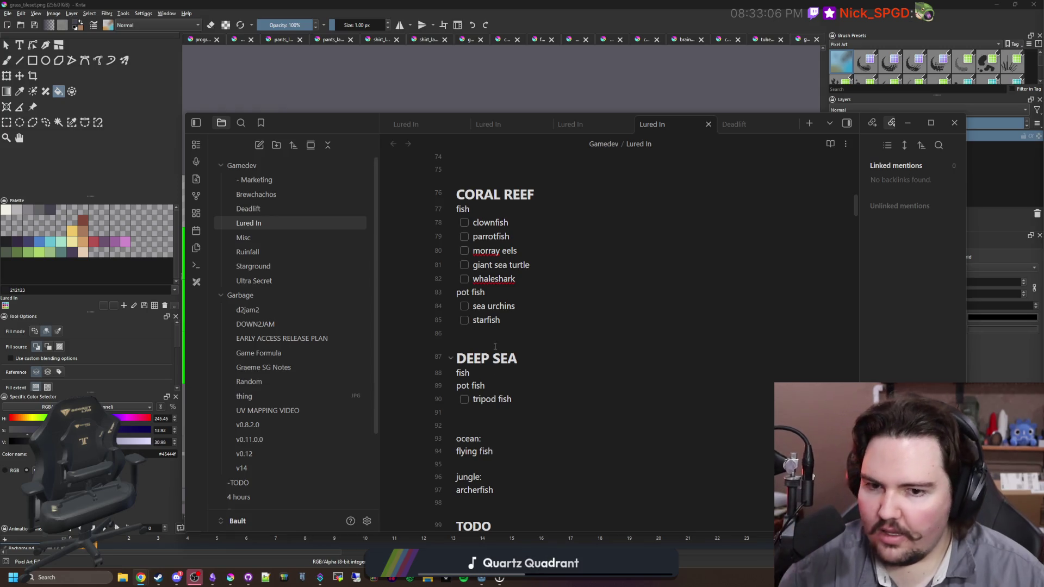
{"action": "left_click", "coordinate": [546, 282]}
Add humphead wrasse and goliath grouper after whaleshark in the CORAL REEF checklist.
{"action": "key", "text": "Return"}
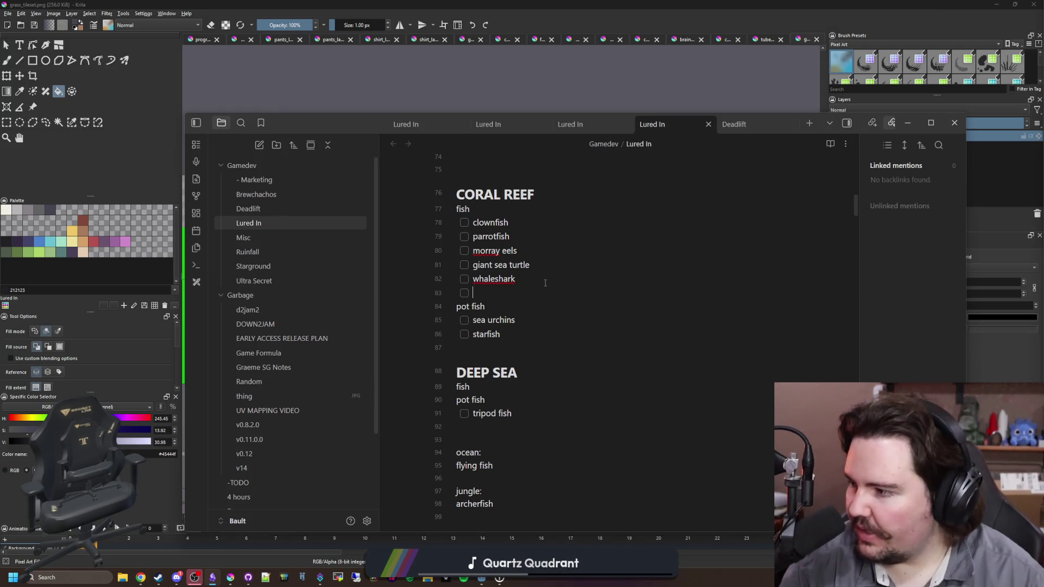
{"action": "type", "text": "humphead wrasse"}
{"action": "key", "text": "Return"}
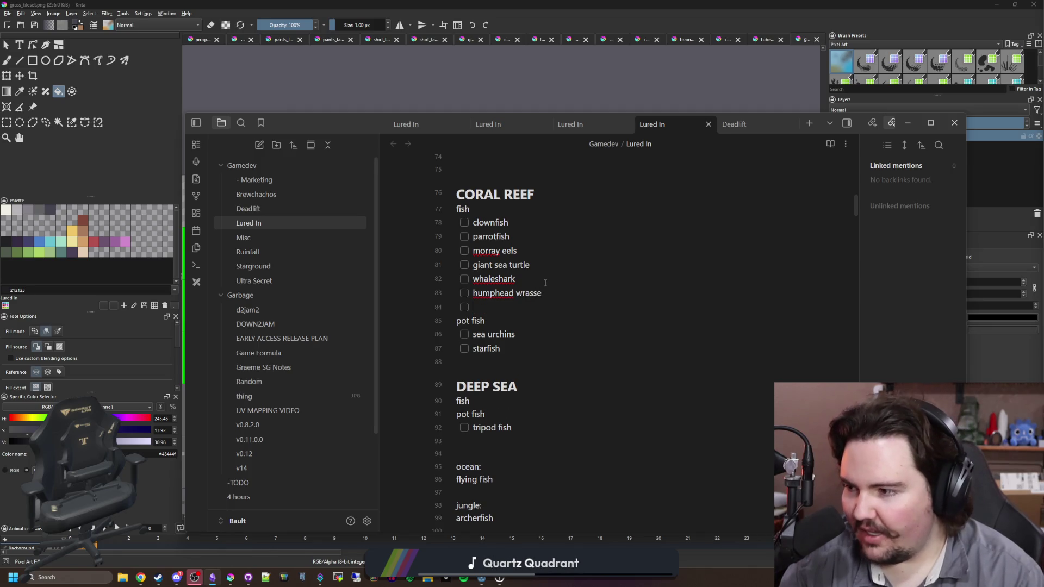
{"action": "type", "text": "goliath grouper"}
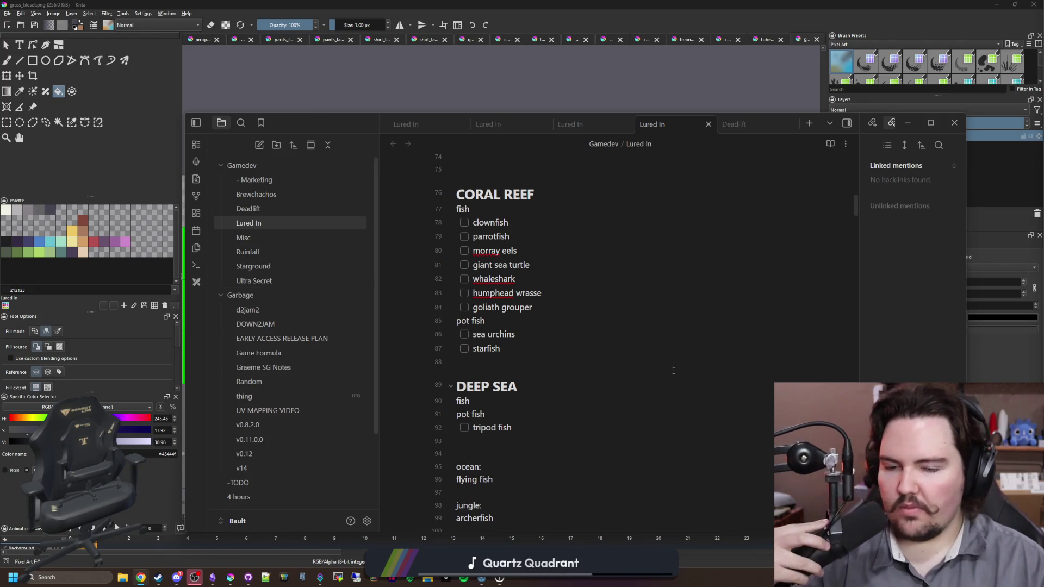
Review the clownfish-to-goliath grouper items, then start a new browser search for 'coral reef bottom dwellers'.
{"action": "key", "text": "alt+Tab"}
{"action": "left_click", "coordinate": [535, 349]}
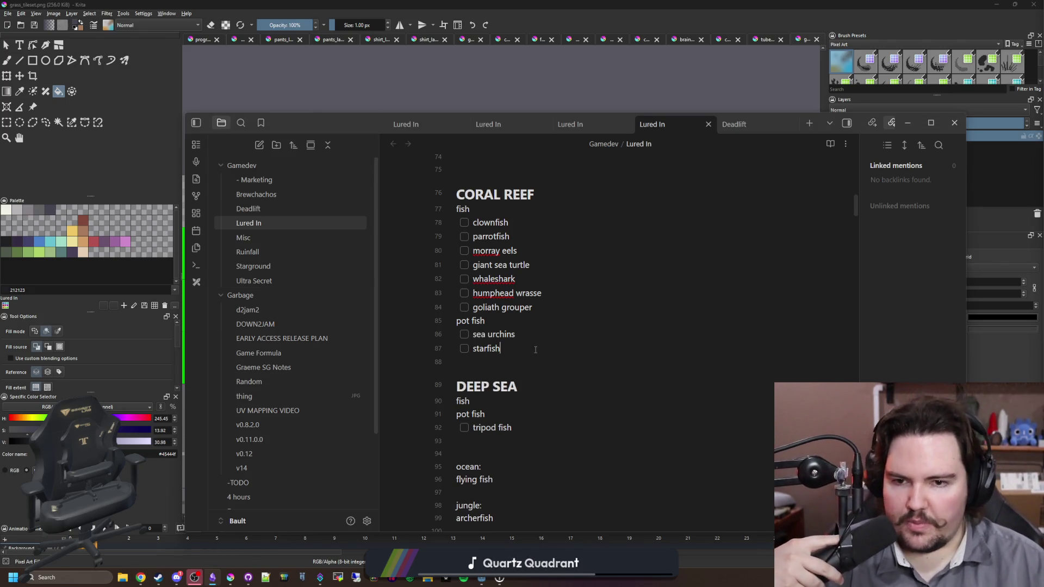
{"action": "left_click_drag", "start_coordinate": [557, 308], "coordinate": [454, 228]}
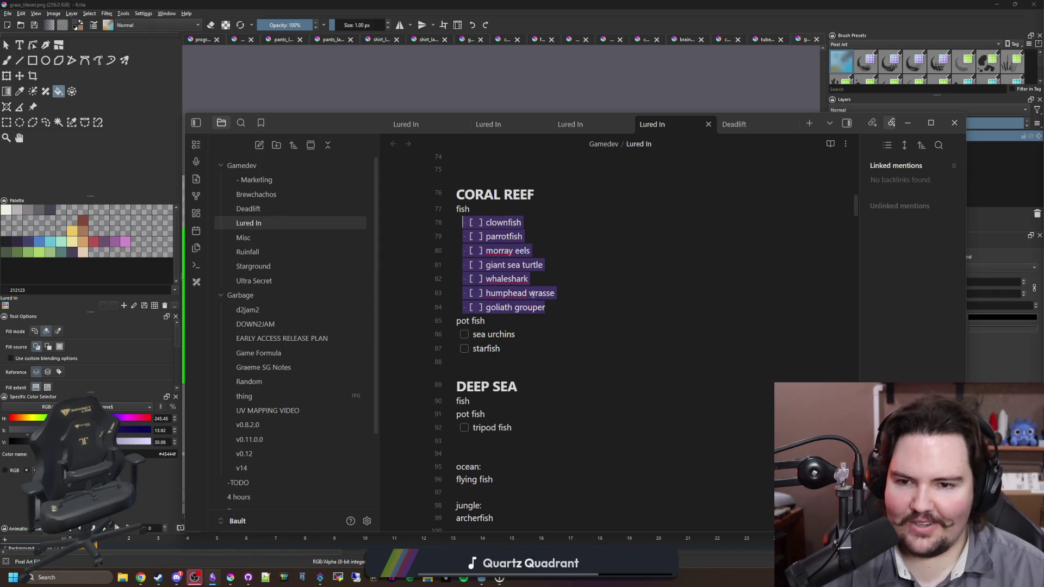
{"action": "left_click", "coordinate": [515, 293]}
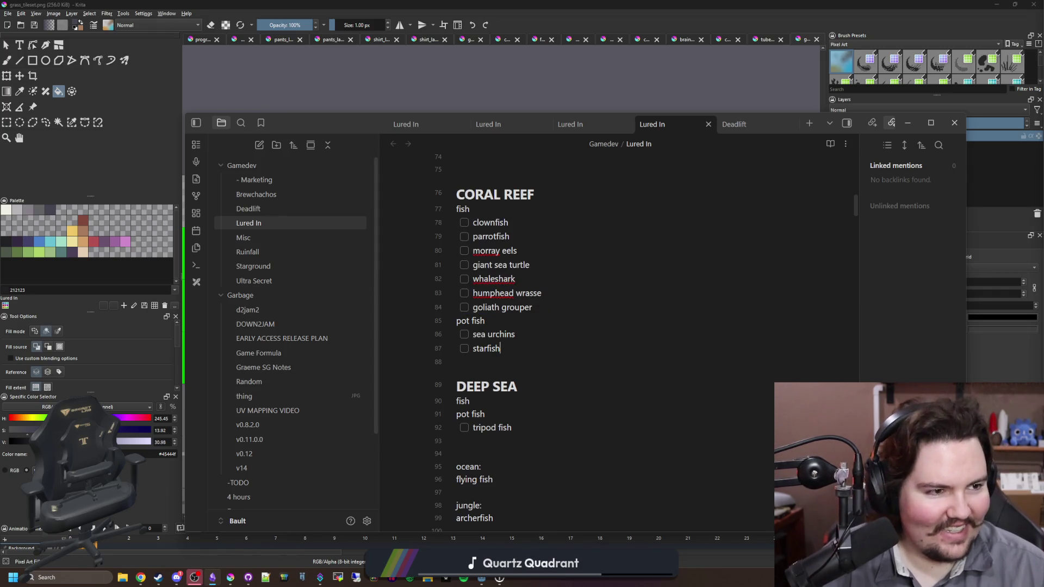
{"action": "key", "text": "super+2"}
{"action": "type", "text": "coral reef bottom dwel"}
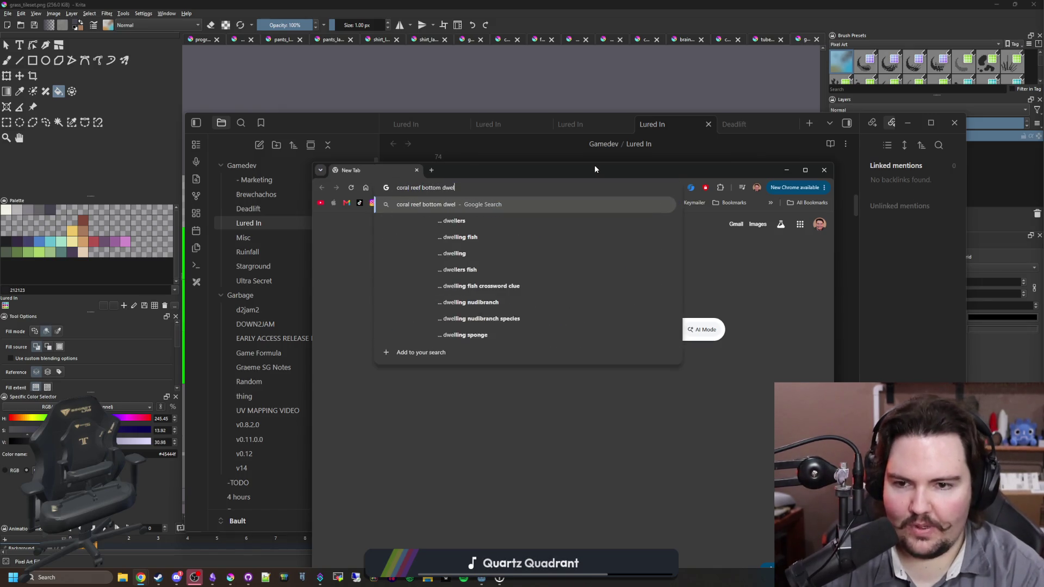
{"action": "type", "text": "lers"}
Show image results for 'coral reef bottom dwellers' full screen and preview the starfish image.
{"action": "key", "text": "Return"}
{"action": "left_click", "coordinate": [372, 259]}
{"action": "double_click", "coordinate": [520, 173]}
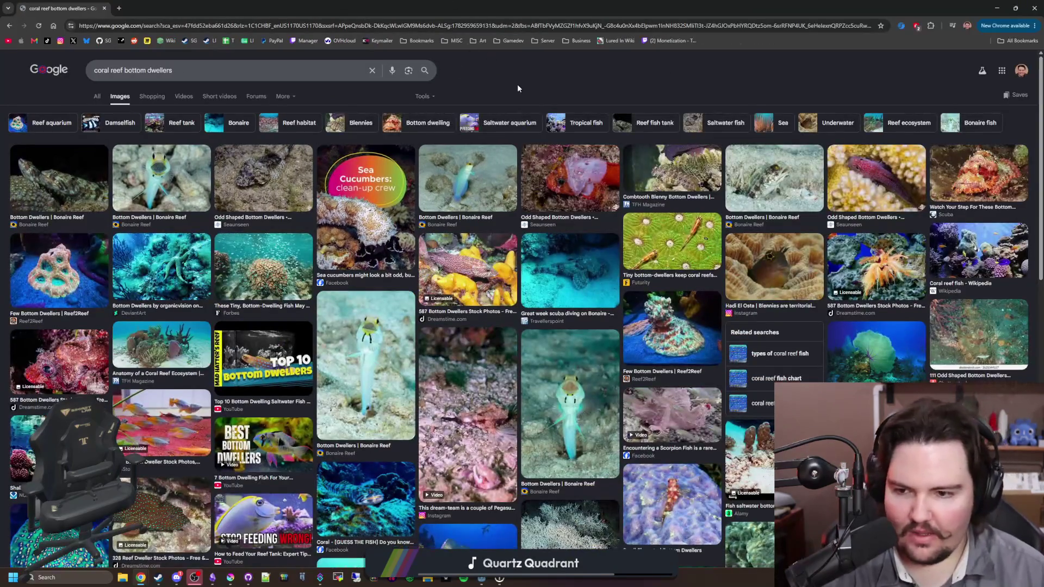
{"action": "left_click", "coordinate": [170, 263]}
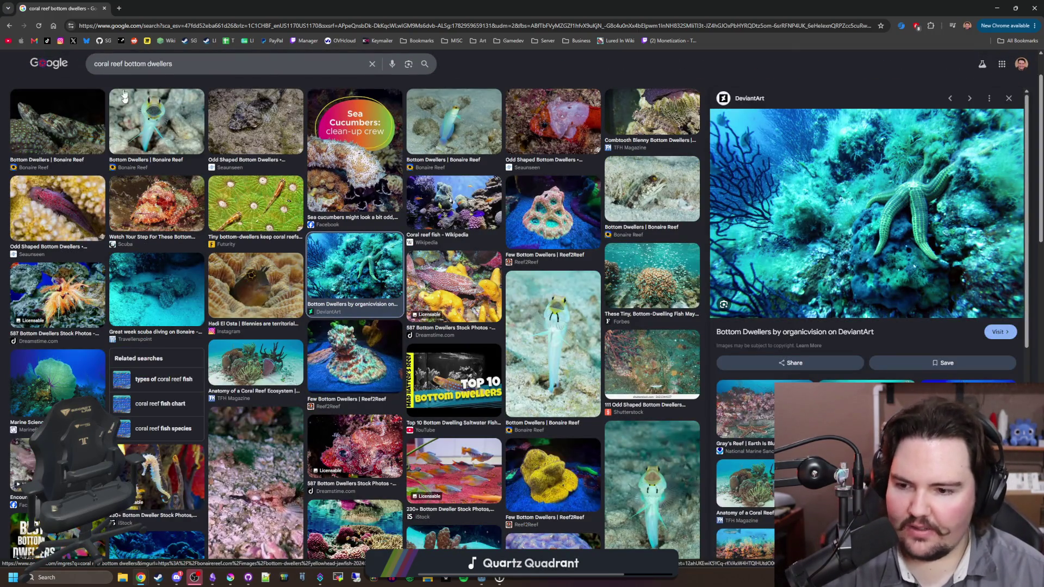
Search 'sea sponges' images in a new tab, previewing the Yellow Ball Sponge and sponge-types chart.
{"action": "left_click", "coordinate": [119, 8]}
{"action": "type", "text": "sea sponges"}
{"action": "key", "text": "Return"}
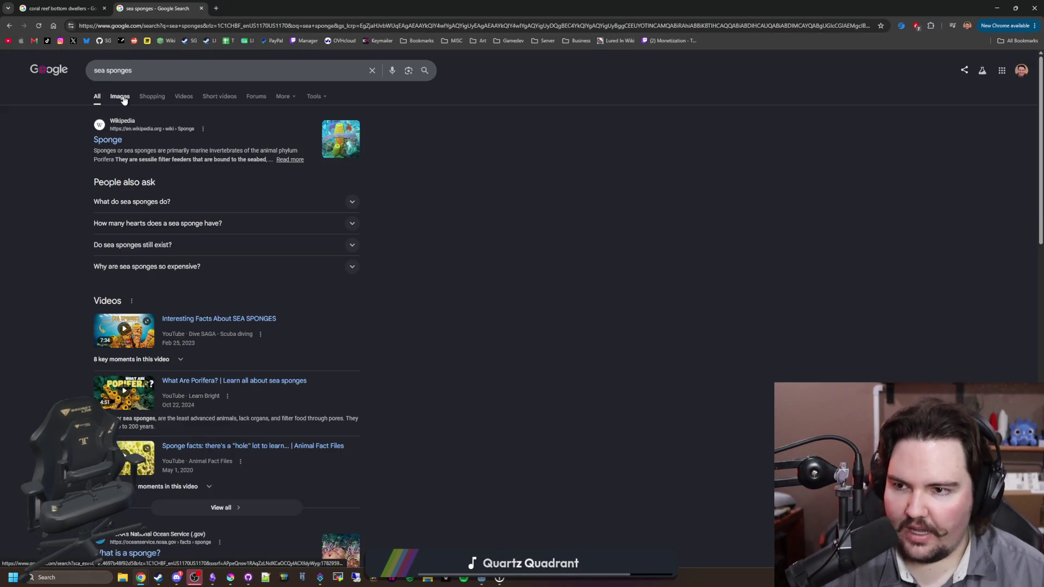
{"action": "left_click", "coordinate": [122, 98]}
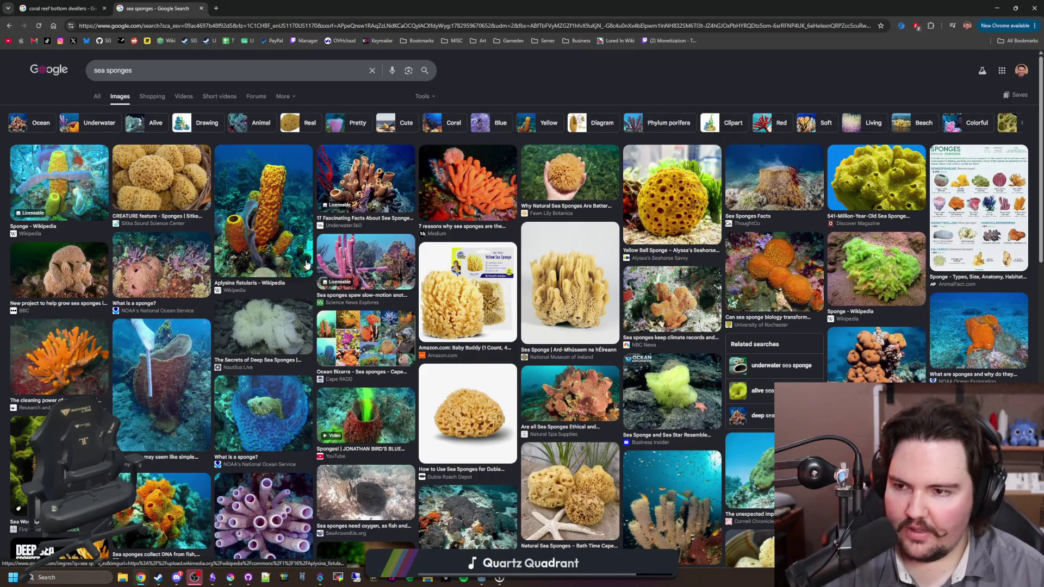
{"action": "left_click", "coordinate": [679, 230]}
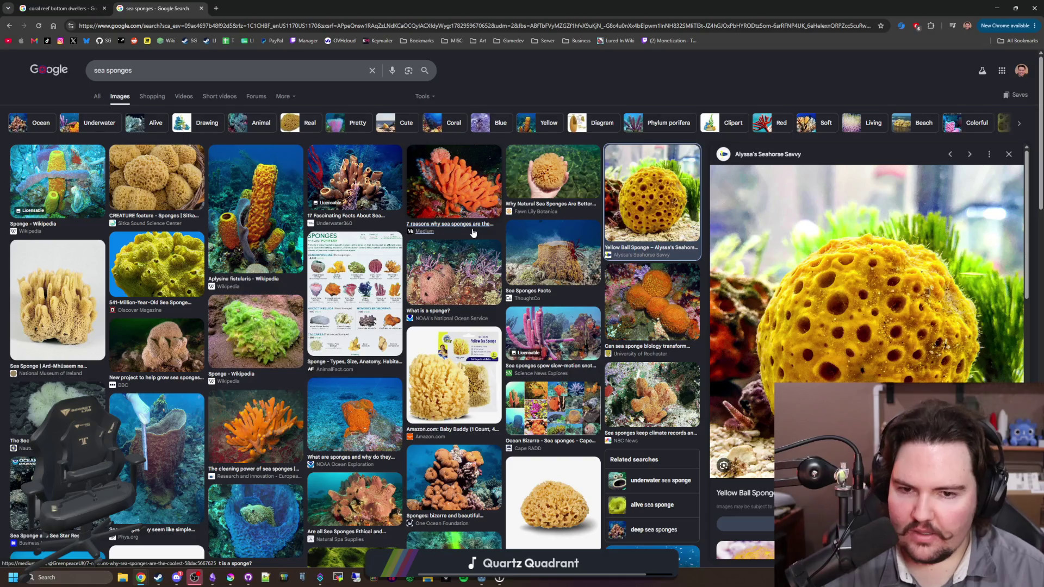
{"action": "left_click", "coordinate": [539, 174]}
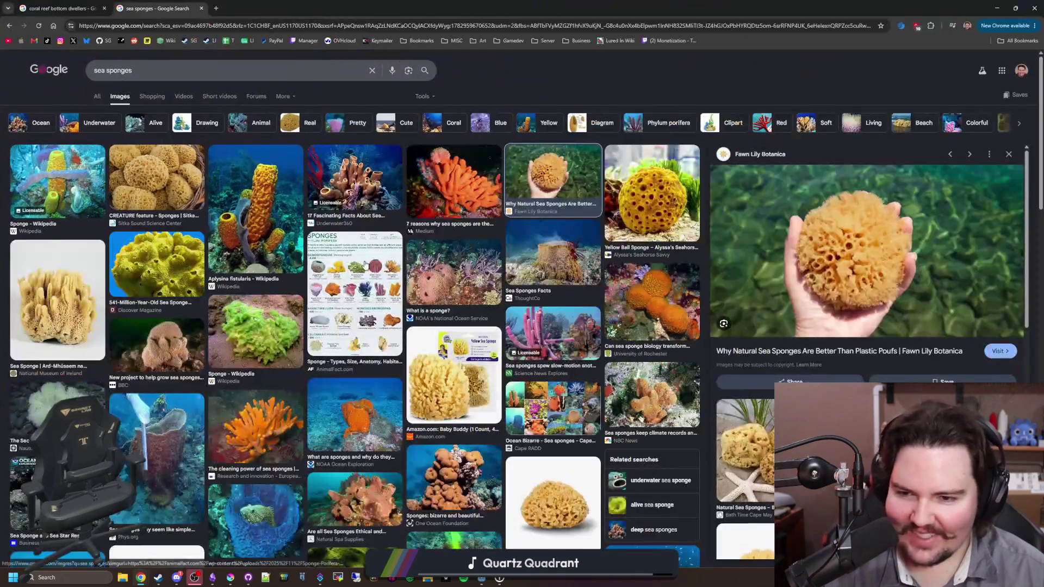
{"action": "left_click", "coordinate": [365, 264]}
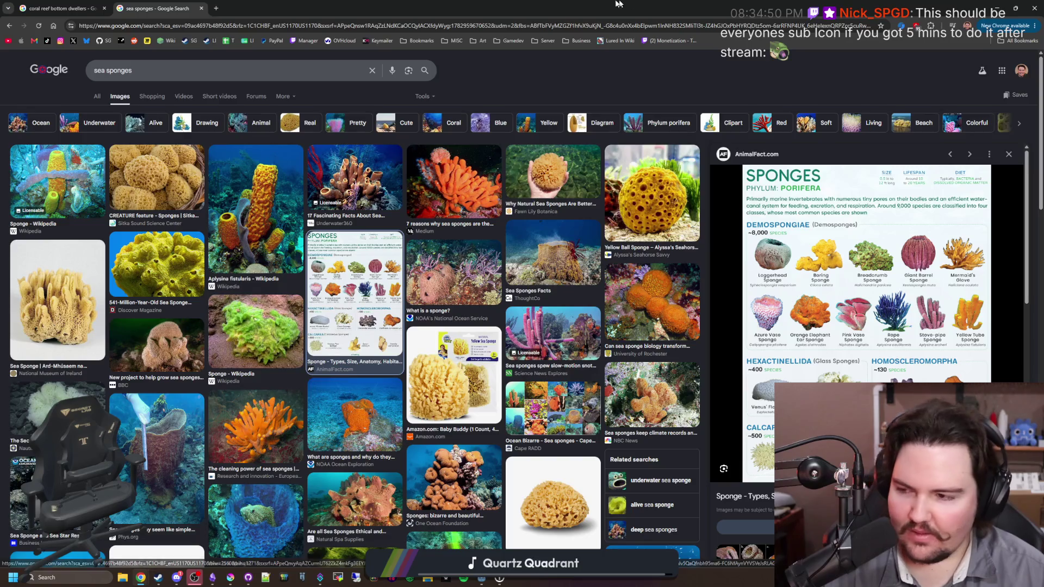
{"action": "key", "text": "alt+Tab"}
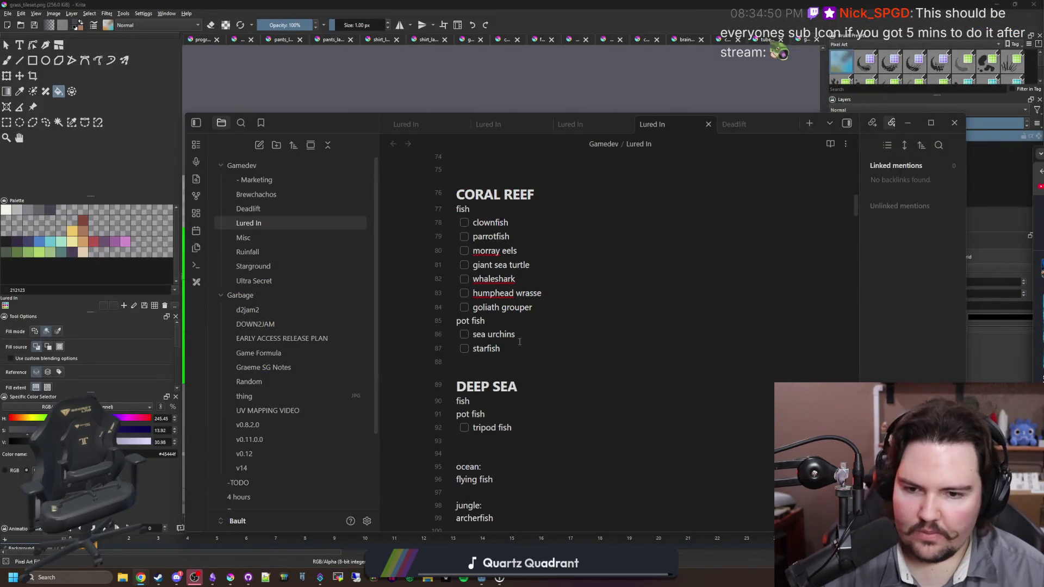
Add a sponge item after starfish, then bring Krita's grass tileset forward and open its File menu.
{"action": "left_click", "coordinate": [519, 350]}
{"action": "key", "text": "Return"}
{"action": "type", "text": "sponge"}
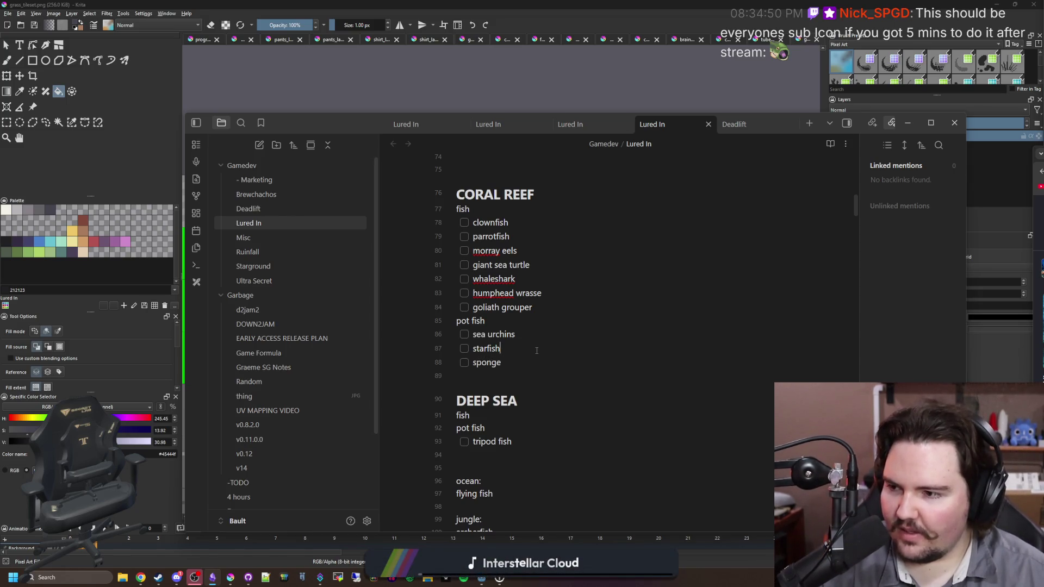
{"action": "left_click", "coordinate": [521, 384]}
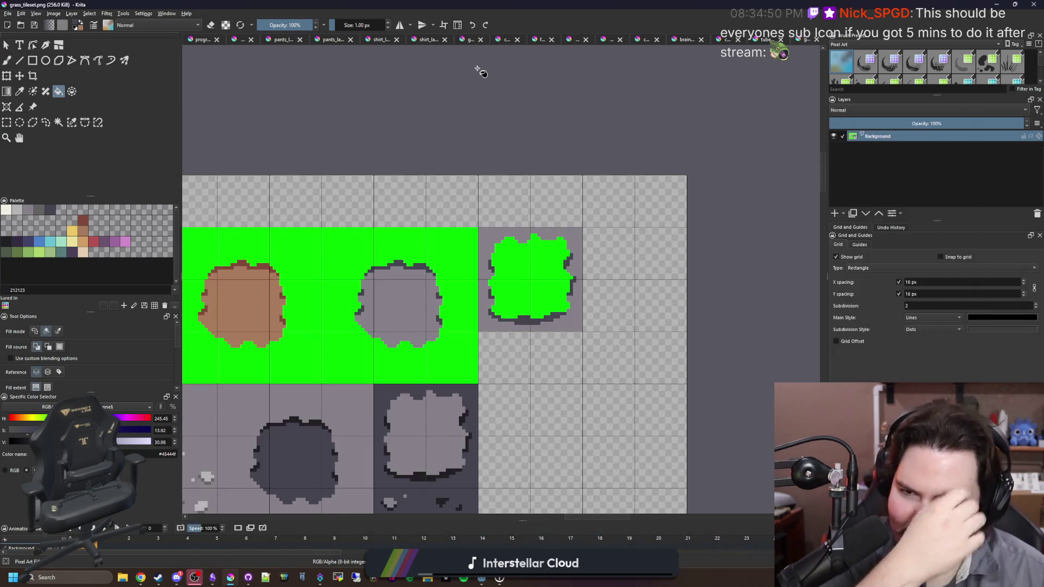
{"action": "left_click", "coordinate": [478, 67]}
{"action": "left_click", "coordinate": [8, 13]}
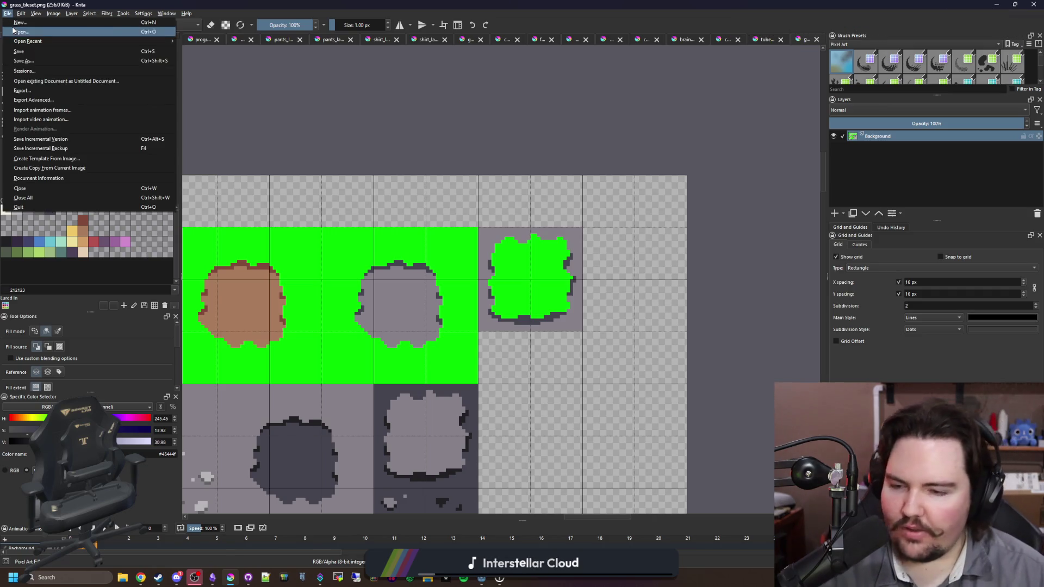
Dismiss Krita's File menu and bring the sea sponges image results back full screen.
{"action": "left_click", "coordinate": [646, 400]}
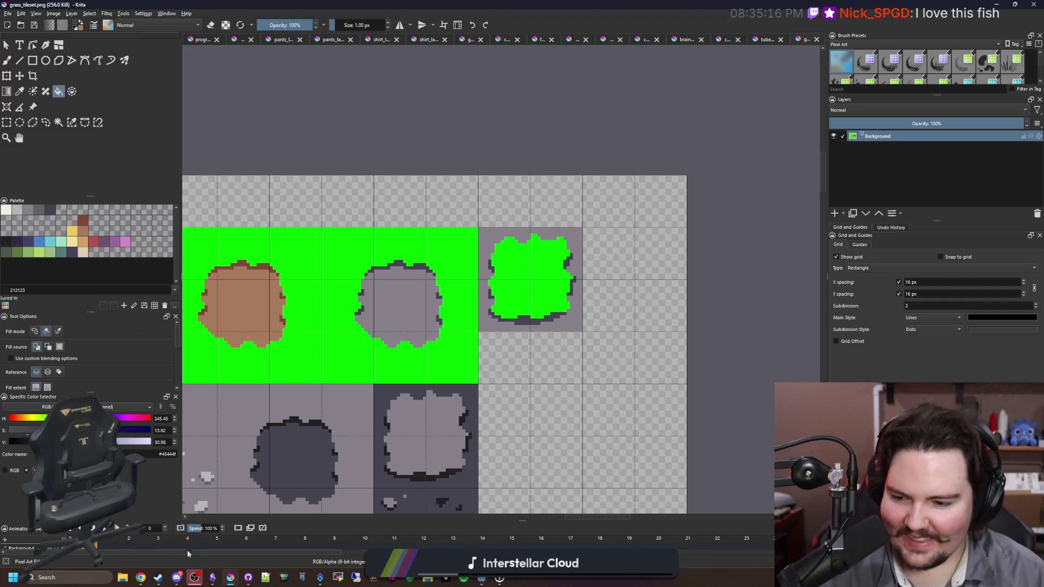
{"action": "left_click", "coordinate": [212, 578]}
{"action": "mouse_move", "coordinate": [1043, 220]}
{"action": "left_mouse_down"}
{"action": "mouse_move", "coordinate": [859, 220]}
{"action": "mouse_move", "coordinate": [587, 1]}
{"action": "left_mouse_up"}
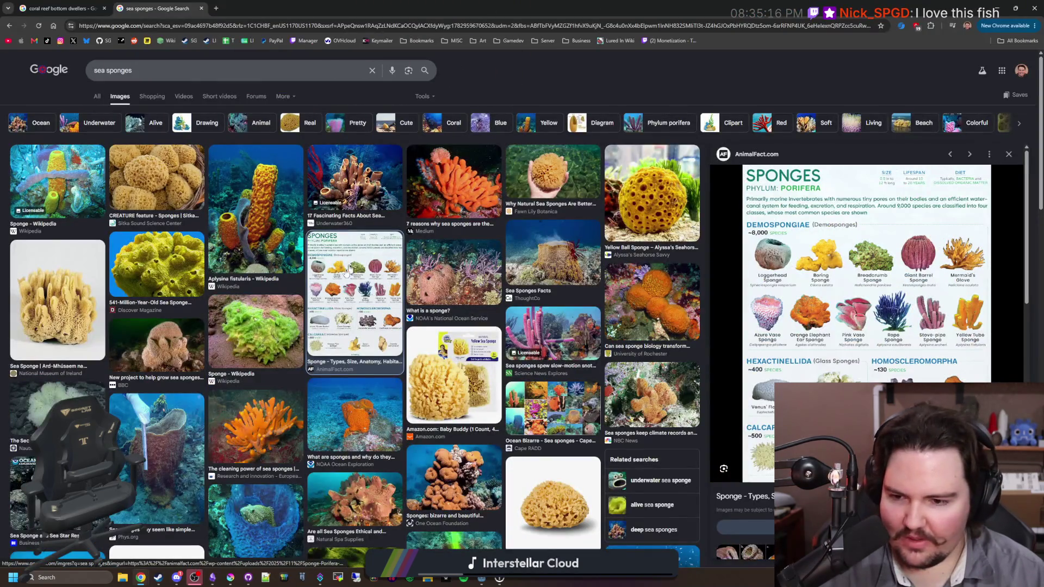
Search images for 'creatures in coral reefs' and preview the Apo Reef poster and Coral Reef Animals chart.
{"action": "left_click", "coordinate": [581, 363]}
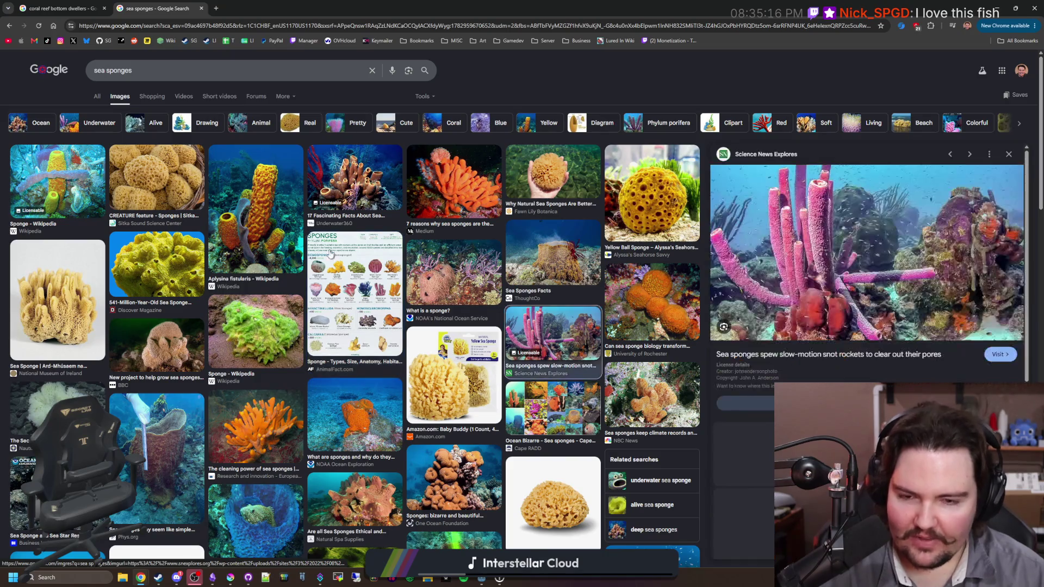
{"action": "triple_click", "coordinate": [142, 64]}
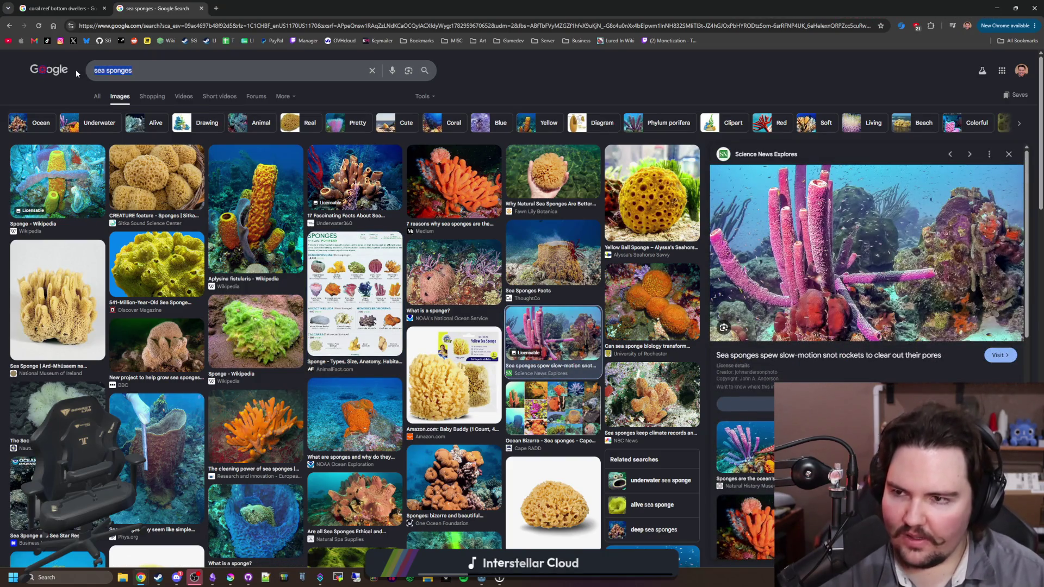
{"action": "type", "text": "creatures in coral reefs"}
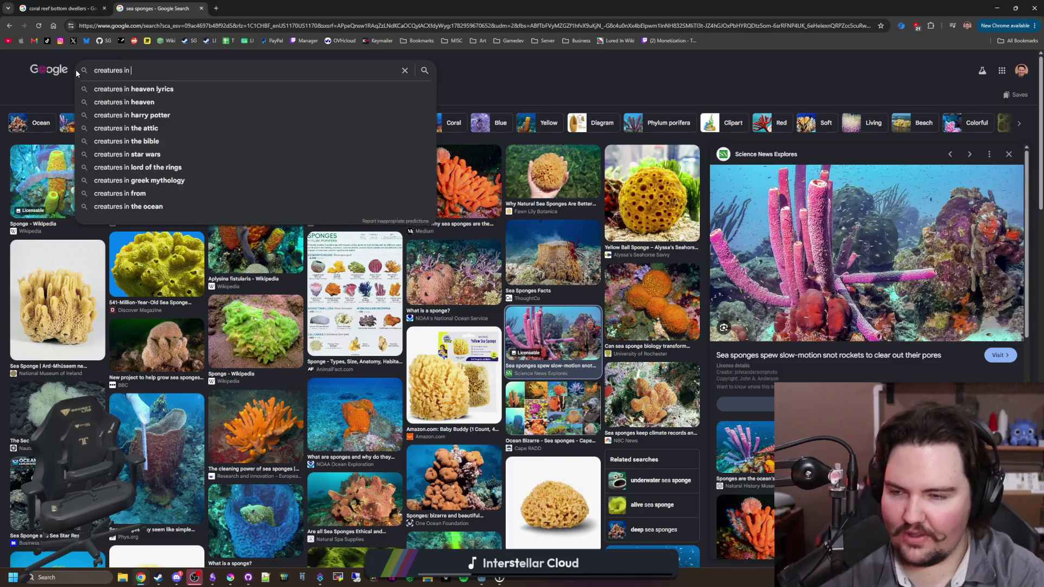
{"action": "key", "text": "Return"}
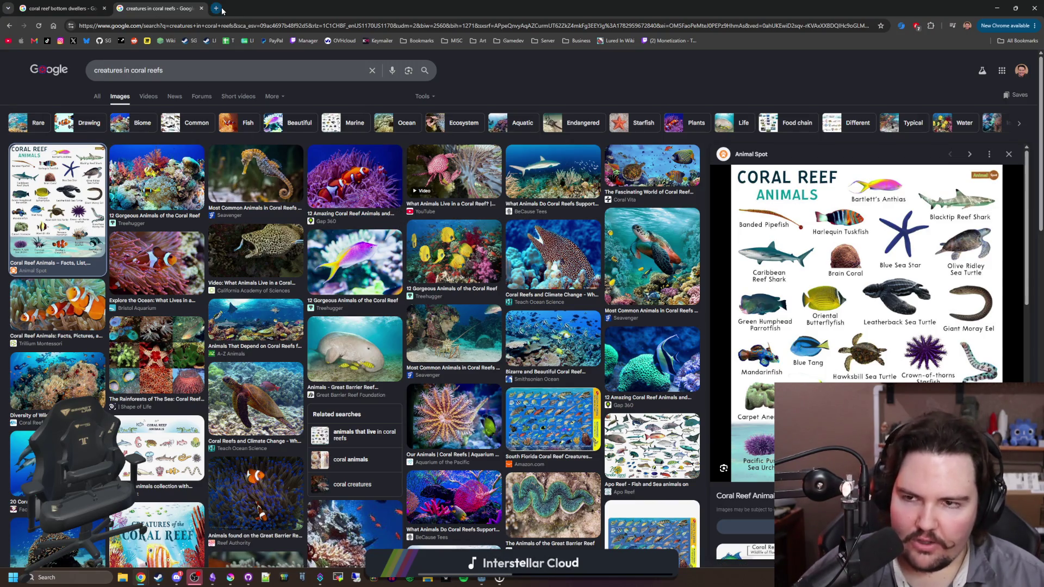
{"action": "left_click", "coordinate": [645, 450]}
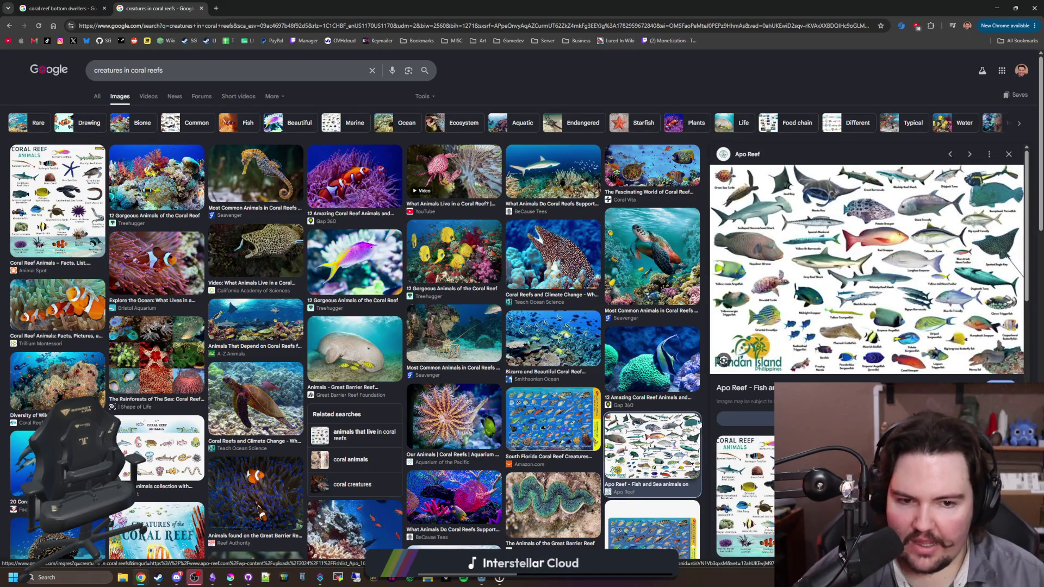
{"action": "left_click", "coordinate": [536, 418]}
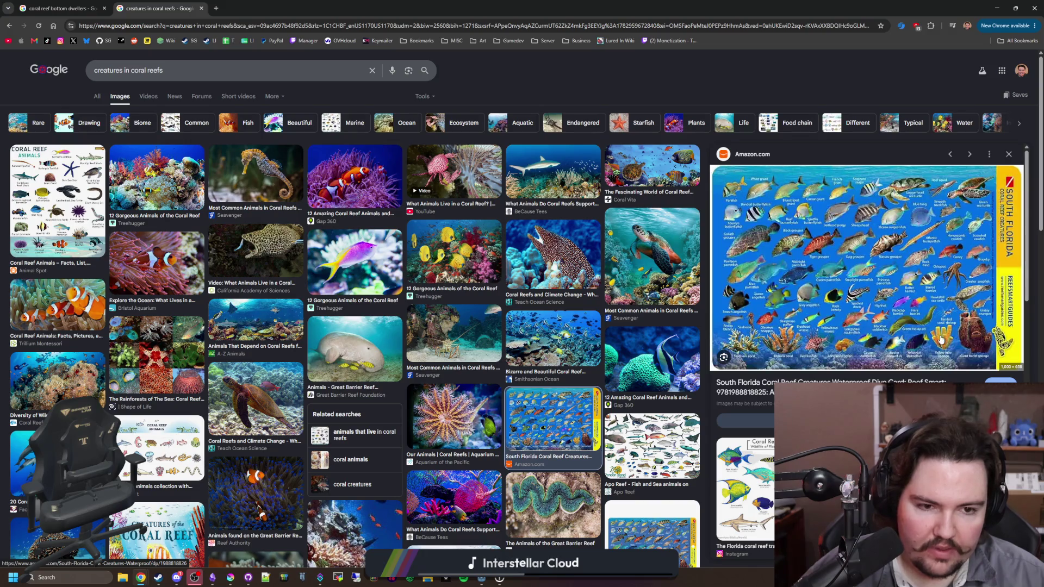
{"action": "left_click", "coordinate": [93, 320]}
{"action": "left_click", "coordinate": [137, 455]}
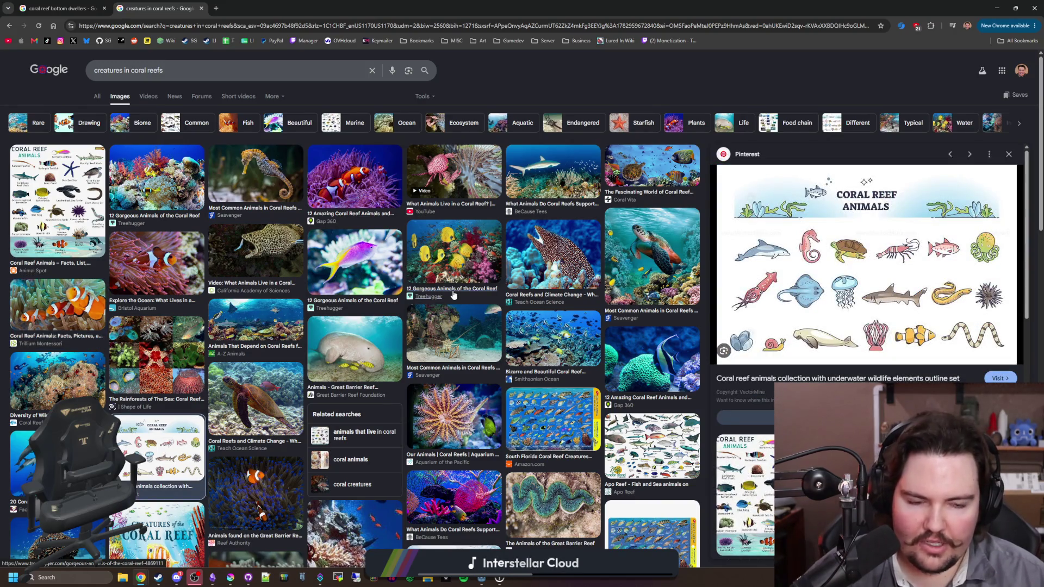
Start an octopus checklist item below sponge in the notes.
{"action": "key", "text": "alt+Tab"}
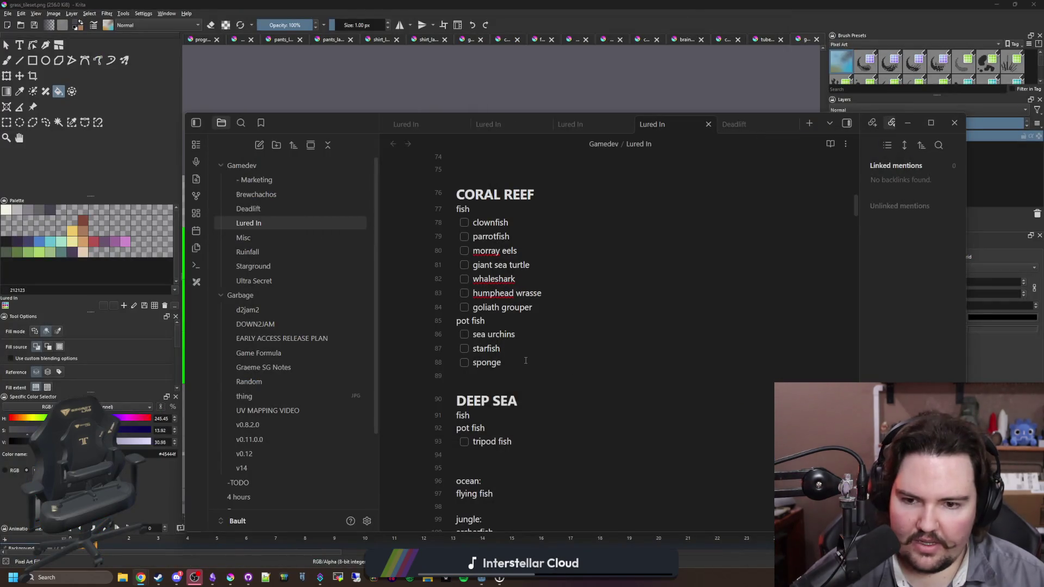
{"action": "left_click", "coordinate": [525, 360]}
{"action": "key", "text": "Return"}
{"action": "type", "text": "s"}
{"action": "key", "text": "alt+Tab"}
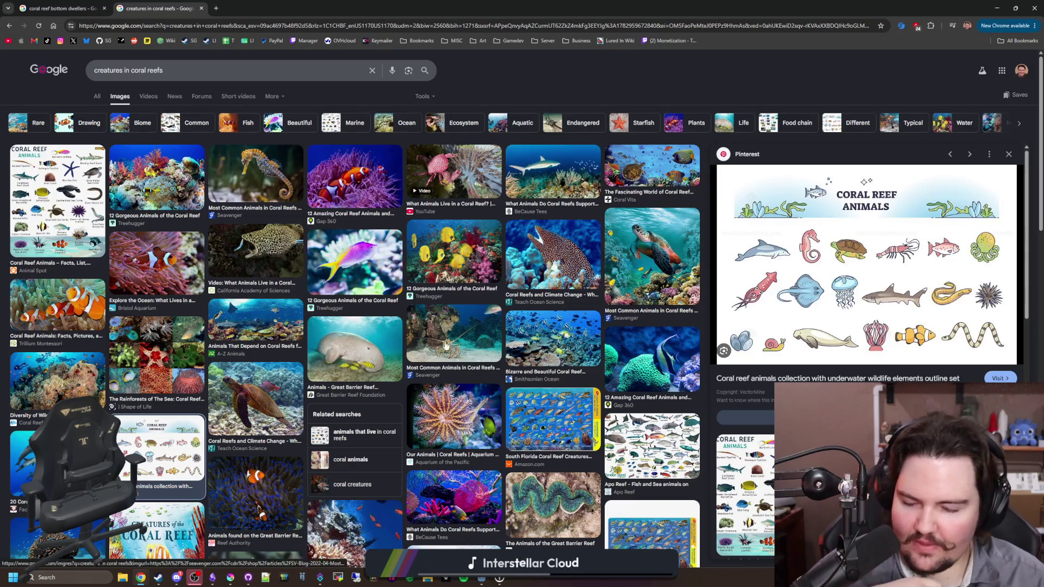
Preview more reef results, including 20 Coral Reef Facts, then resume editing the coral reef list.
{"action": "key", "text": "Right"}
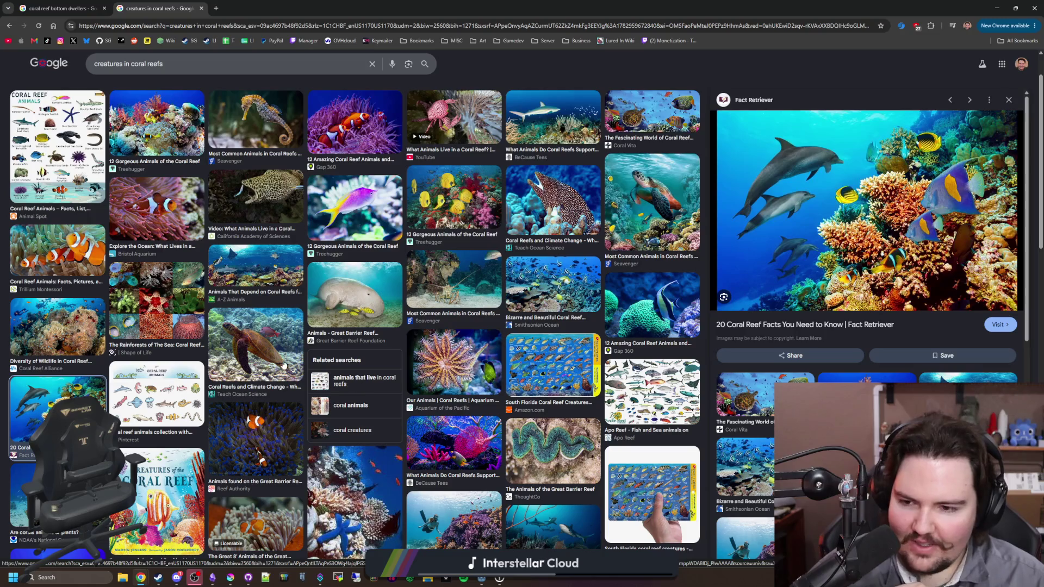
{"action": "left_click", "coordinate": [156, 405]}
{"action": "scroll", "coordinate": [156, 405], "scroll_direction": "down", "scroll_amount": 1}
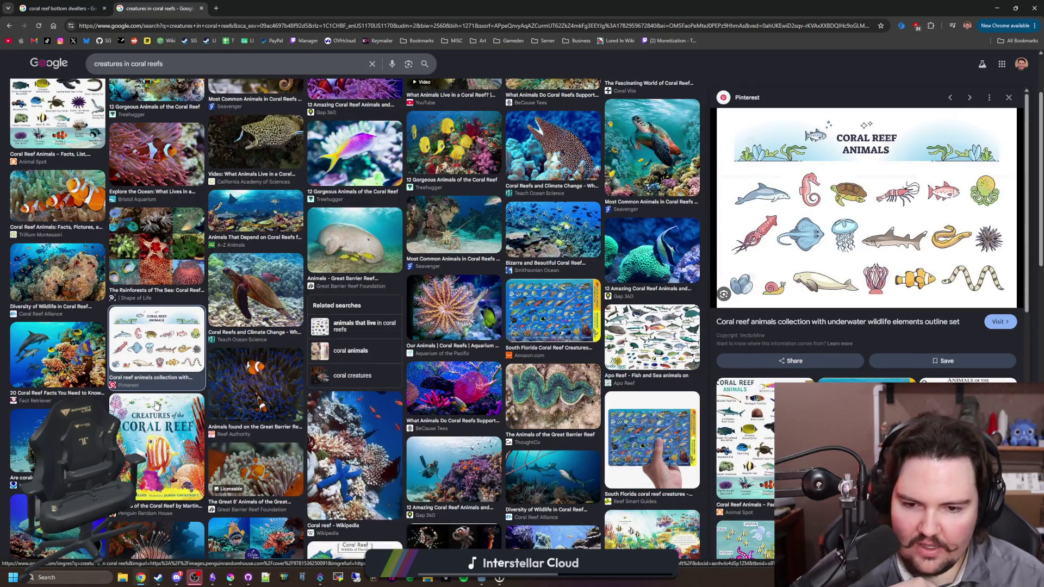
{"action": "scroll", "coordinate": [495, 307], "scroll_direction": "down", "scroll_amount": 2}
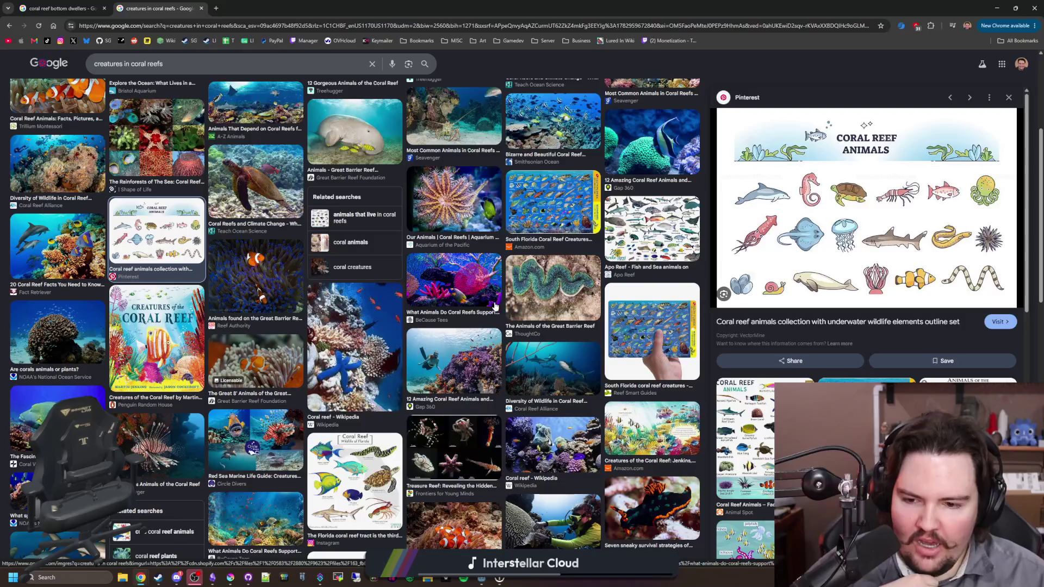
{"action": "key", "text": "alt+Tab"}
{"action": "left_click", "coordinate": [552, 379]}
Add mantis shrimp and ghost crab items after octopus under pot fish.
{"action": "key", "text": "Return"}
{"action": "type", "text": "shrimp"}
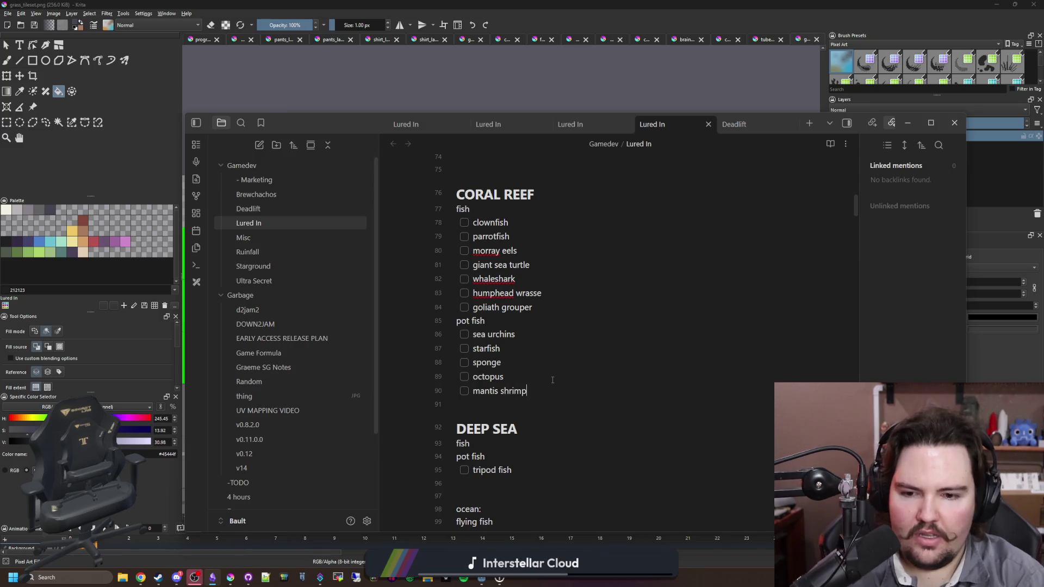
{"action": "type", "text": "tis shrimp"}
{"action": "key", "text": "Return"}
{"action": "type", "text": "gh"}
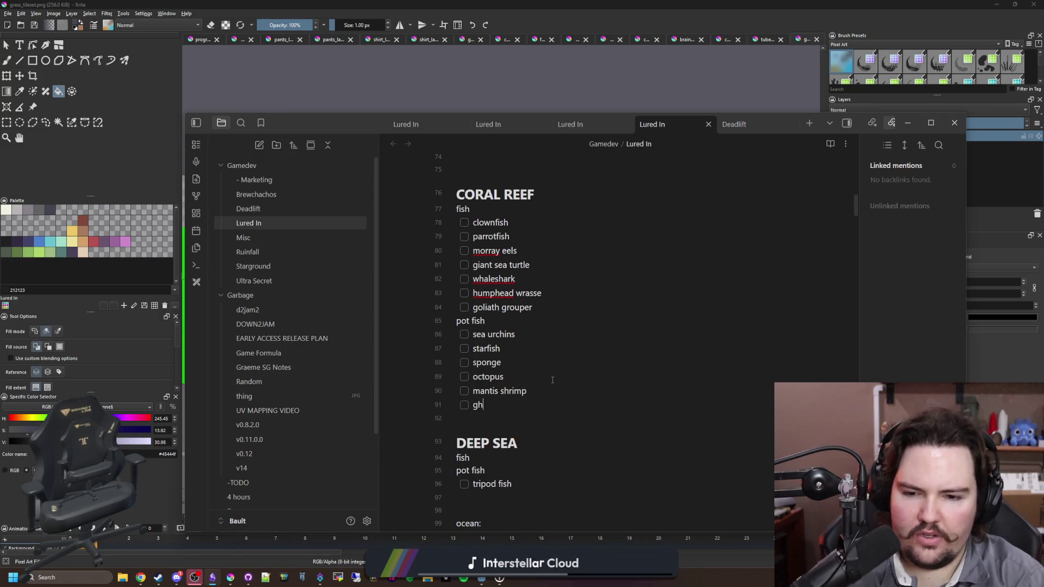
{"action": "type", "text": "ost crab"}
{"action": "key", "text": "Return"}
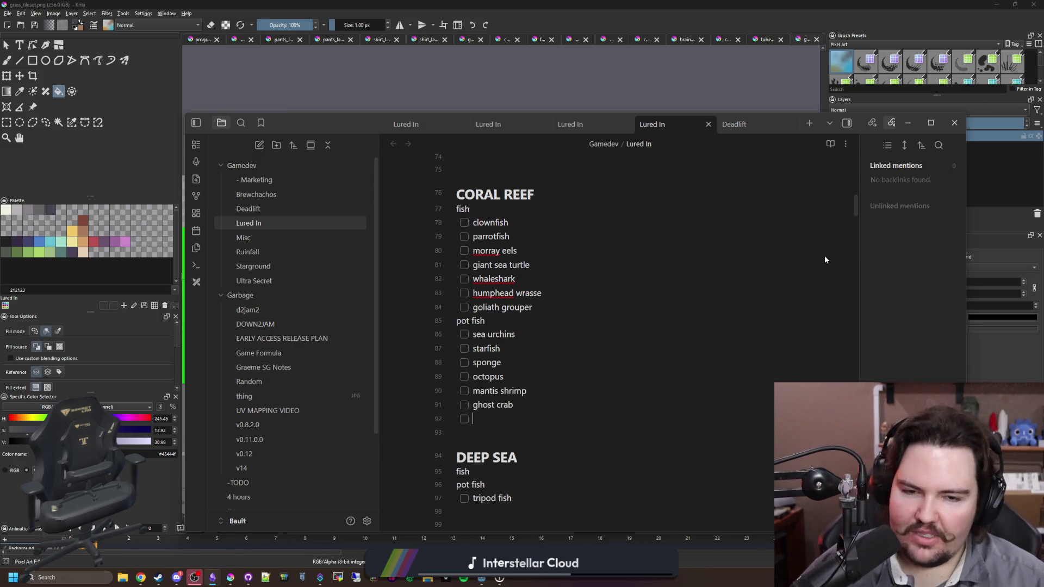
Preview the Coral Reef Animal Pack image, then add pufferfish after goliath grouper.
{"action": "key", "text": "alt+Tab"}
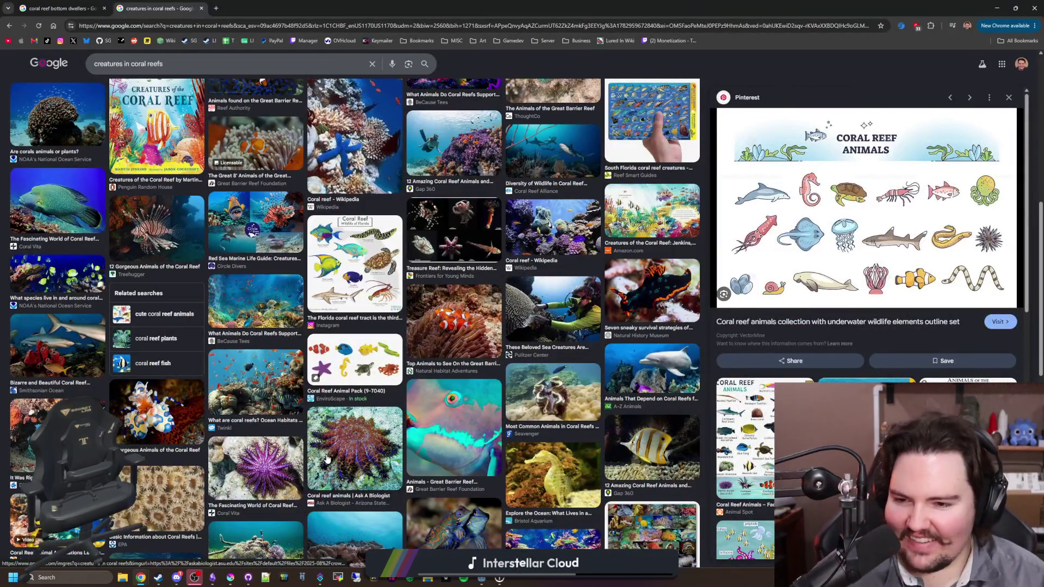
{"action": "left_click", "coordinate": [352, 350]}
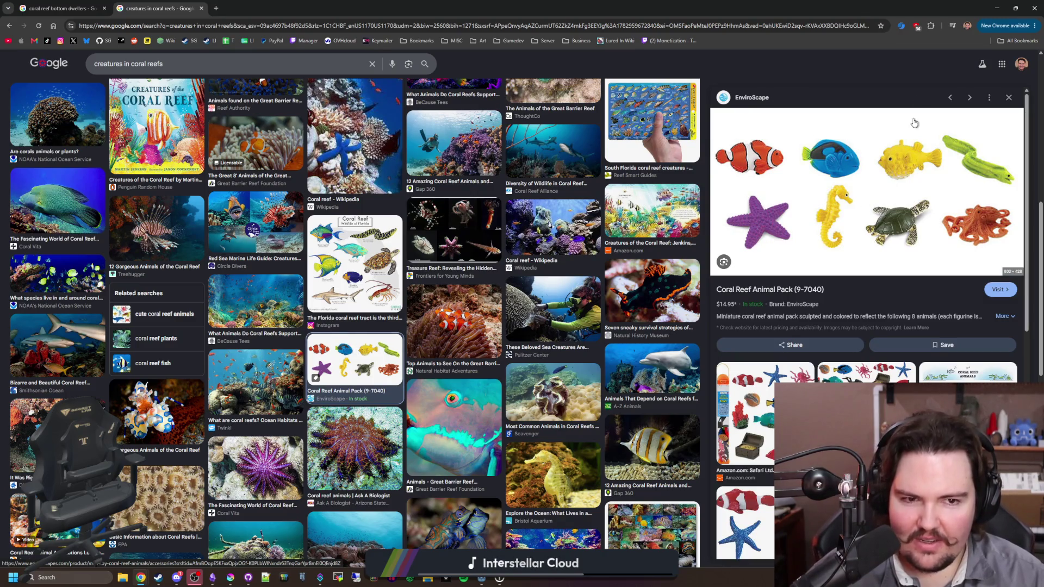
{"action": "key", "text": "alt+Tab"}
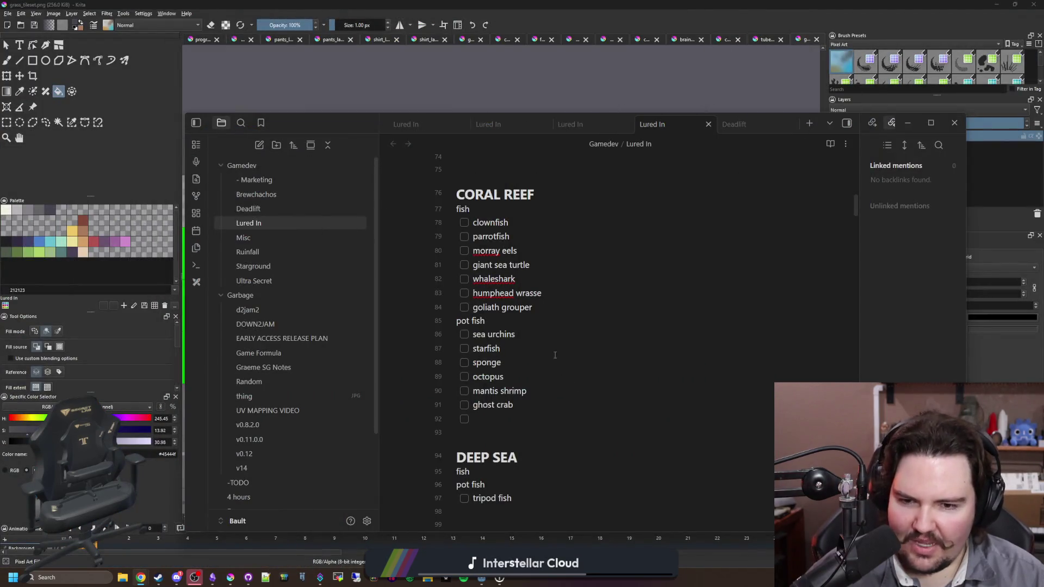
{"action": "left_click", "coordinate": [554, 311]}
{"action": "key", "text": "Return"}
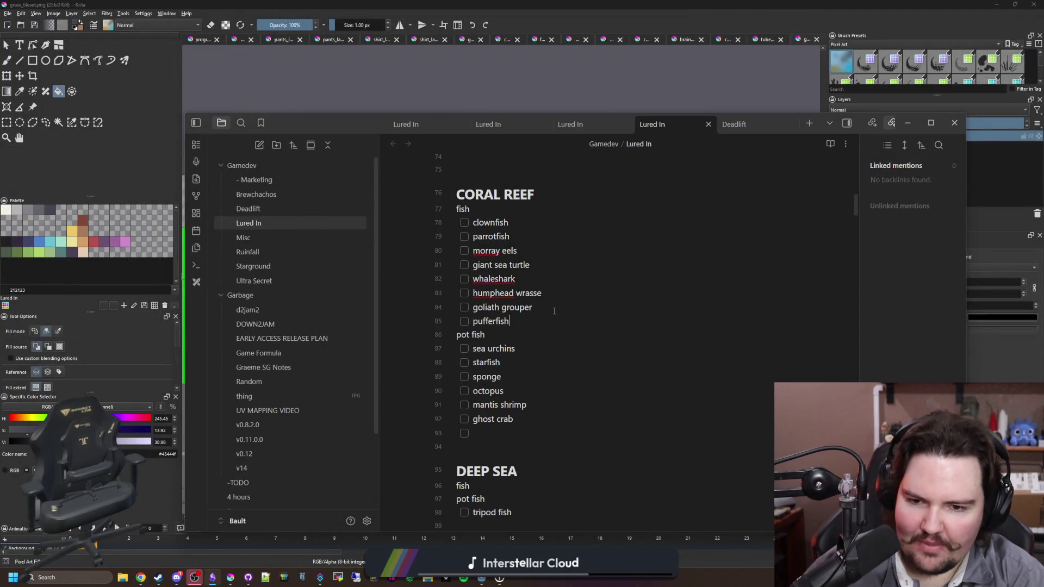
{"action": "type", "text": "seah"}
Take seahorse out of the reef fish checklist, leaving it under pot fish, then return to the reef images.
{"action": "key", "text": "Return"}
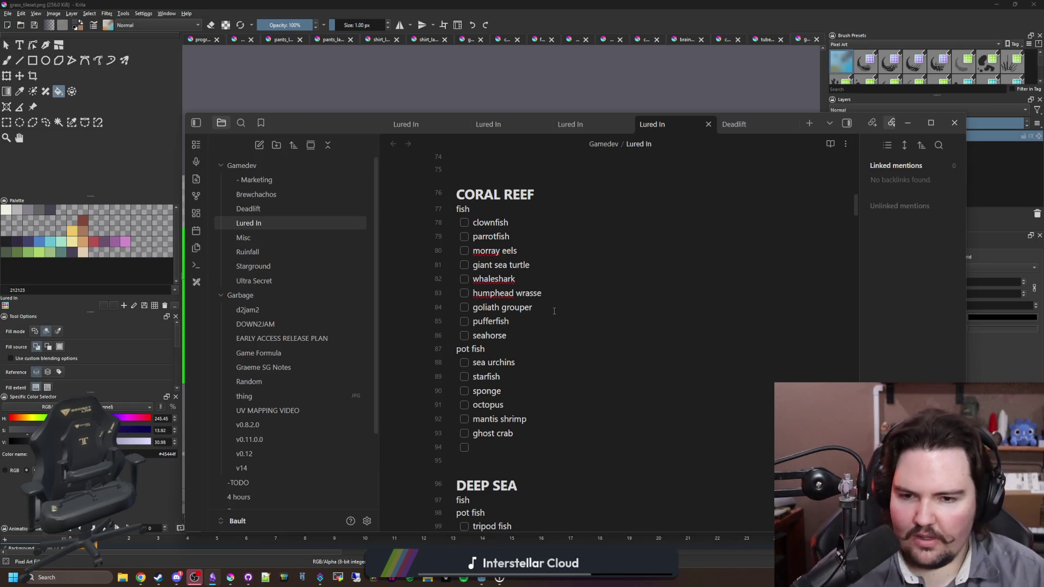
{"action": "key", "text": "shift+Left"}
{"action": "key", "text": "shift+Left"}
{"action": "key", "text": "shift+Left"}
{"action": "key", "text": "BackSpace"}
{"action": "type", "text": "seaweed"}
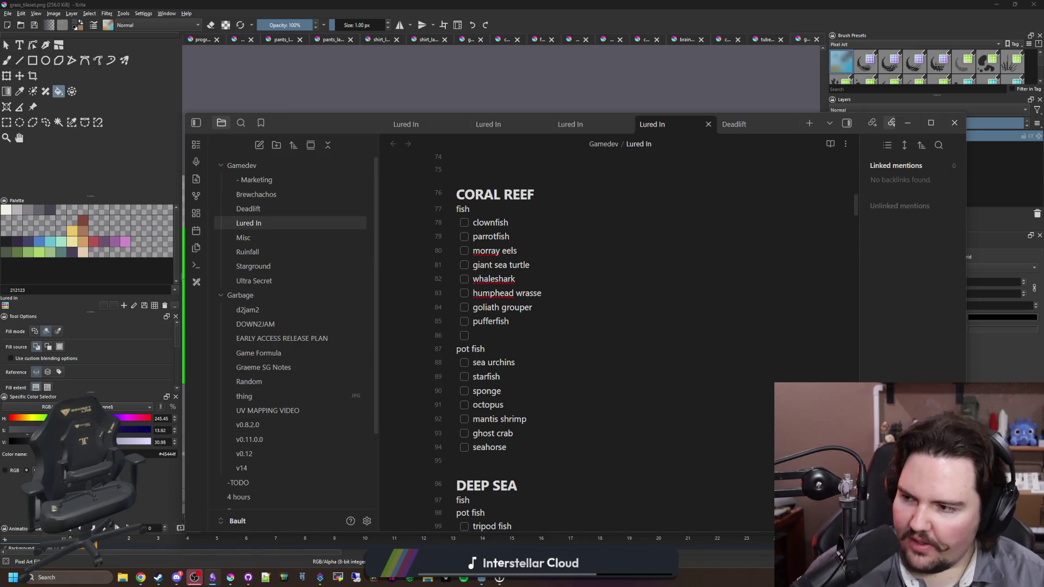
{"action": "key", "text": "alt+Tab"}
{"action": "scroll", "coordinate": [292, 343], "scroll_direction": "down", "scroll_amount": 2}
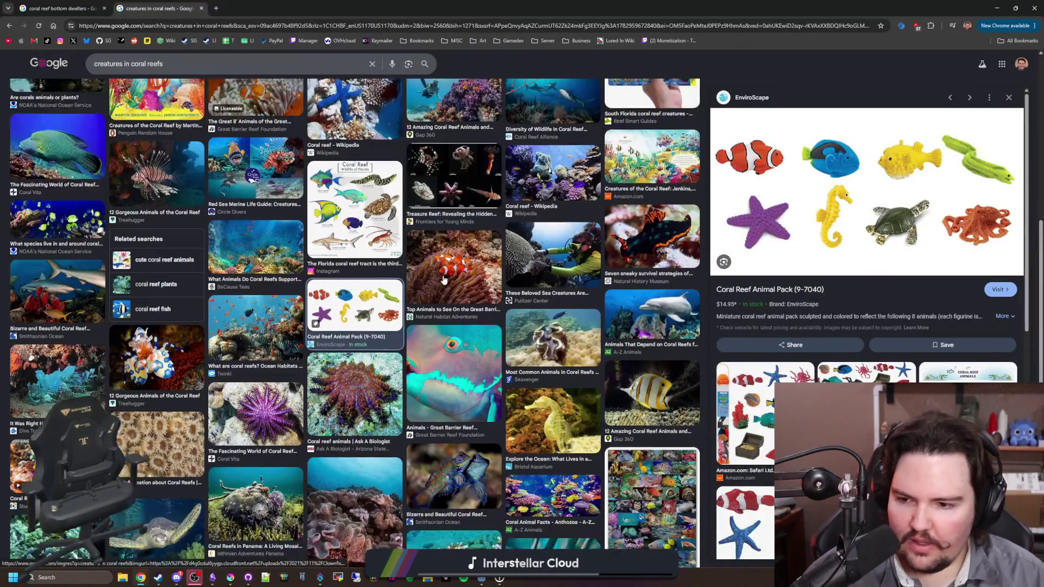
Preview the purple starfish image, then restore and re-maximize the browser window.
{"action": "left_click", "coordinate": [277, 349]}
{"action": "scroll", "coordinate": [276, 346], "scroll_direction": "down", "scroll_amount": 3}
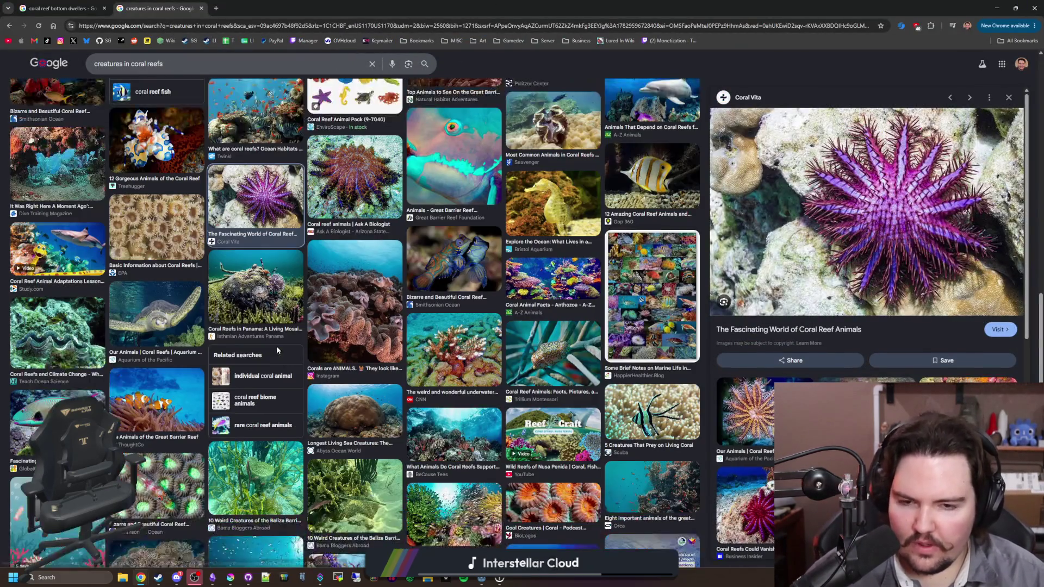
{"action": "scroll", "coordinate": [629, 332], "scroll_direction": "down", "scroll_amount": 4}
{"action": "scroll", "coordinate": [629, 332], "scroll_direction": "up", "scroll_amount": 10}
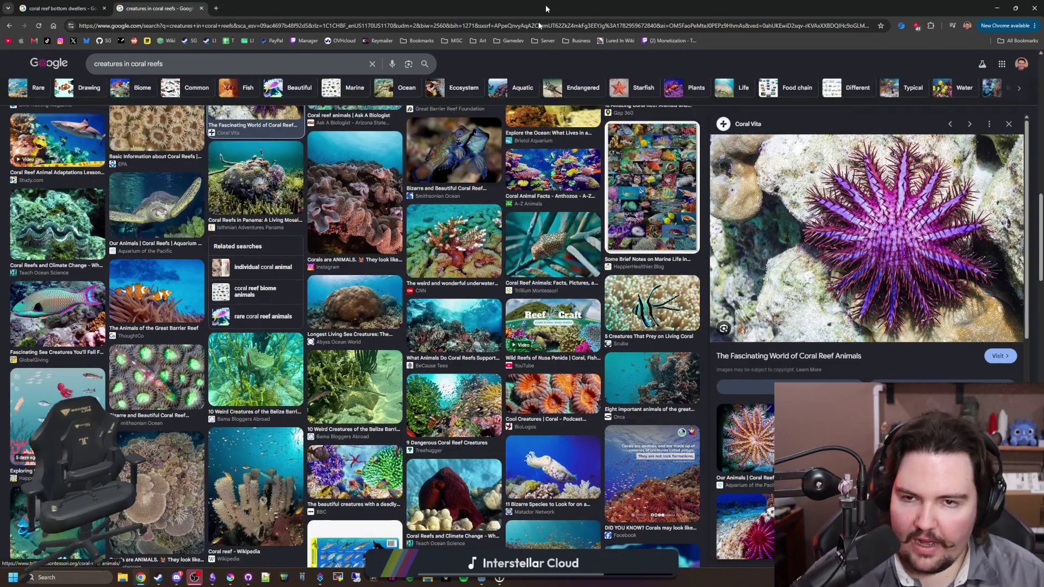
{"action": "left_click_drag", "start_coordinate": [541, 7], "coordinate": [423, 501]}
{"action": "double_click", "coordinate": [423, 501]}
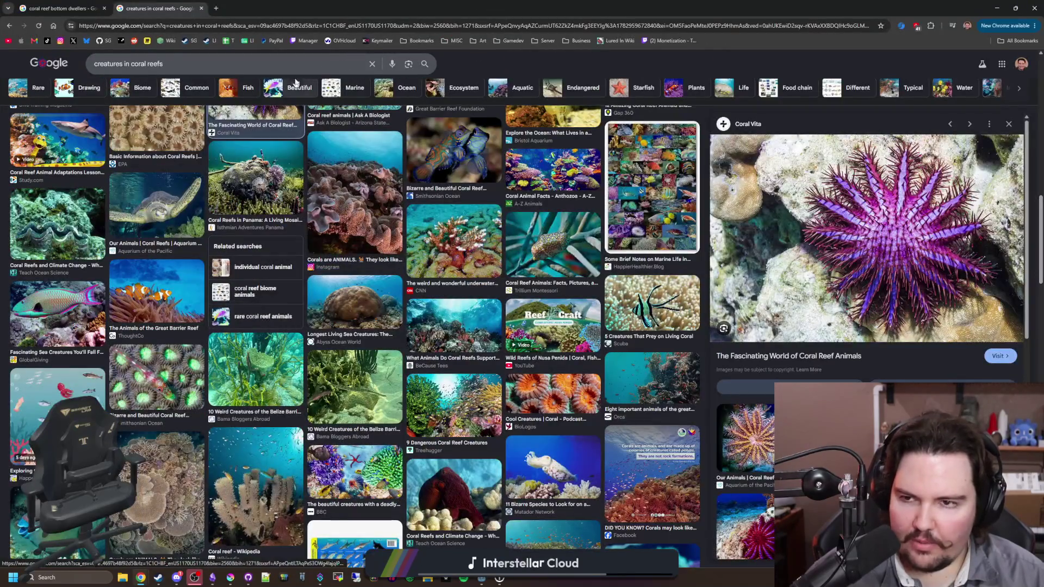
Search Google Images for 'ghost crab' and preview the Atlantic ghost crab photo.
{"action": "key", "text": "ctrl+l"}
{"action": "type", "text": "ghost crab"}
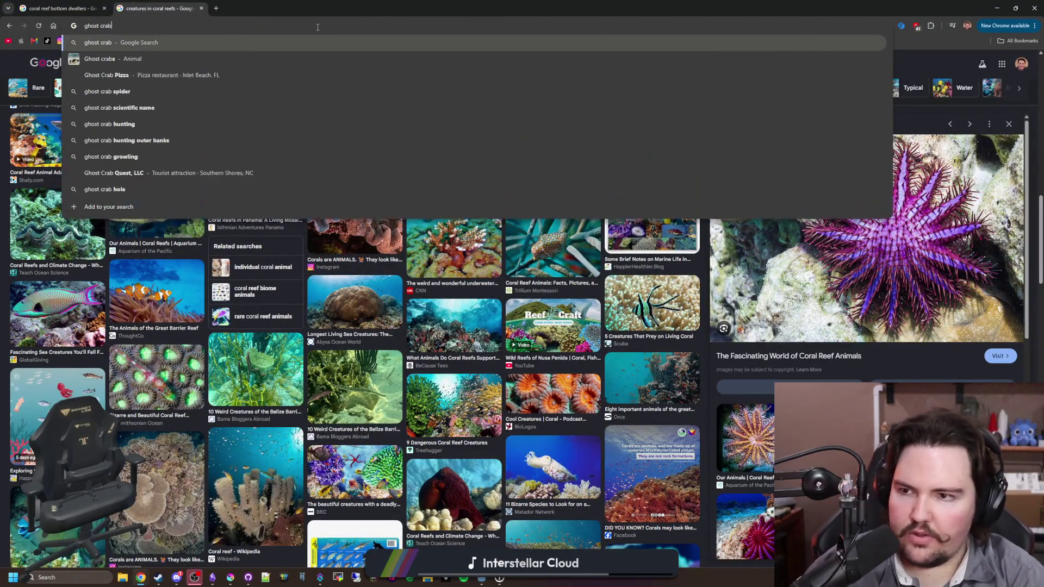
{"action": "key", "text": "Return"}
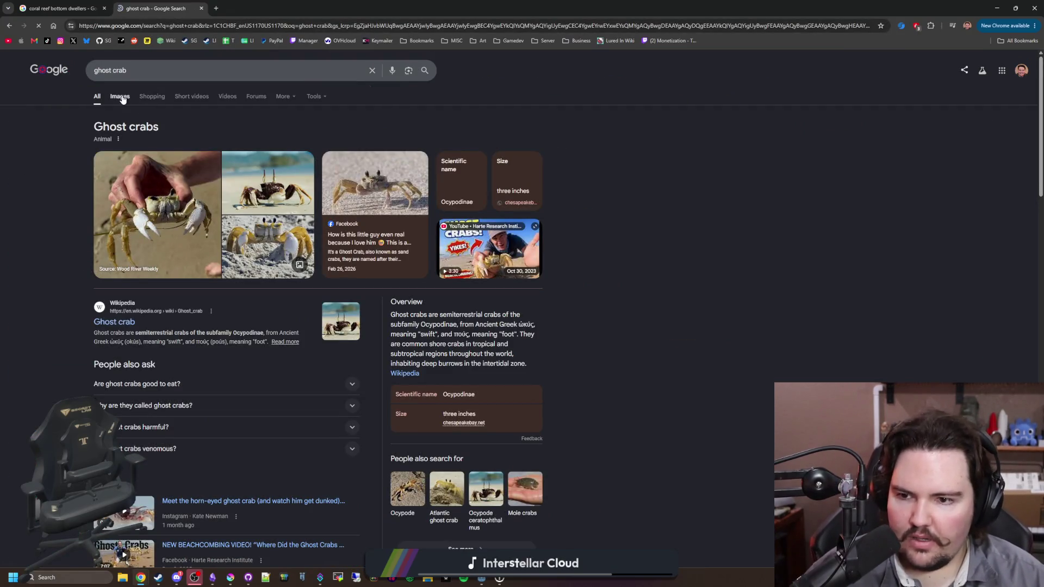
{"action": "left_click", "coordinate": [120, 96]}
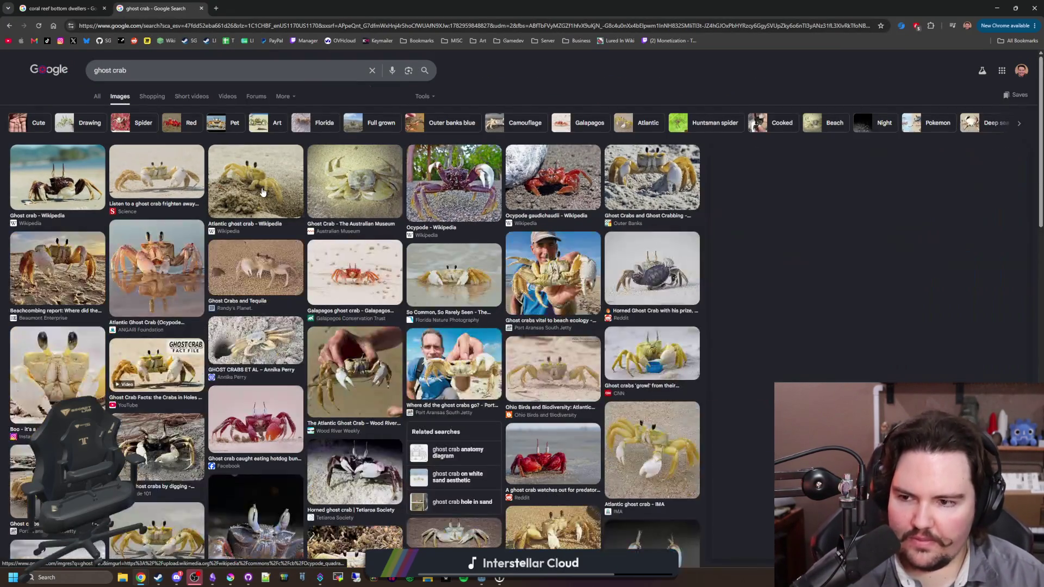
{"action": "left_click", "coordinate": [263, 192]}
Search images for 'crab' and 'types of crab', previewing the crab species charts and poster.
{"action": "triple_click", "coordinate": [132, 65]}
{"action": "type", "text": "crab"}
{"action": "key", "text": "Return"}
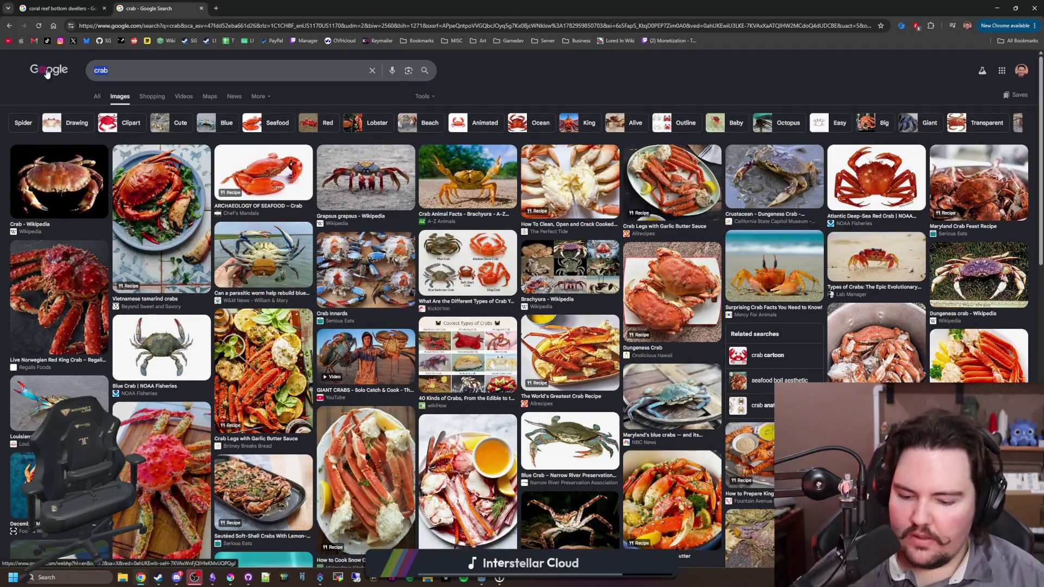
{"action": "type", "text": "types of crab"}
{"action": "key", "text": "Return"}
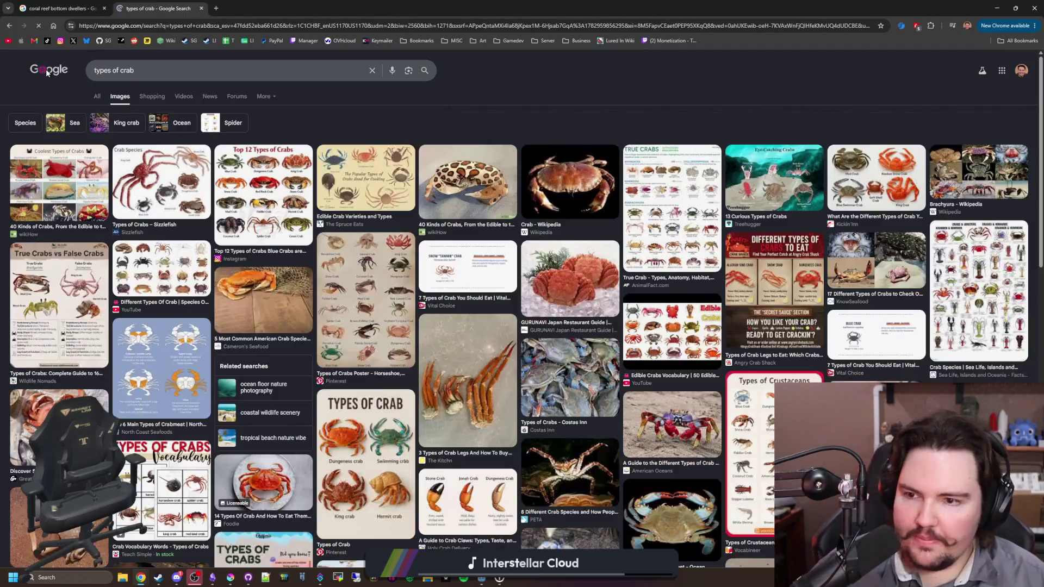
{"action": "left_click", "coordinate": [275, 205]}
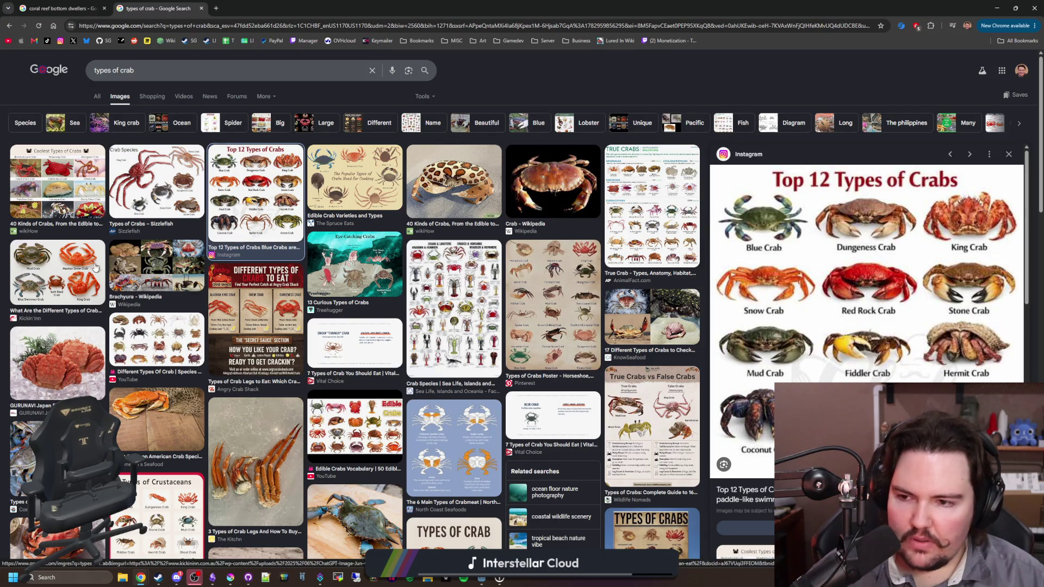
{"action": "left_click", "coordinate": [56, 270]}
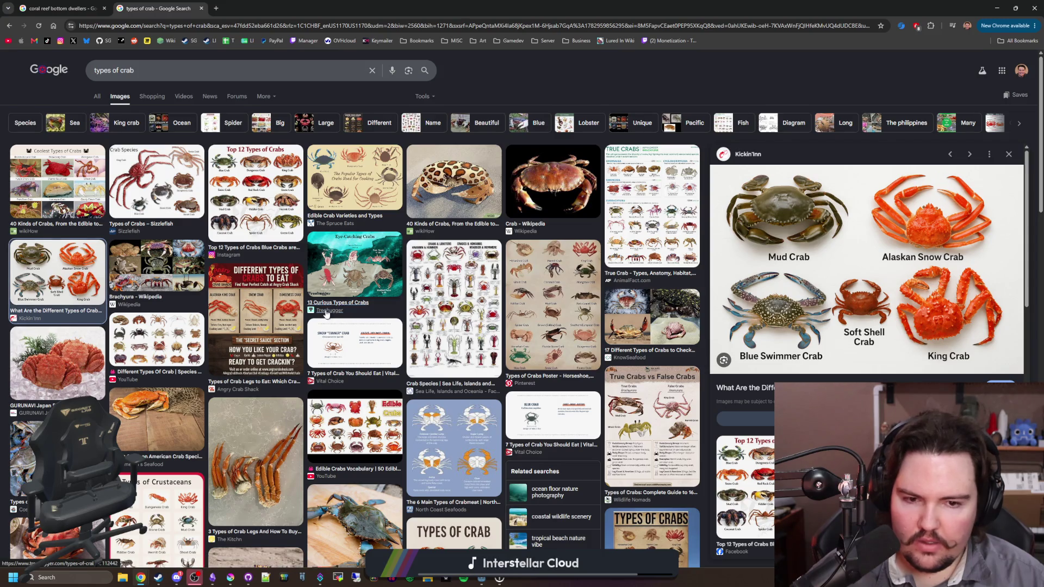
{"action": "left_click", "coordinate": [487, 298]}
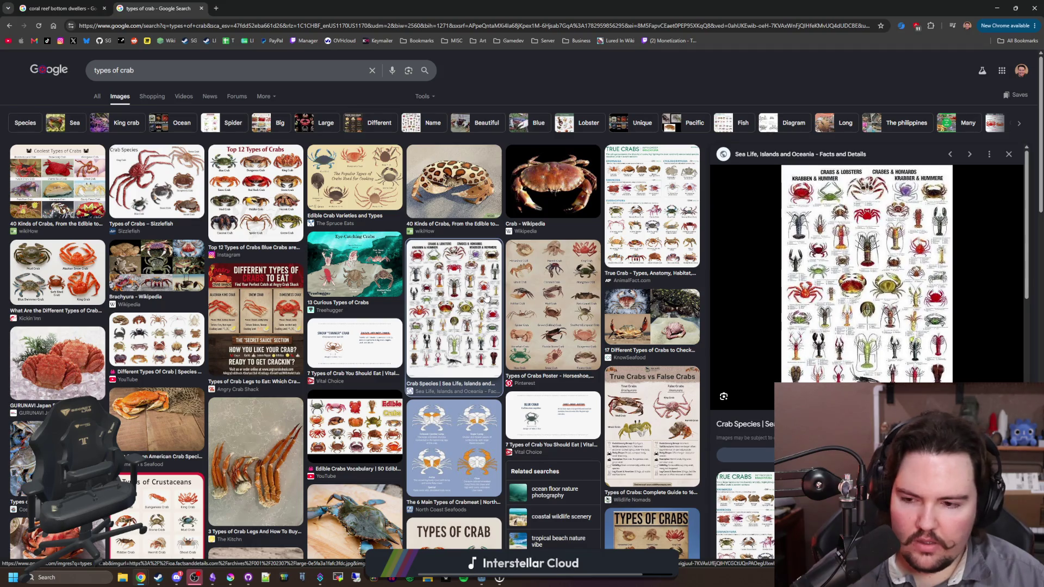
Search 'crabs in coral reefs' in web results and expand the answer on which crabs live there.
{"action": "triple_click", "coordinate": [142, 69]}
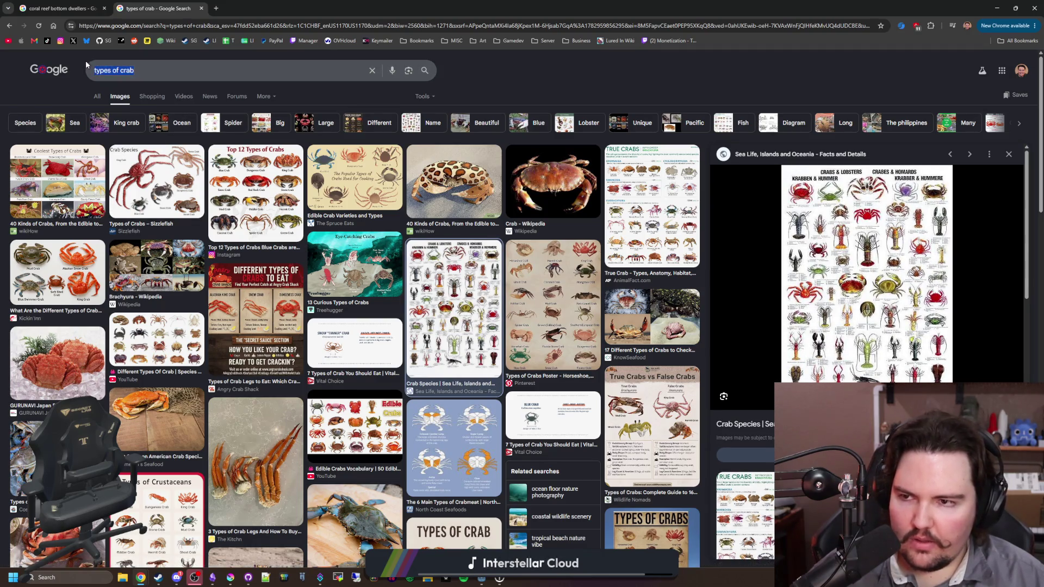
{"action": "type", "text": "crabs in coral reefs"}
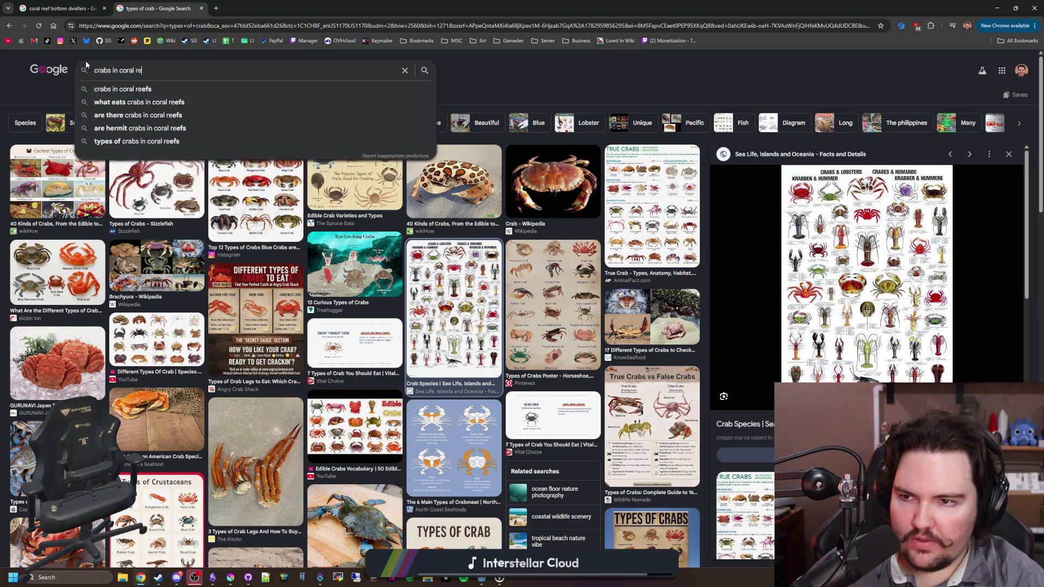
{"action": "key", "text": "Return"}
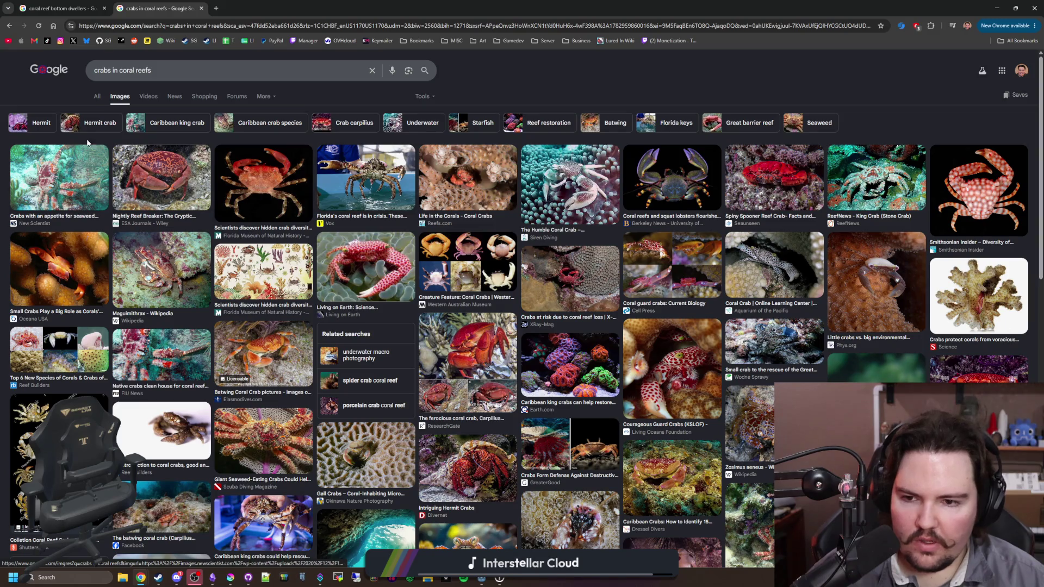
{"action": "left_click", "coordinate": [98, 96]}
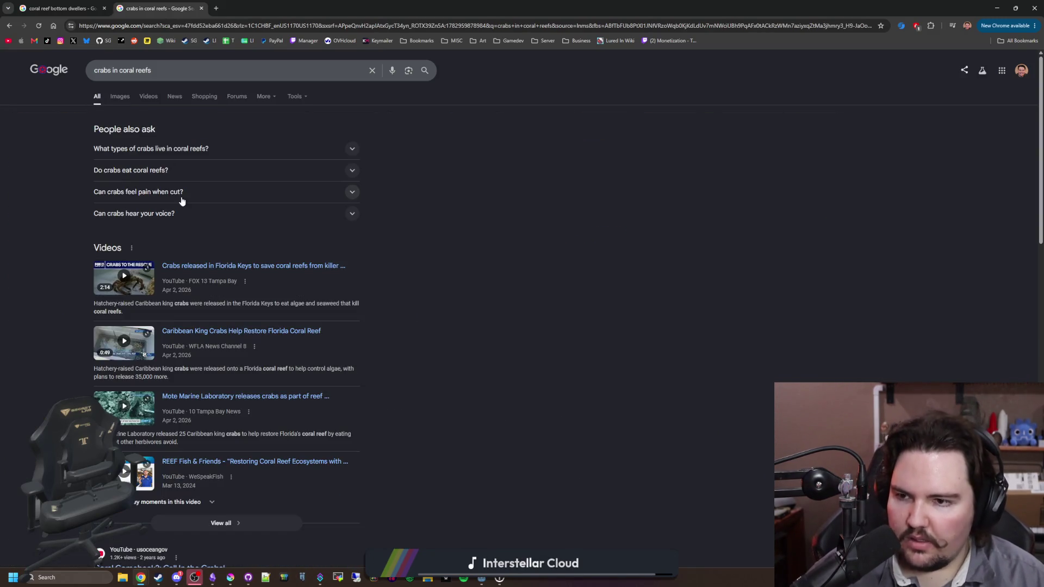
{"action": "left_click", "coordinate": [224, 150]}
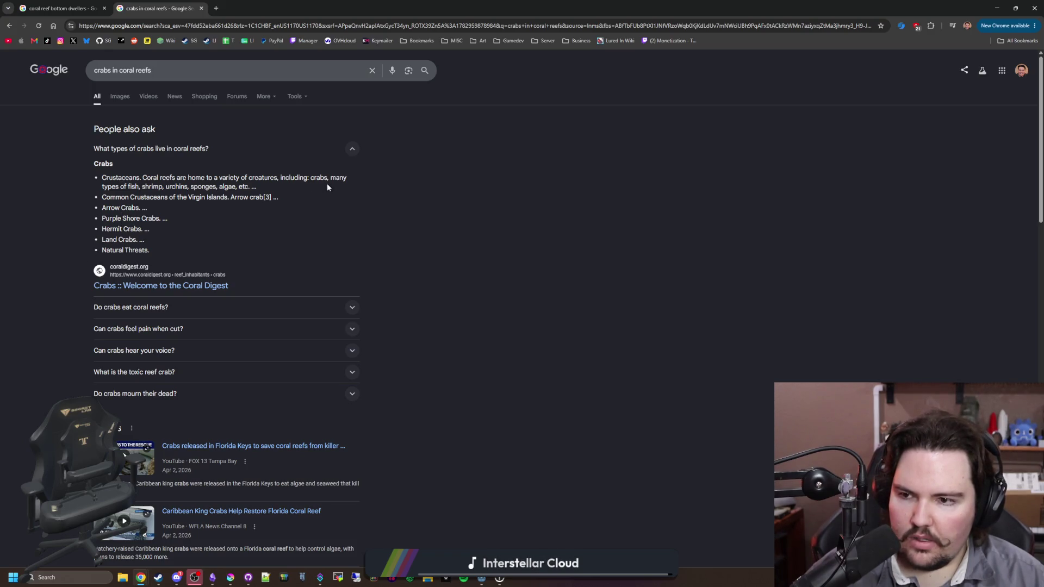
{"action": "left_click_drag", "start_coordinate": [166, 187], "coordinate": [235, 187]}
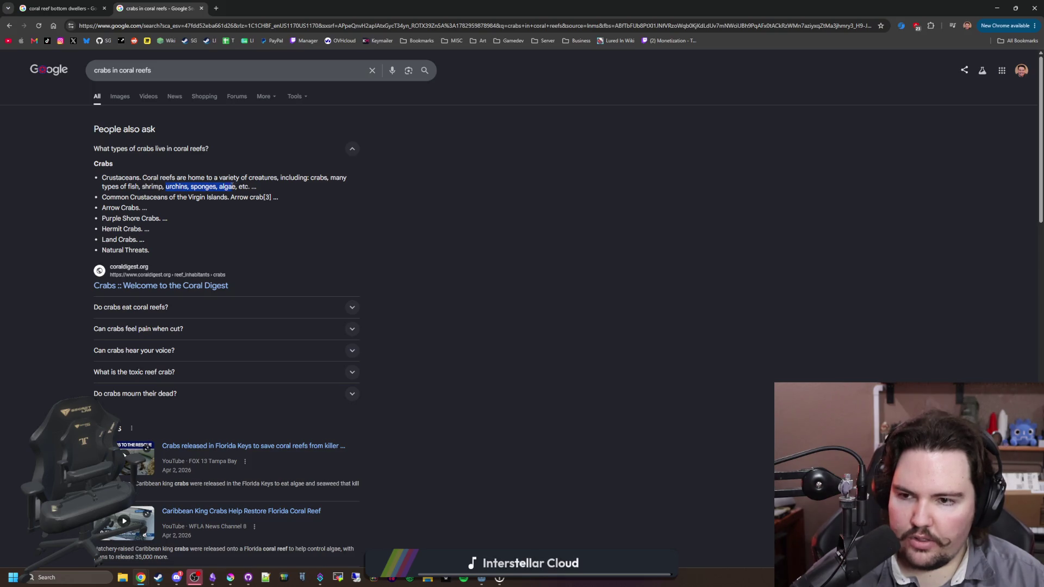
{"action": "left_click", "coordinate": [249, 187]}
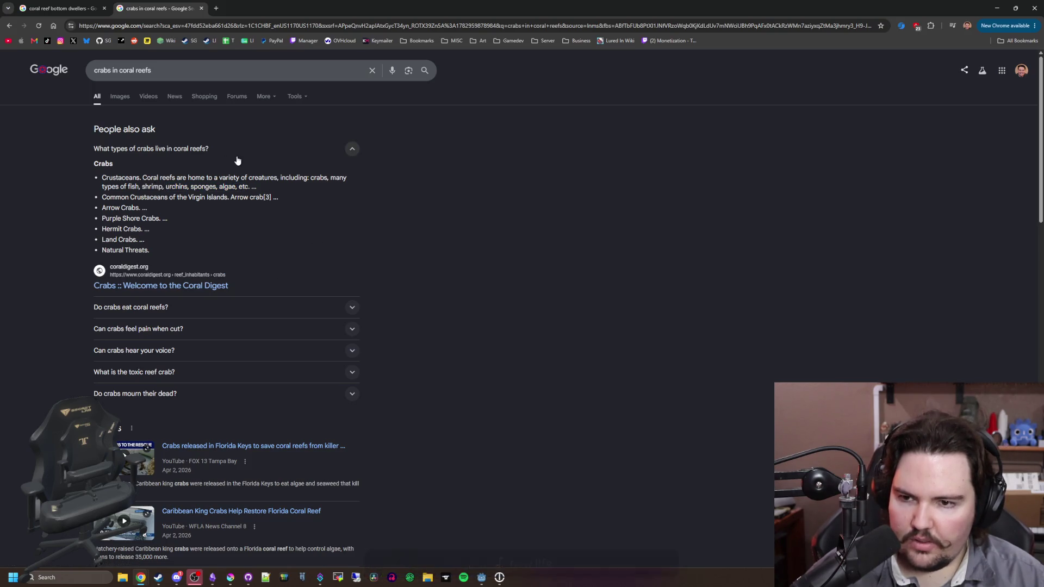
{"action": "scroll", "coordinate": [229, 163], "scroll_direction": "down", "scroll_amount": 8}
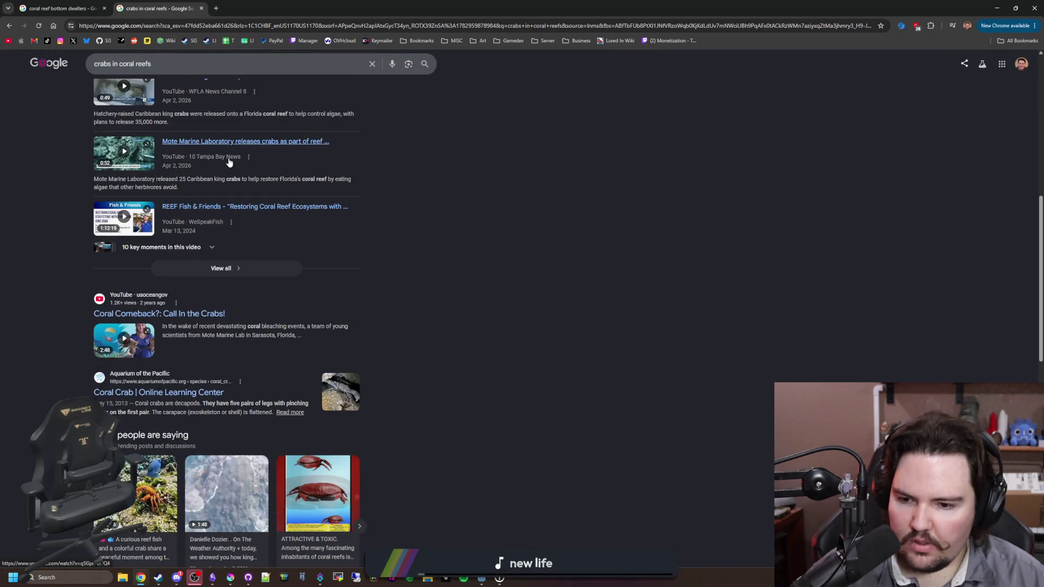
{"action": "scroll", "coordinate": [229, 162], "scroll_direction": "up", "scroll_amount": 8}
{"action": "left_click", "coordinate": [175, 30]}
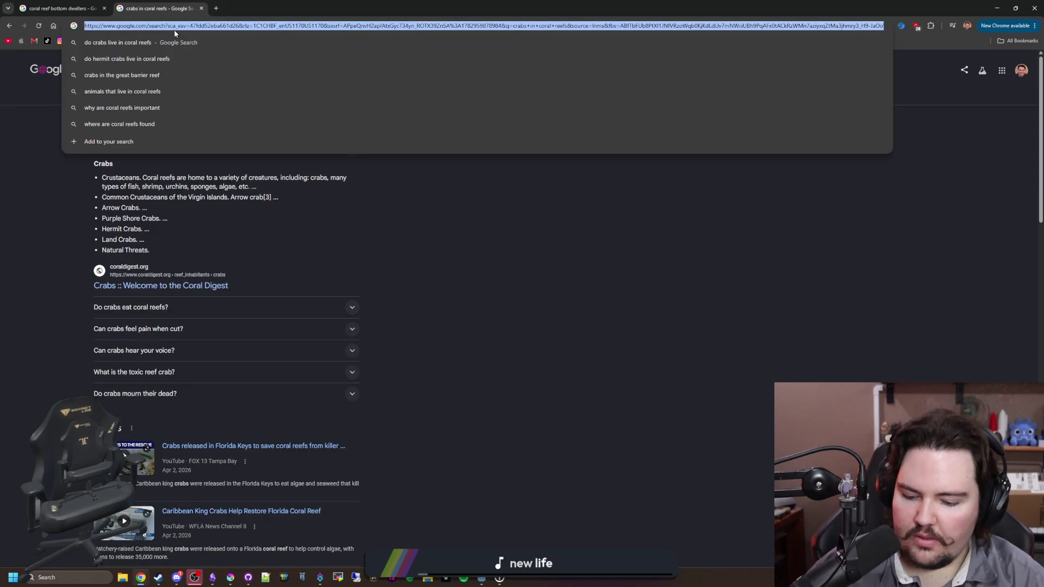
Search Google Images for 'hermit crabs', preview the Amazon hermit crab figure, then return to Obsidian.
{"action": "type", "text": "hermit crabs"}
{"action": "key", "text": "Return"}
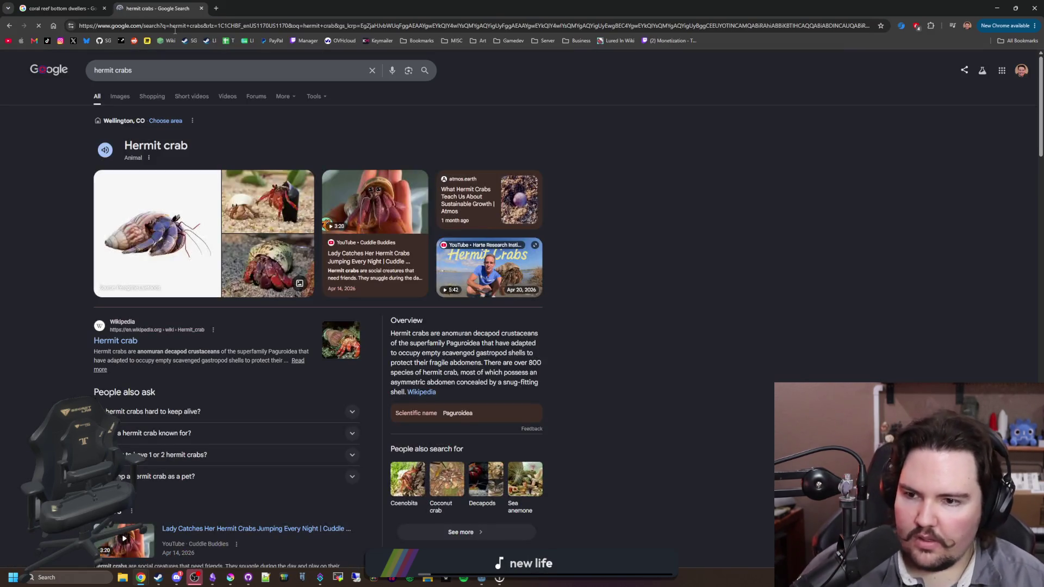
{"action": "left_click", "coordinate": [120, 96]}
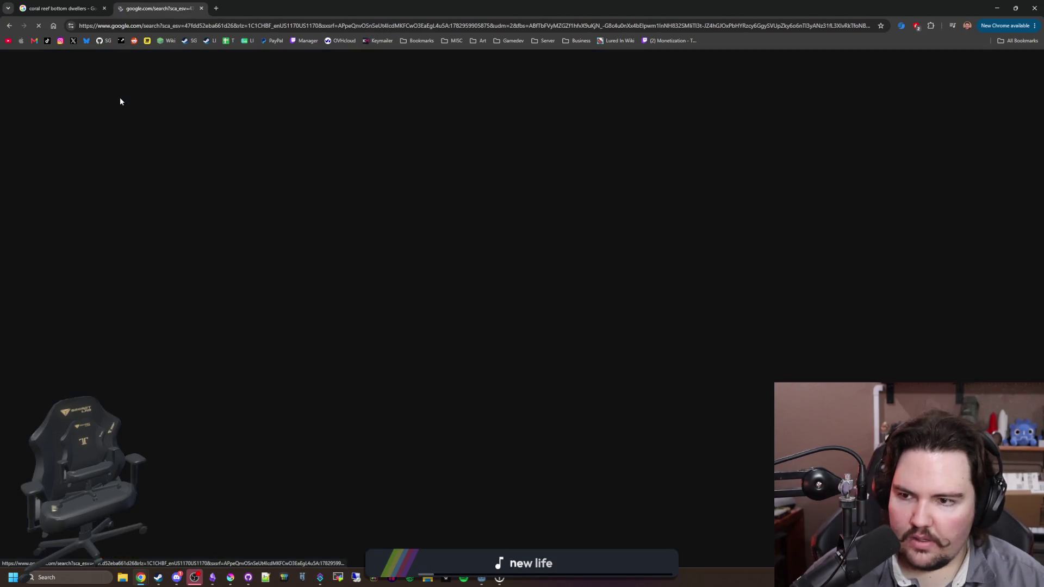
{"action": "key", "text": "alt+Left"}
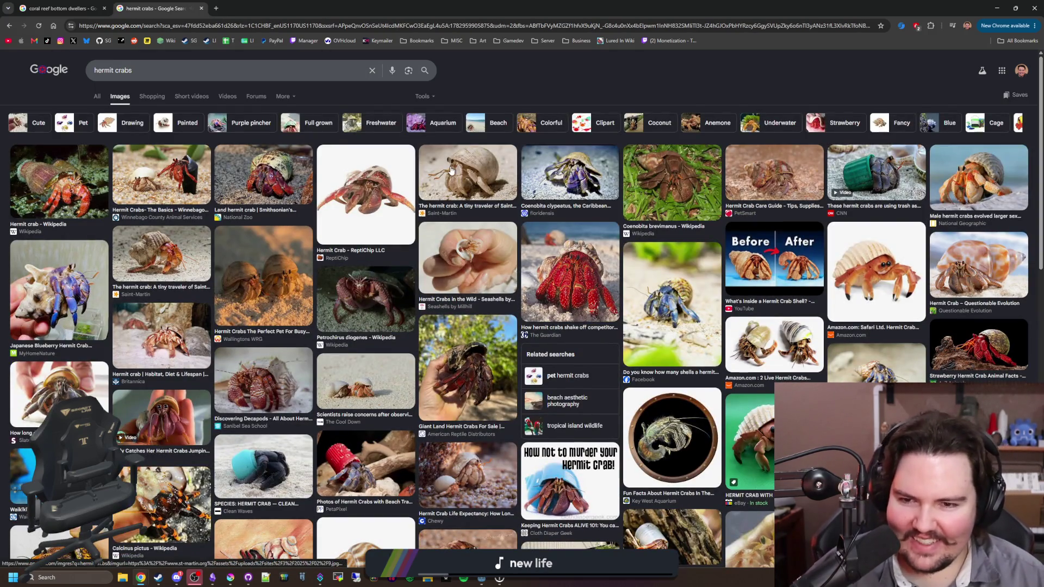
{"action": "left_click", "coordinate": [892, 272]}
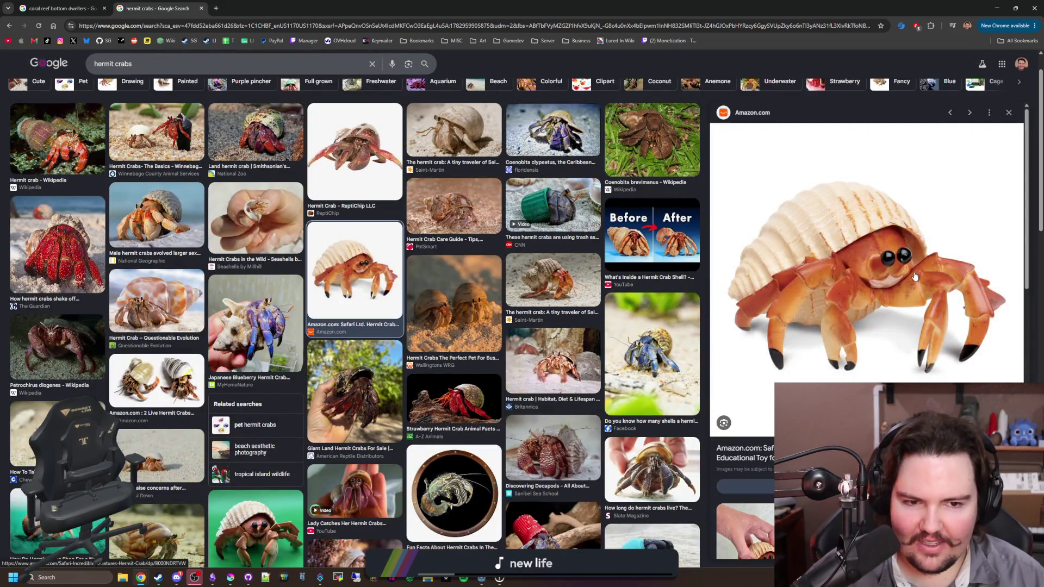
{"action": "key", "text": "alt+Tab"}
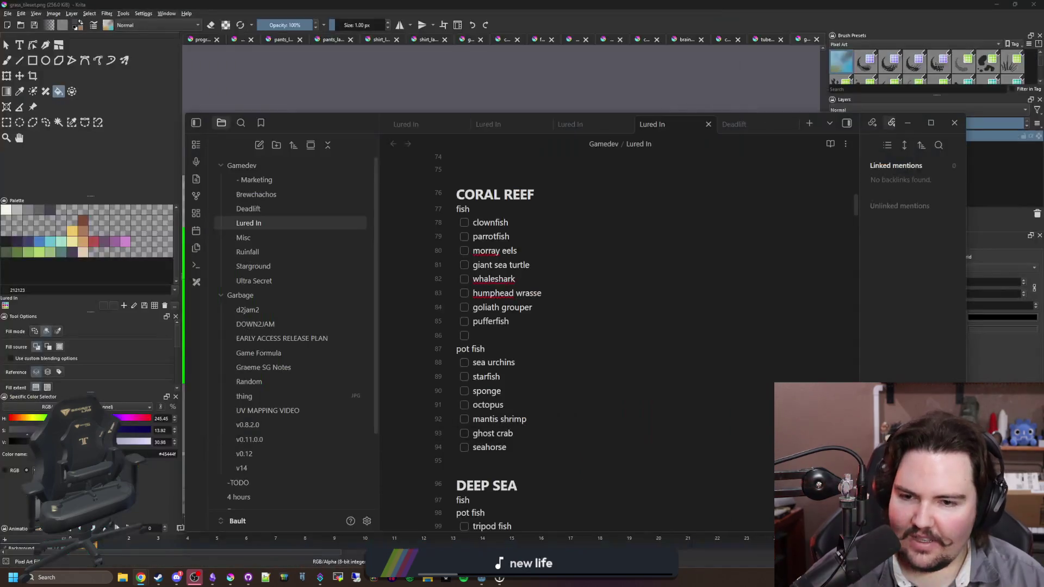
Start a new checklist line below seahorse in the CORAL REEF list, then return to the hermit crab images.
{"action": "left_click", "coordinate": [521, 449]}
{"action": "key", "text": "Return"}
{"action": "type", "text": "hermit crab"}
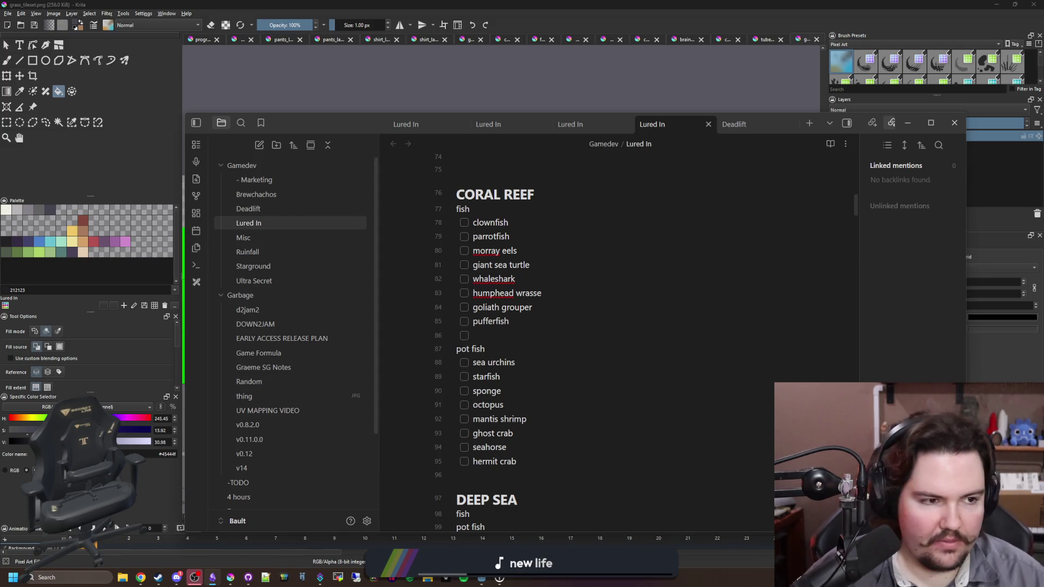
{"action": "key", "text": "alt+Tab"}
{"action": "scroll", "coordinate": [282, 183], "scroll_direction": "down", "scroll_amount": 2}
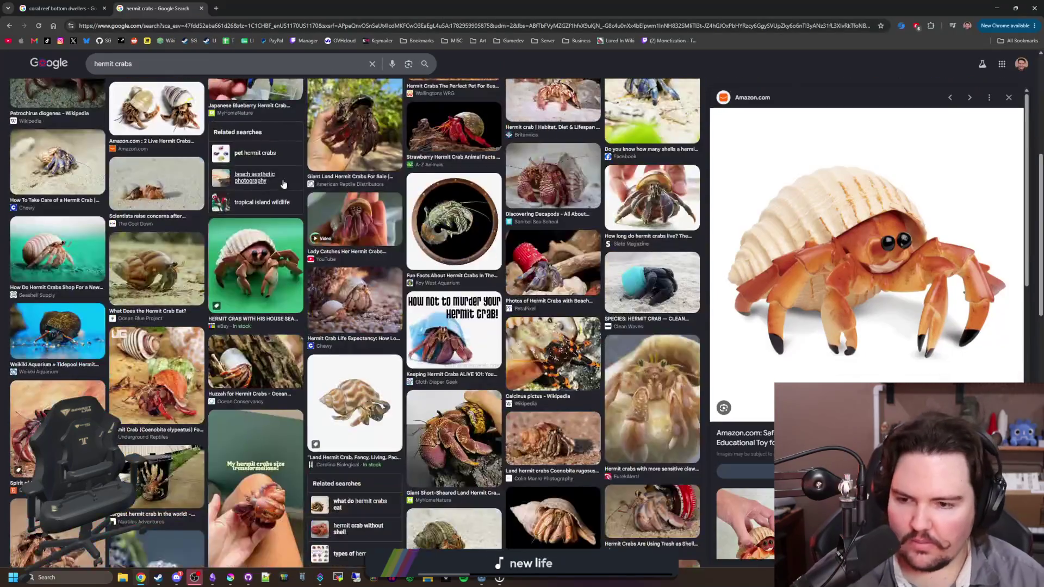
Scroll through the hermit crab image grid and back up, then select the address bar for a new search.
{"action": "scroll", "coordinate": [283, 183], "scroll_direction": "down", "scroll_amount": 5}
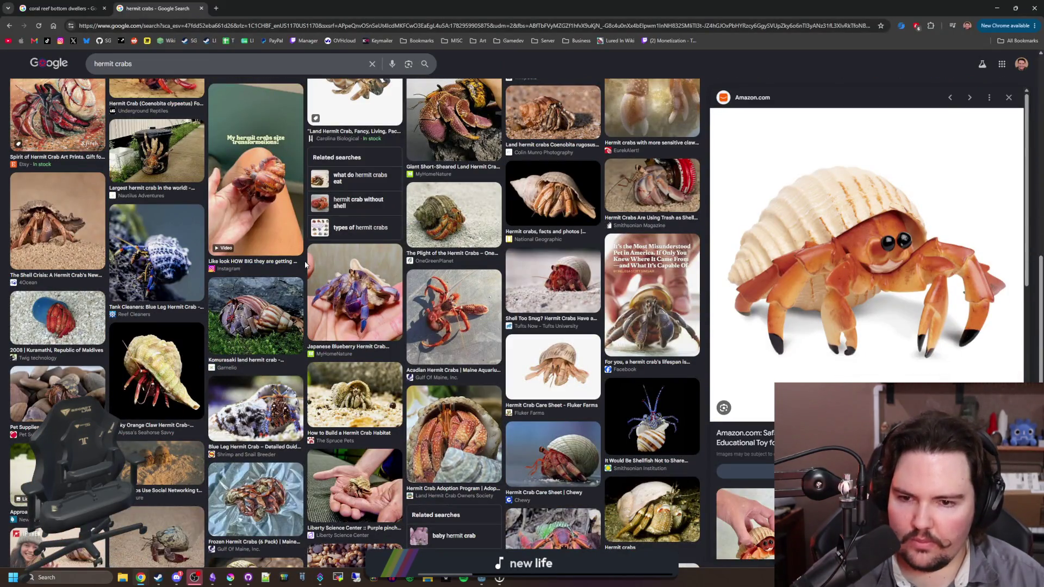
{"action": "scroll", "coordinate": [306, 265], "scroll_direction": "down", "scroll_amount": 5}
{"action": "scroll", "coordinate": [369, 141], "scroll_direction": "down", "scroll_amount": 4}
{"action": "scroll", "coordinate": [369, 141], "scroll_direction": "up", "scroll_amount": 15}
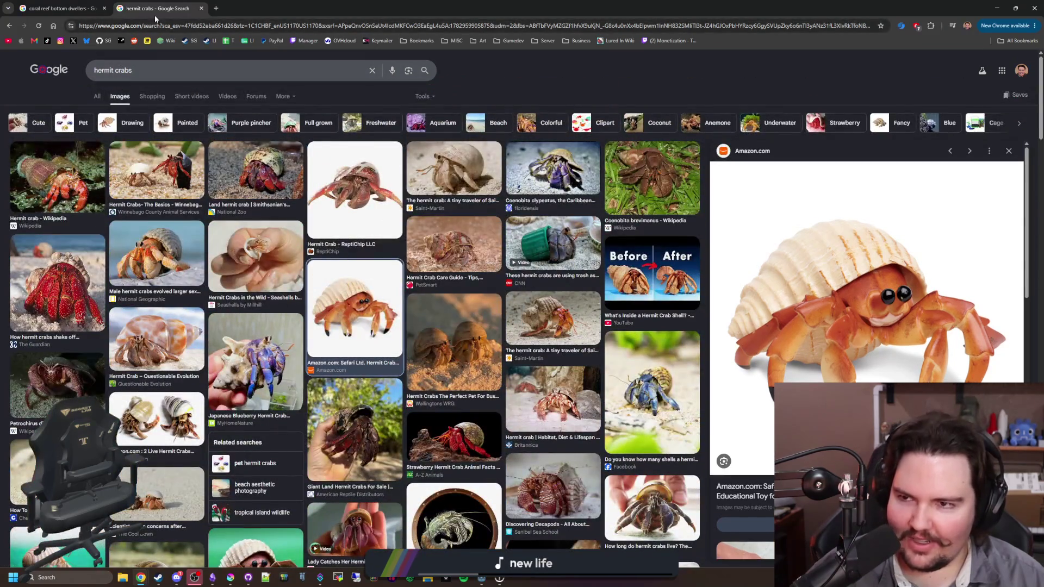
{"action": "left_click", "coordinate": [149, 23]}
Search Google Images for 'coconut crab' and preview the orange, HowStuffWorks and trash-can photos.
{"action": "type", "text": "coco"}
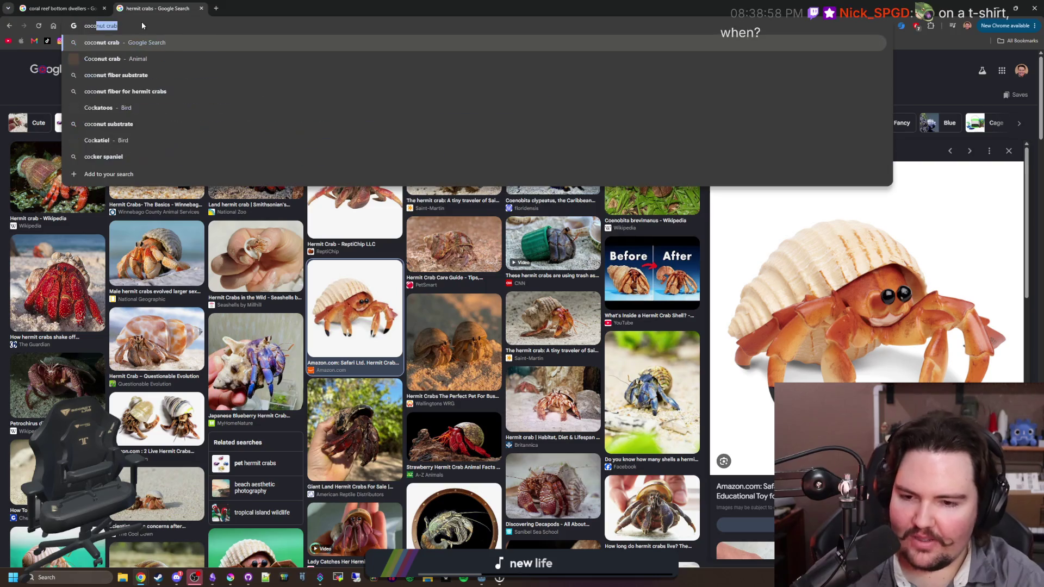
{"action": "type", "text": "nut crab"}
{"action": "key", "text": "Return"}
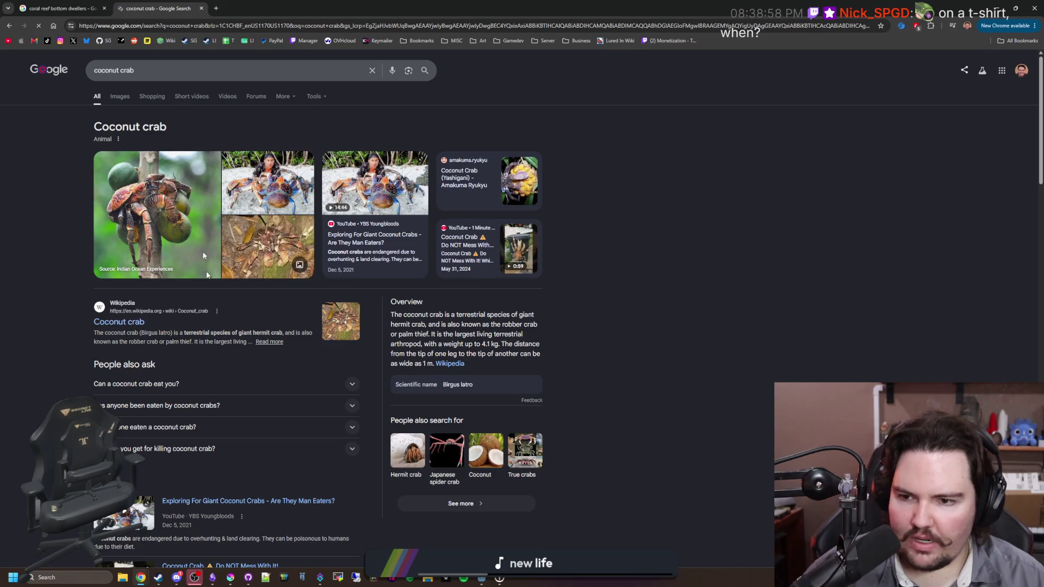
{"action": "left_click", "coordinate": [123, 100]}
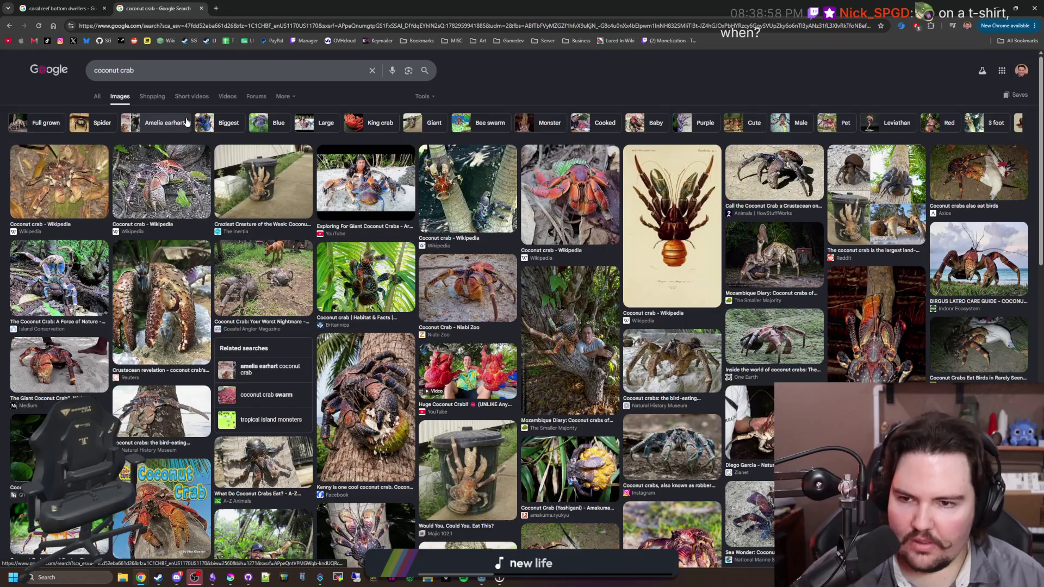
{"action": "left_click", "coordinate": [179, 176]}
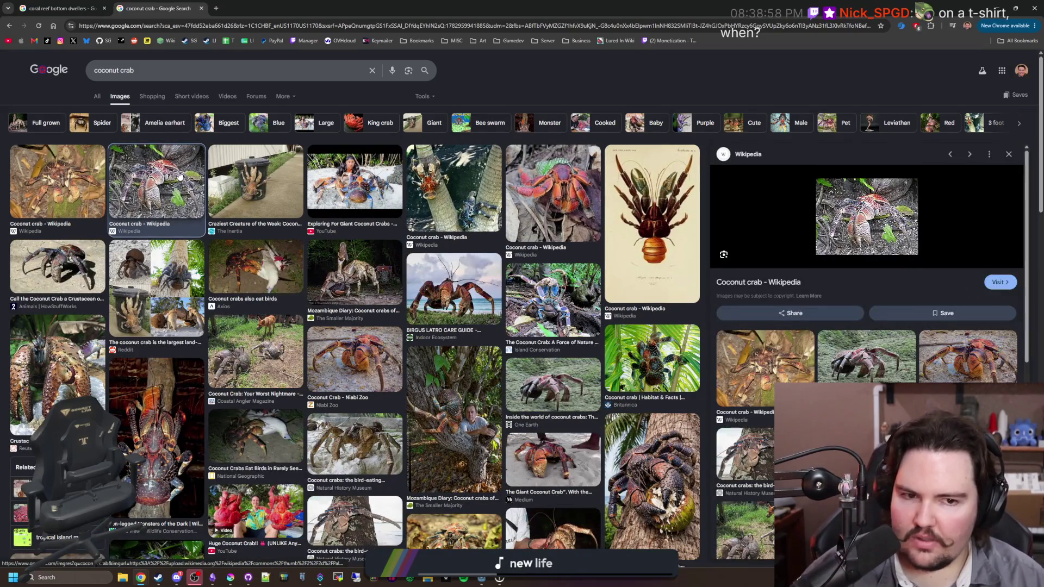
{"action": "left_click", "coordinate": [38, 163]}
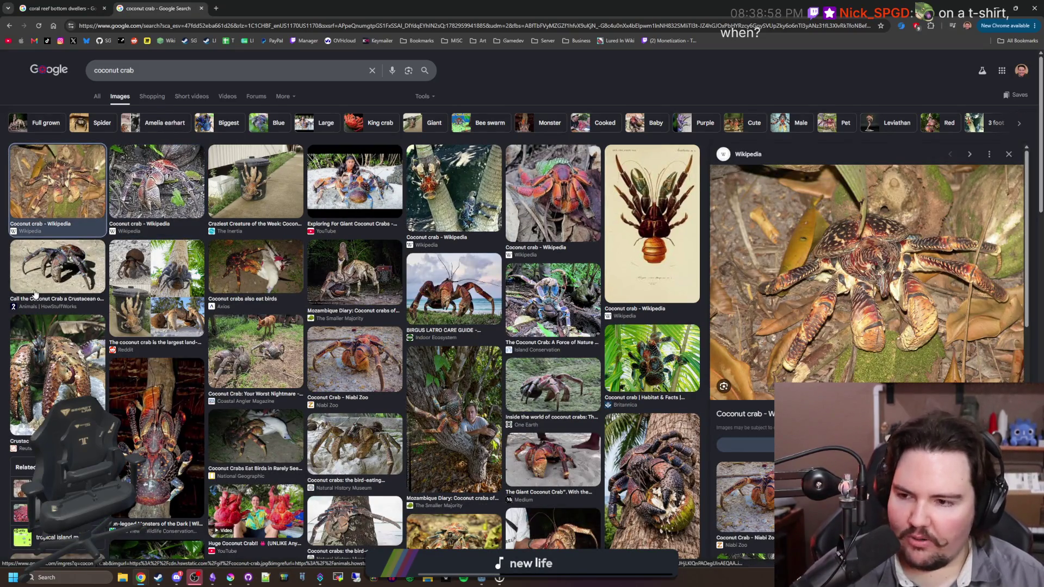
{"action": "left_click", "coordinate": [55, 278]}
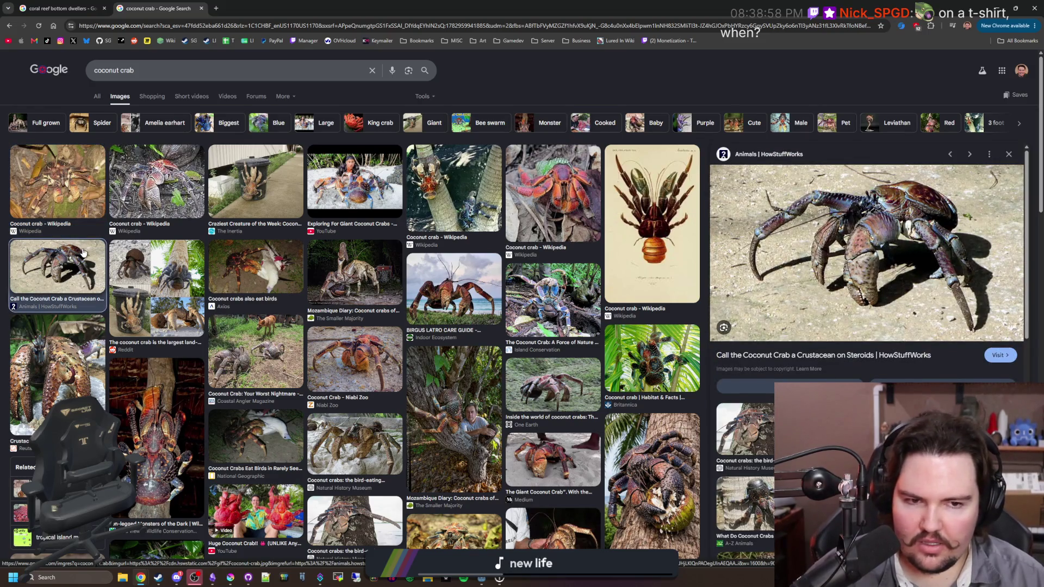
{"action": "left_click", "coordinate": [255, 182]}
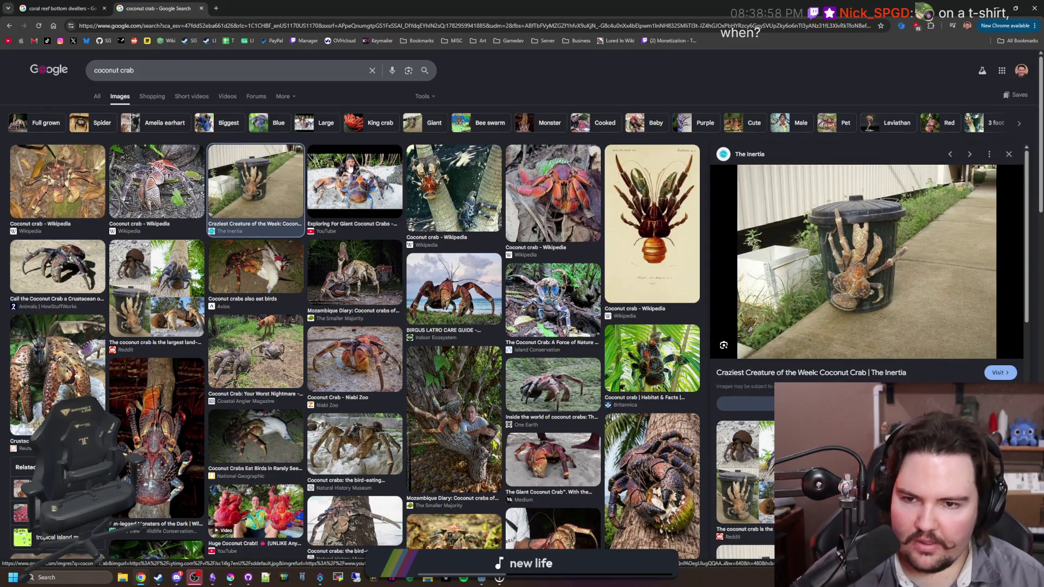
Preview the giant crab video, Wikipedia, Britannica, beach, Mozambique Diary, bird-eating and land-crab collage images.
{"action": "left_click", "coordinate": [350, 169]}
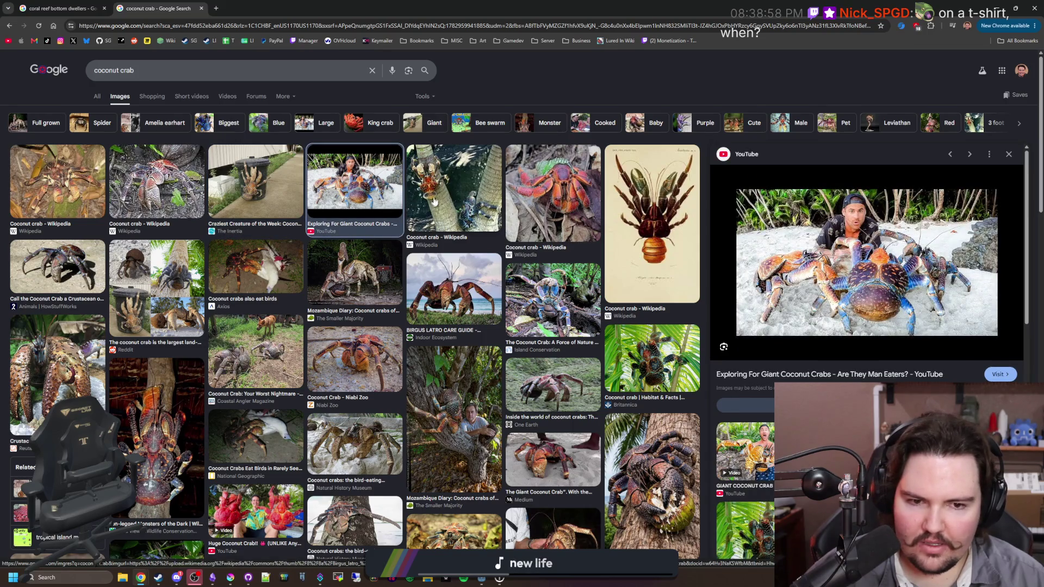
{"action": "left_click", "coordinate": [534, 192]}
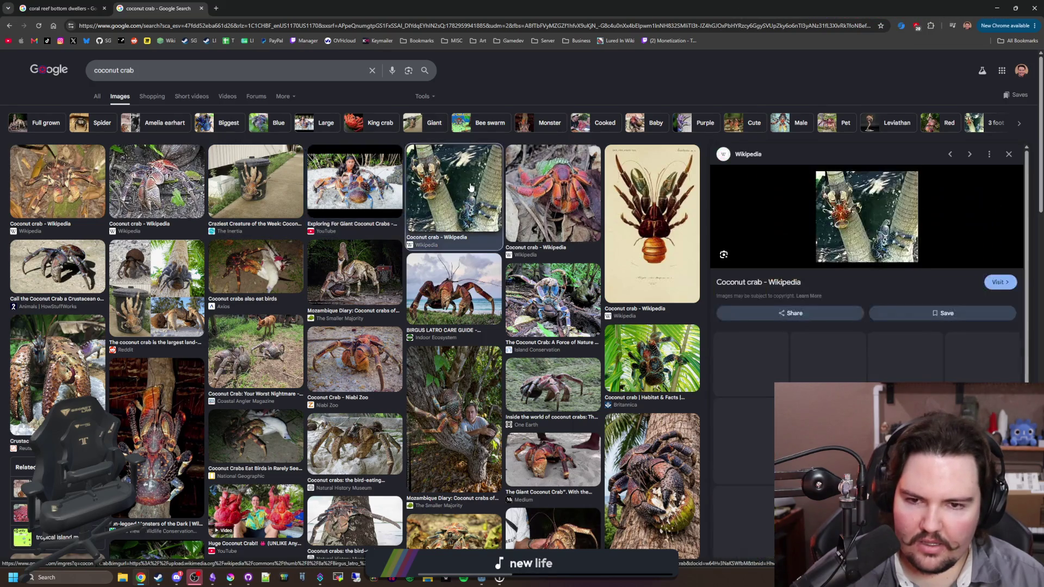
{"action": "left_click", "coordinate": [651, 358]}
{"action": "scroll", "coordinate": [662, 417], "scroll_direction": "down", "scroll_amount": 2}
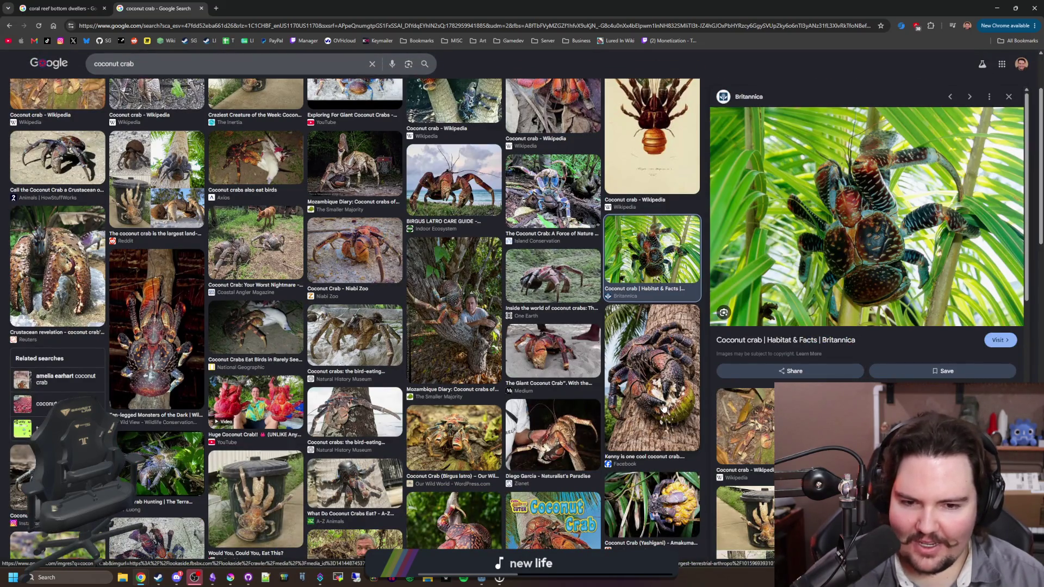
{"action": "scroll", "coordinate": [663, 408], "scroll_direction": "up", "scroll_amount": 2}
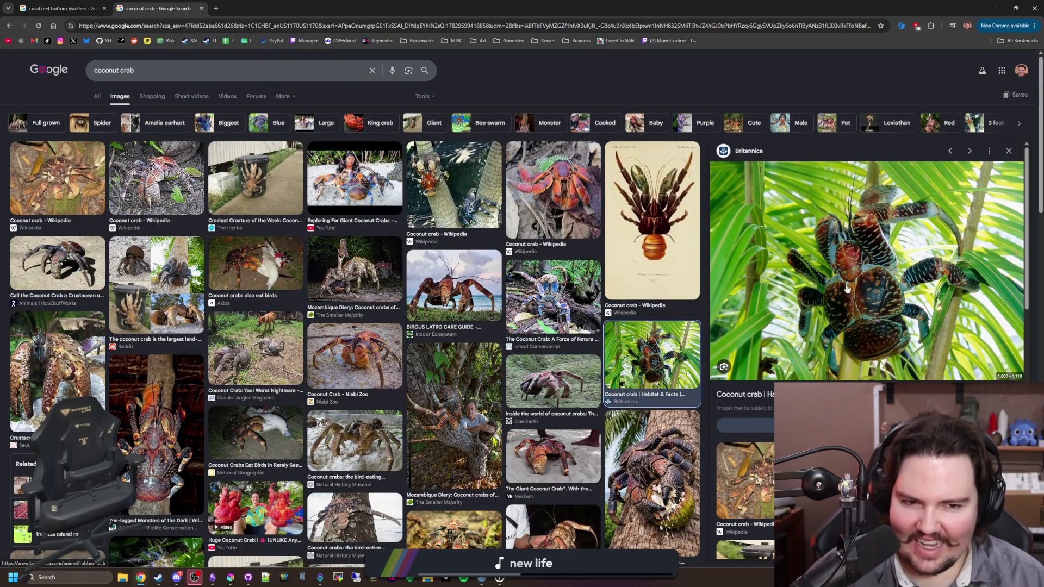
{"action": "left_click", "coordinate": [435, 300]}
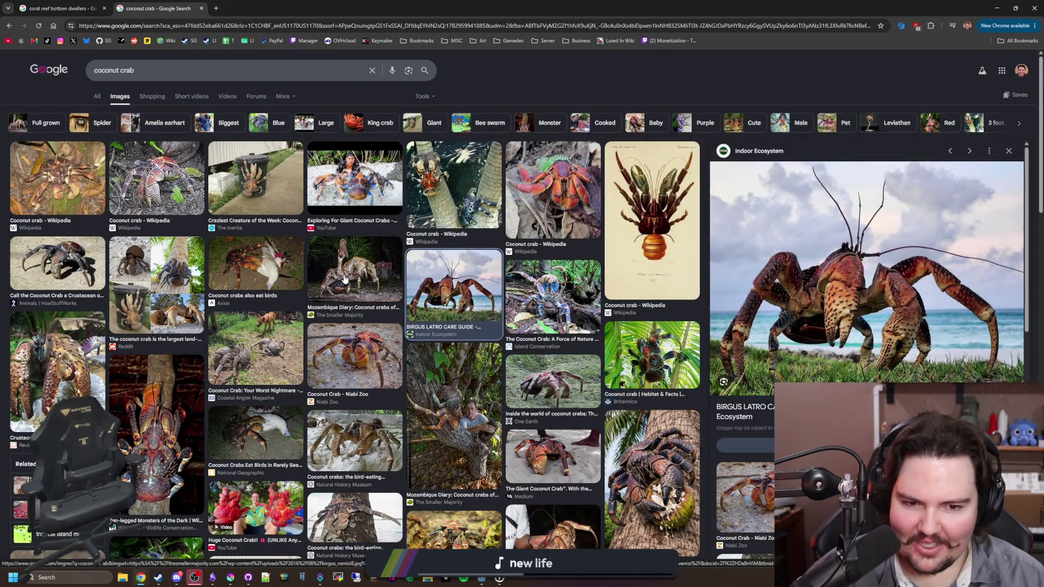
{"action": "left_click", "coordinate": [344, 279]}
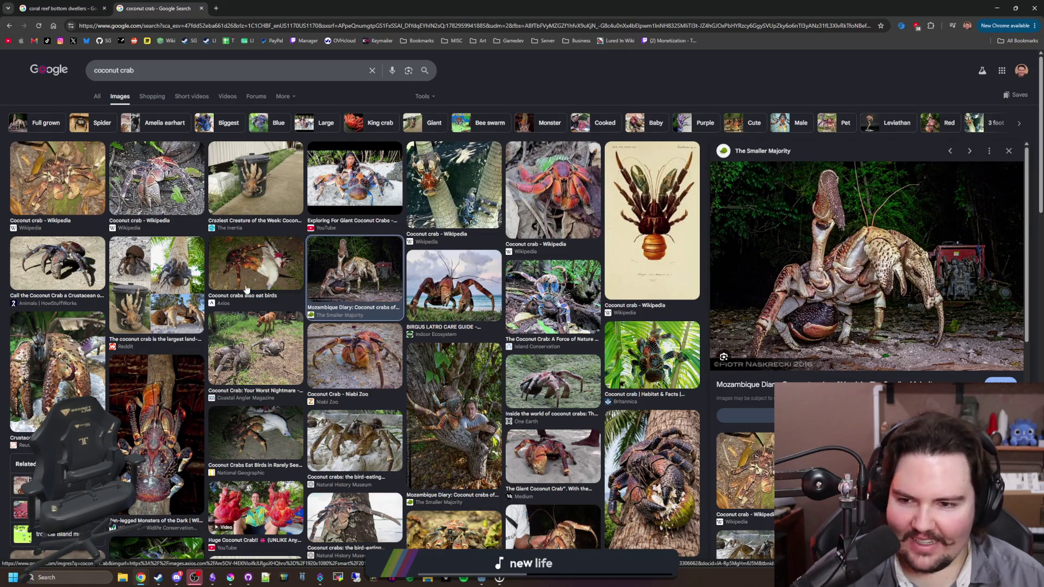
{"action": "left_click", "coordinate": [246, 289]}
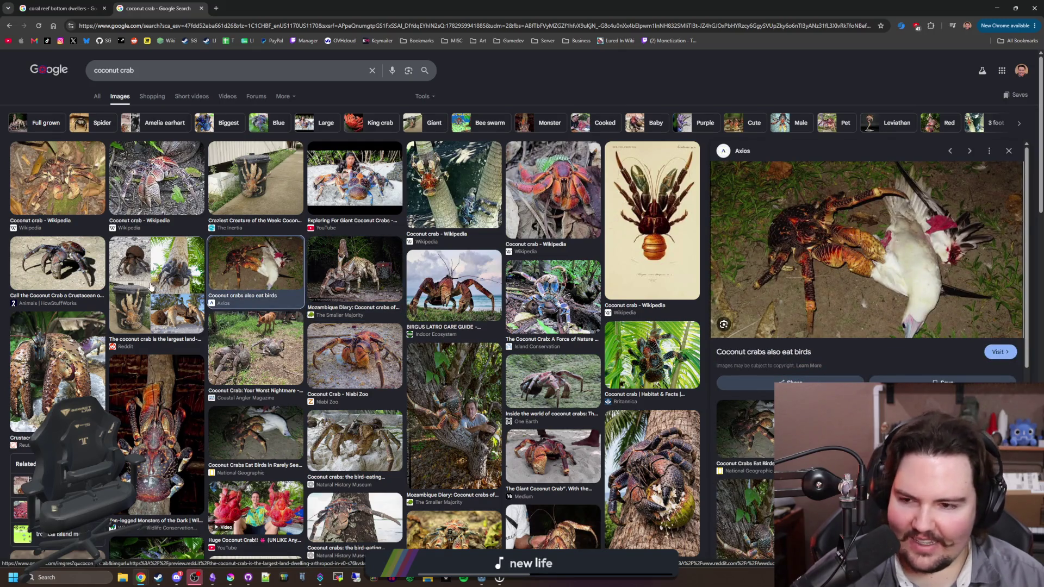
{"action": "left_click", "coordinate": [152, 287]}
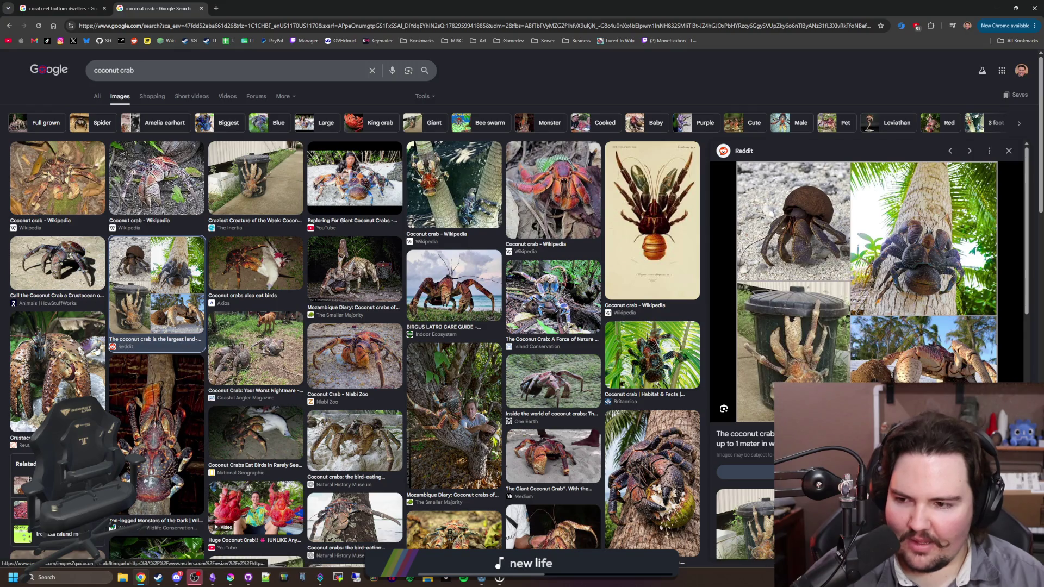
Revisit the HowStuffWorks photo, view the book cover and trash-can shots, ending on the blue coconut crab.
{"action": "left_click", "coordinate": [81, 248]}
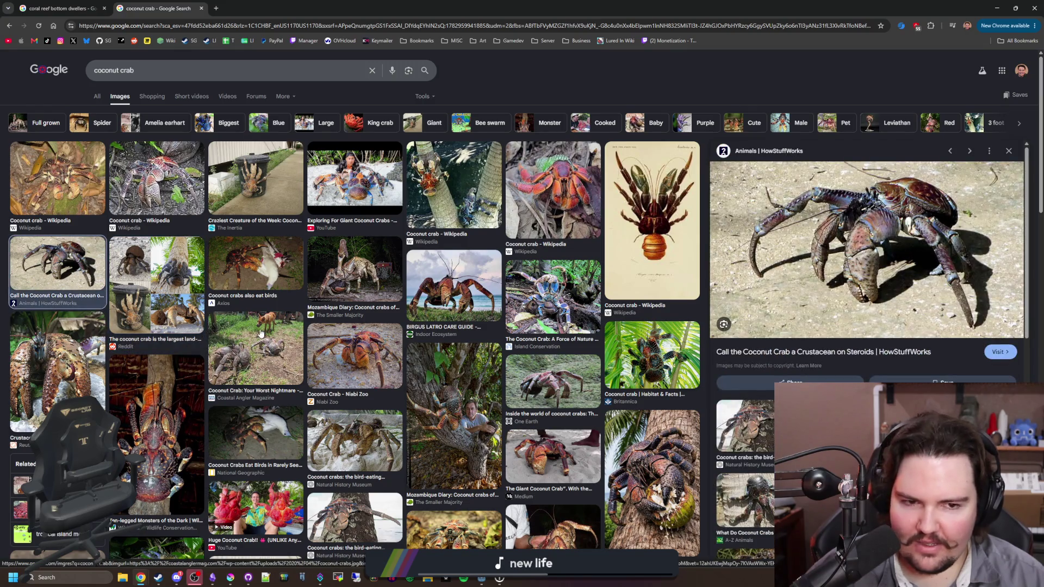
{"action": "scroll", "coordinate": [338, 441], "scroll_direction": "down", "scroll_amount": 2}
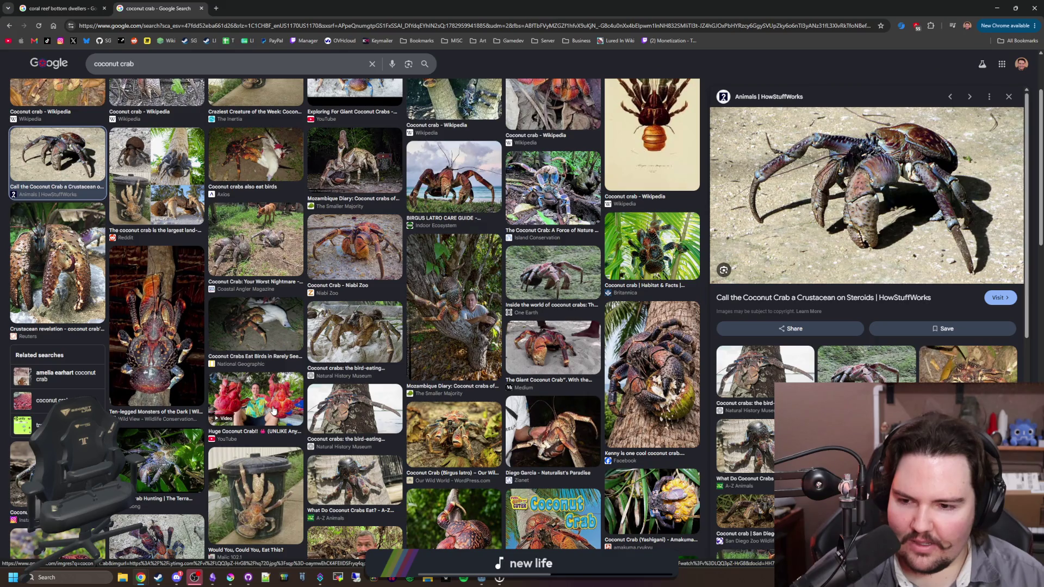
{"action": "scroll", "coordinate": [274, 411], "scroll_direction": "down", "scroll_amount": 2}
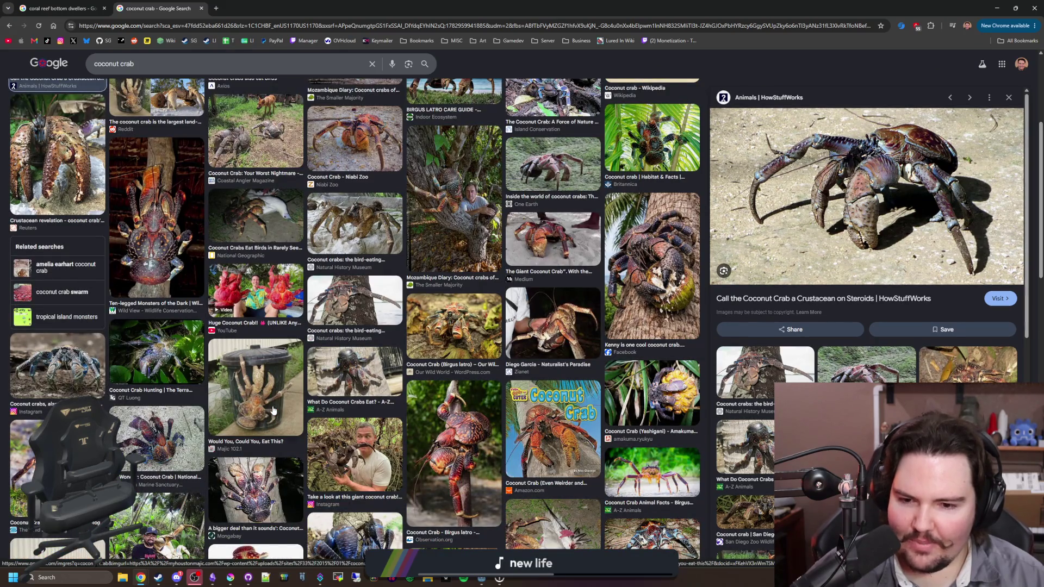
{"action": "left_click", "coordinate": [550, 424]}
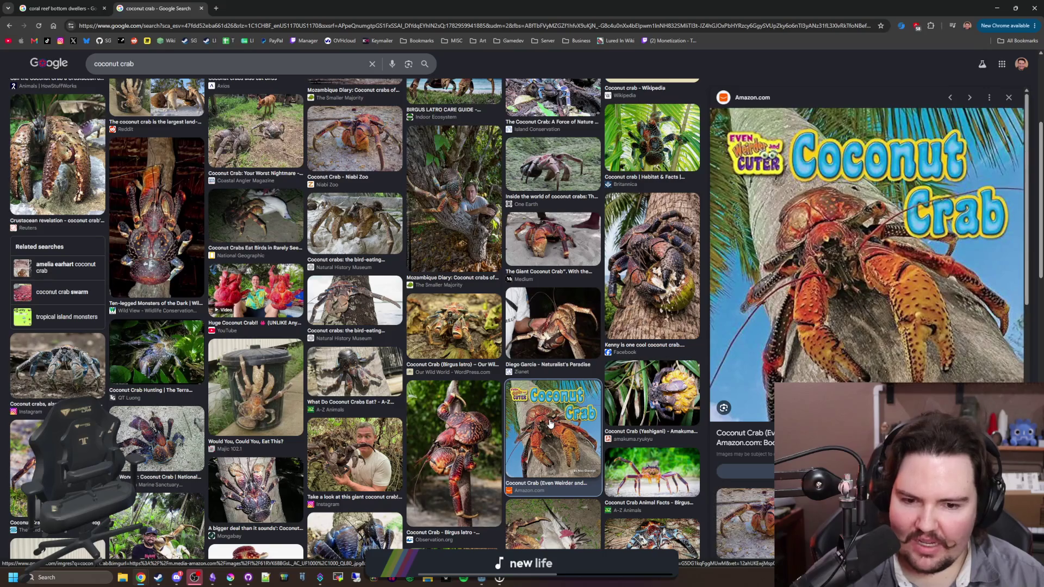
{"action": "scroll", "coordinate": [550, 424], "scroll_direction": "down", "scroll_amount": 2}
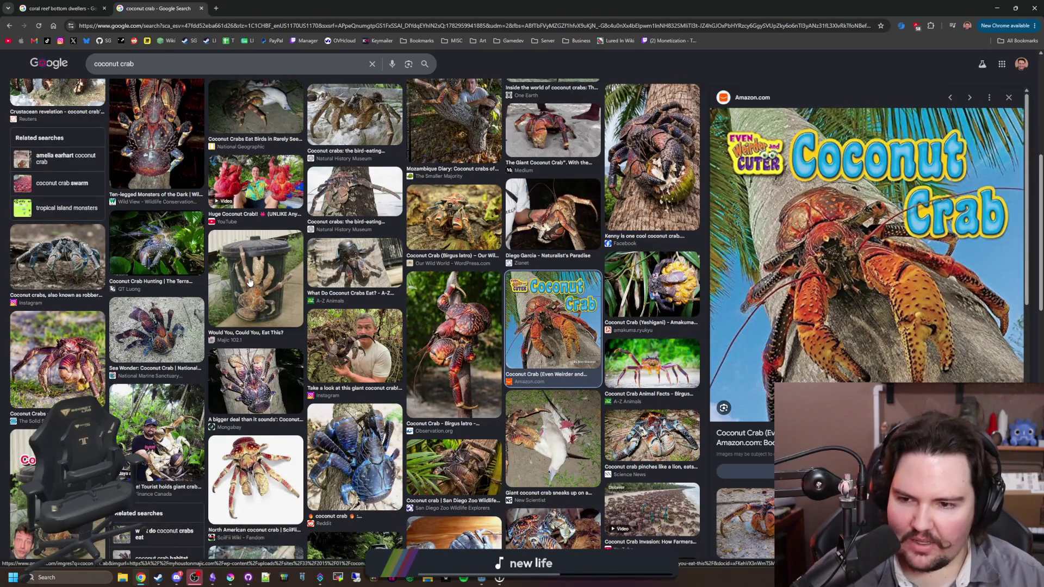
{"action": "left_click", "coordinate": [256, 278]}
{"action": "scroll", "coordinate": [519, 296], "scroll_direction": "down", "scroll_amount": 1}
{"action": "scroll", "coordinate": [519, 297], "scroll_direction": "down", "scroll_amount": 1}
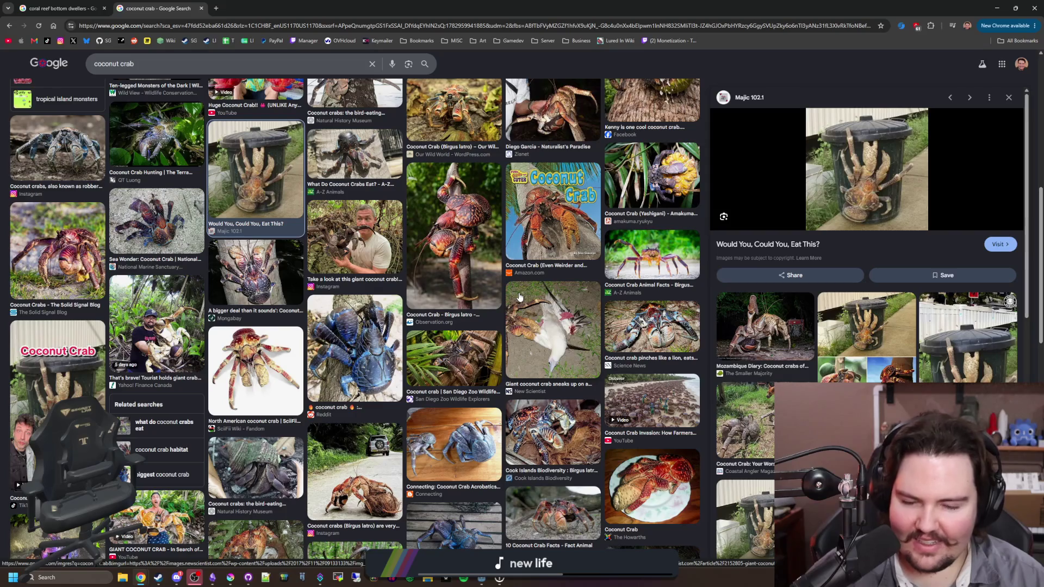
{"action": "left_click", "coordinate": [378, 355]}
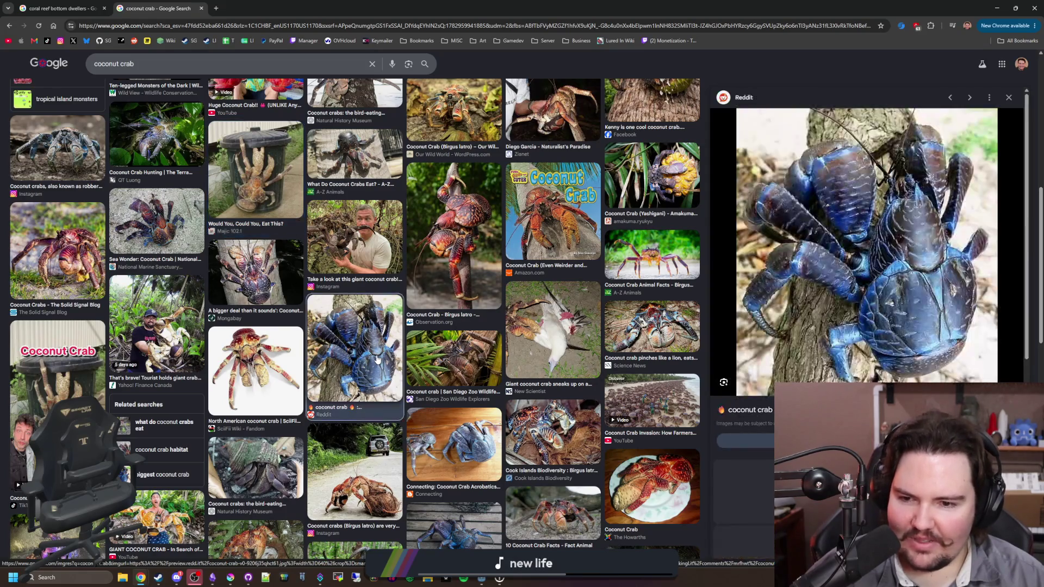